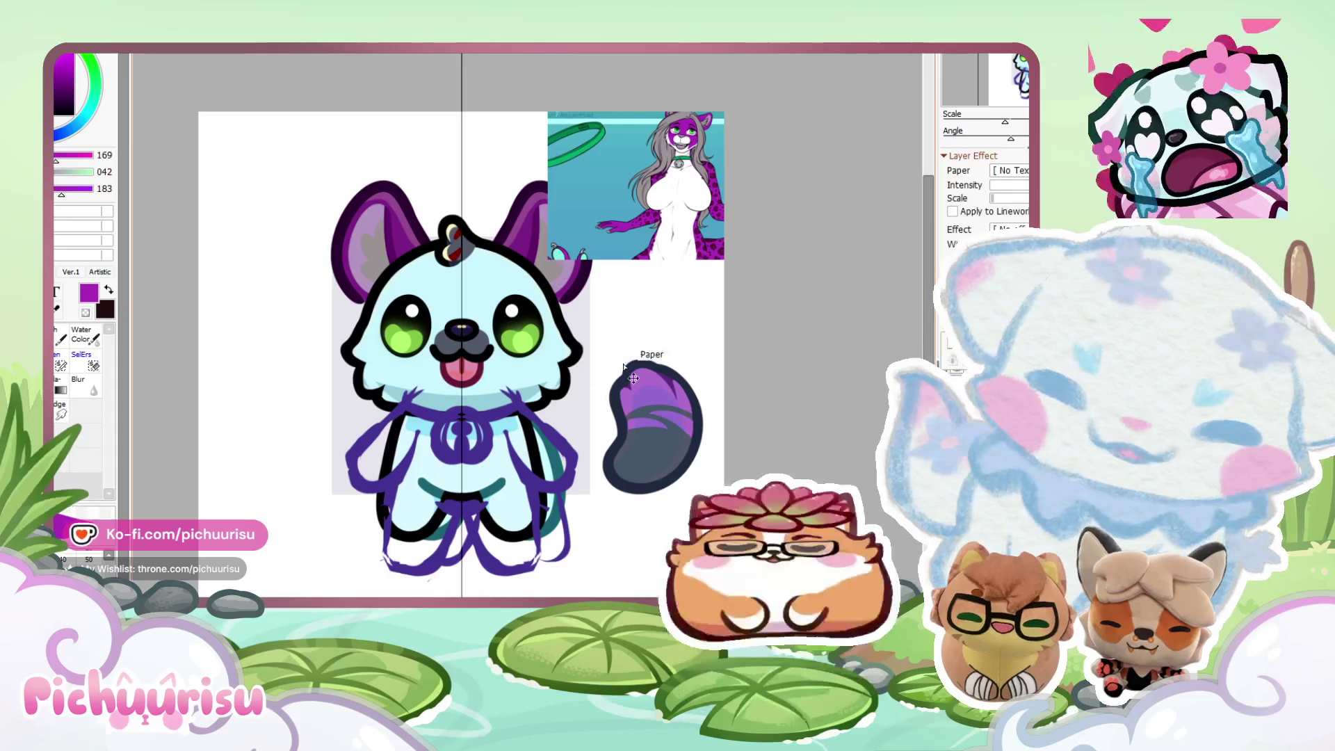
Bucket-fill the chibi cat's head purple, then sample the light cyan collar colour.
left_click(459, 319)
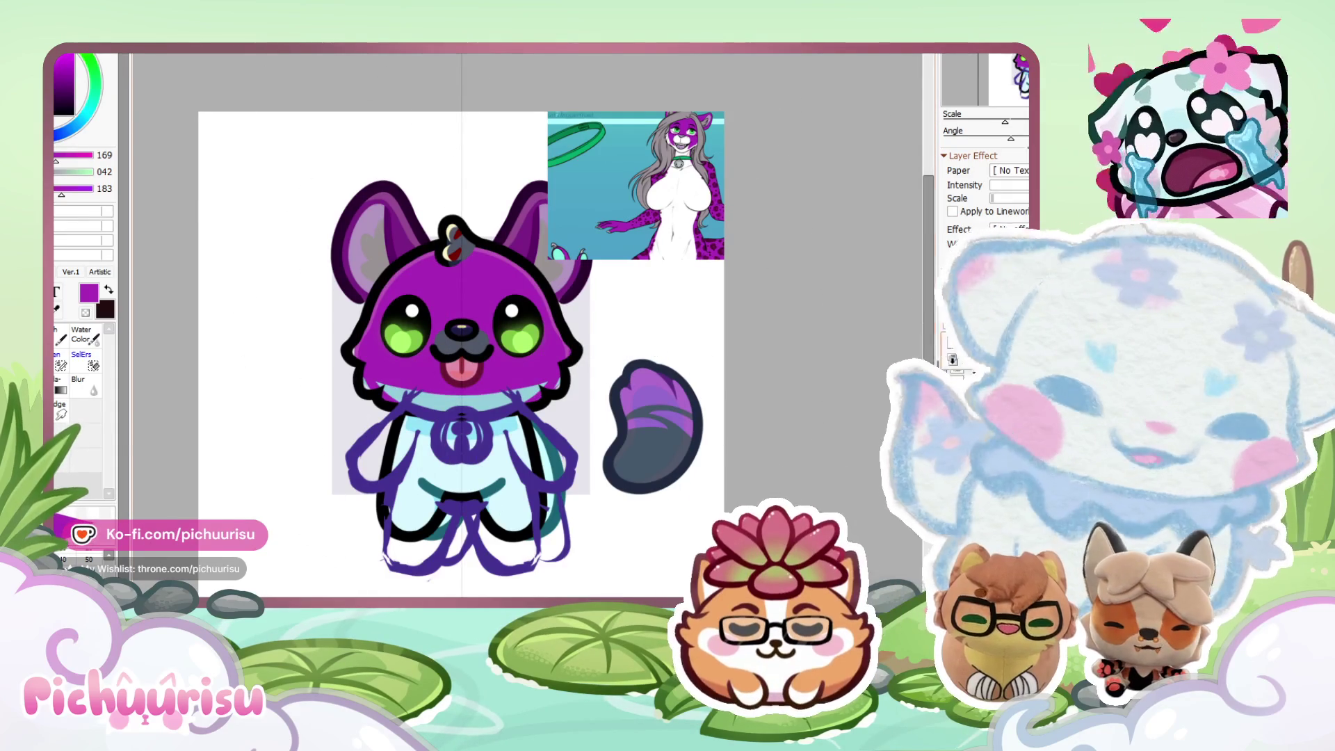
scroll(528, 348, "up", 2)
scroll(528, 347, "up", 2)
left_click(558, 412, "alt")
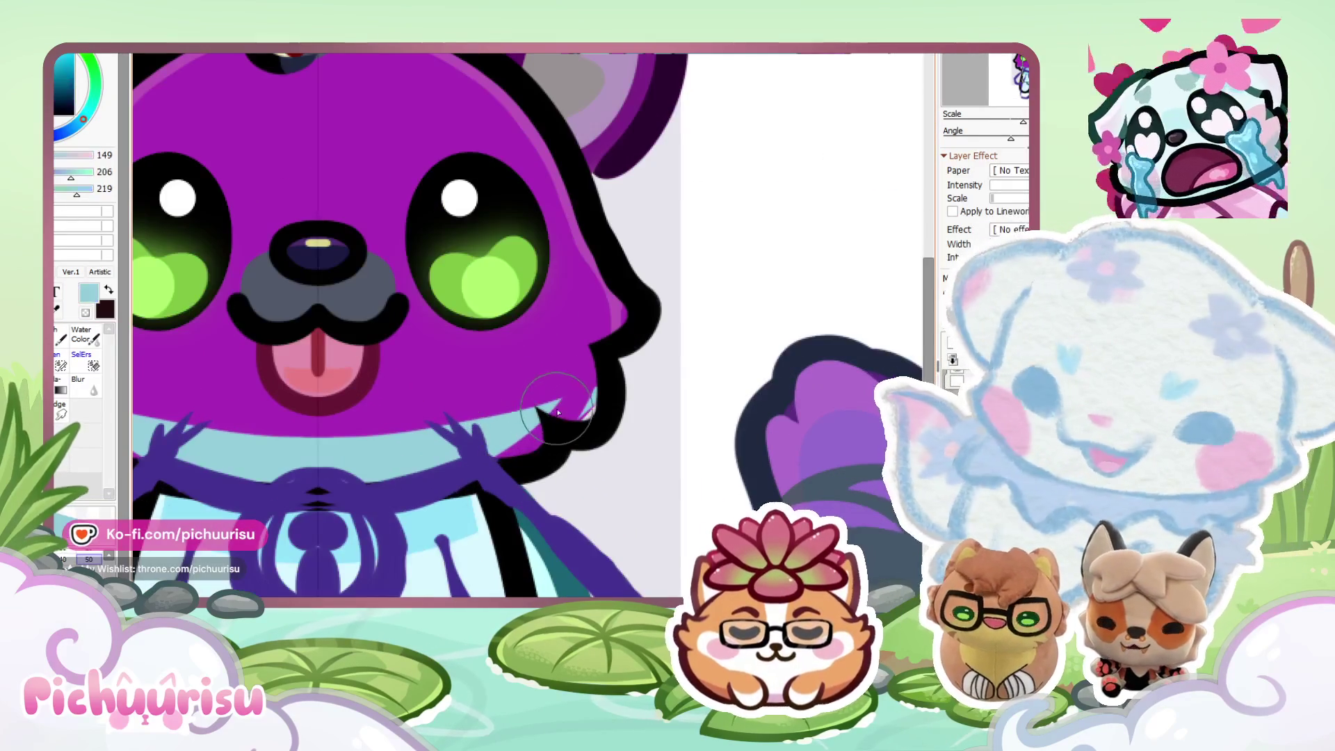
Zoom into the chin and paint black over the purple bump at the right cheek notch.
scroll(558, 412, "up", 1)
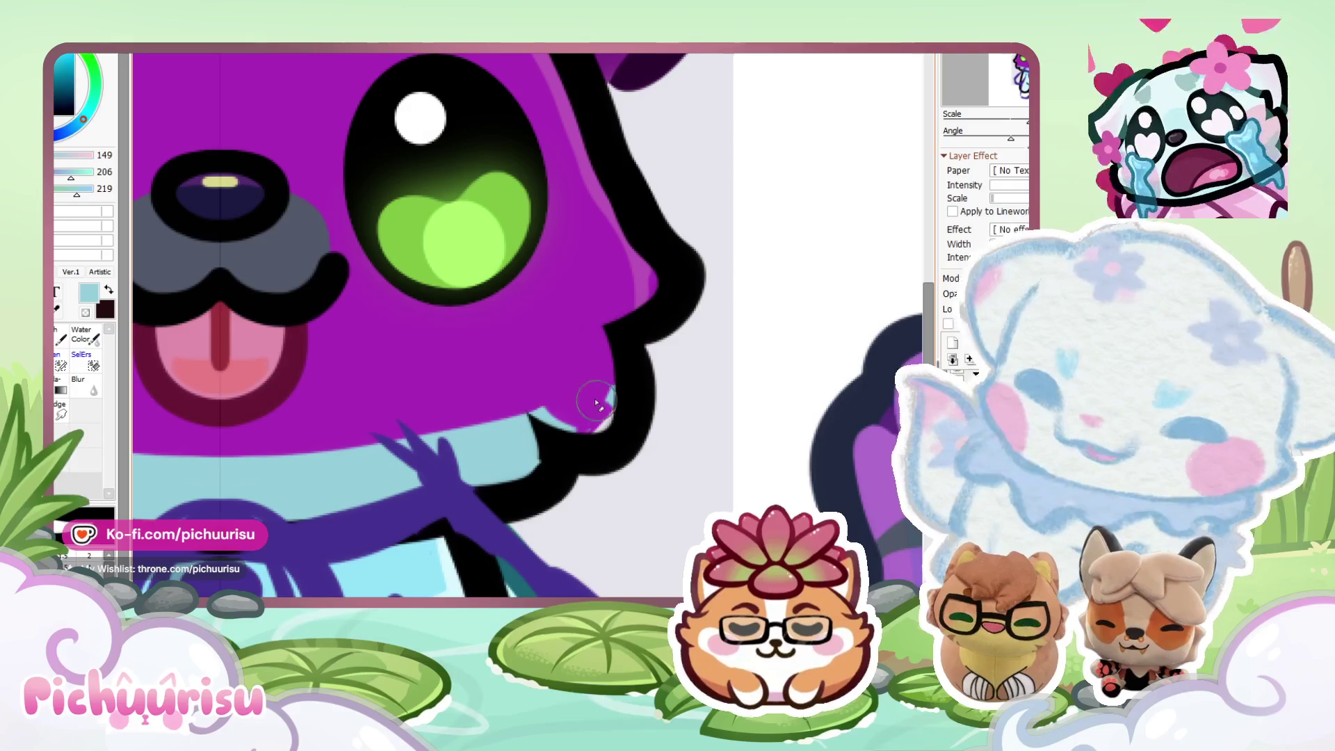
left_click_drag(601, 346, 702, 308)
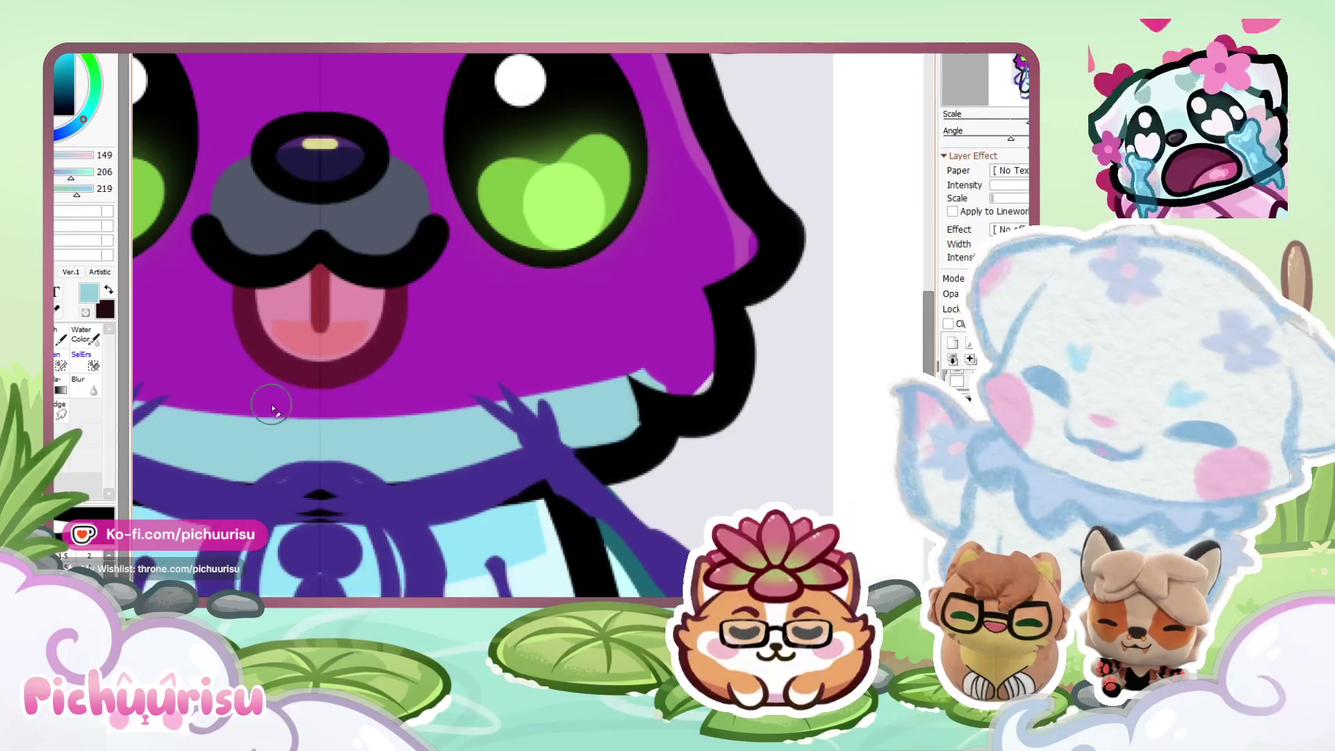
scroll(718, 378, "down", 3)
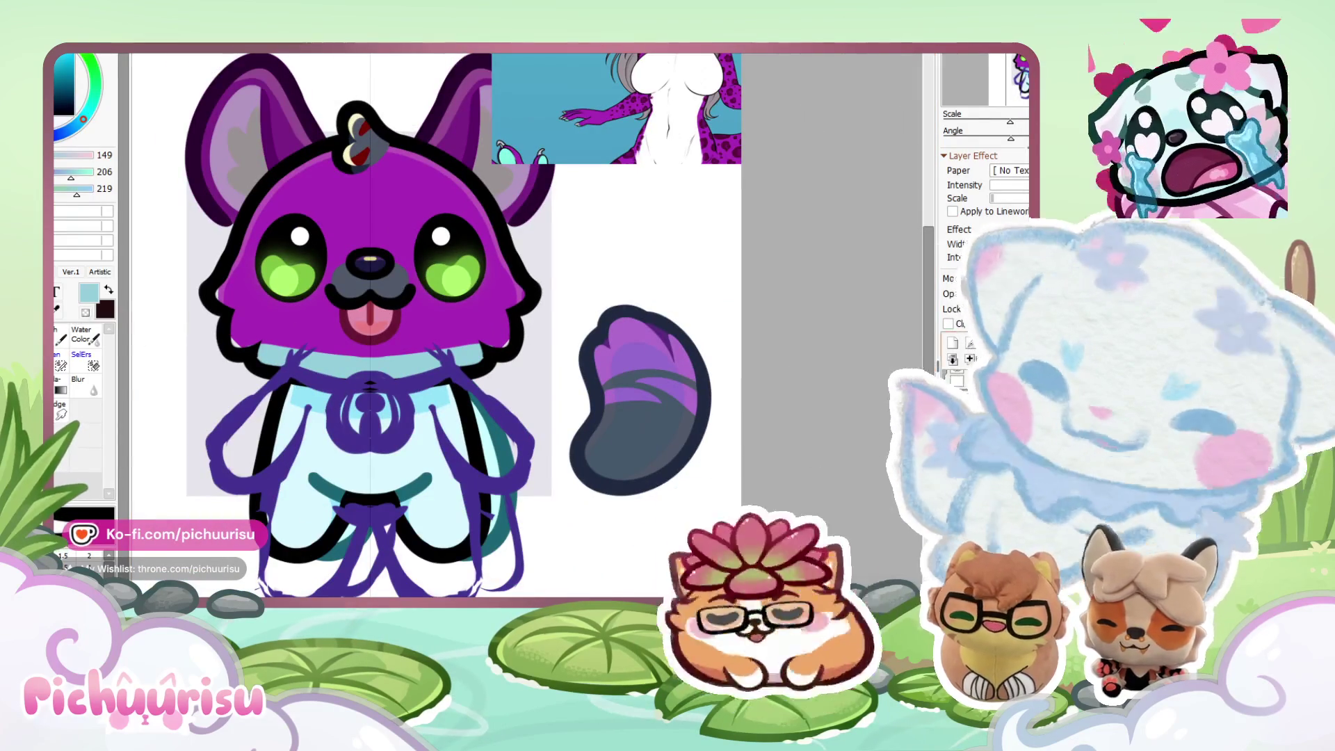
scroll(461, 364, "up", 5)
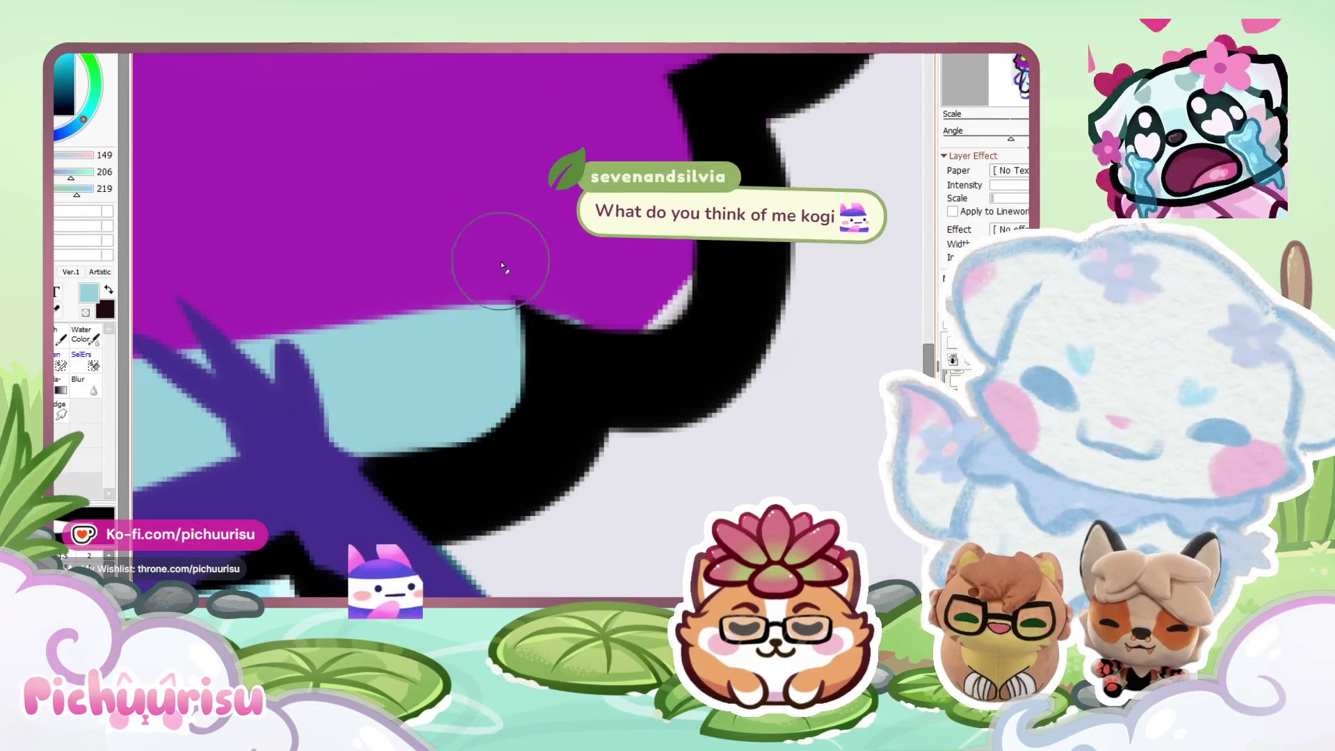
scroll(401, 354, "down", 3)
scroll(402, 354, "down", 4)
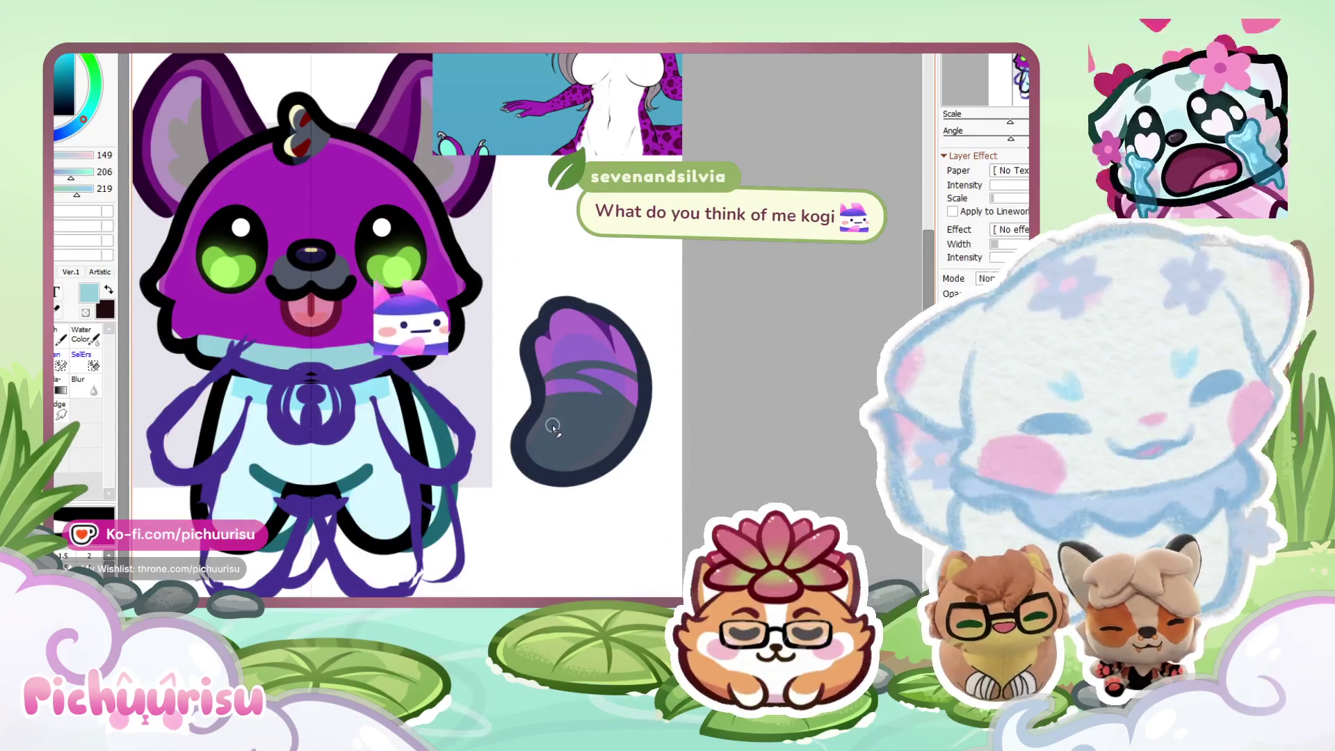
scroll(459, 347, "up", 1)
scroll(459, 348, "up", 3)
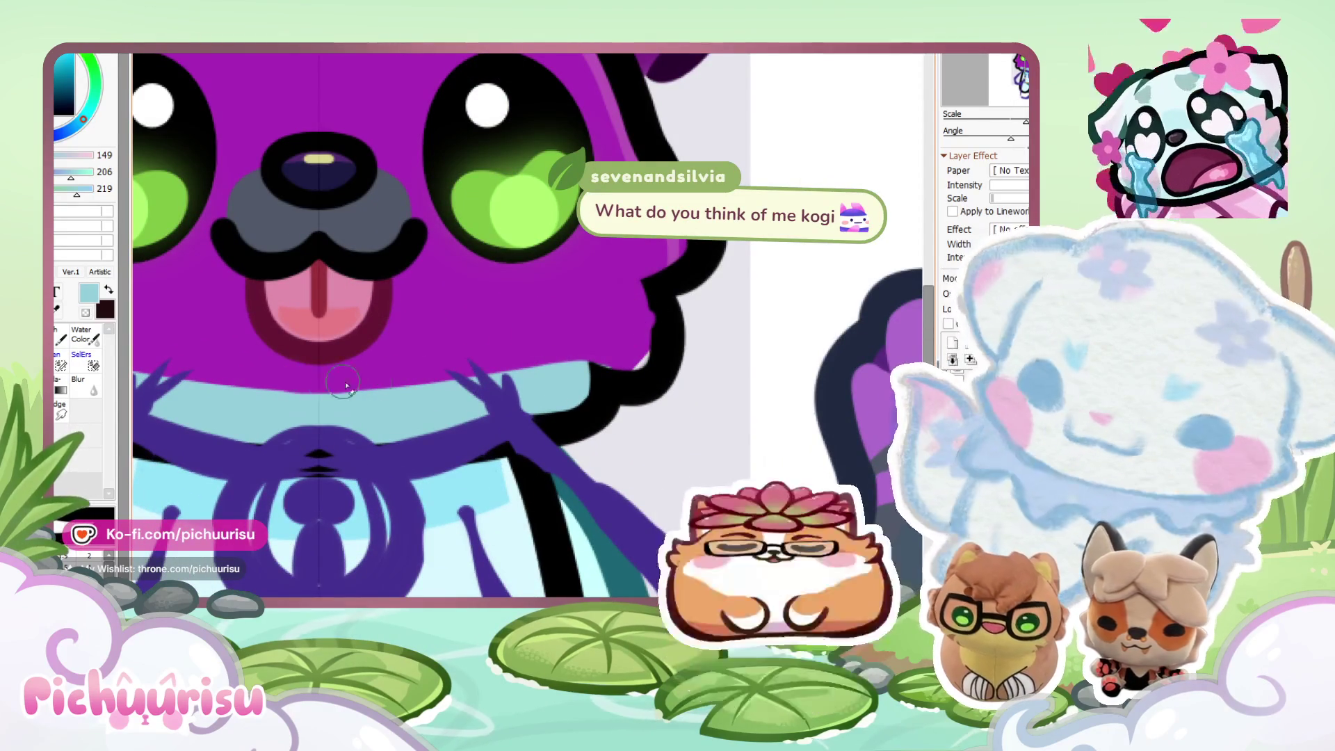
scroll(553, 369, "down", 2)
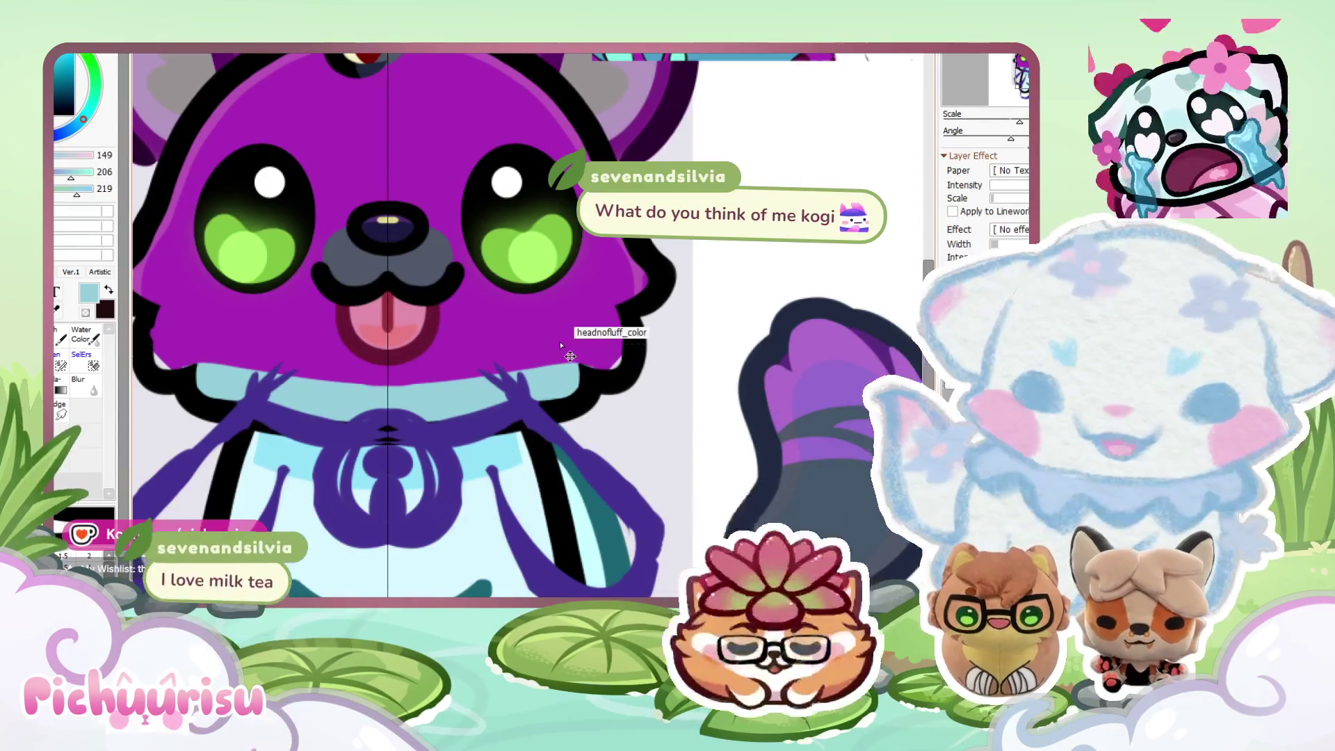
scroll(392, 361, "up", 2)
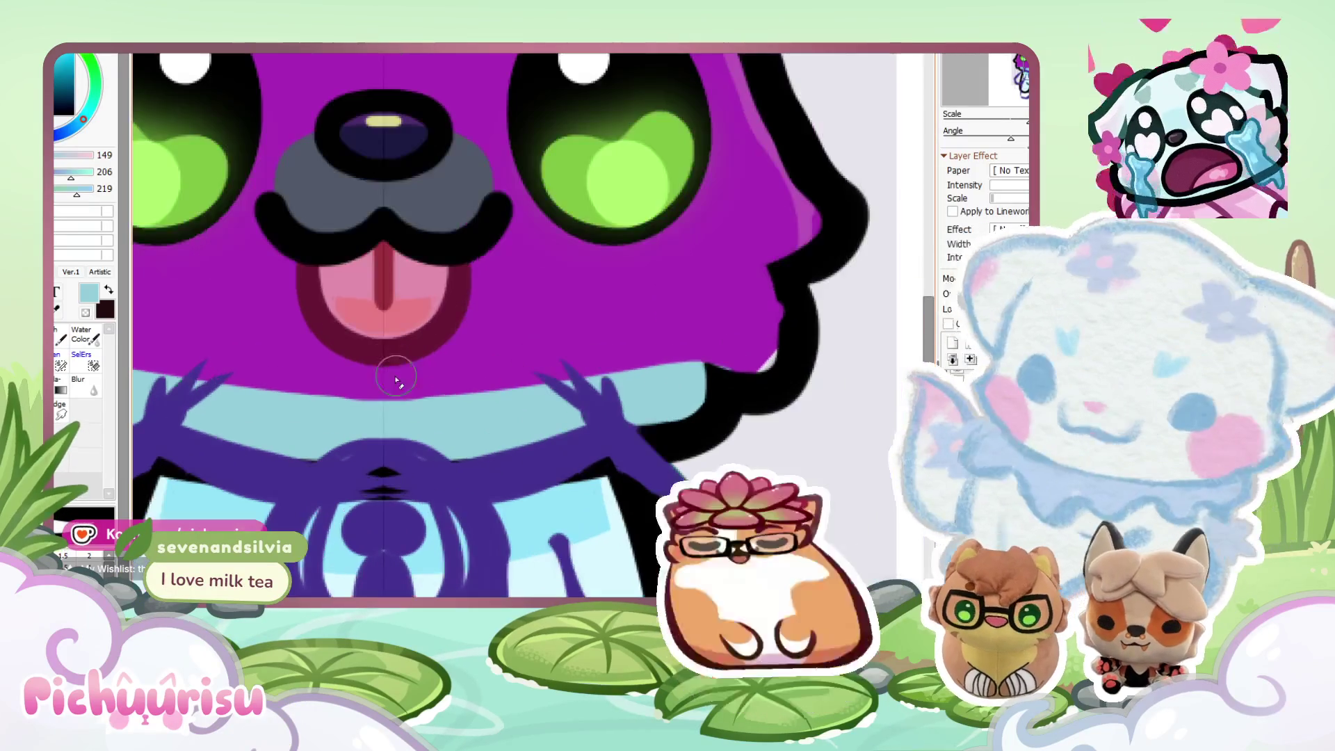
scroll(640, 344, "down", 3)
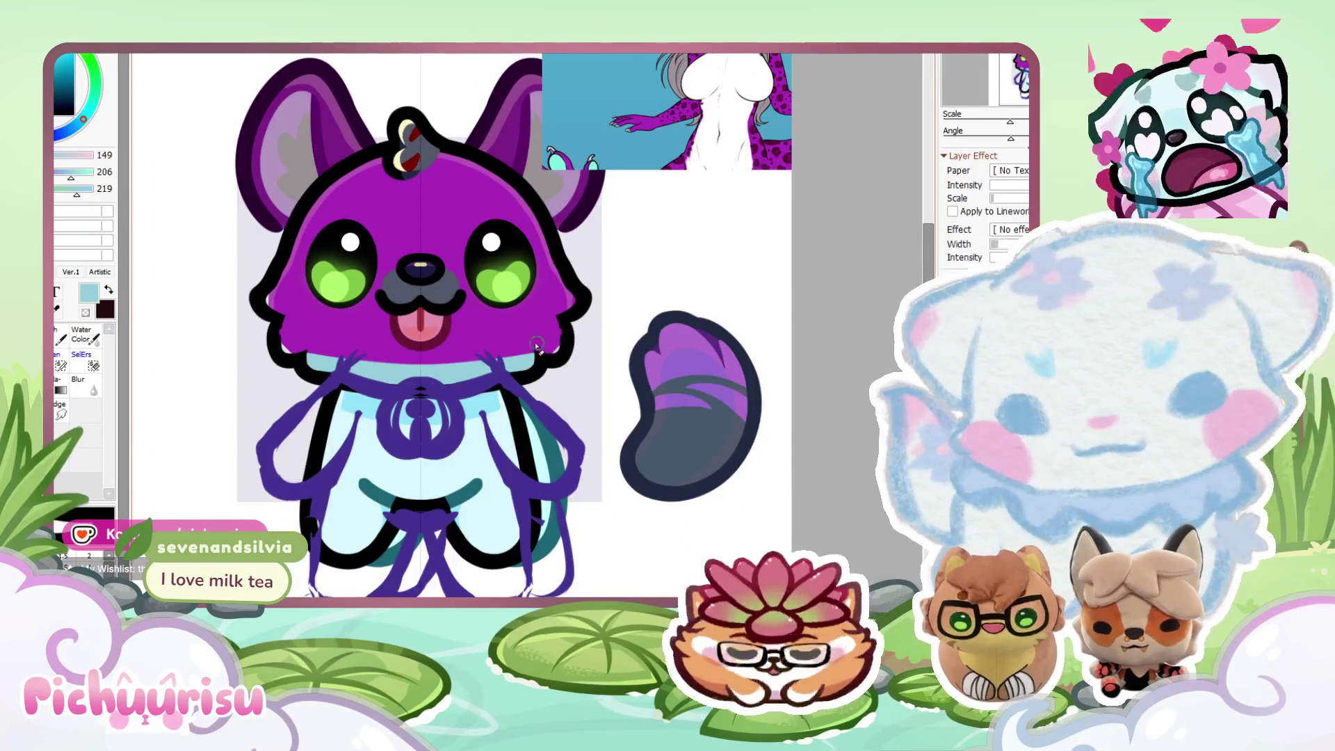
scroll(537, 346, "down", 1)
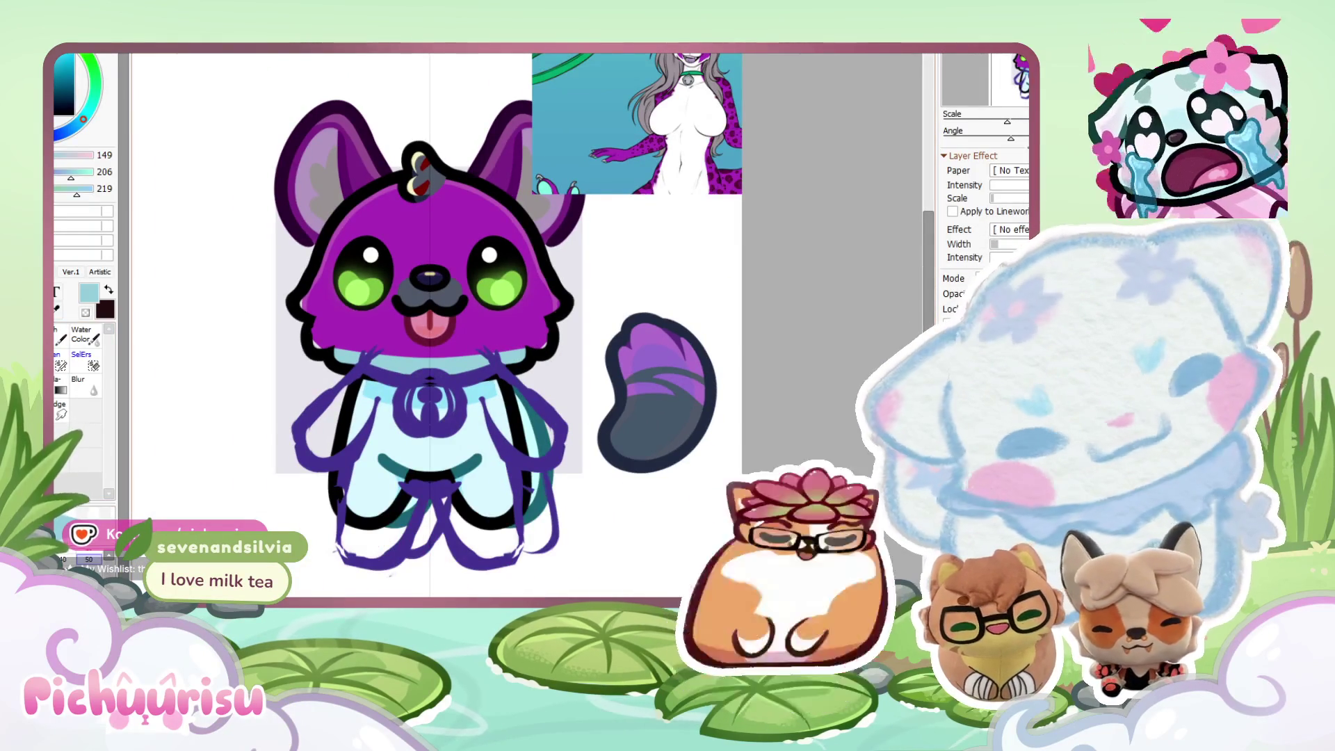
scroll(559, 302, "up", 5)
mouse_move(532, 375)
left_mouse_down()
mouse_move(536, 313)
mouse_move(542, 431)
left_mouse_up()
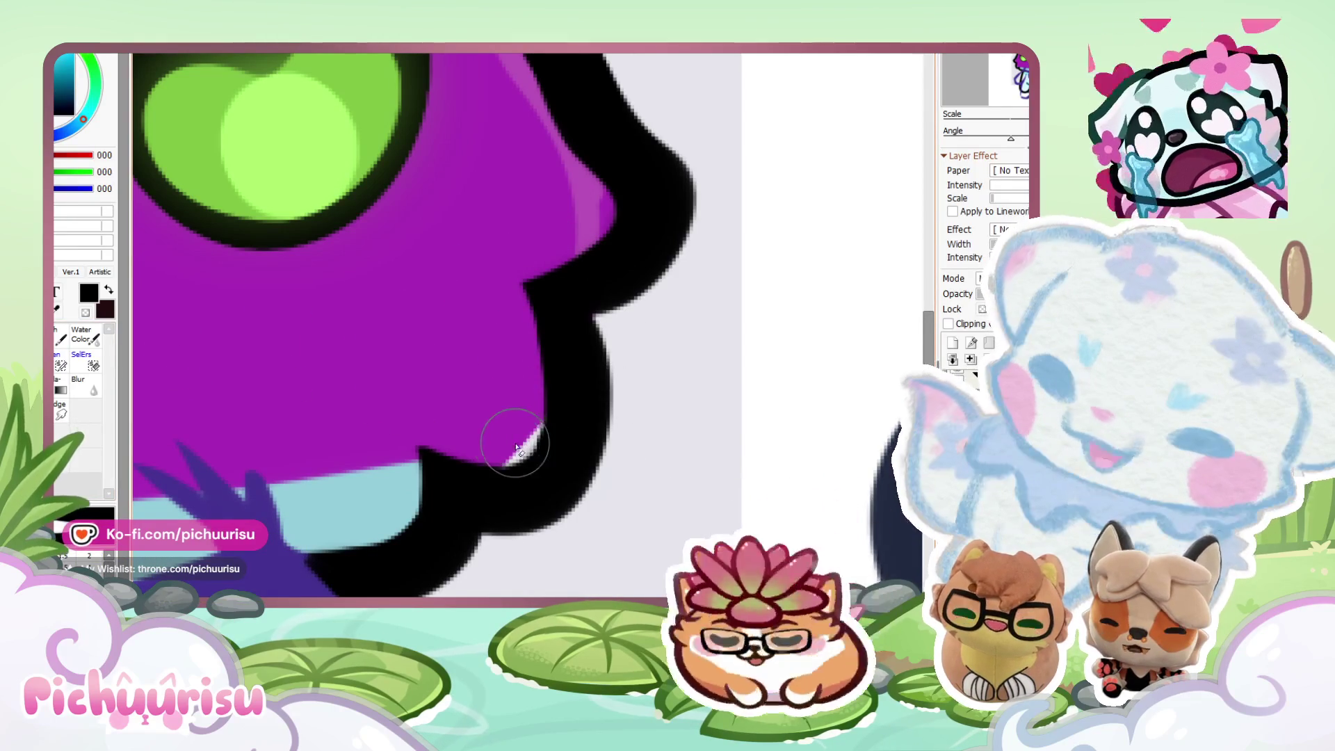
Stroke black down the right cheek outline beside the eye to thicken it.
scroll(516, 445, "down", 5)
scroll(409, 341, "up", 5)
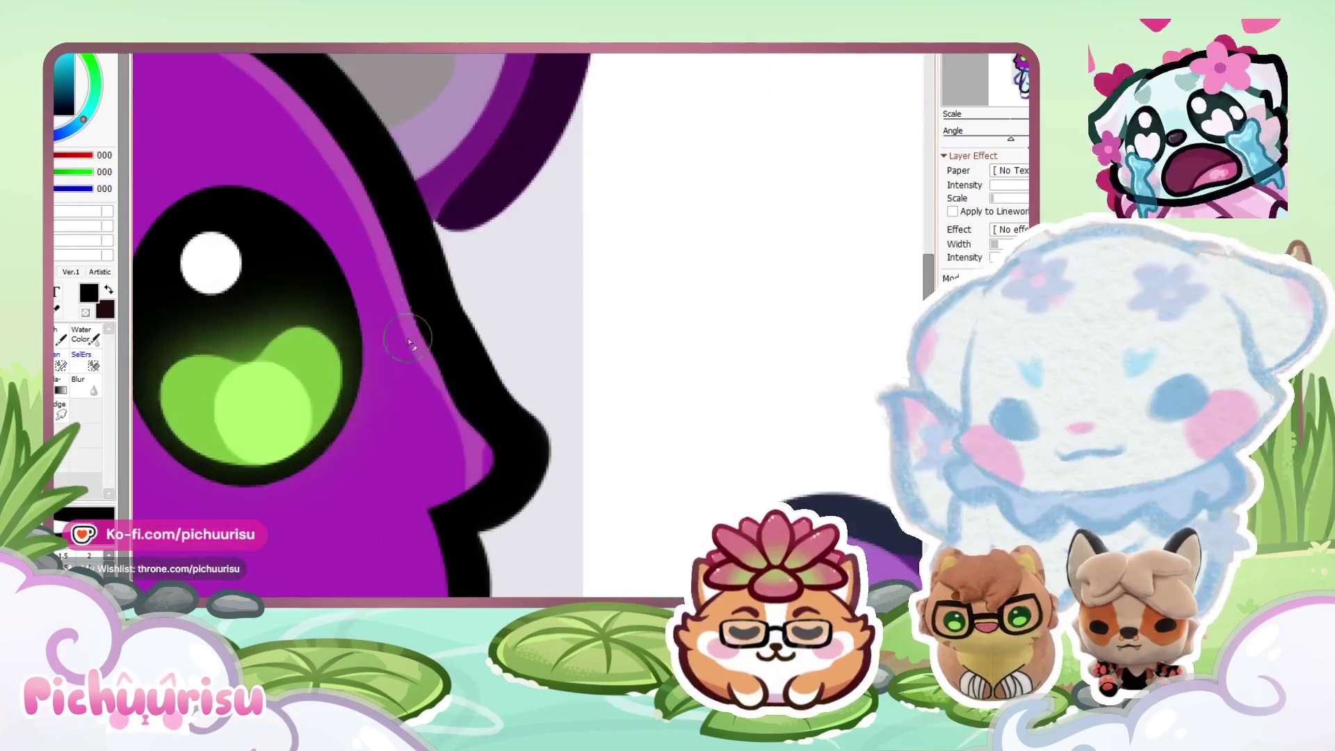
scroll(472, 455, "down", 5)
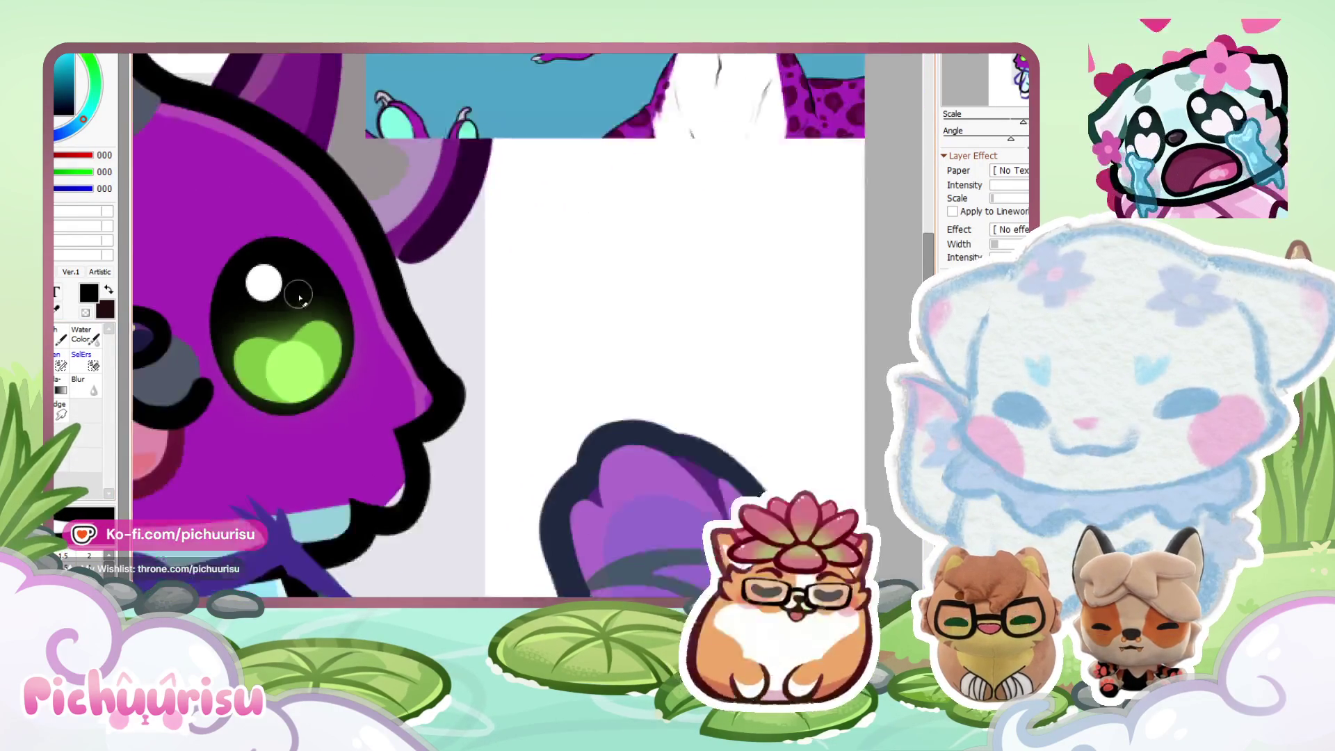
scroll(373, 269, "up", 6)
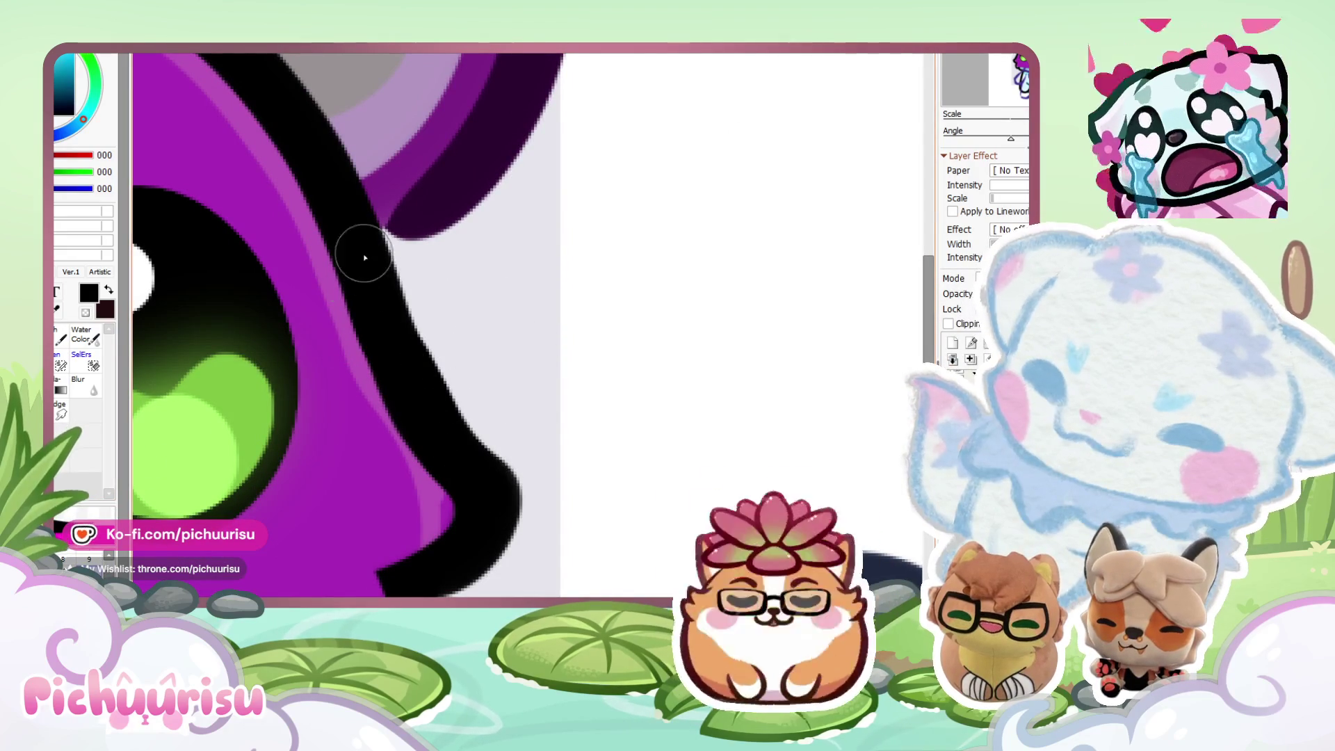
left_click_drag(357, 274, 460, 469)
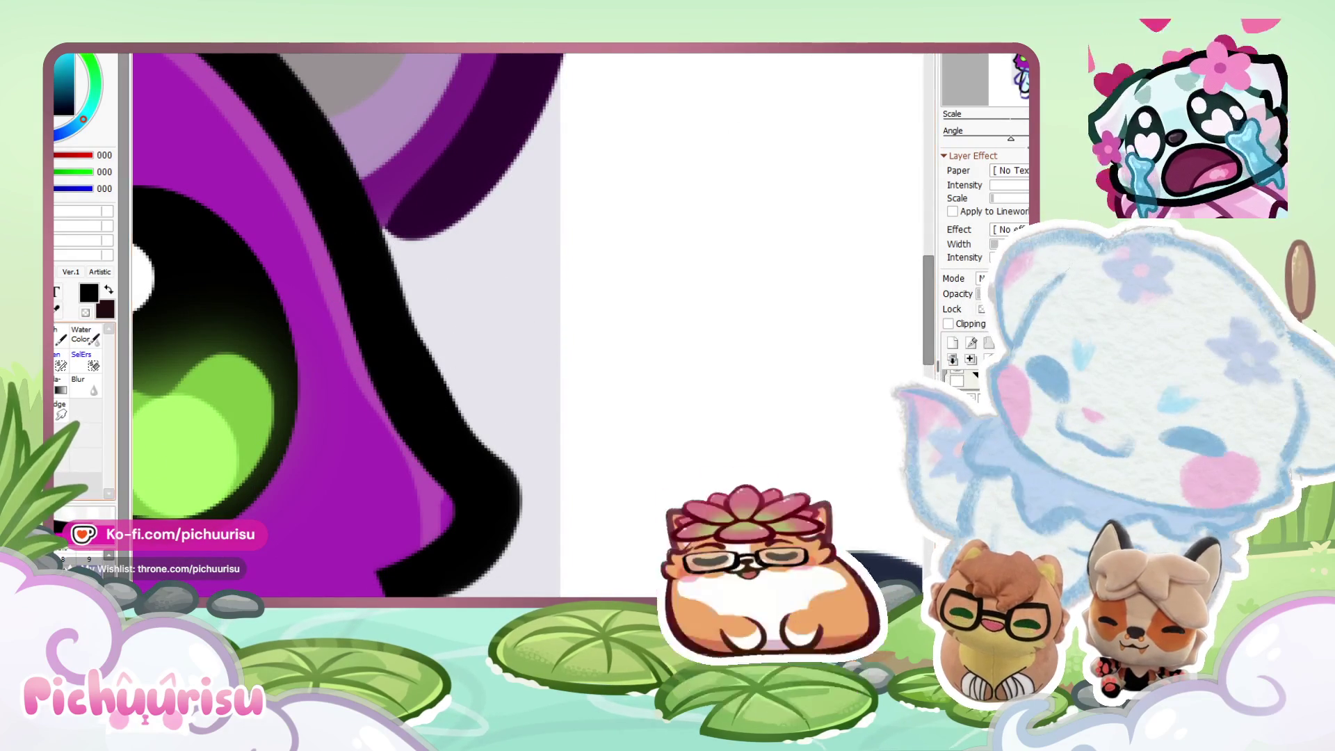
scroll(431, 306, "up", 2)
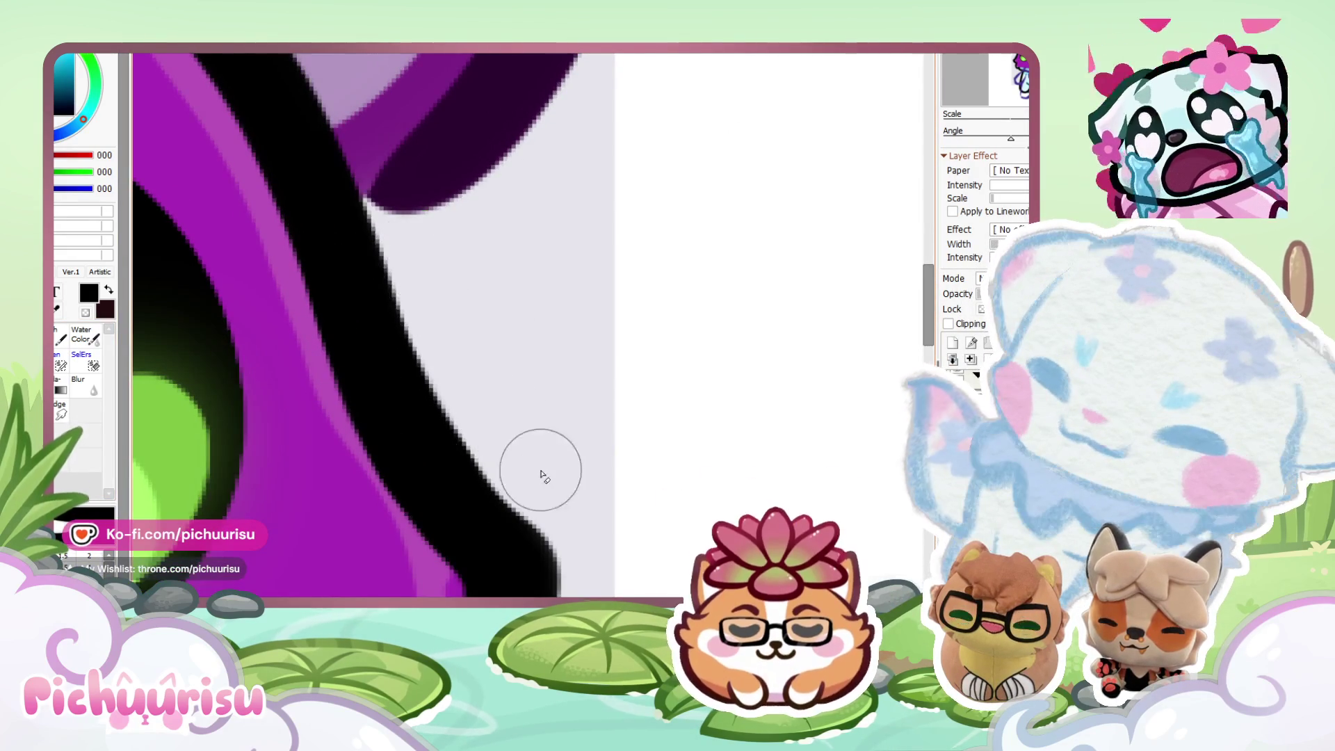
scroll(541, 475, "down", 5)
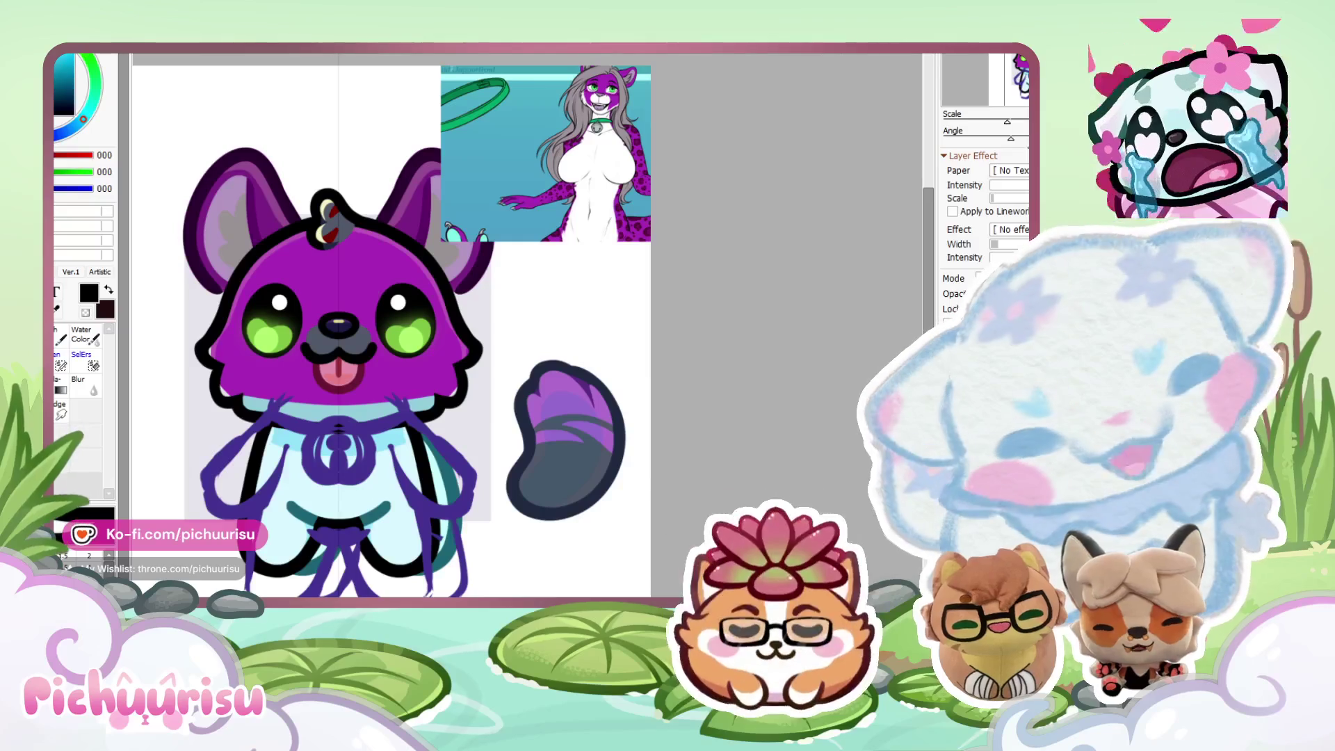
scroll(514, 381, "up", 2)
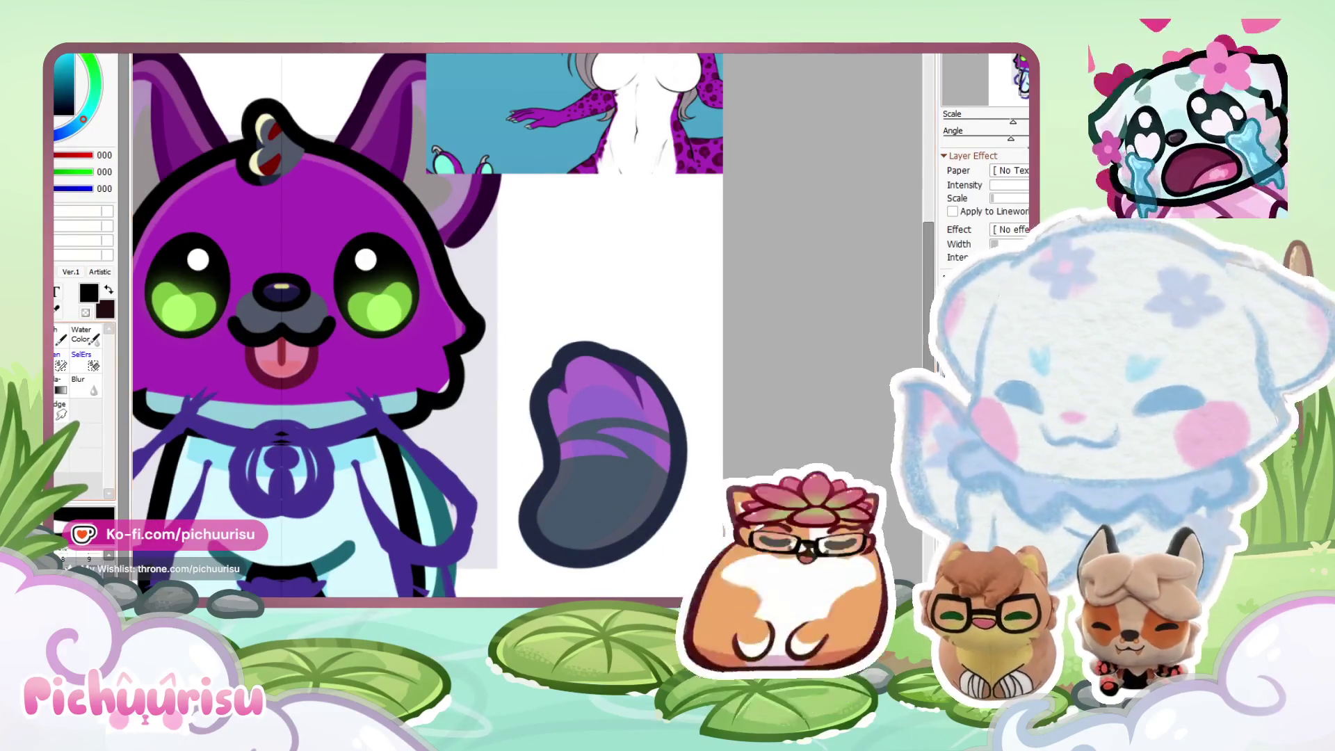
scroll(244, 382, "down", 3)
scroll(245, 382, "up", 5)
Pick up the purple body colour and compare the chibi with the leopard reference.
left_click(199, 358, "alt")
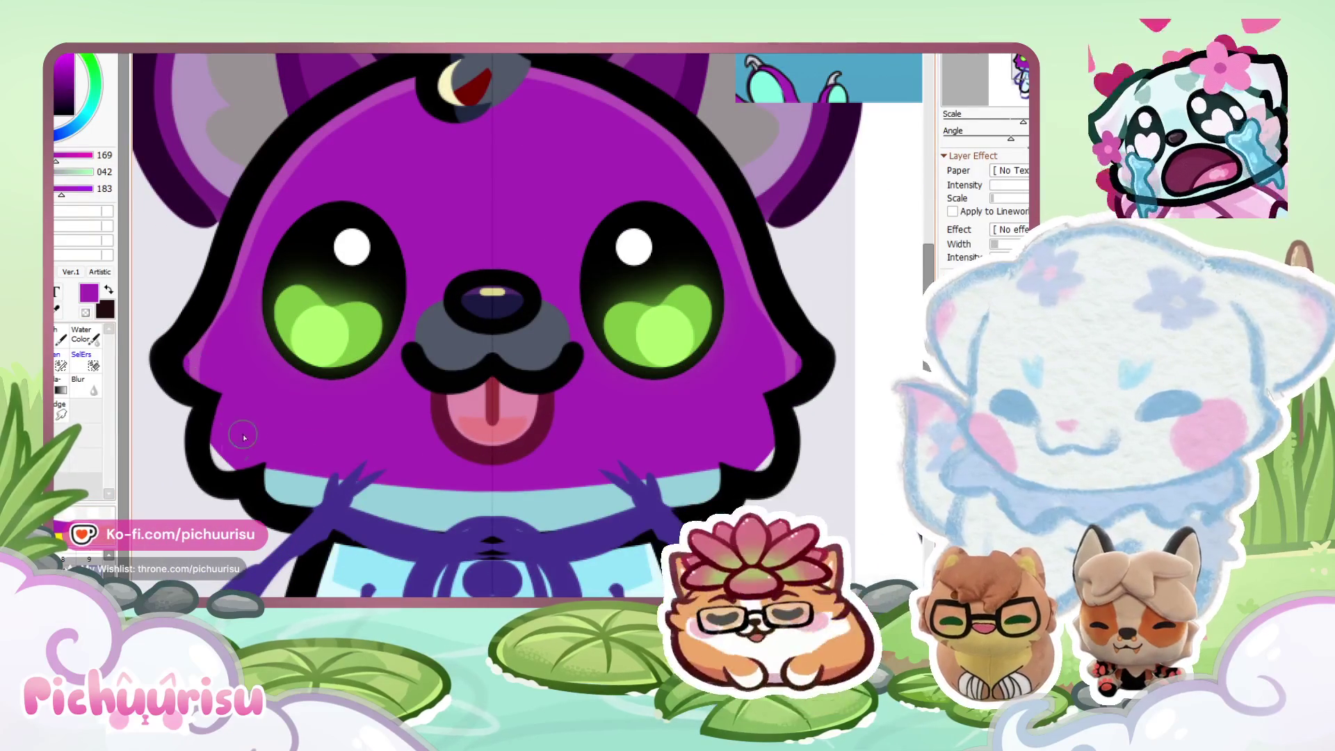
scroll(313, 487, "down", 4)
scroll(313, 487, "up", 4)
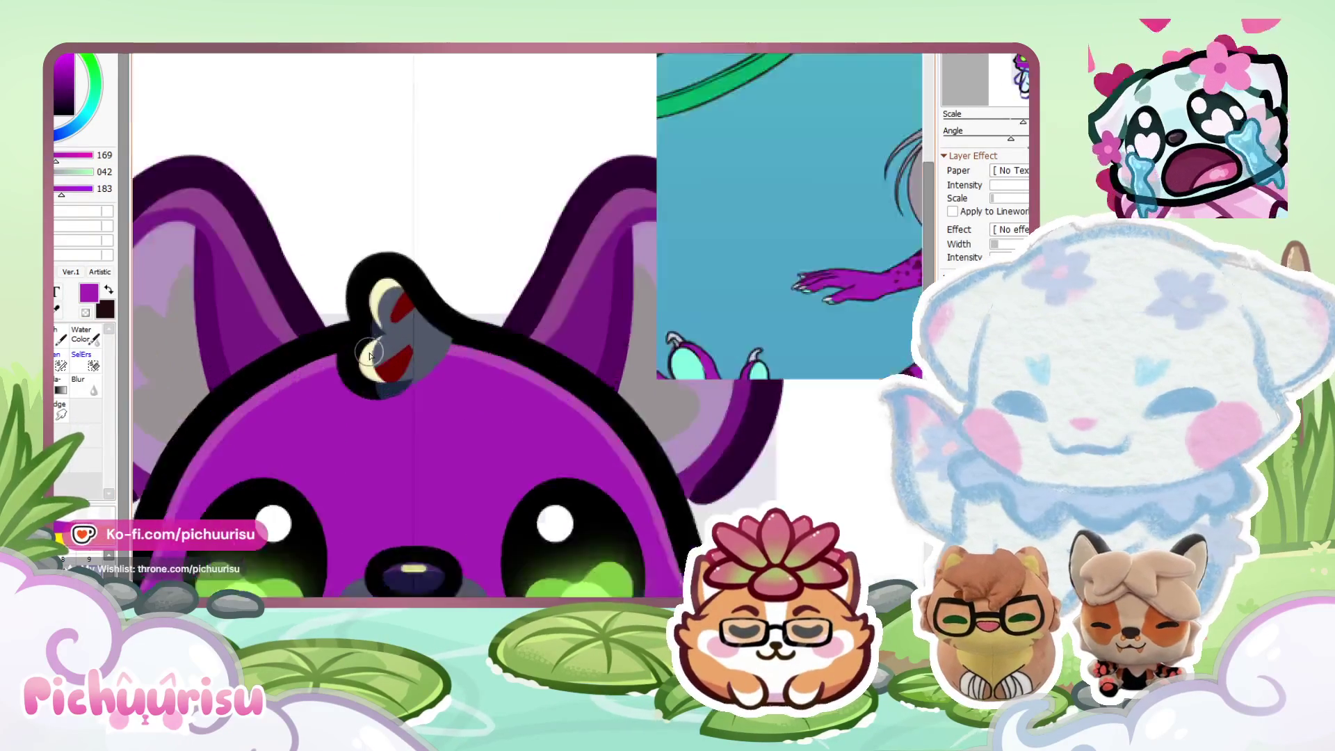
scroll(314, 487, "down", 3)
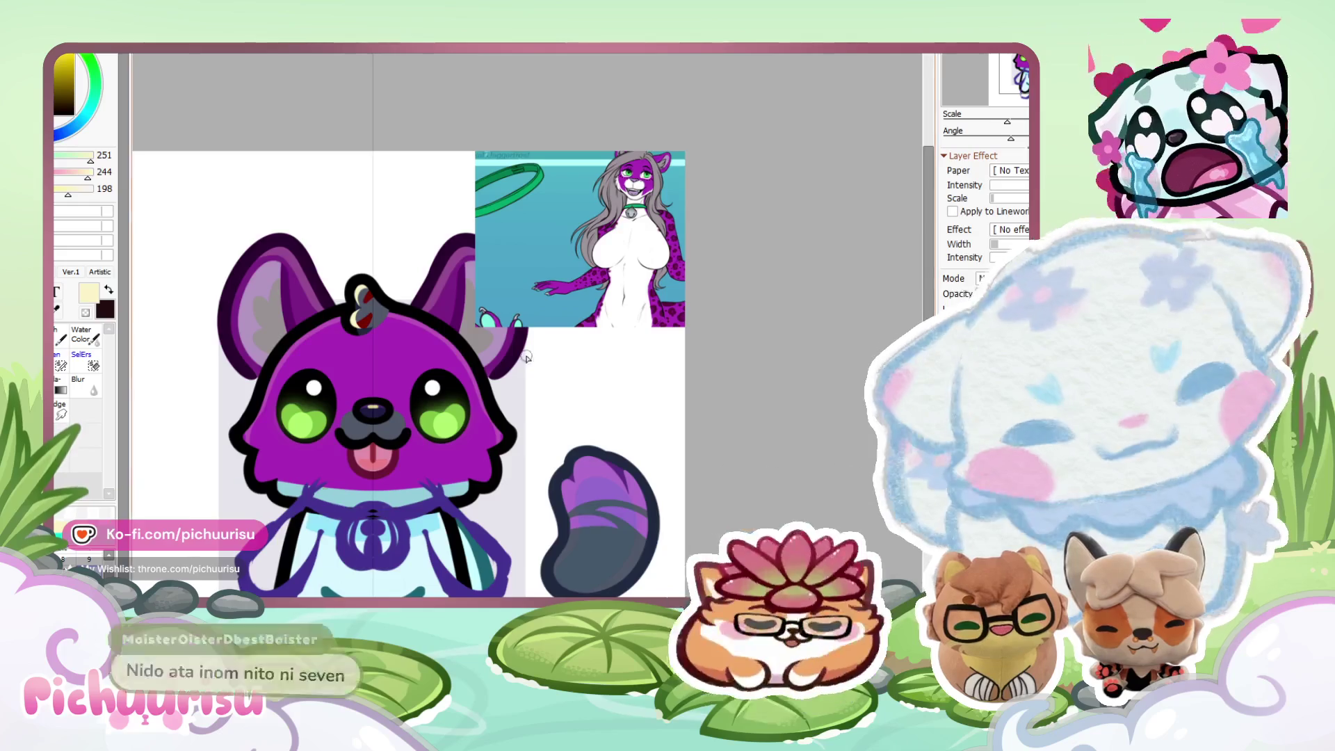
scroll(453, 501, "up", 5)
scroll(452, 501, "down", 4)
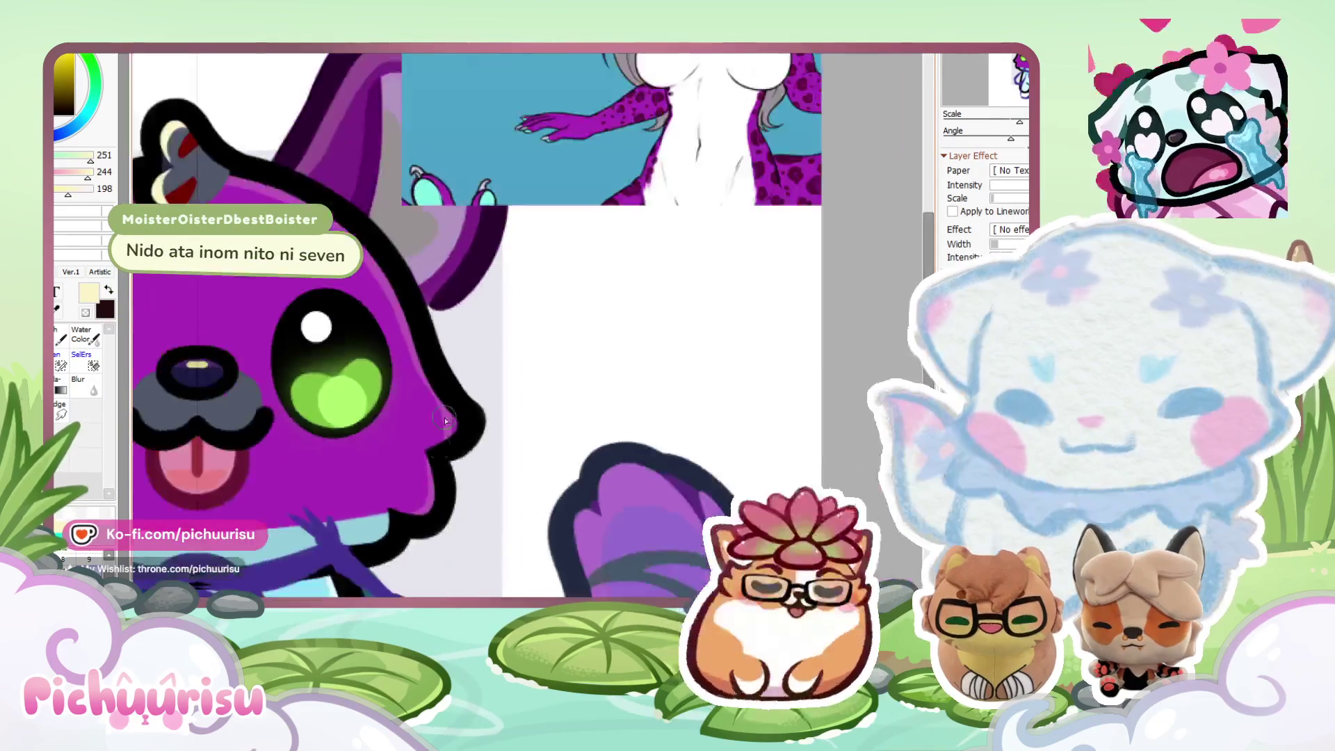
scroll(426, 379, "up", 4)
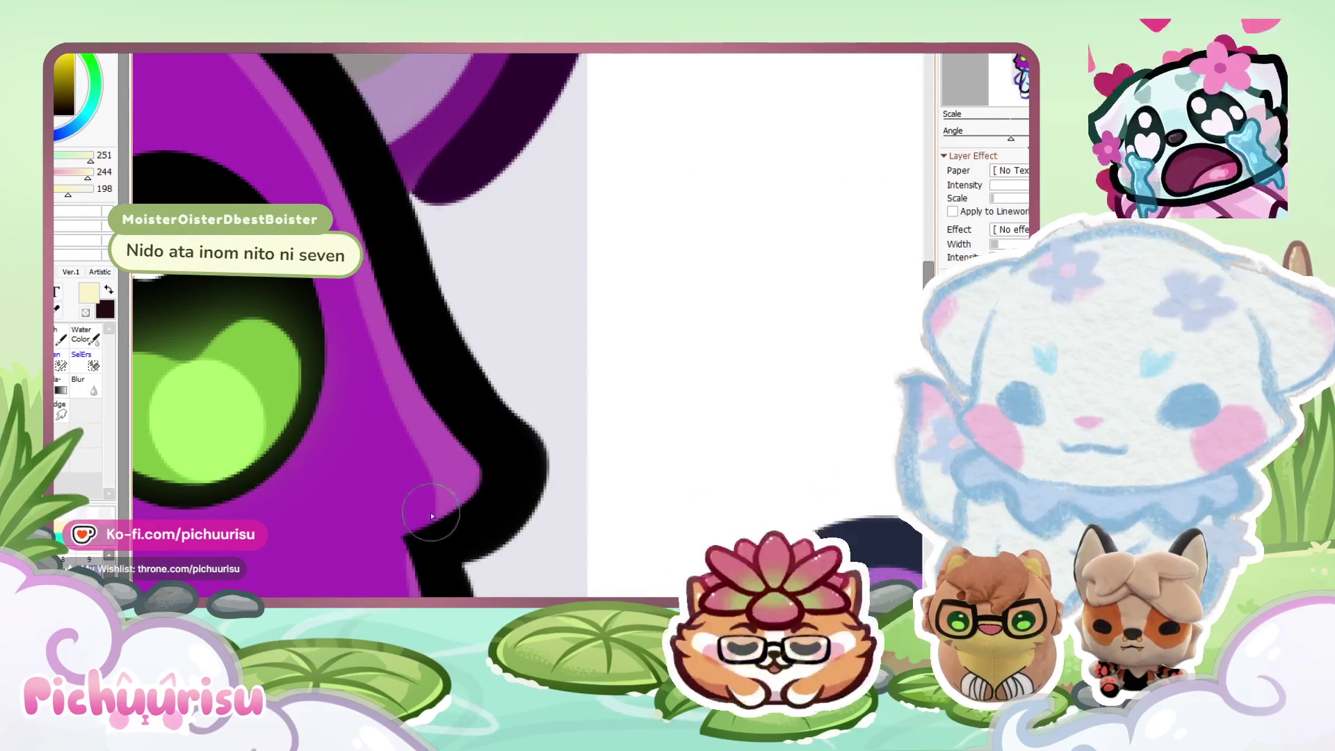
scroll(369, 260, "down", 2)
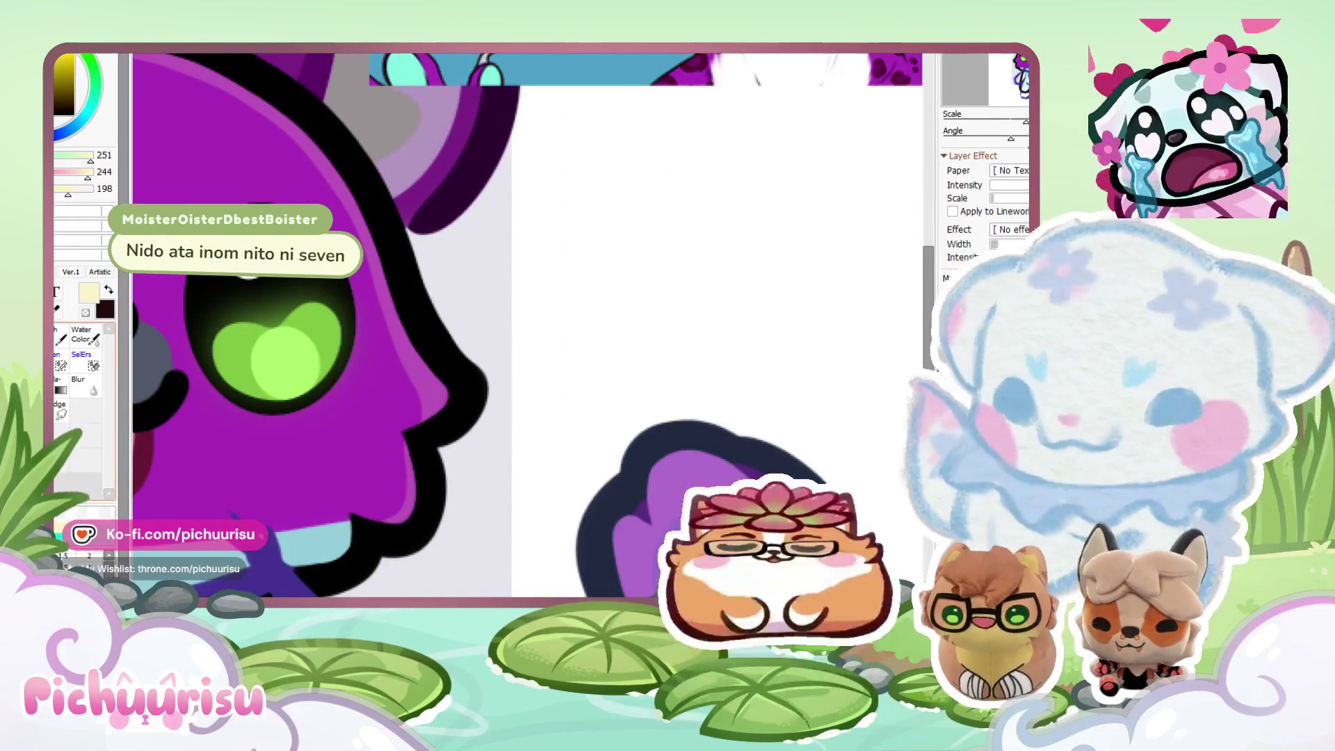
scroll(389, 358, "up", 2)
scroll(415, 438, "down", 4)
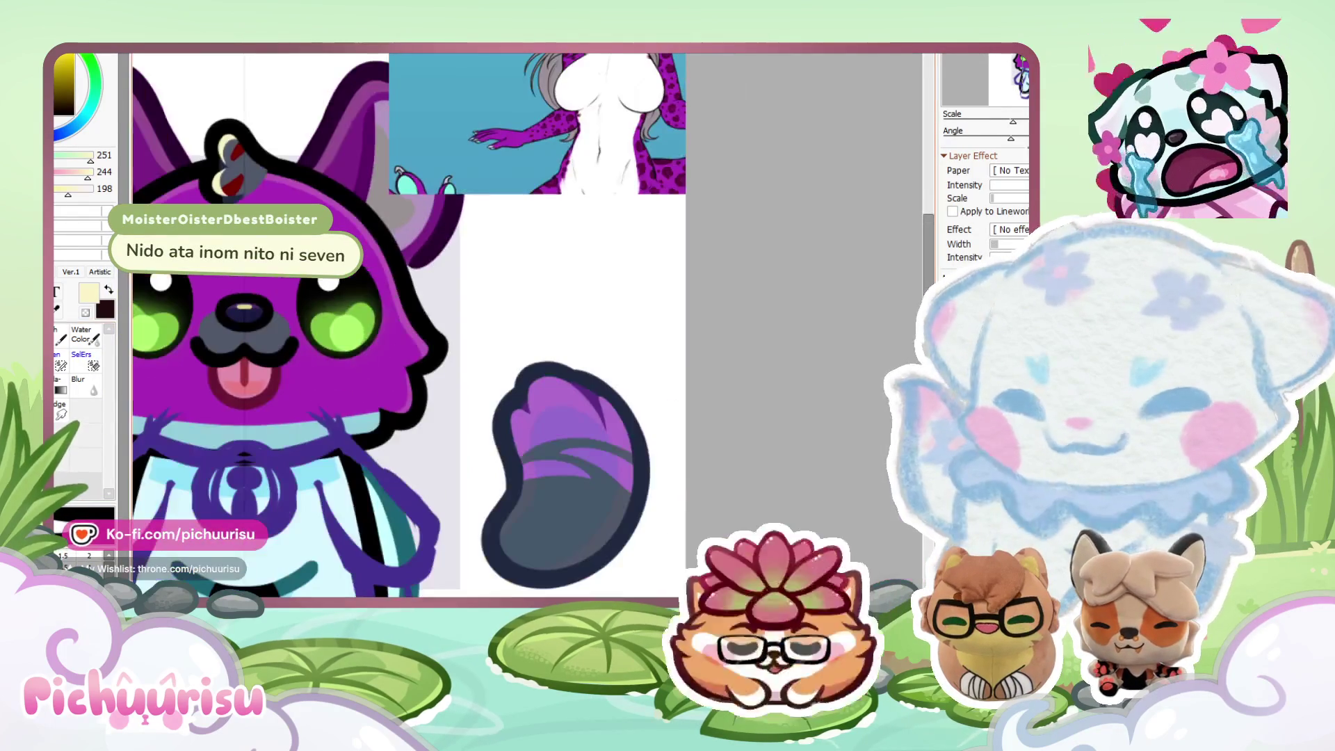
scroll(363, 447, "up", 3)
scroll(363, 448, "down", 5)
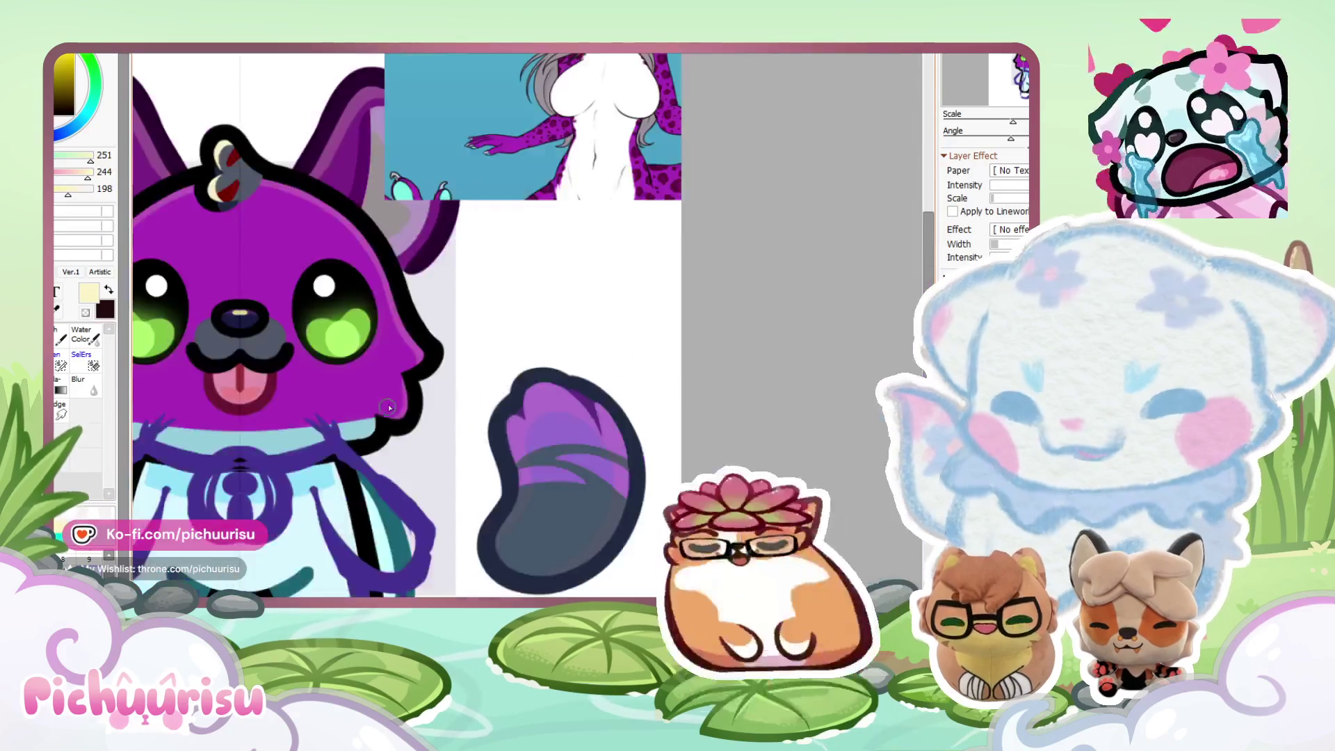
scroll(557, 209, "up", 2)
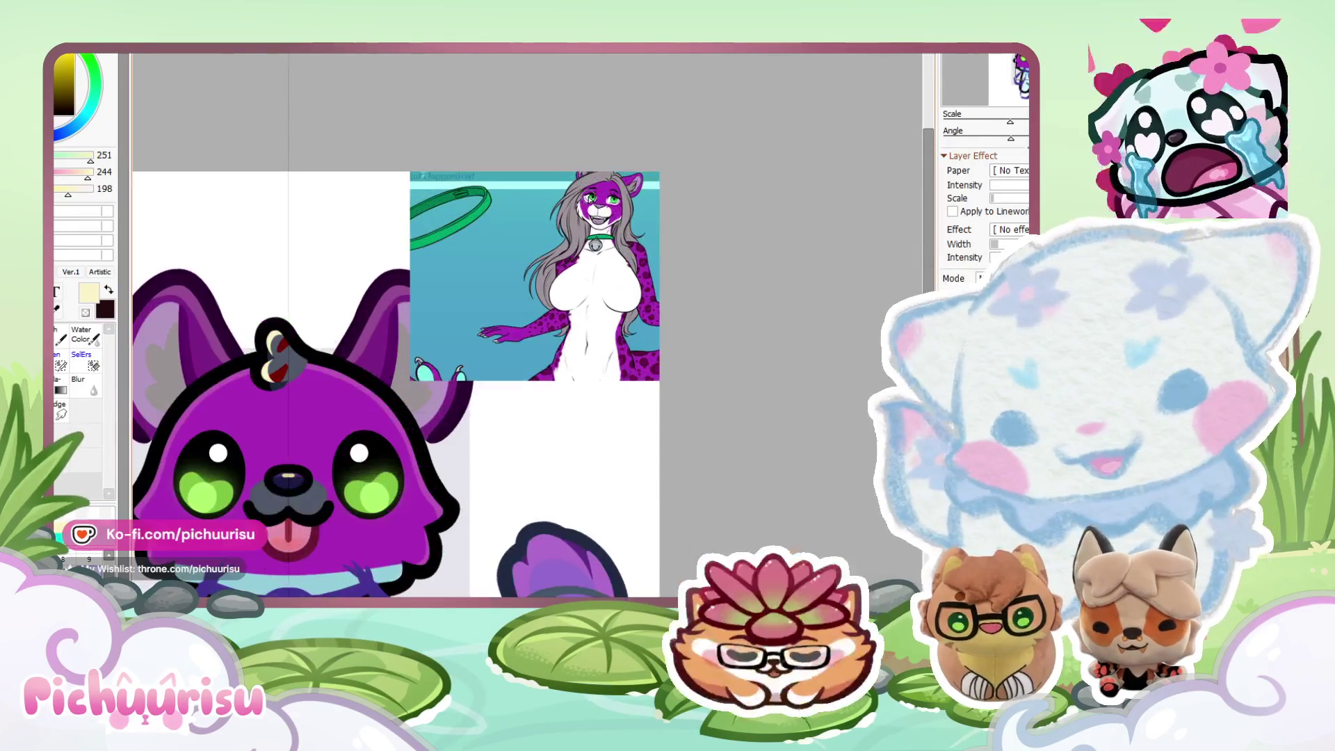
Sample the dark purple from the drawing, then set the colour to dark green 022/082/036.
right_click(364, 348)
scroll(527, 351, "down", 1)
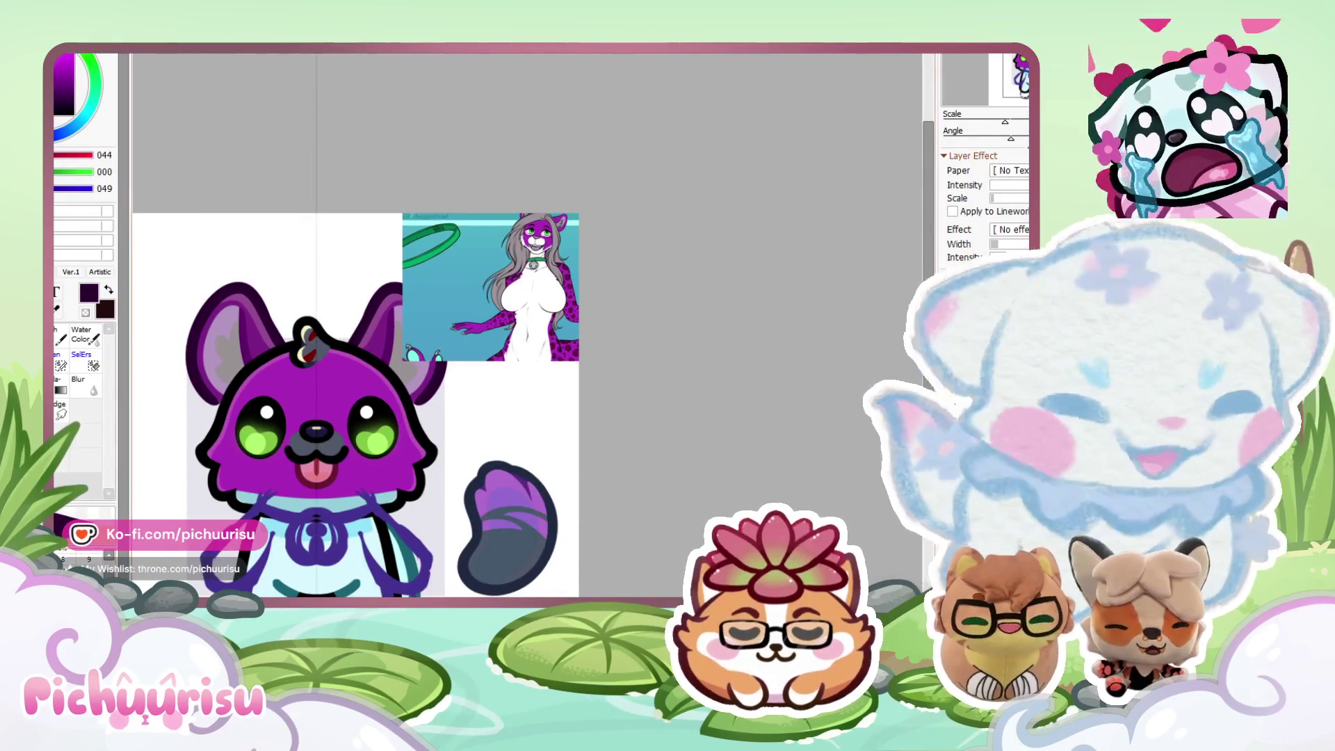
scroll(456, 413, "up", 2)
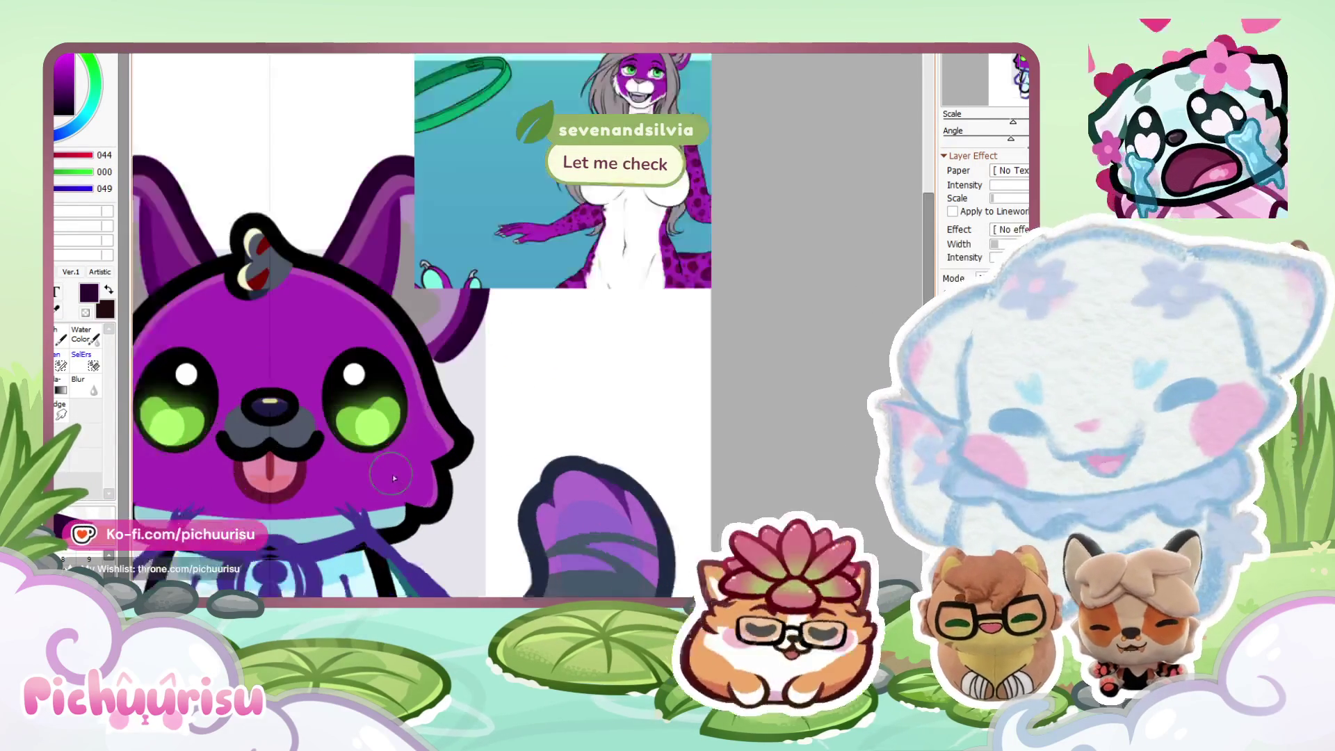
scroll(438, 417, "down", 2)
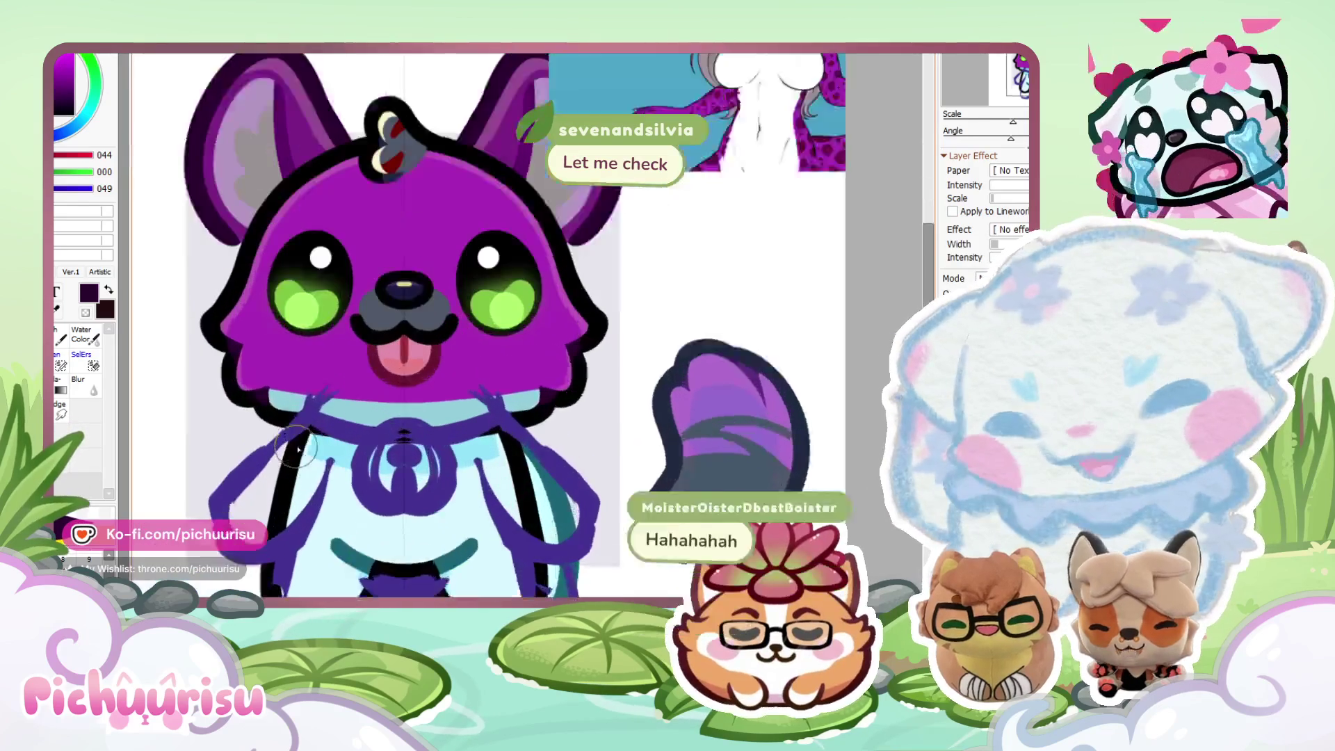
scroll(430, 436, "up", 2)
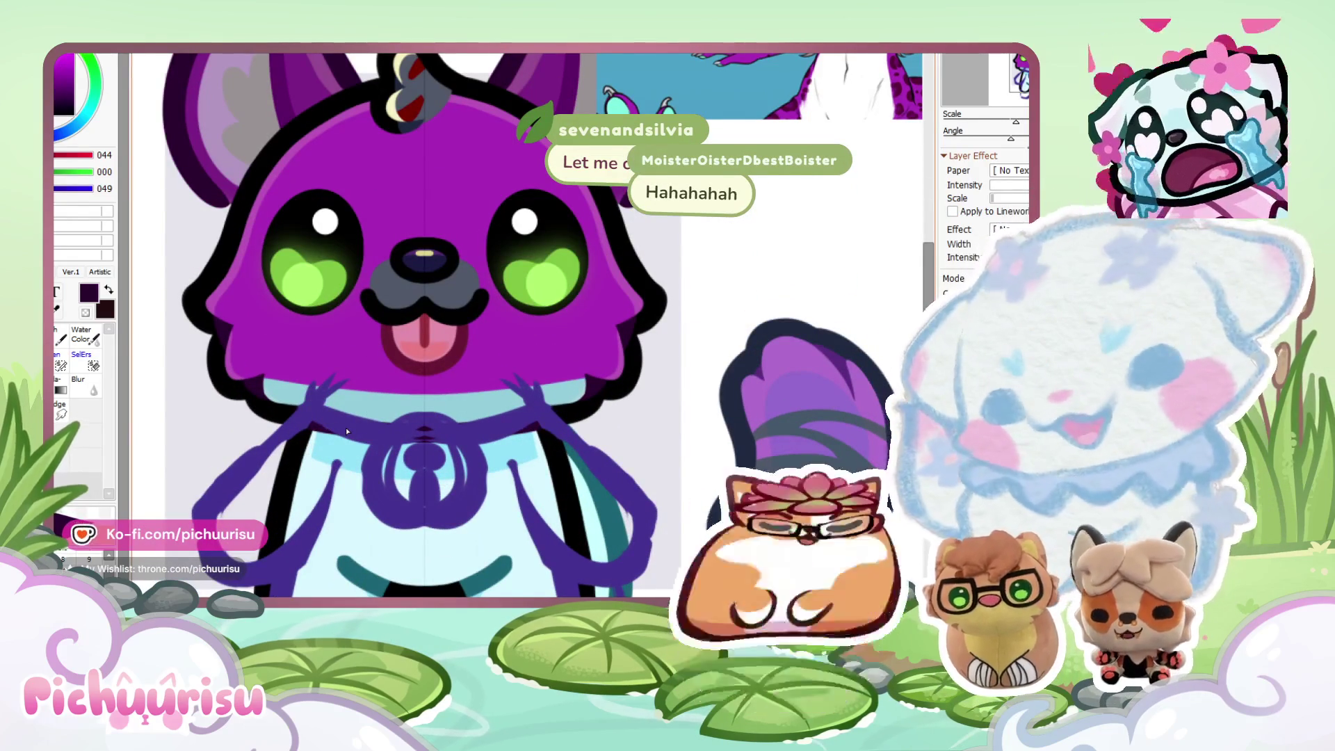
scroll(345, 426, "down", 3)
scroll(542, 209, "up", 3)
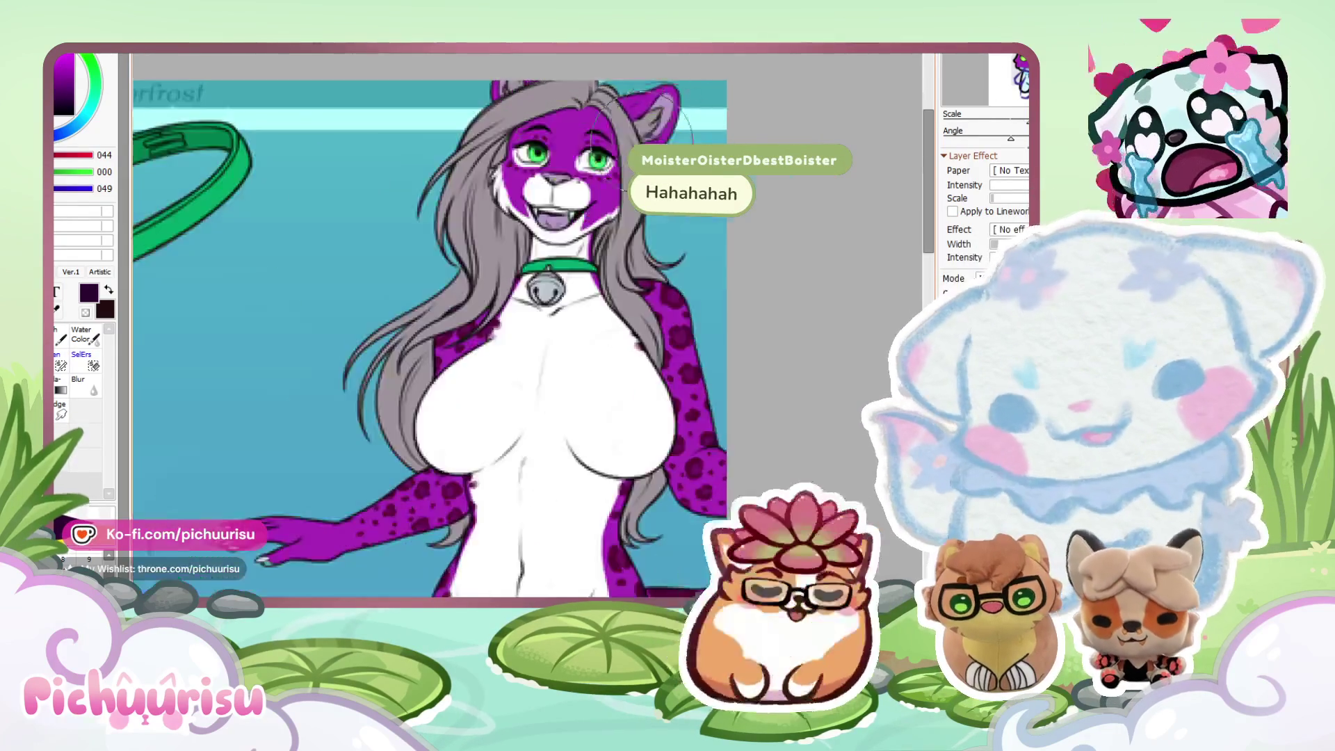
scroll(549, 181, "up", 1)
scroll(346, 329, "down", 3)
scroll(347, 329, "up", 2)
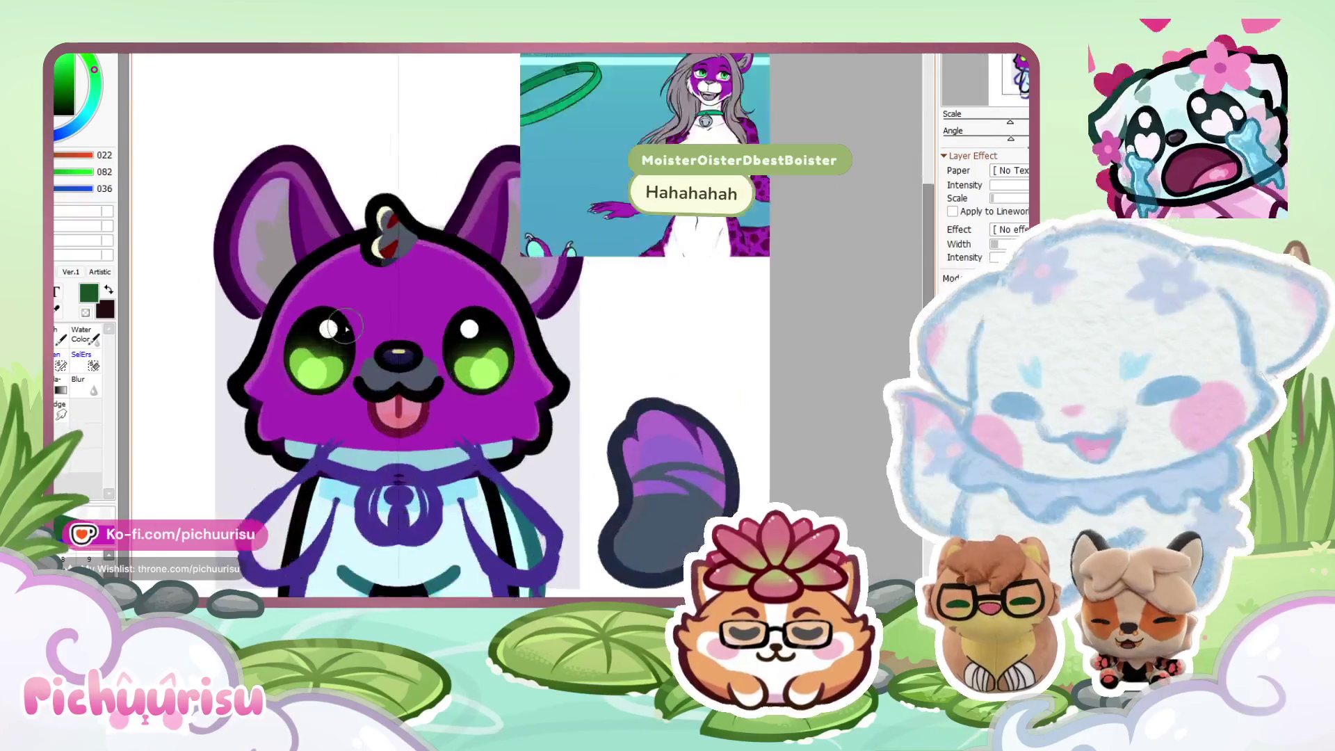
scroll(345, 328, "up", 3)
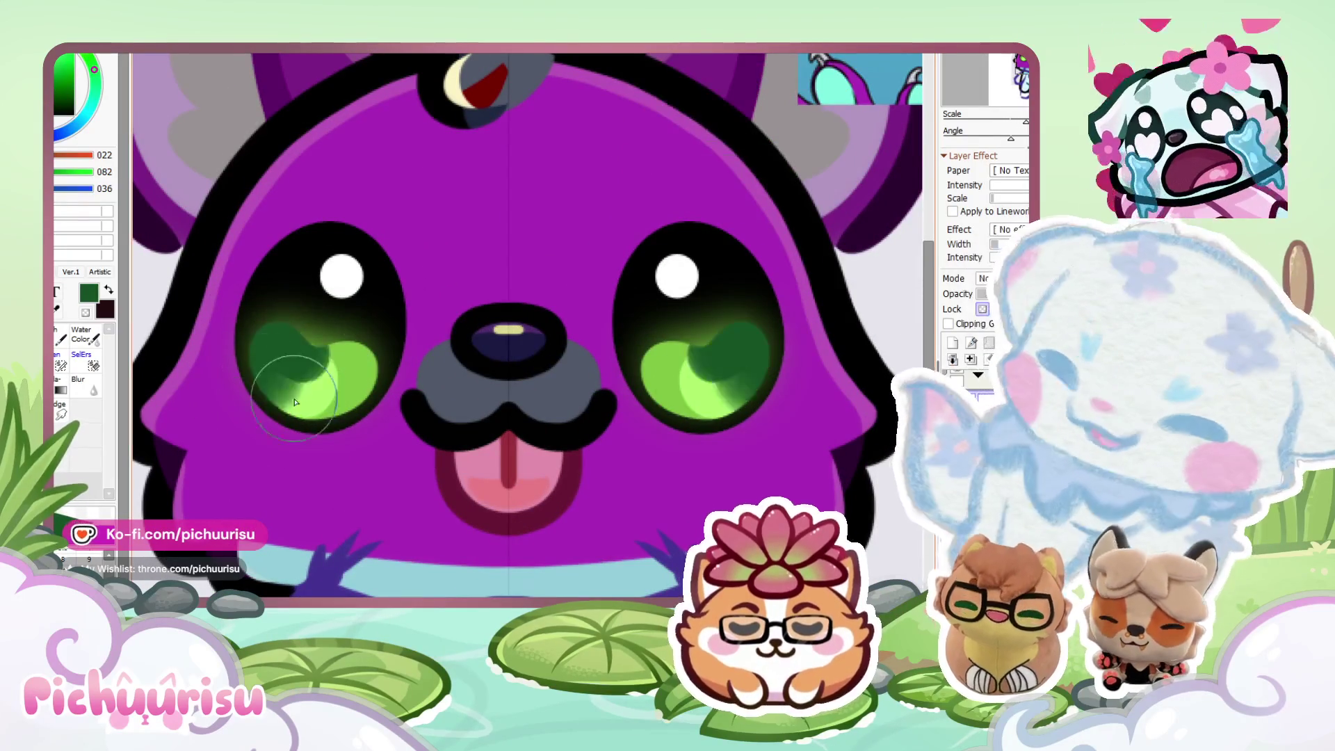
Recolour the eye highlights dark green and add lighter green spots to both eyes.
key("ctrl+z")
left_click(300, 390, "alt")
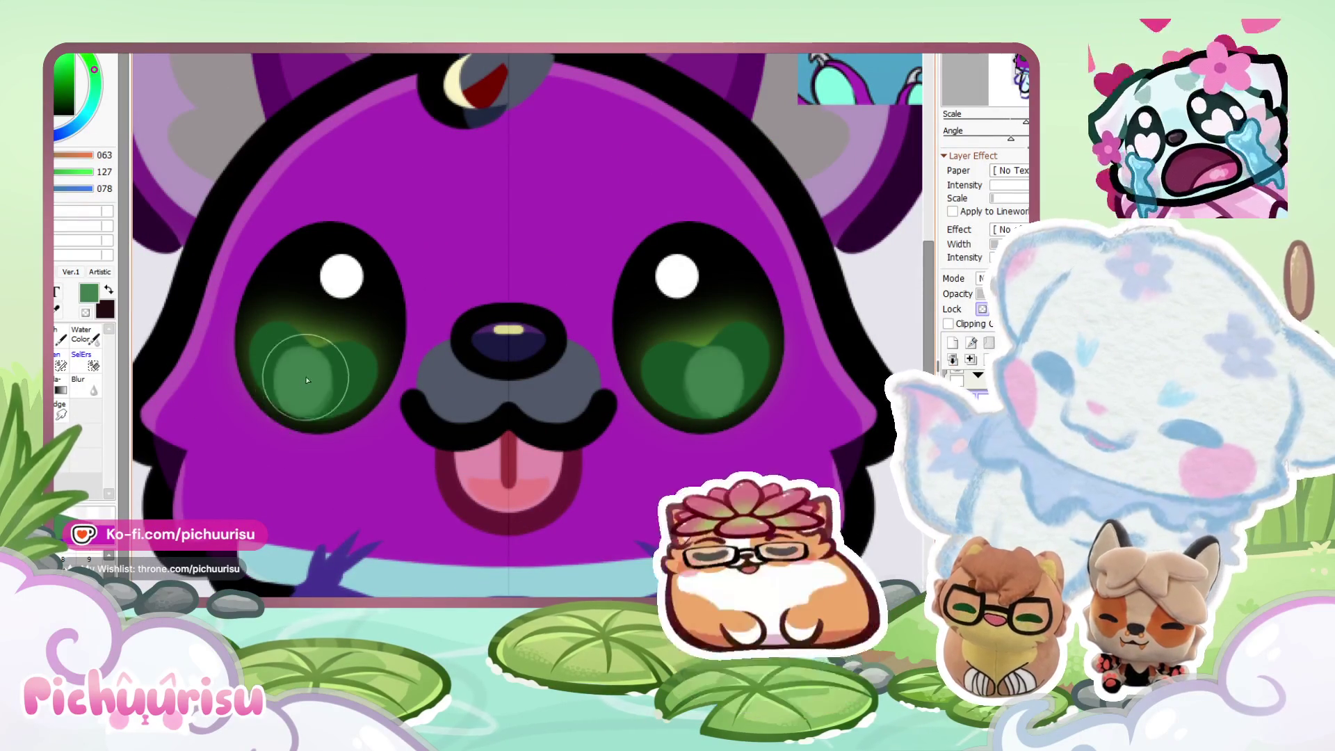
left_click(349, 374, "alt")
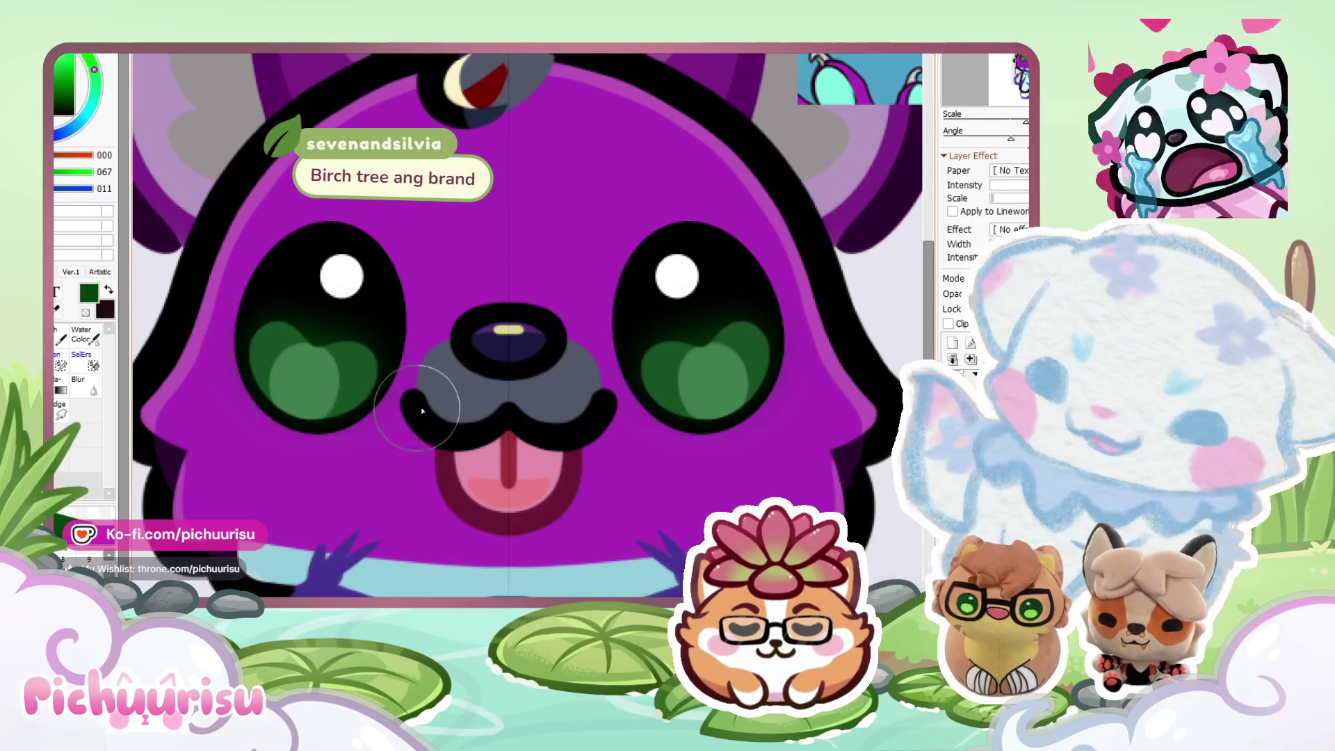
scroll(518, 391, "down", 3)
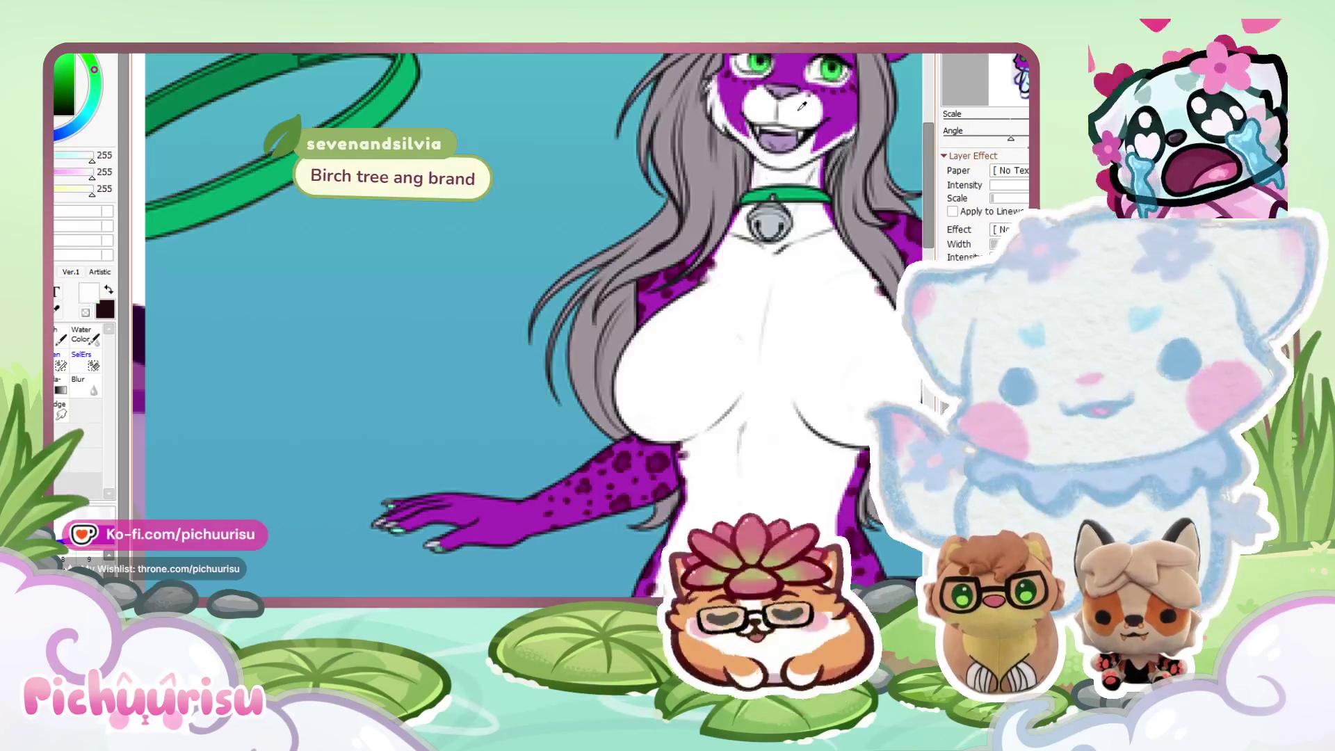
scroll(500, 427, "up", 5)
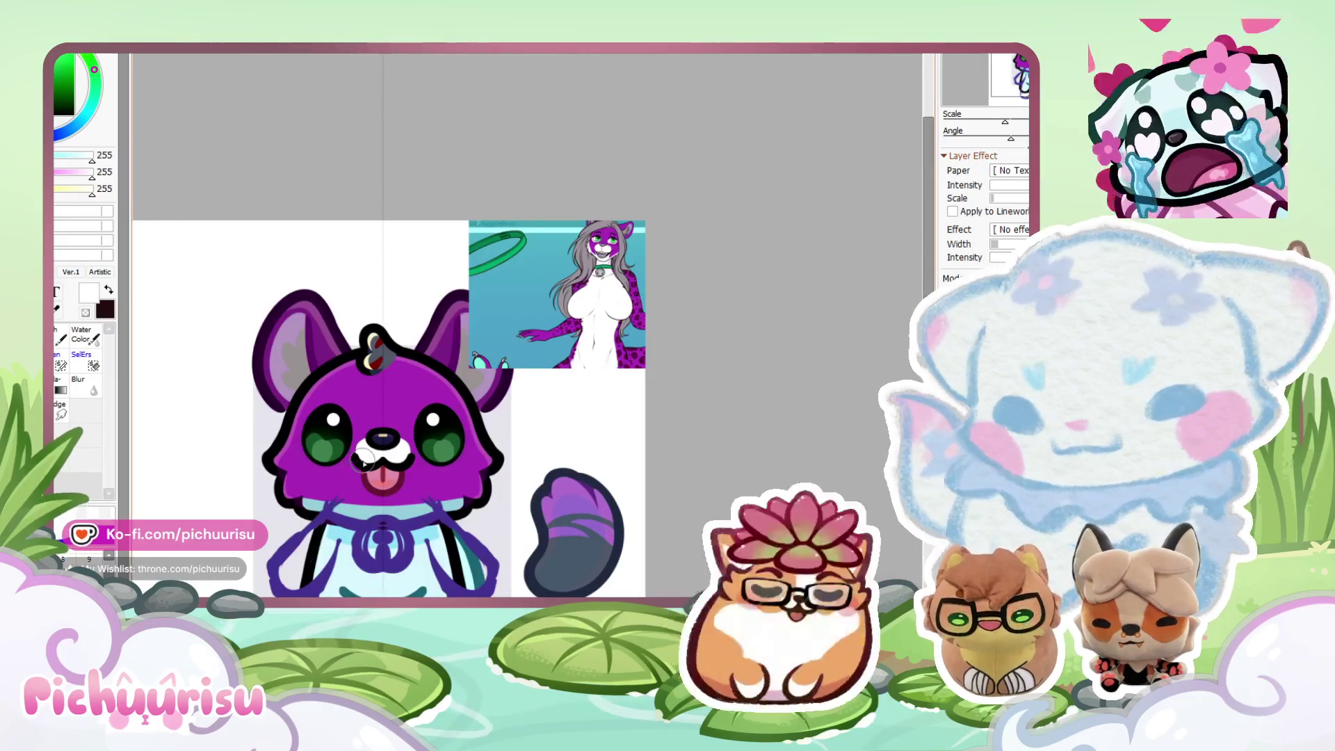
scroll(321, 437, "up", 5)
scroll(320, 436, "up", 1)
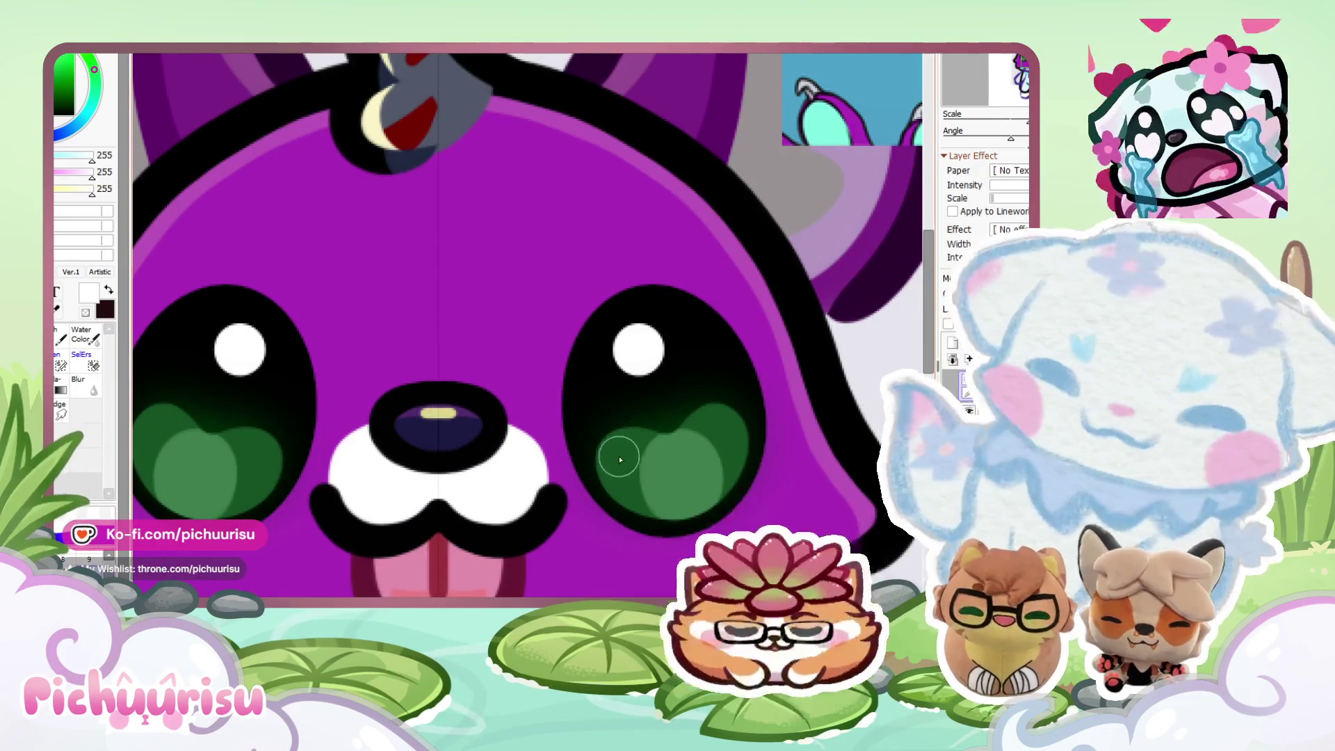
Choose black, then sample lavender from the reference character's nose.
scroll(491, 422, "up", 4)
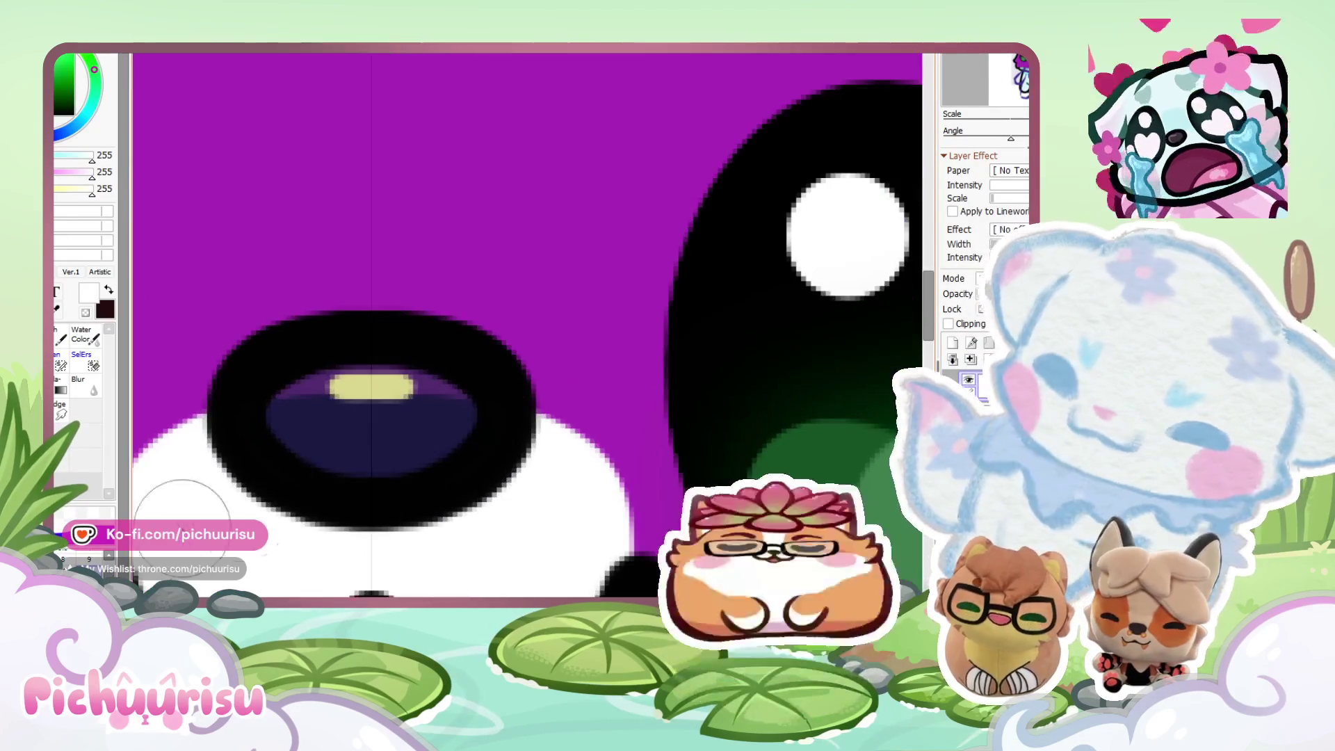
left_click(510, 396, "alt")
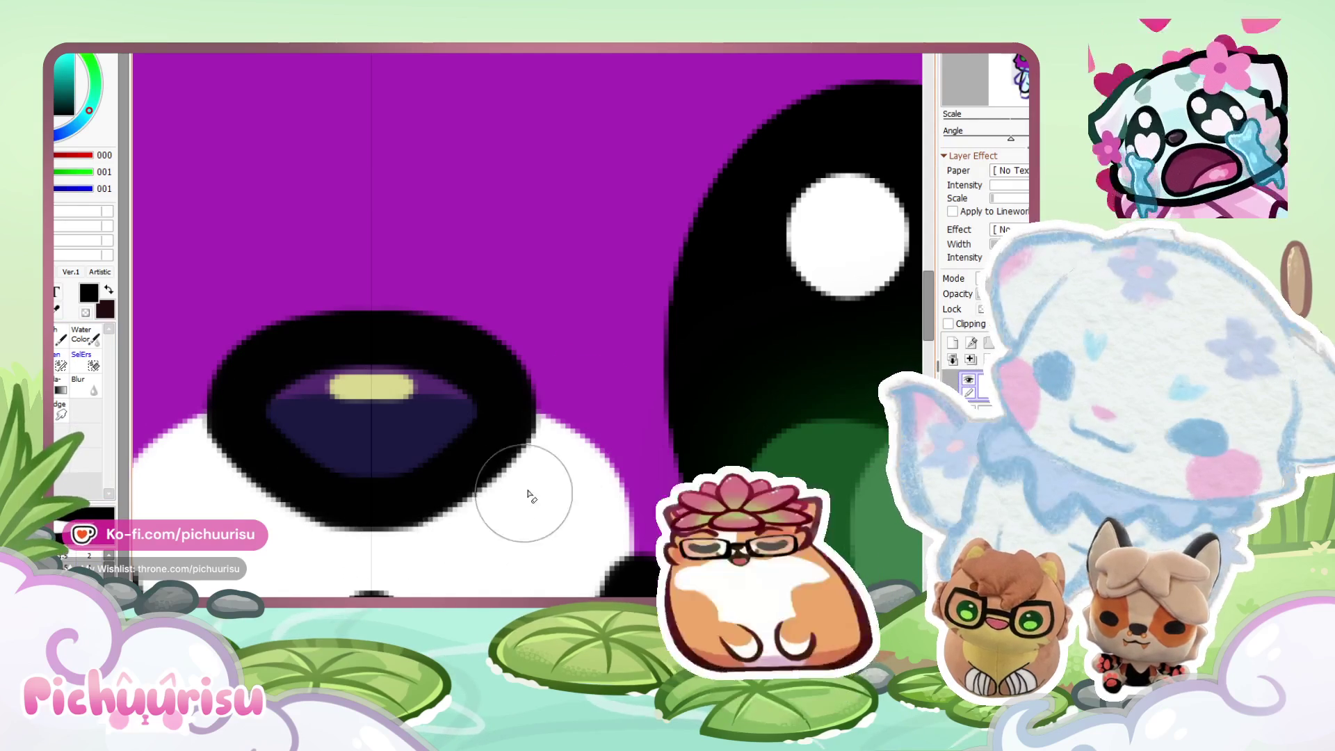
scroll(426, 549, "down", 5)
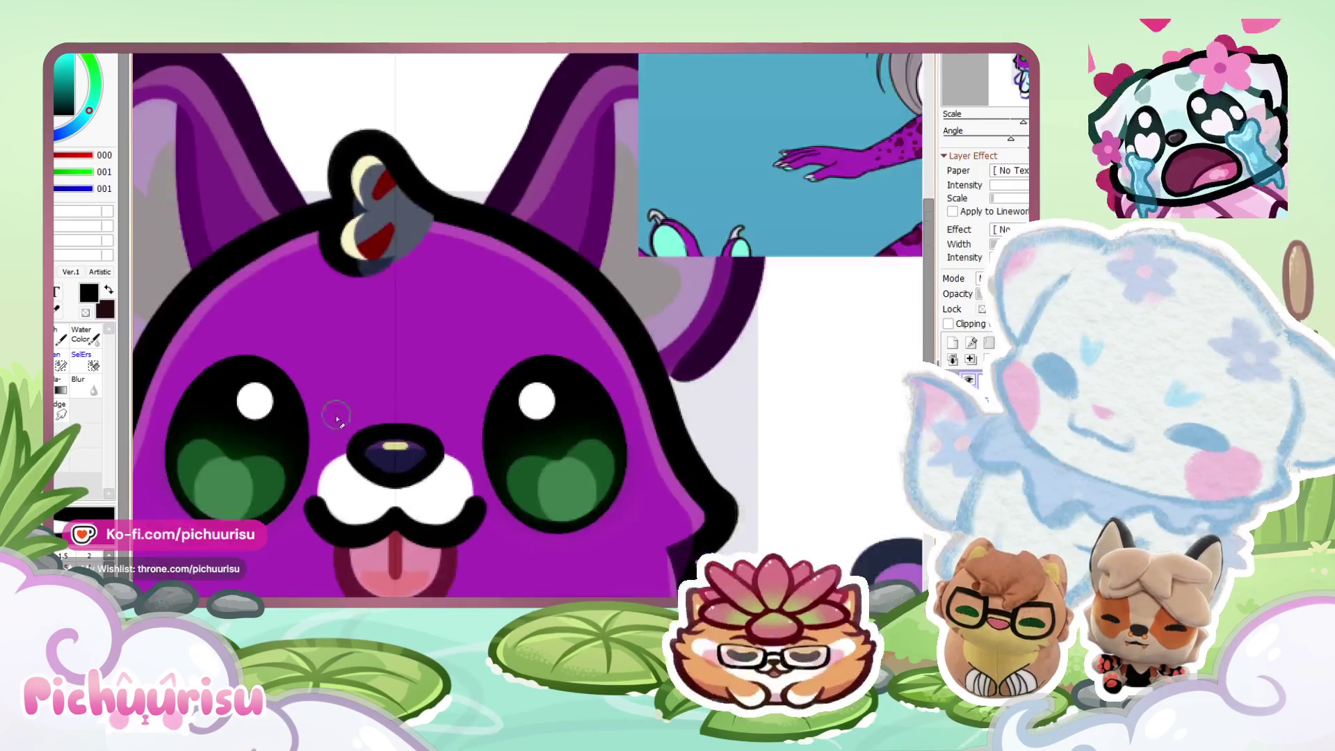
scroll(726, 102, "up", 4)
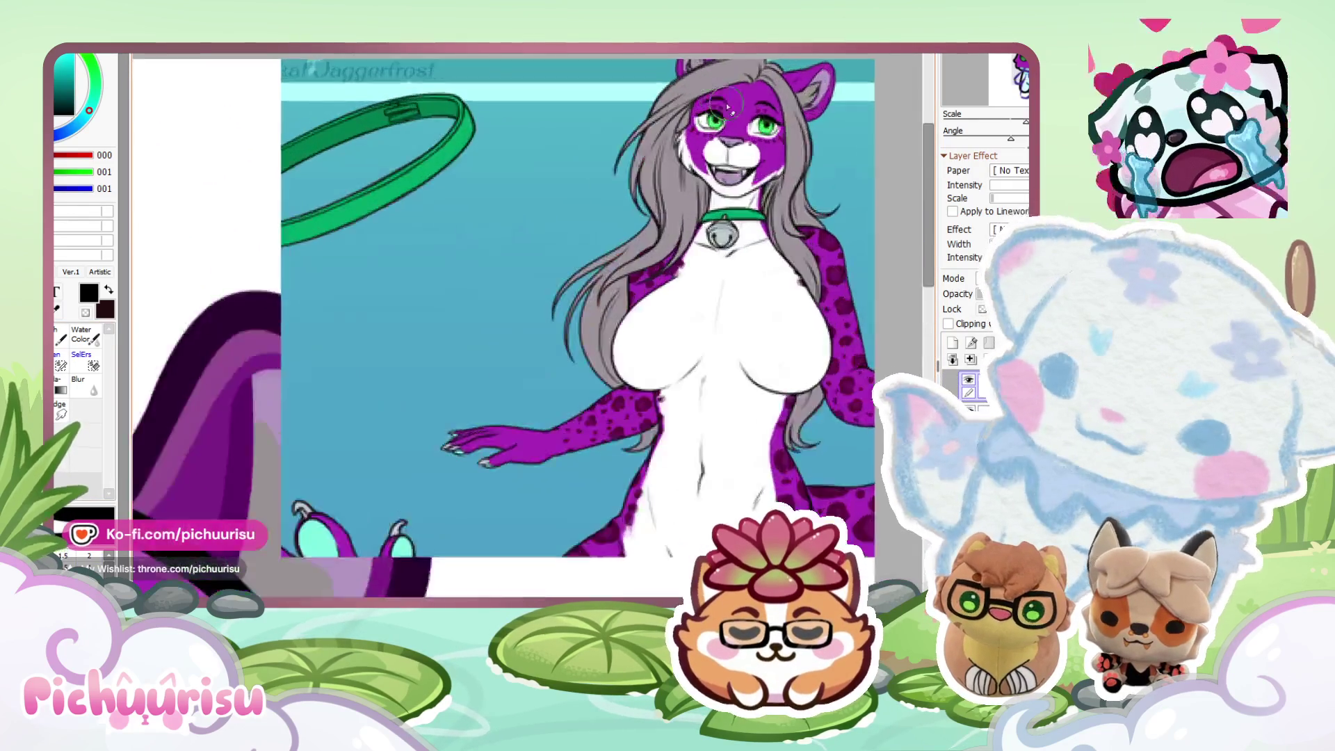
left_click(733, 186, "alt")
scroll(733, 186, "down", 4)
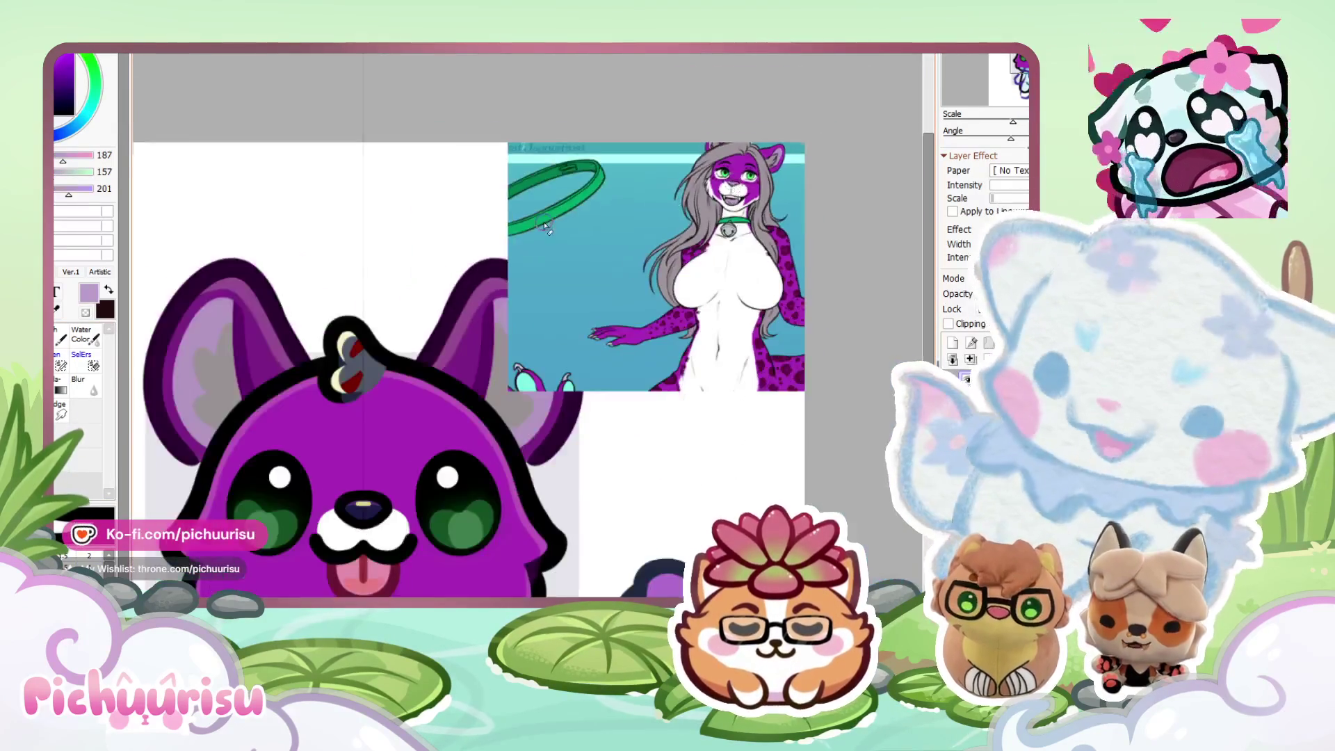
scroll(506, 402, "up", 3)
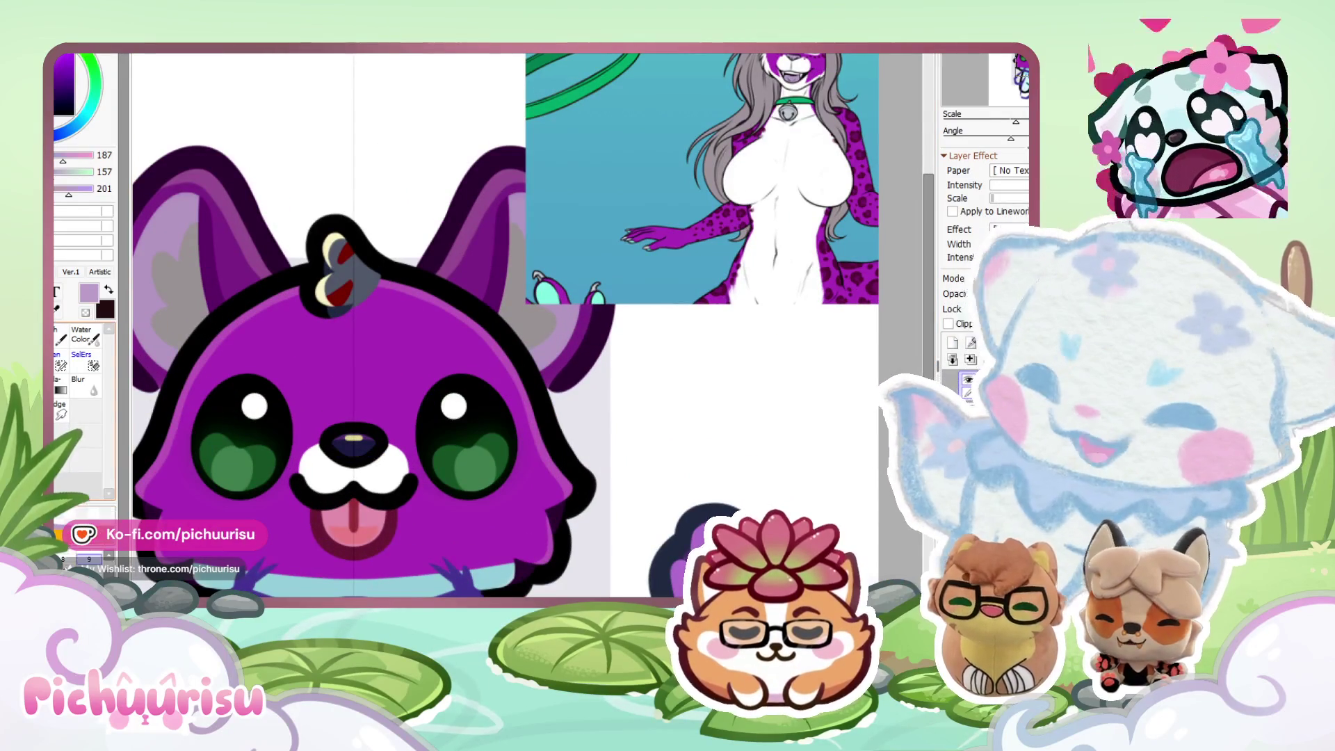
scroll(402, 456, "up", 4)
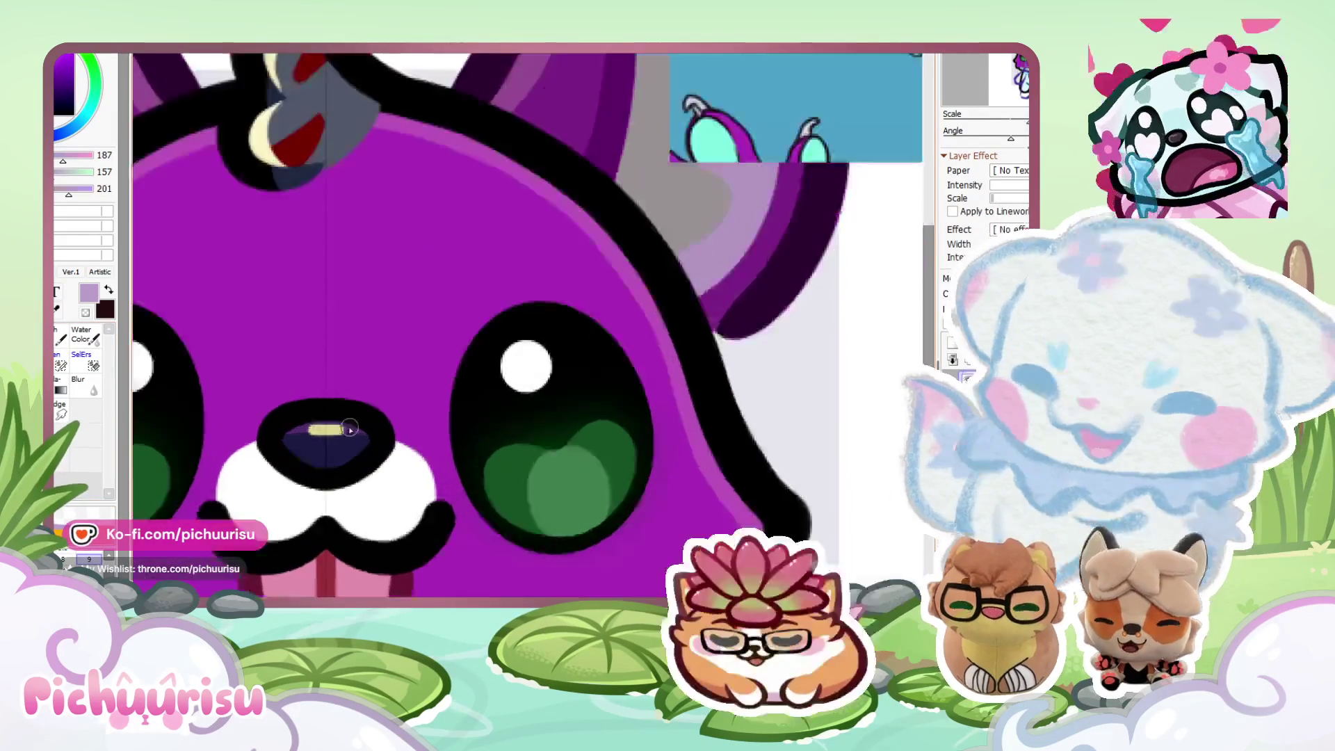
Paint the nose interior blue-grey and lavender, smoothing it with a lilac rim.
mouse_move(330, 431)
left_mouse_down()
mouse_move(327, 487)
mouse_move(333, 456)
left_mouse_up()
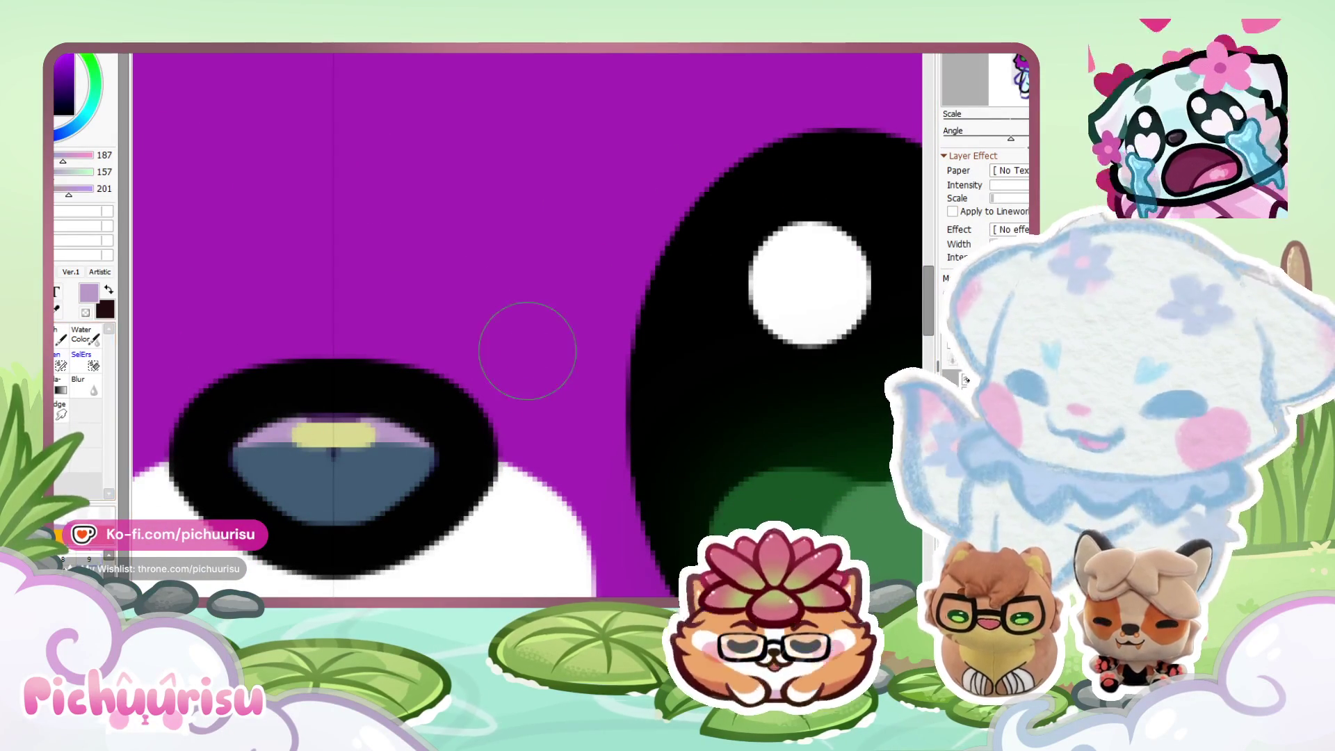
scroll(317, 410, "down", 4)
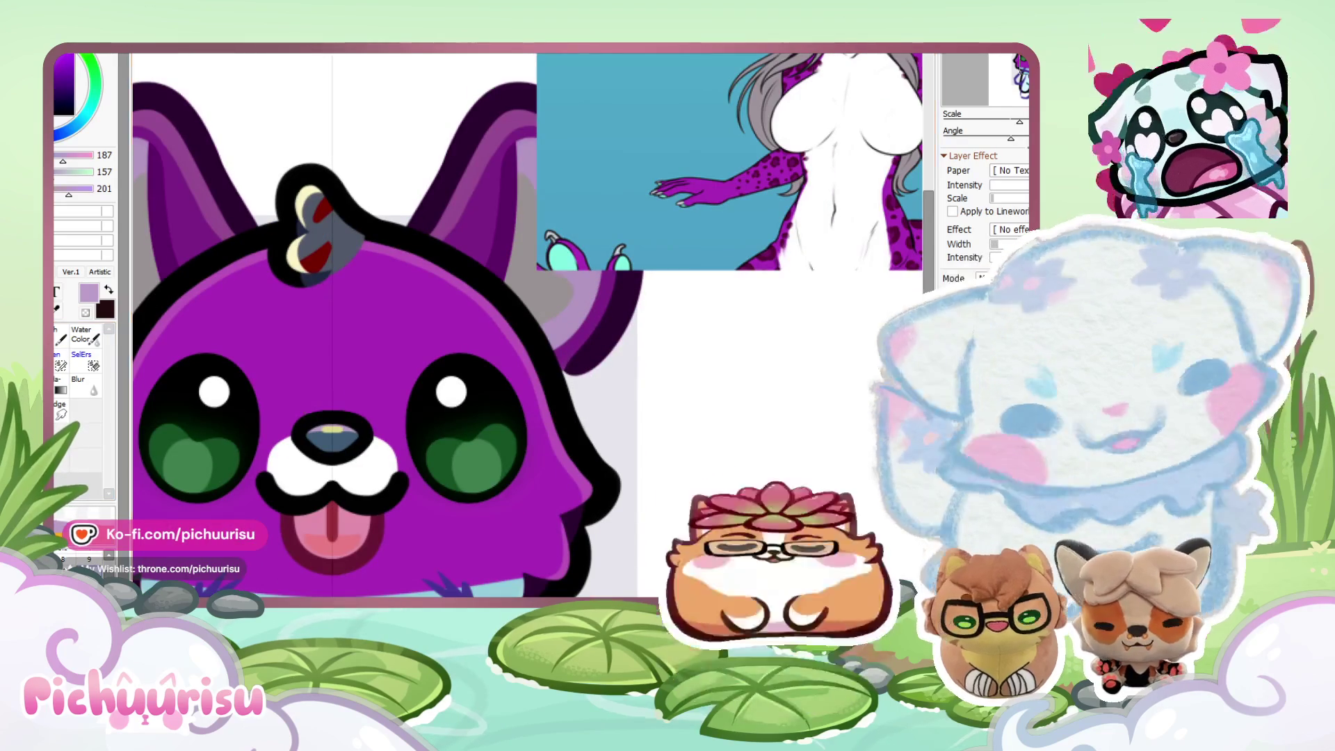
scroll(289, 385, "up", 6)
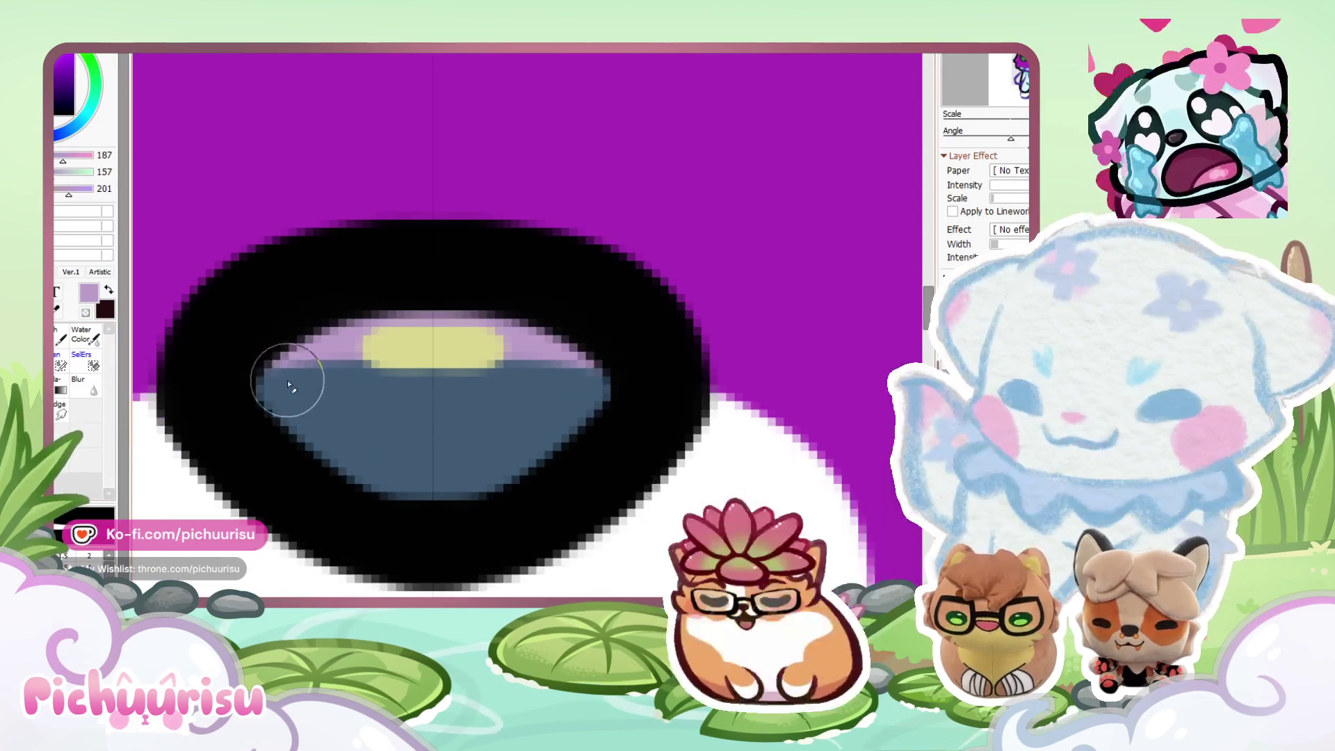
mouse_move(289, 384)
left_mouse_down()
mouse_move(402, 477)
mouse_move(298, 397)
mouse_move(343, 349)
mouse_move(413, 491)
left_mouse_up()
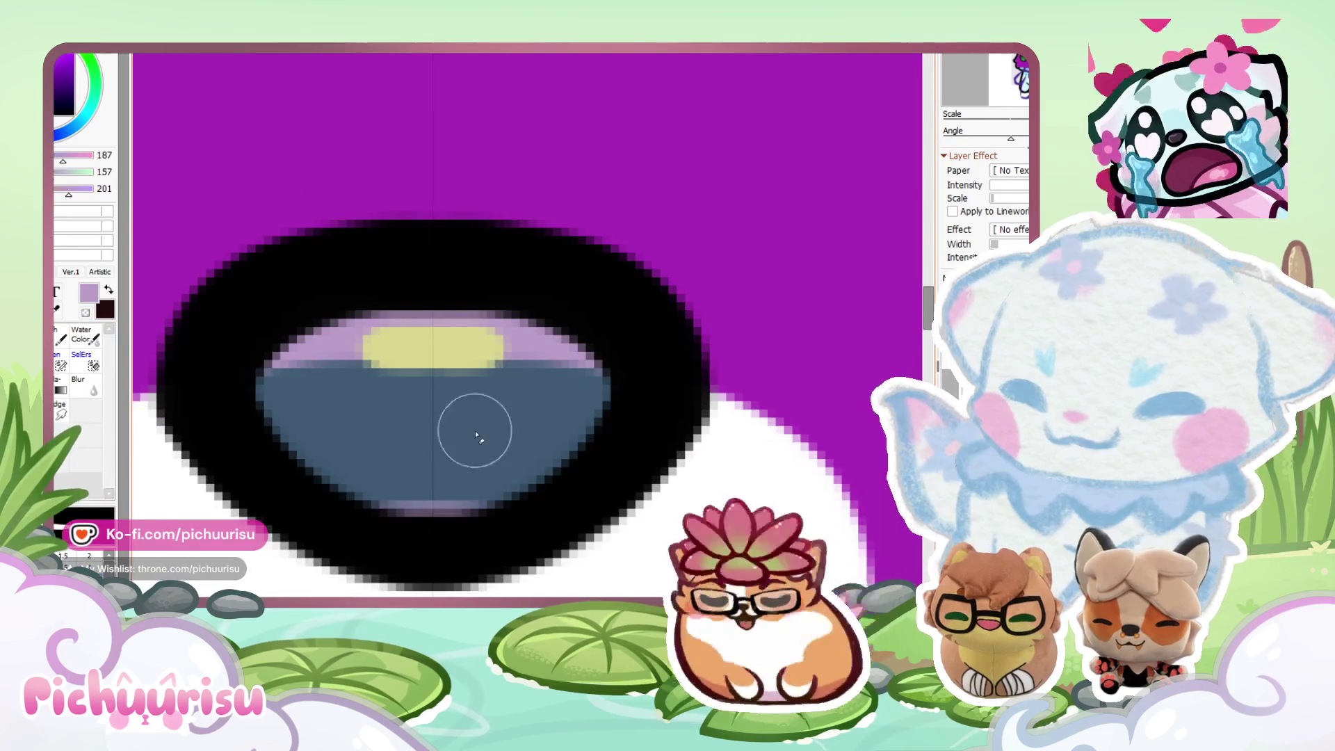
scroll(321, 356, "down", 6)
scroll(324, 445, "up", 3)
left_click(324, 445, "alt")
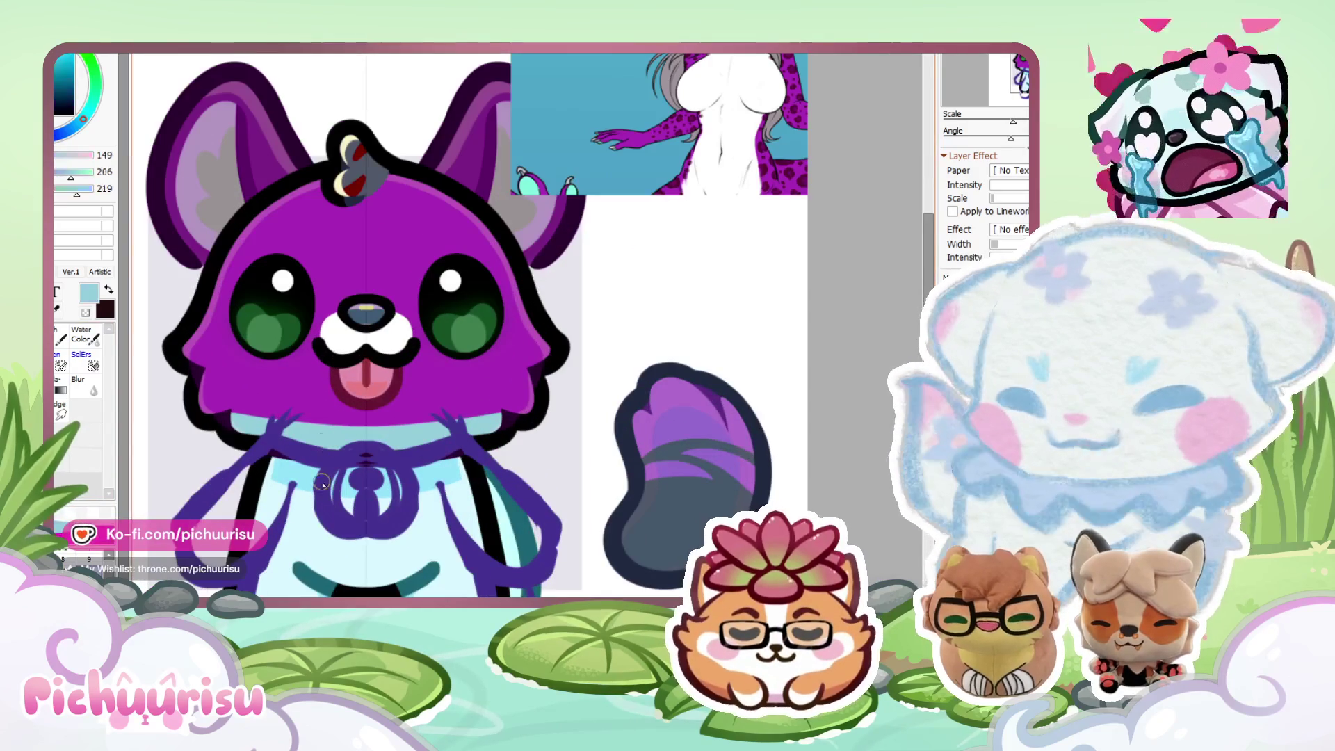
Check the other open artwork, then return to the chibi cat canvas and zoom to its eyes.
key("ctrl+Tab")
scroll(345, 393, "down", 4)
scroll(346, 393, "up", 2)
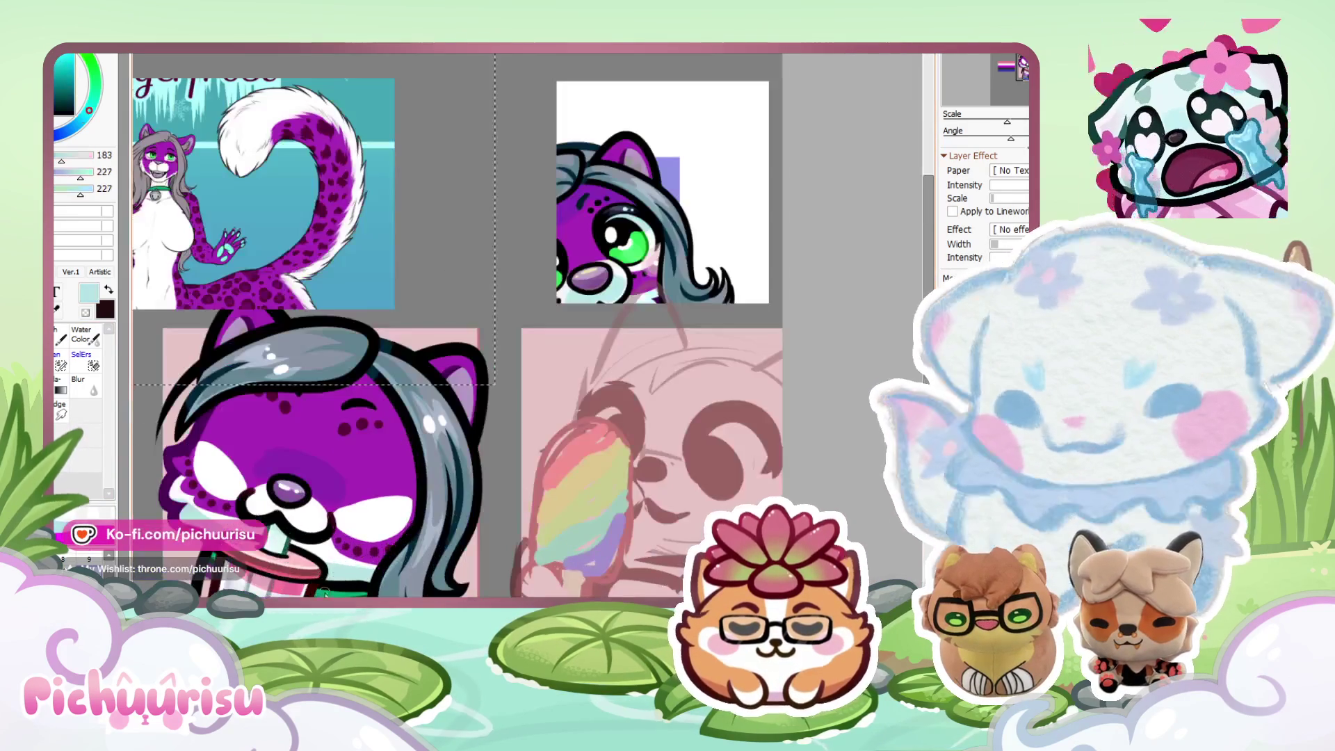
key("ctrl+Tab")
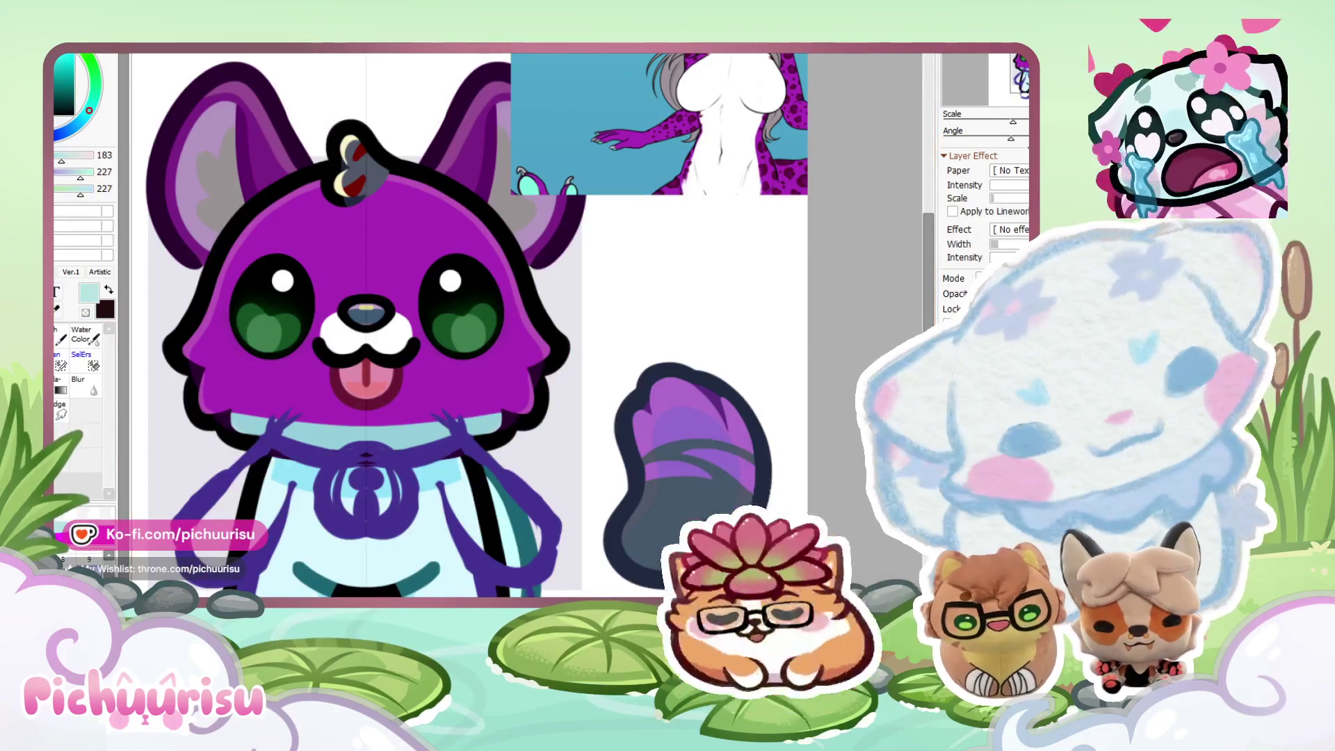
scroll(369, 314, "up", 4)
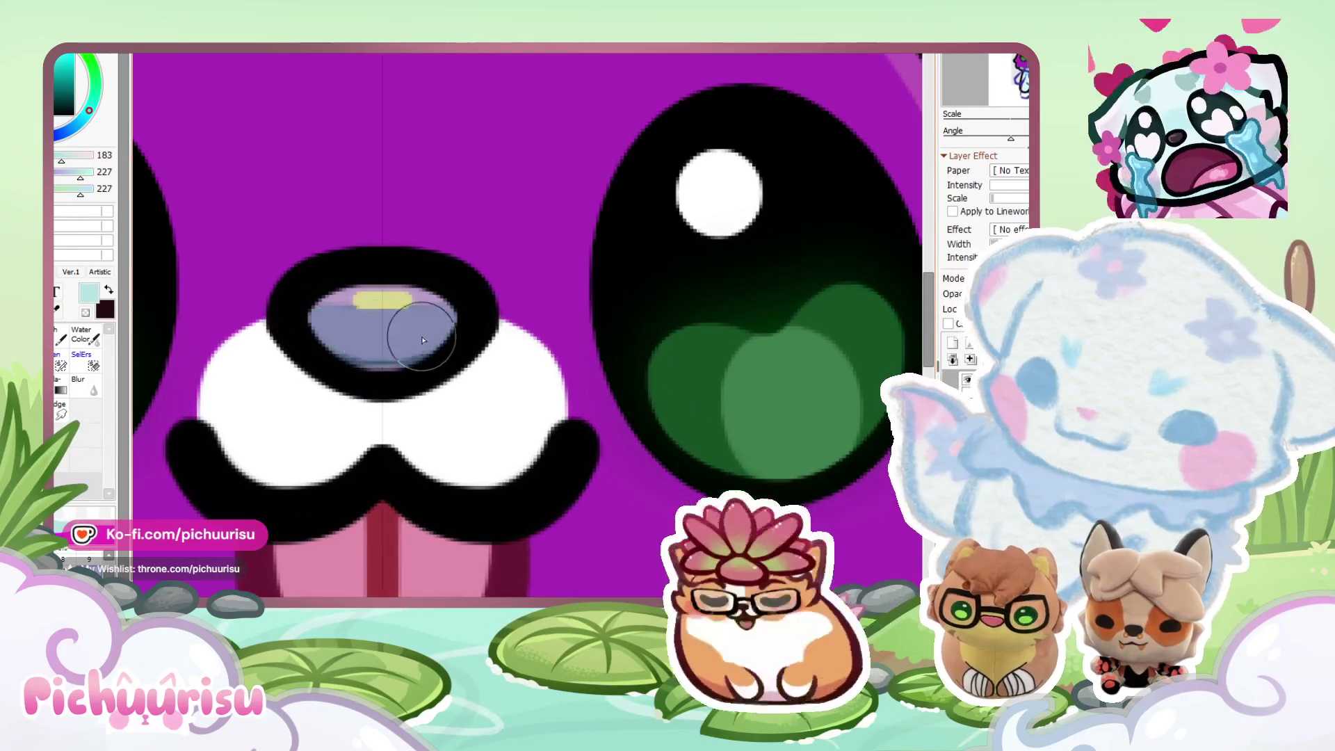
scroll(397, 322, "down", 2)
scroll(396, 322, "down", 3)
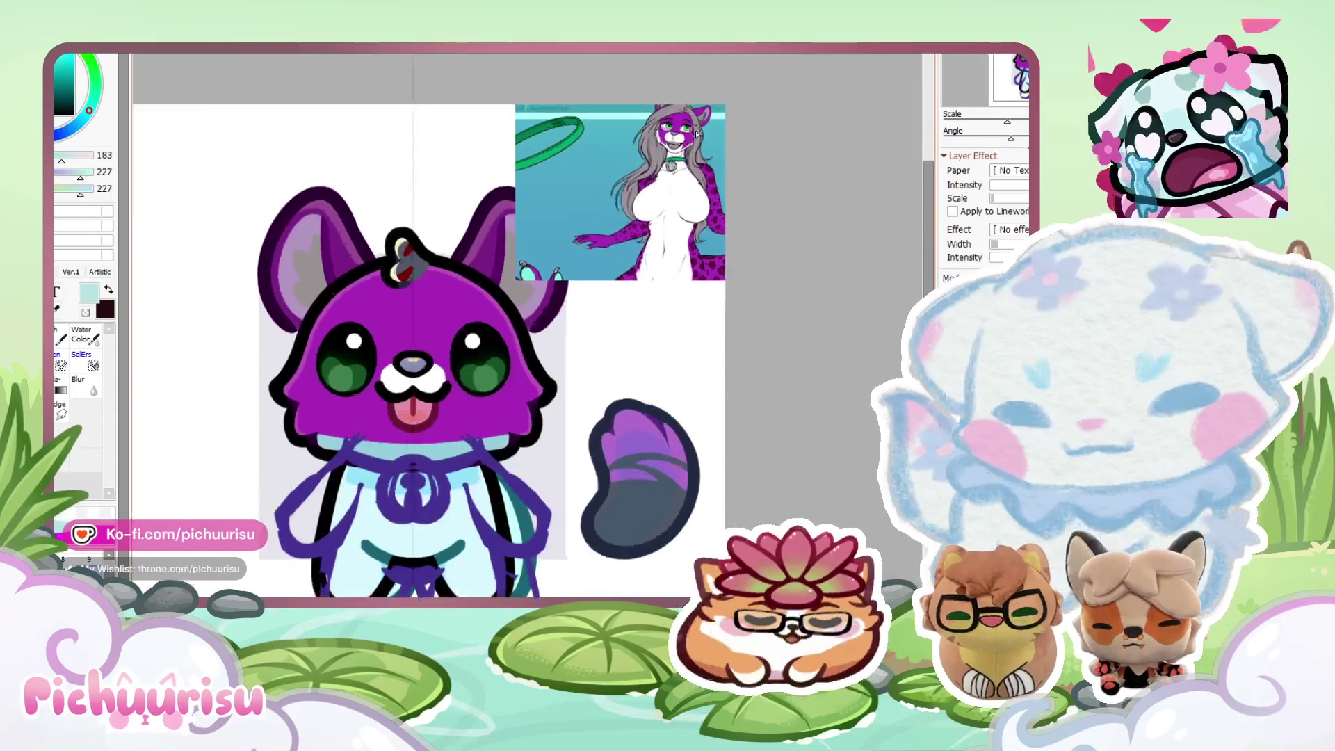
scroll(673, 168, "up", 4)
scroll(674, 169, "down", 4)
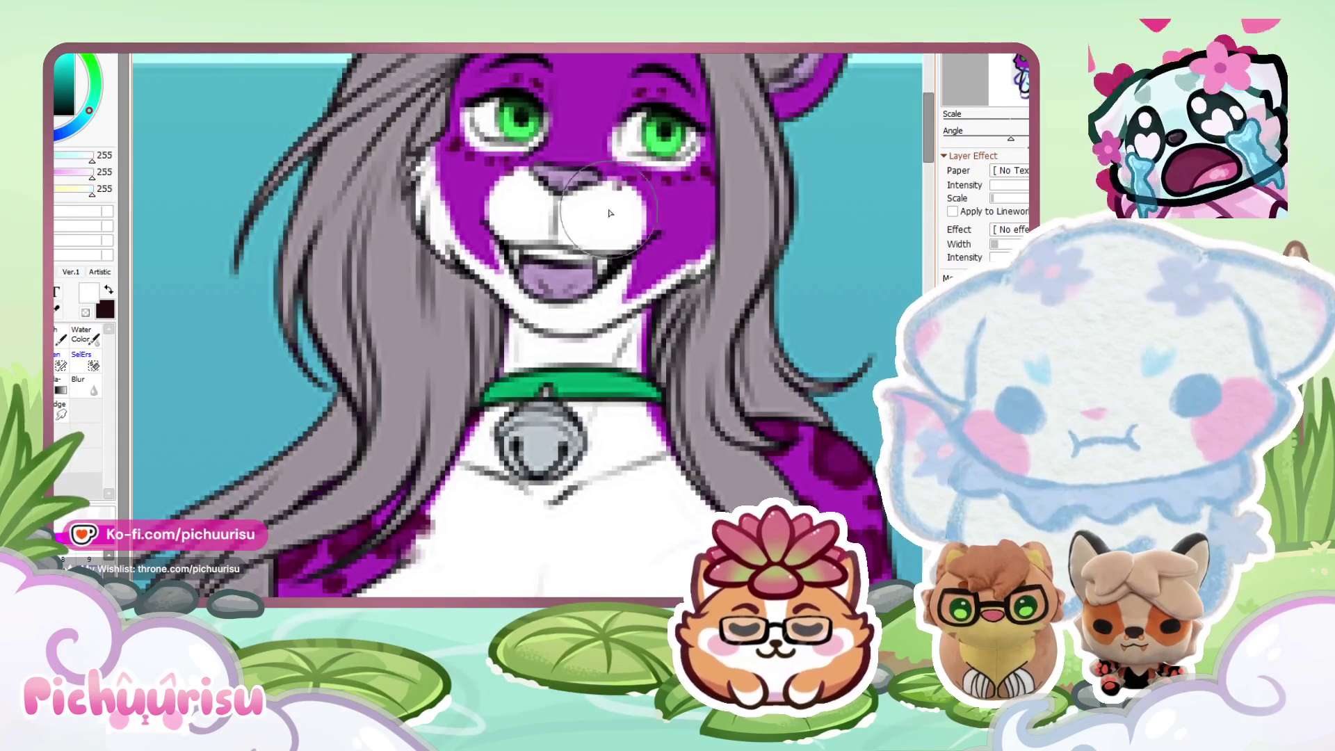
scroll(409, 412, "up", 2)
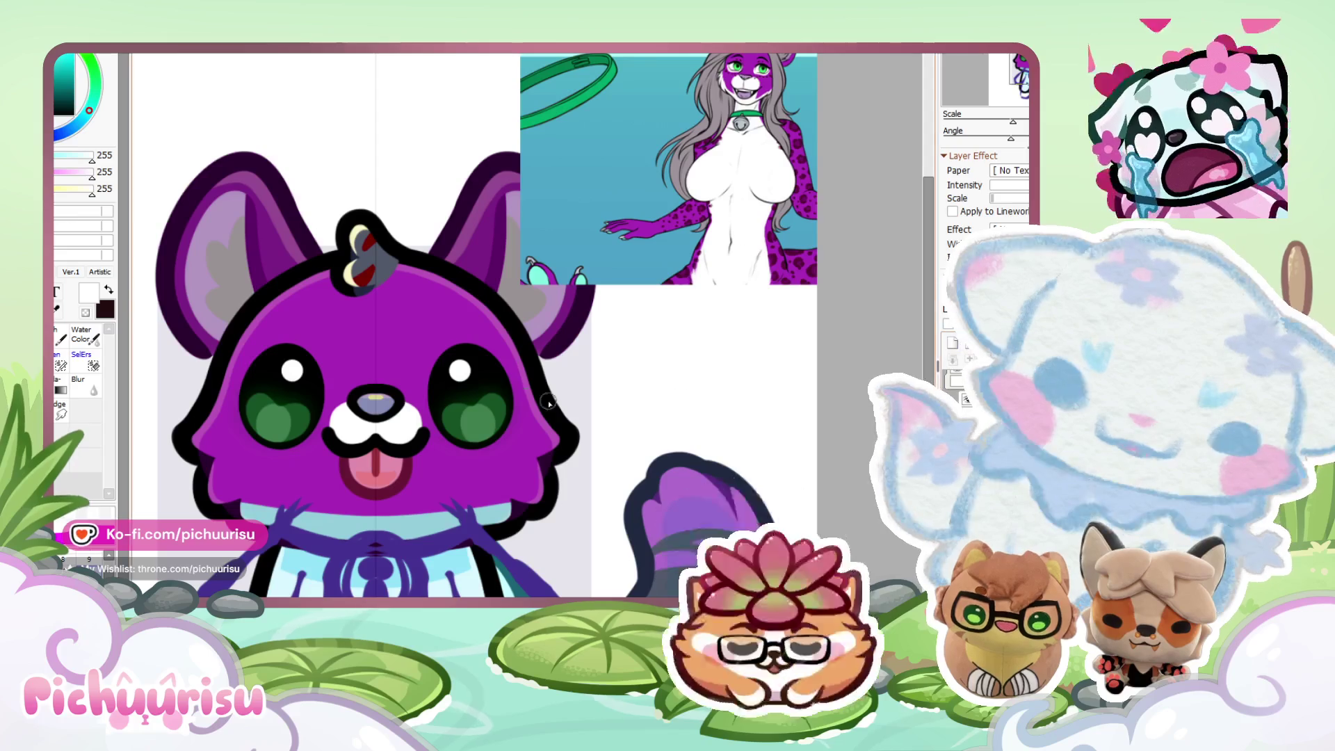
scroll(526, 397, "up", 2)
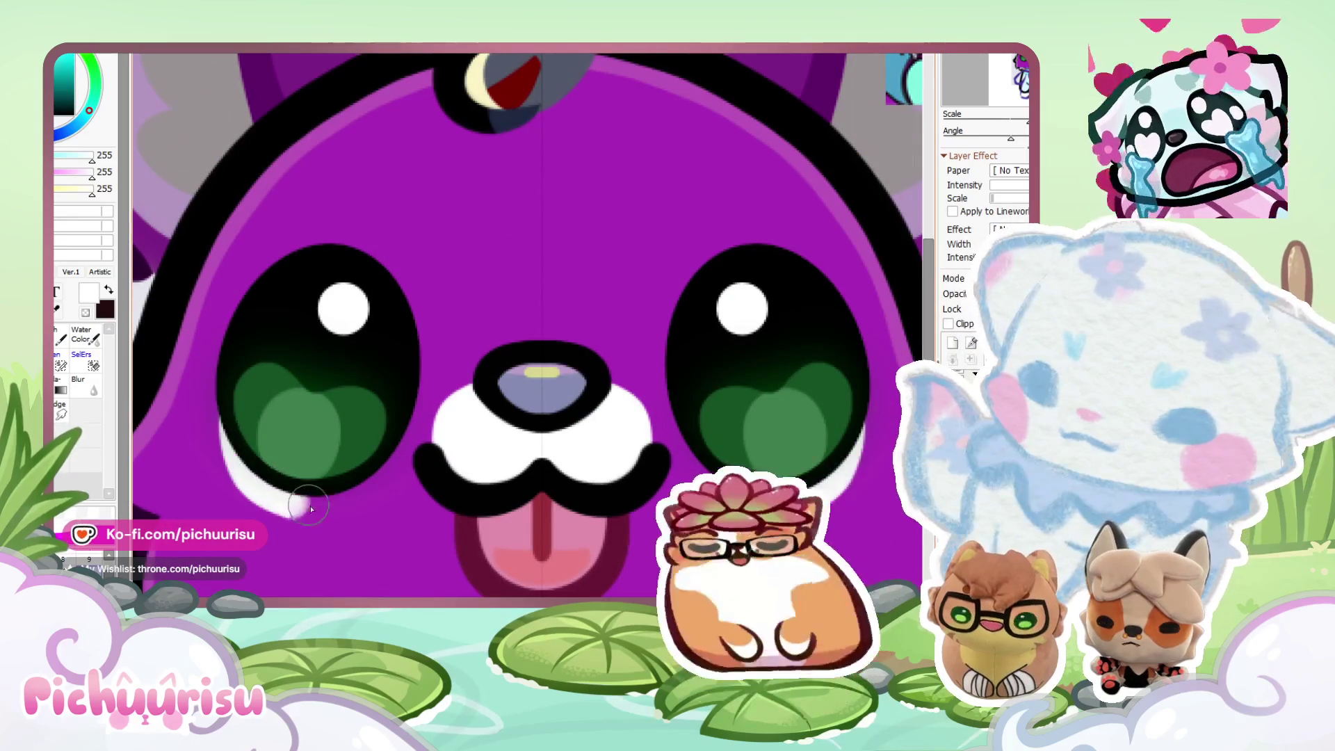
Sample the cat's purple fur colour and the white of the eye rim.
scroll(252, 410, "down", 2)
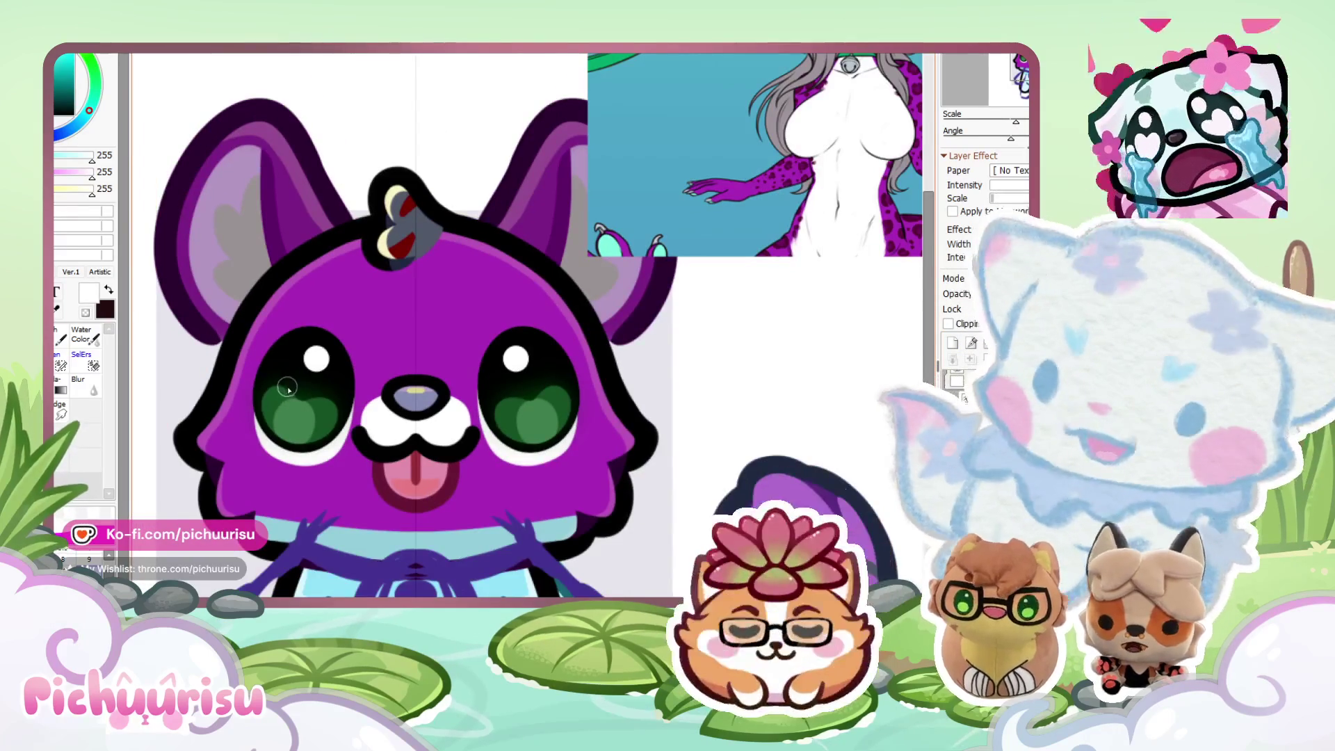
scroll(287, 388, "down", 1)
left_click(311, 460, "alt")
scroll(311, 460, "up", 4)
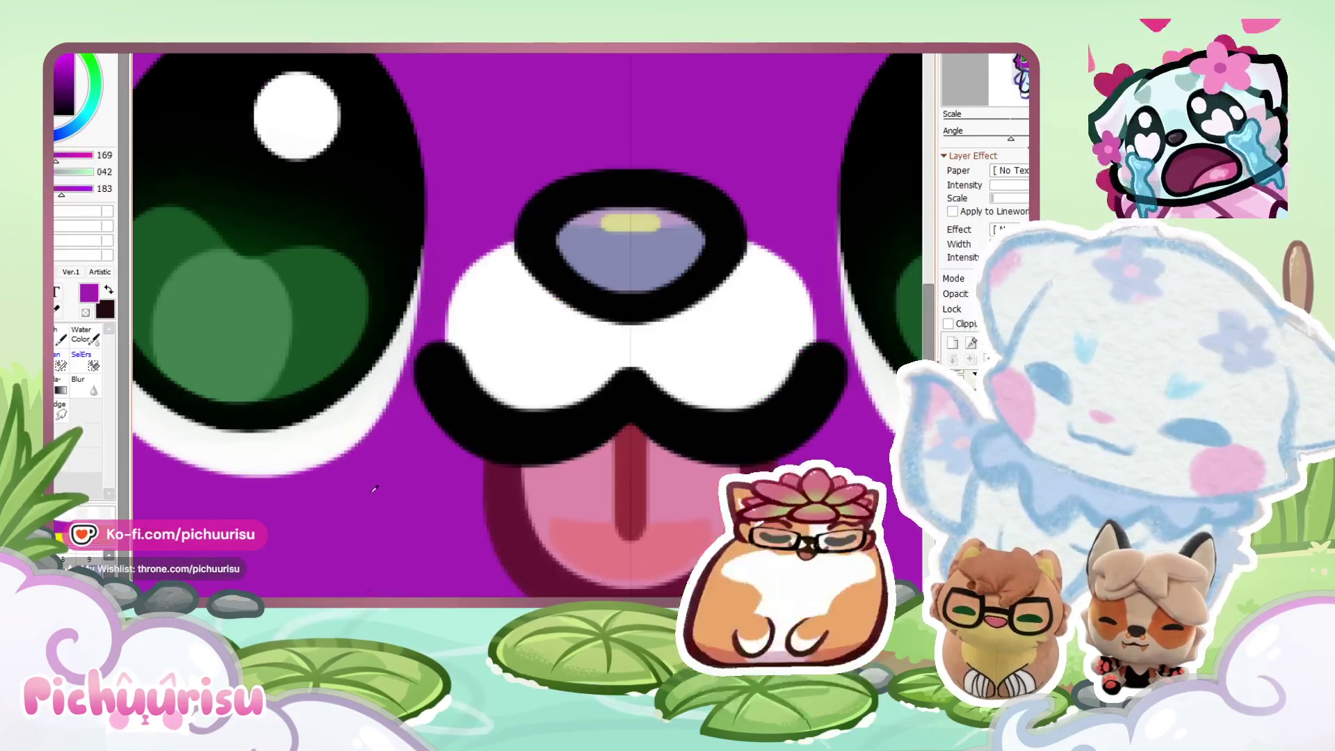
scroll(397, 372, "down", 3)
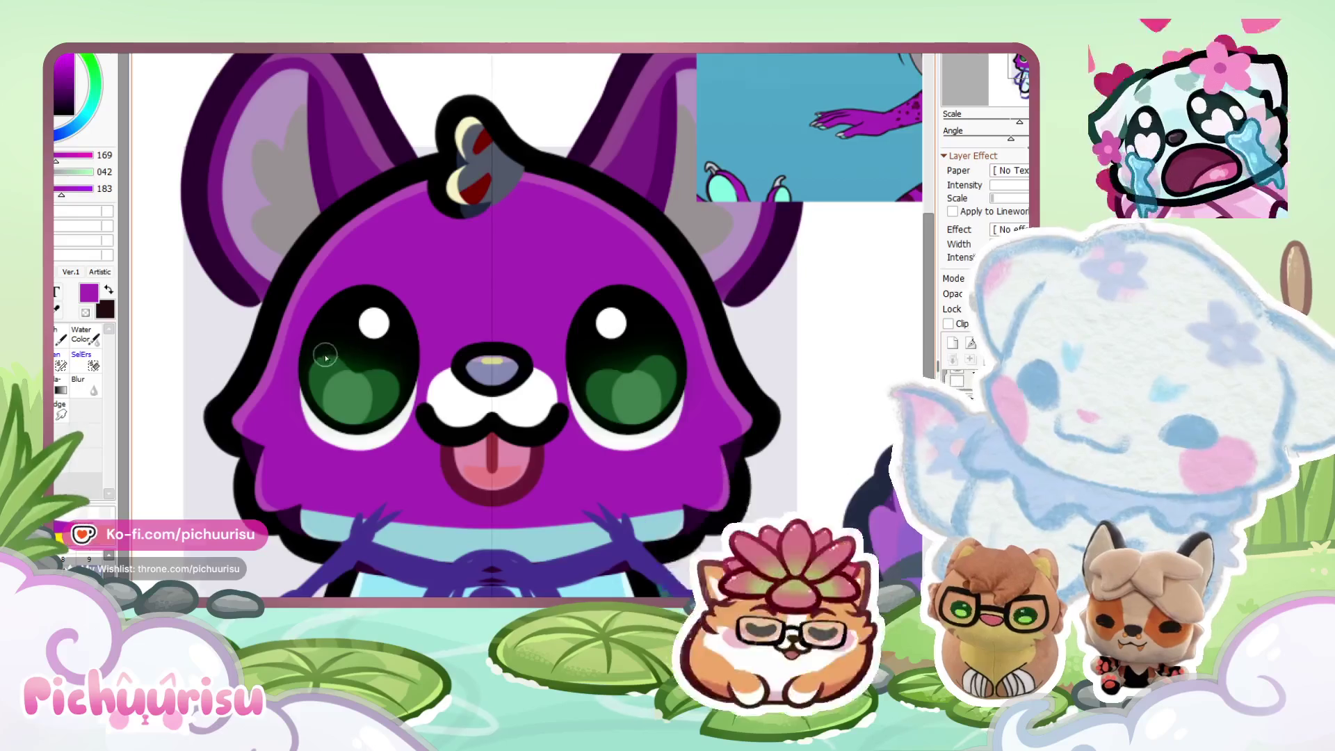
scroll(325, 357, "down", 2)
scroll(419, 375, "up", 5)
left_click(400, 434, "alt")
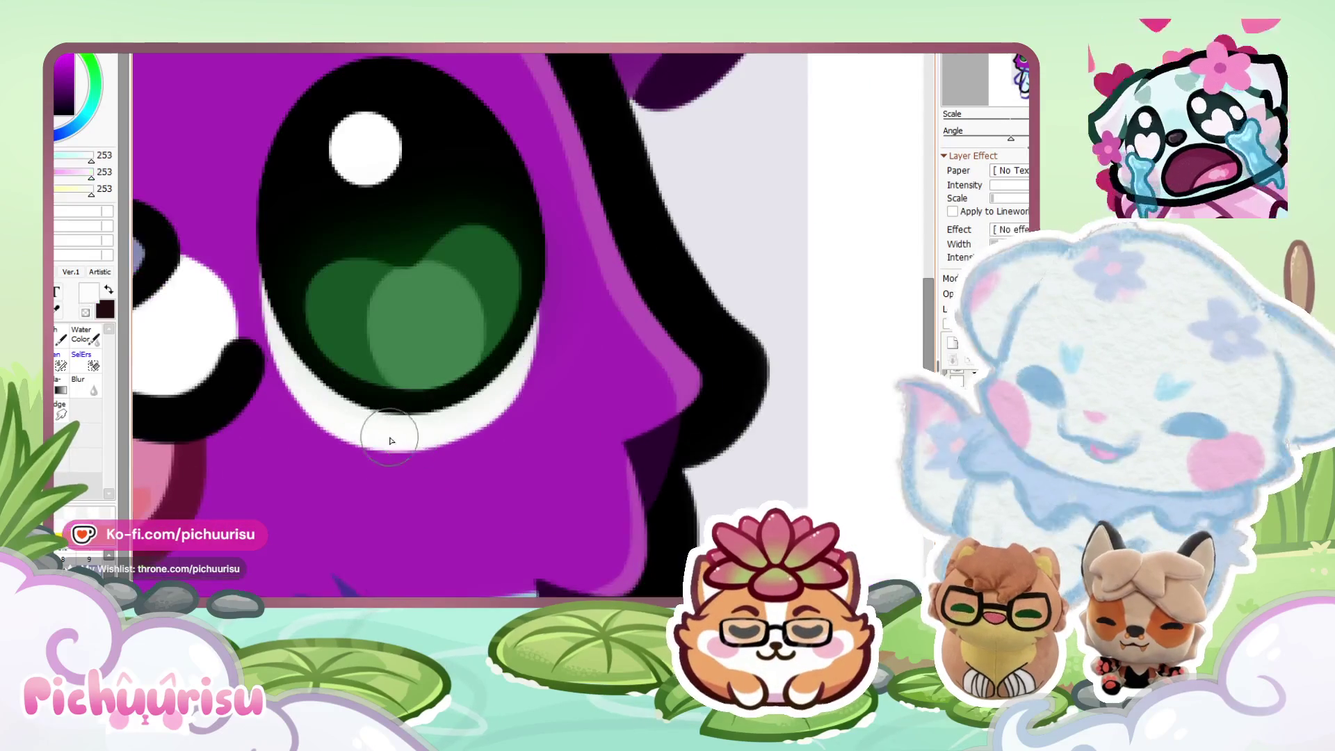
Paint purple fur over the eye's lower-left white rim.
scroll(530, 283, "down", 1)
scroll(468, 337, "down", 3)
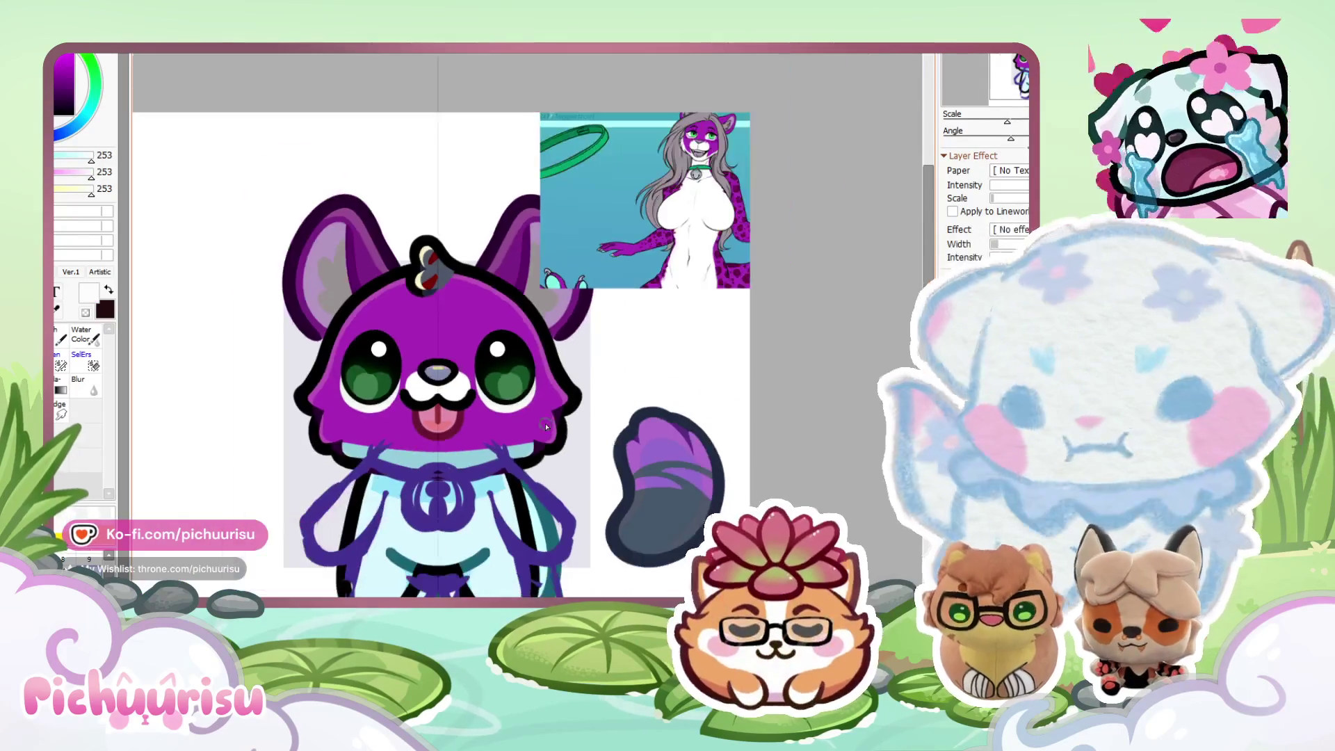
scroll(384, 282, "up", 4)
left_click(385, 281, "alt")
left_click_drag(386, 283, 459, 445)
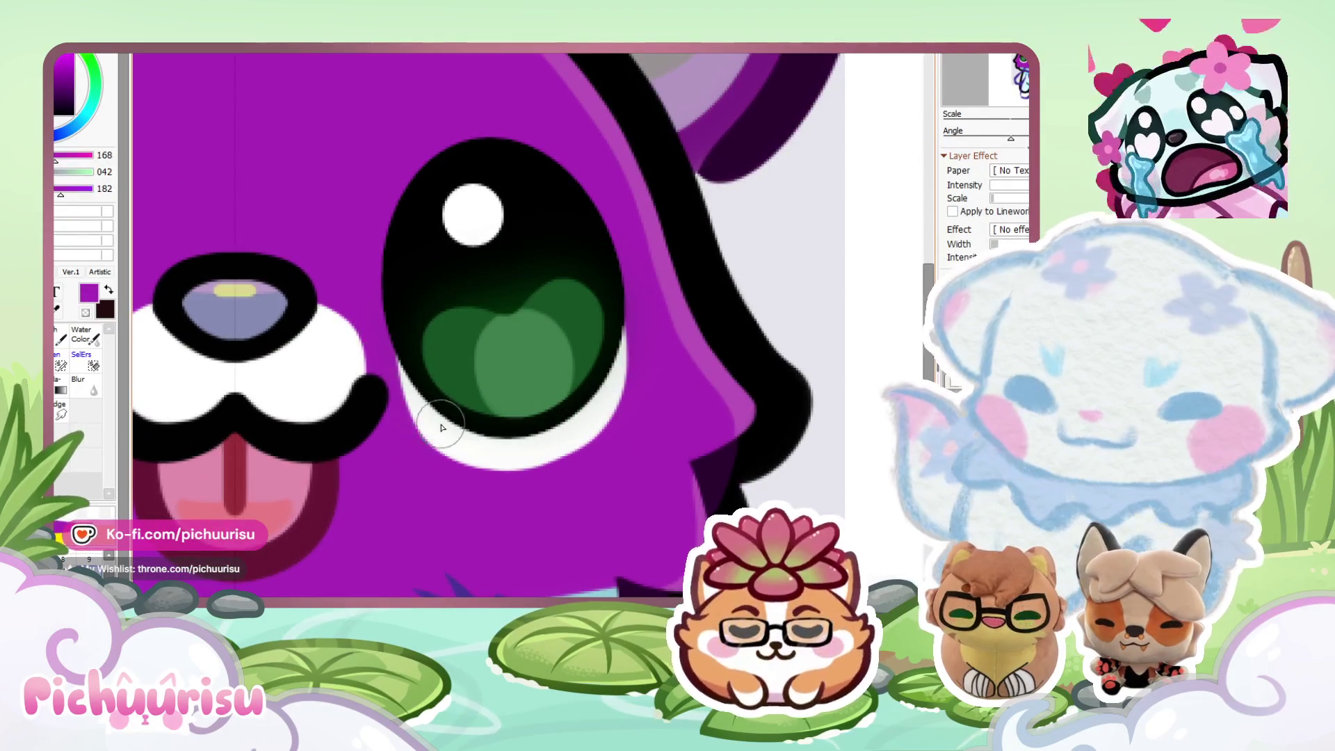
scroll(441, 427, "down", 3)
scroll(701, 150, "up", 4)
left_click(701, 150, "alt")
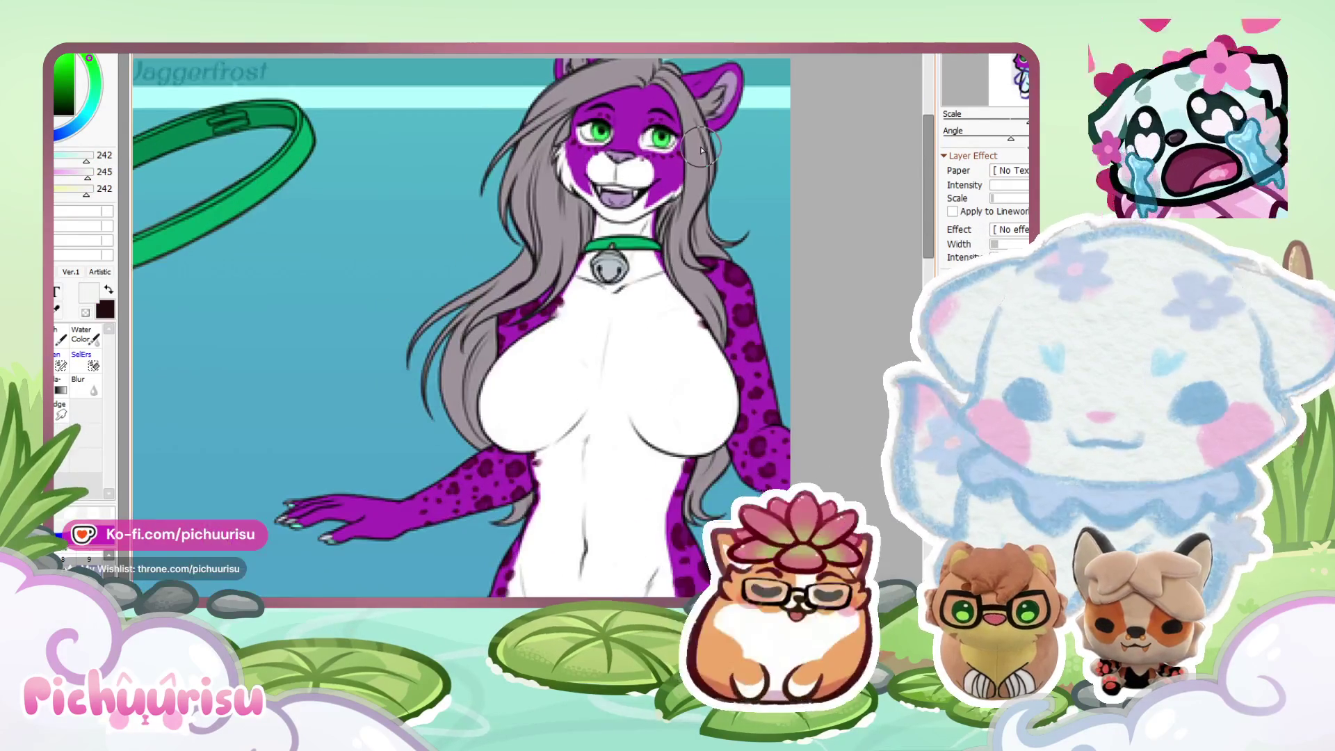
scroll(701, 150, "down", 3)
scroll(378, 554, "up", 4)
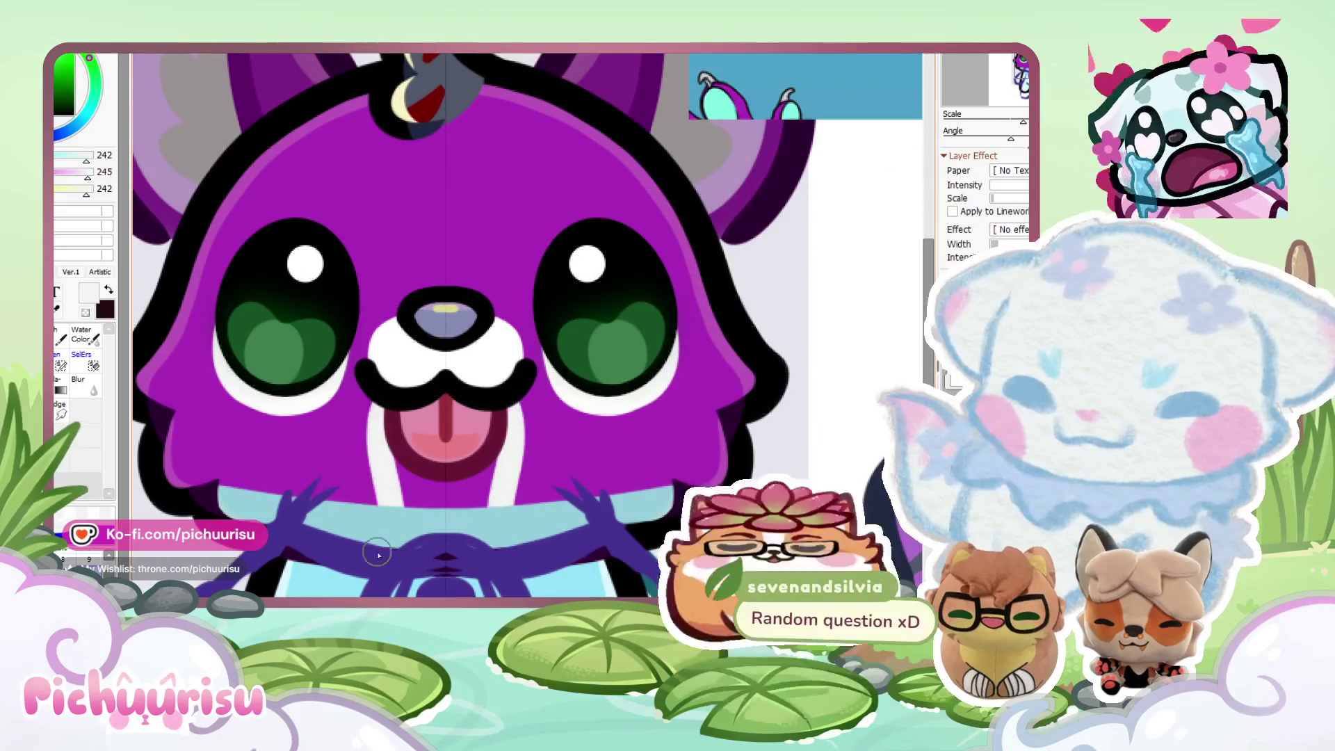
Restore the longer white cheek markings and paint the chest under the mouth white.
scroll(378, 555, "down", 2)
key("ctrl+z")
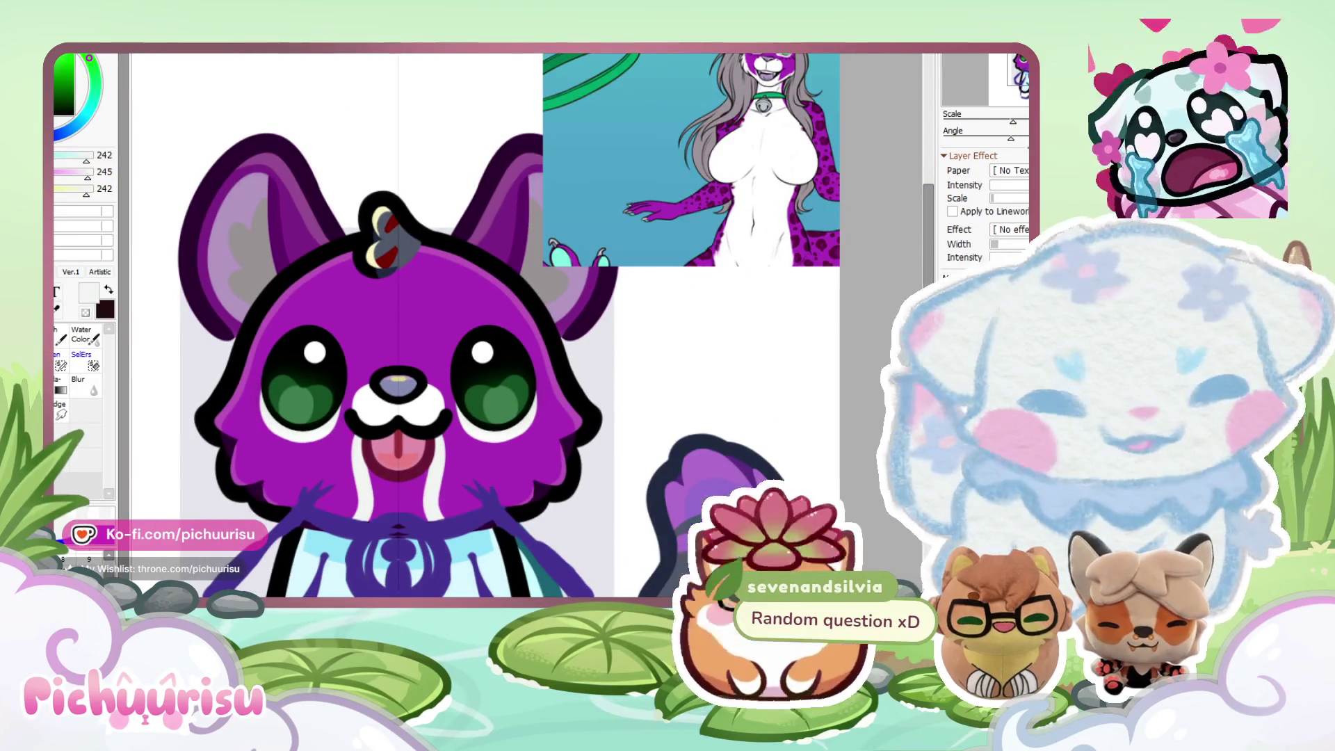
scroll(327, 464, "up", 2)
mouse_move(313, 486)
left_mouse_down()
mouse_move(347, 528)
mouse_move(390, 542)
mouse_move(426, 515)
left_mouse_up()
scroll(426, 516, "down", 2)
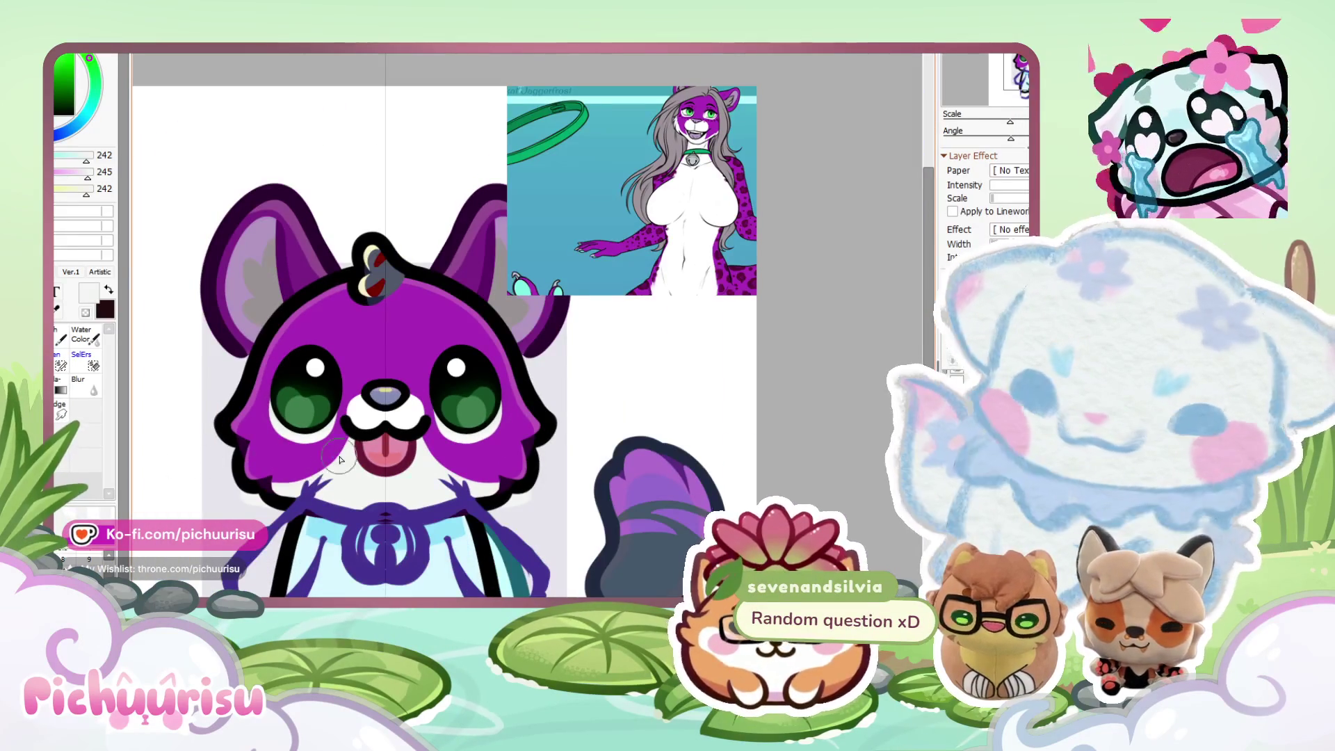
scroll(341, 459, "up", 1)
Lighten the tongue with paler strokes, then resample the purple fur and near-white colours.
mouse_move(356, 490)
left_mouse_down()
mouse_move(348, 514)
mouse_move(369, 472)
left_mouse_up()
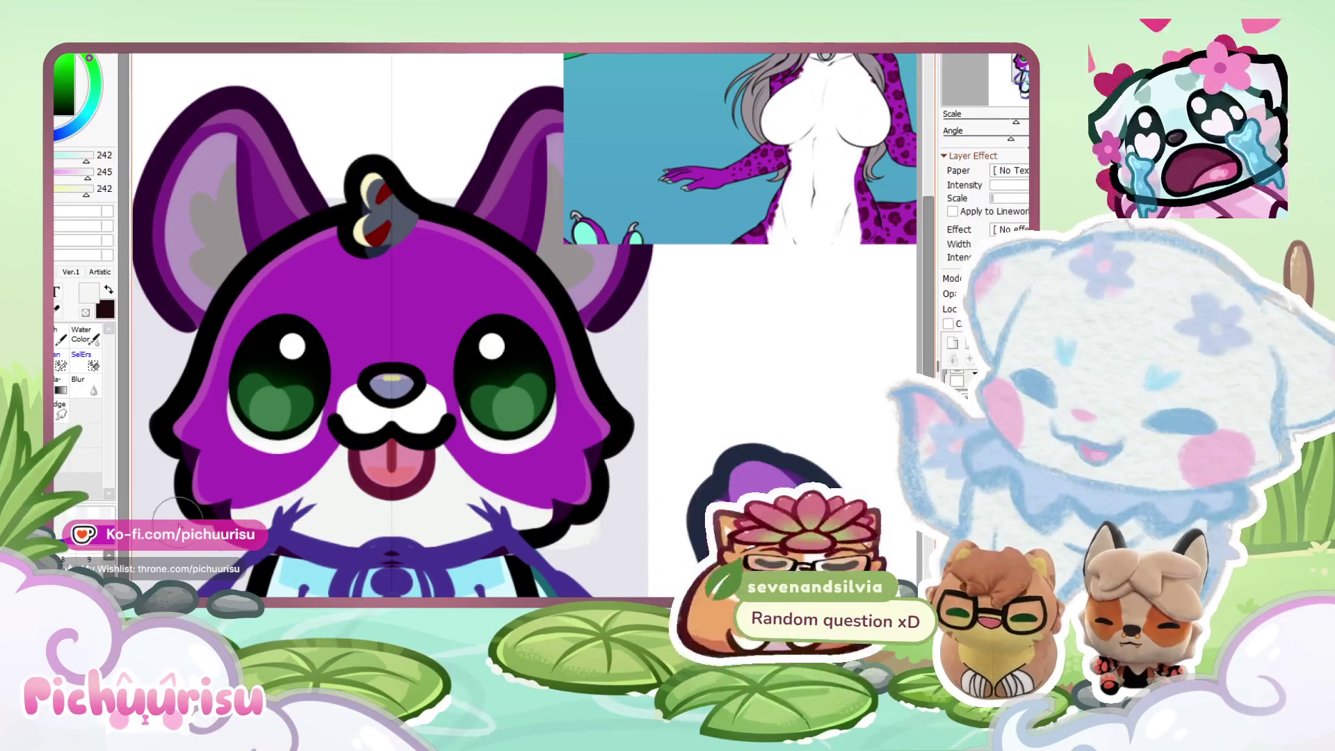
left_click(285, 481, "alt")
scroll(278, 466, "up", 1)
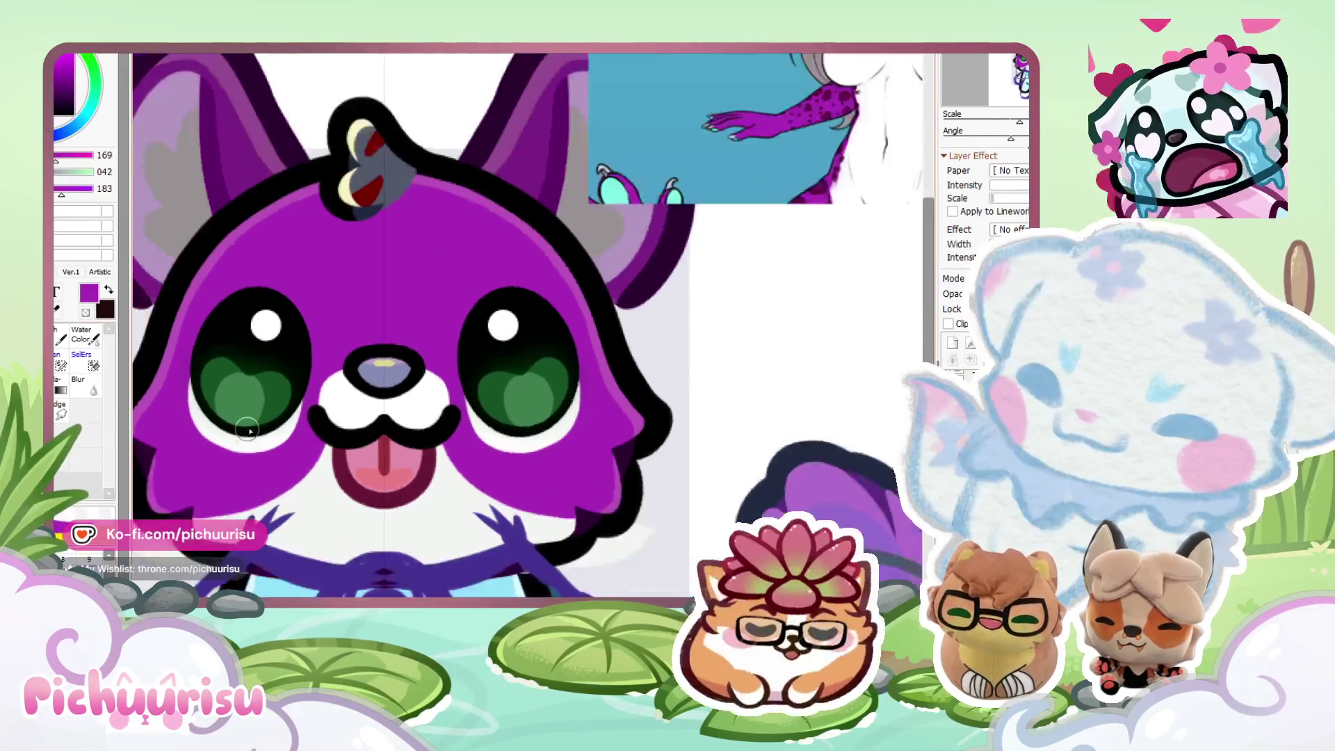
scroll(249, 431, "down", 2)
left_click(292, 348, "alt")
scroll(292, 347, "up", 2)
scroll(297, 344, "down", 2)
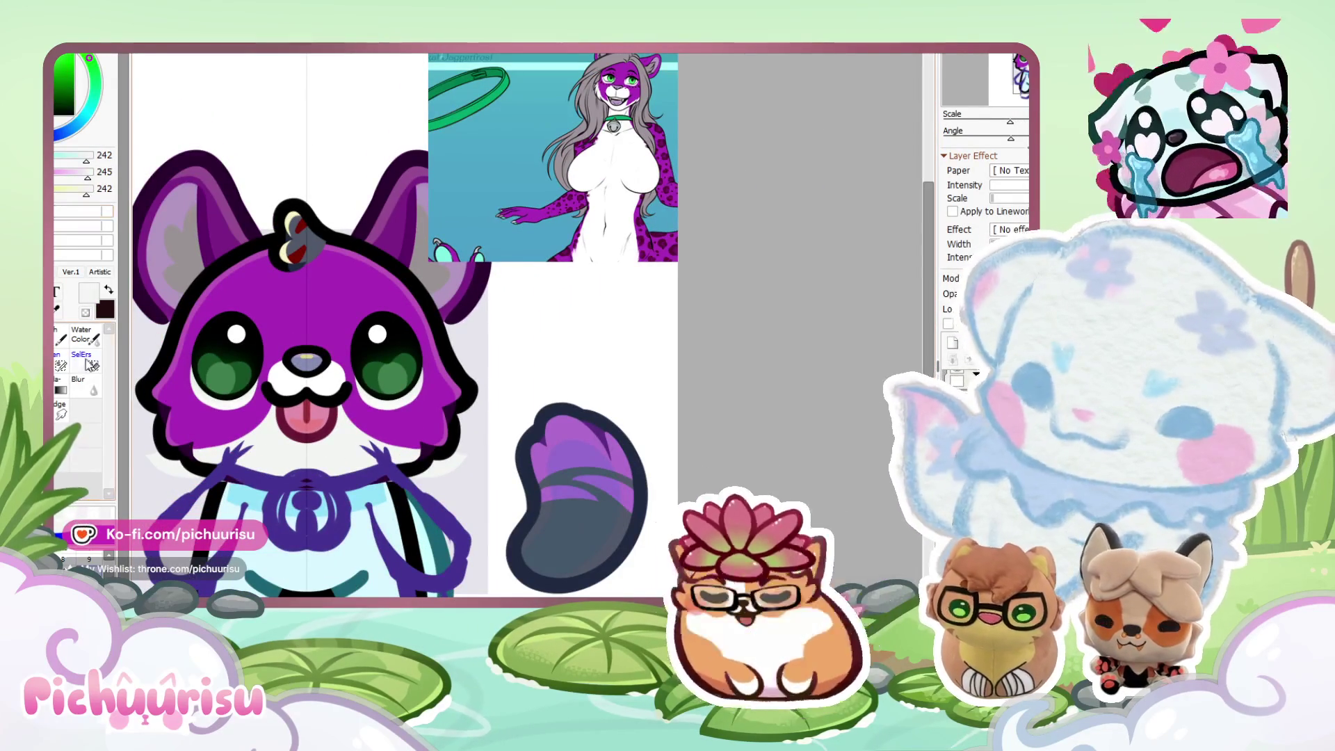
scroll(308, 393, "up", 2)
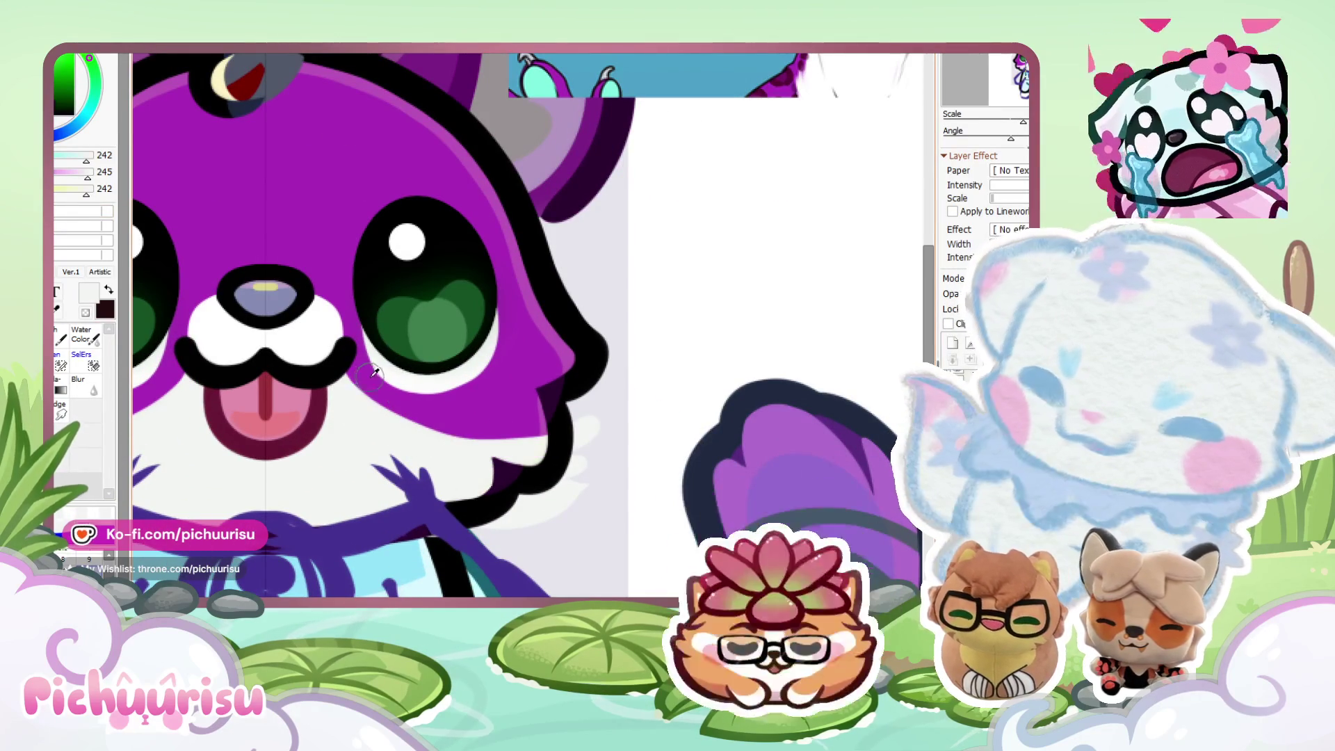
Sample the cat's purple fur colour from the cheek and zoom around the chest.
left_click(370, 375, "alt")
scroll(415, 390, "down", 2)
scroll(491, 410, "up", 2)
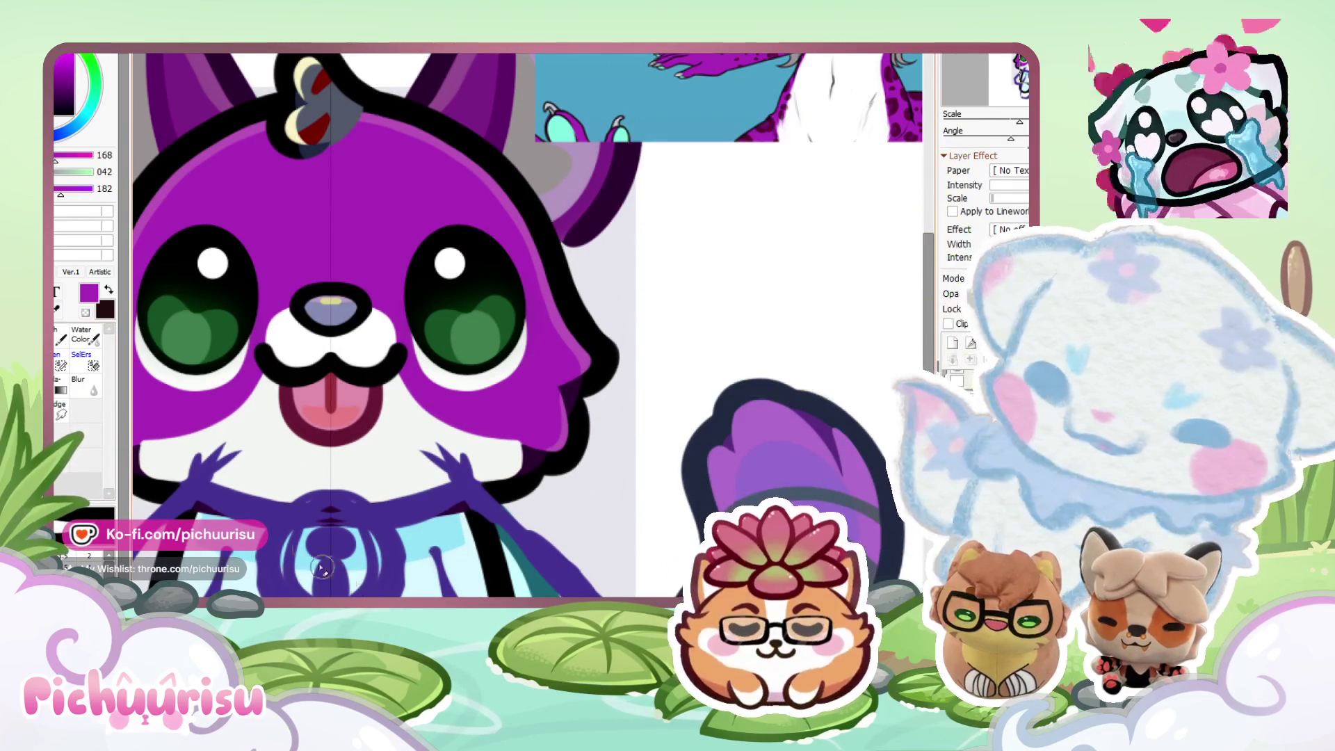
scroll(274, 410, "down", 2)
scroll(365, 400, "up", 2)
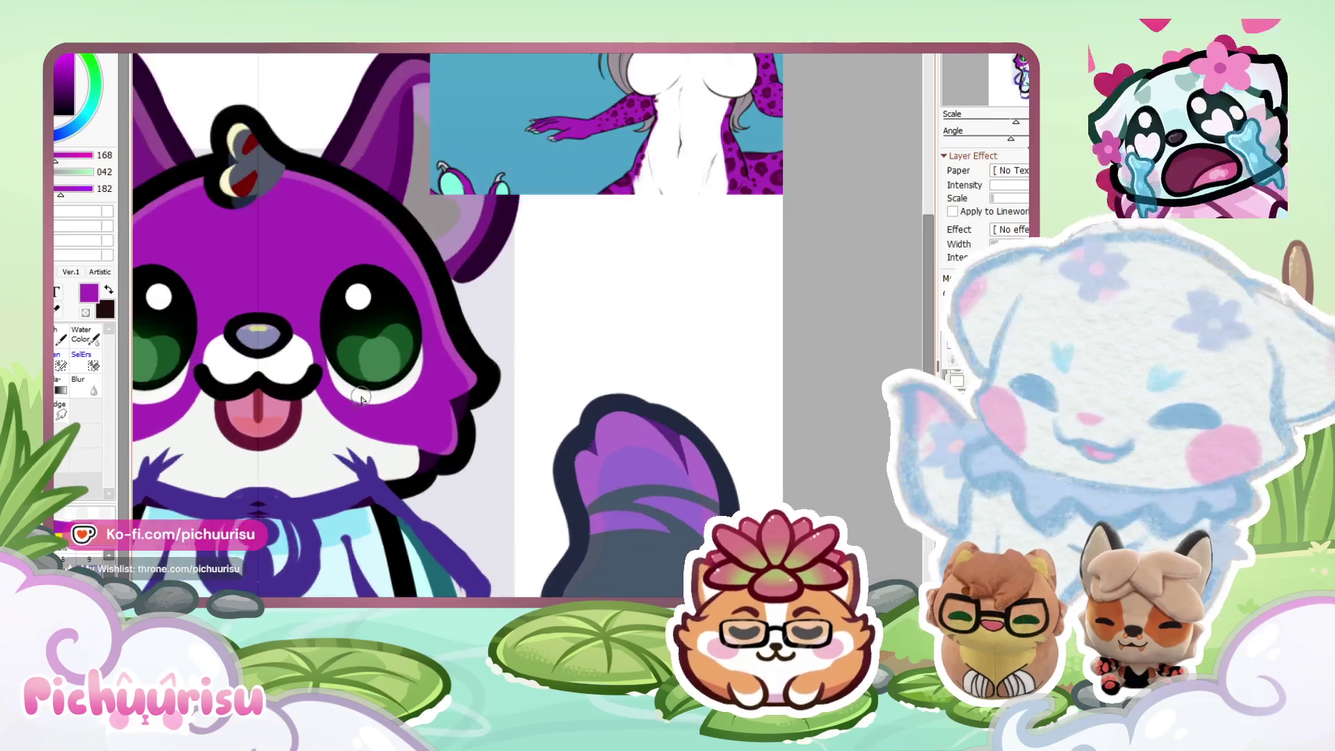
scroll(333, 407, "down", 2)
scroll(331, 402, "up", 4)
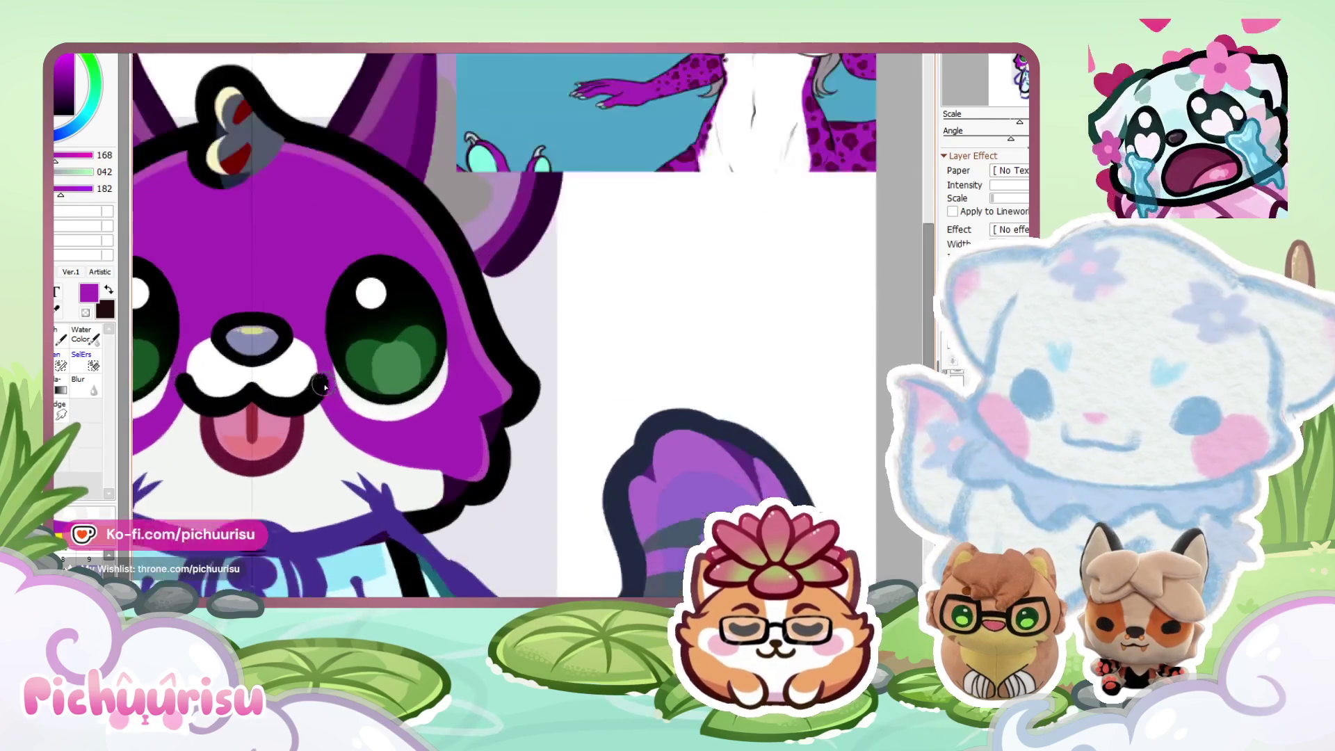
scroll(363, 466, "down", 3)
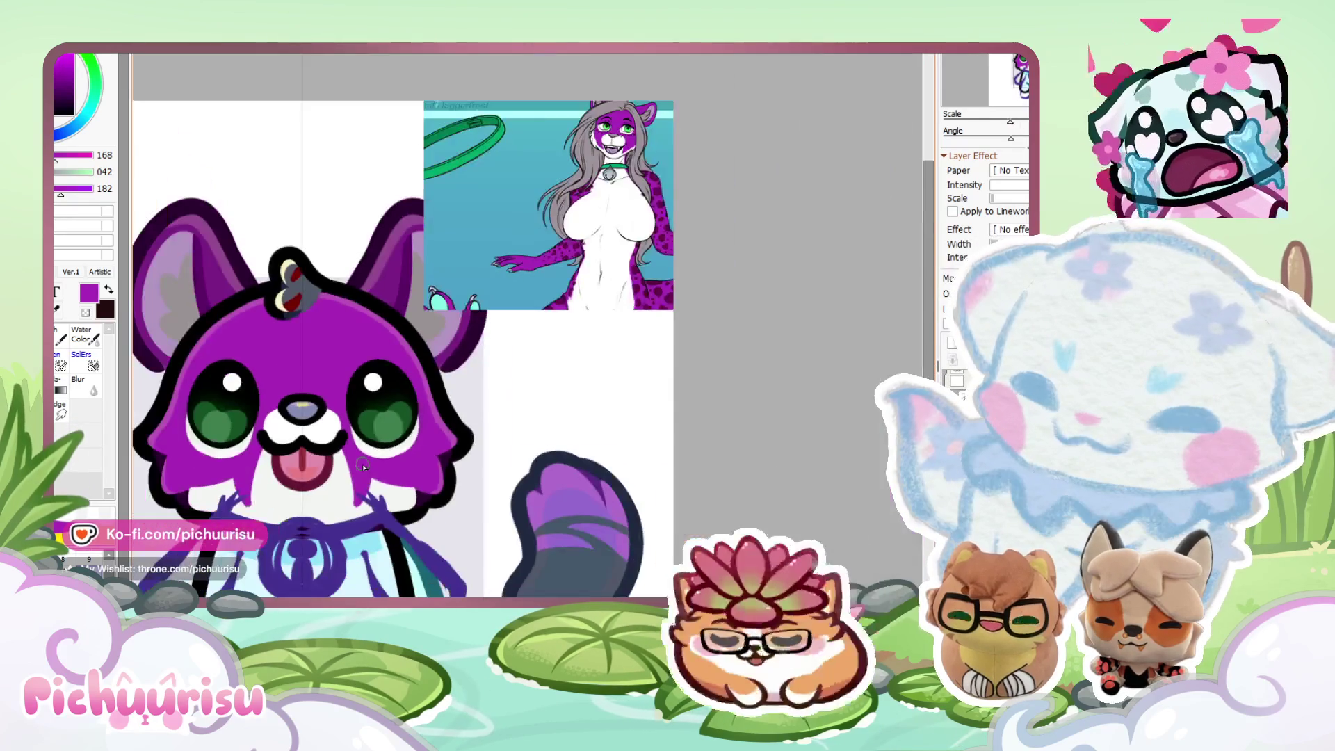
scroll(370, 477, "up", 4)
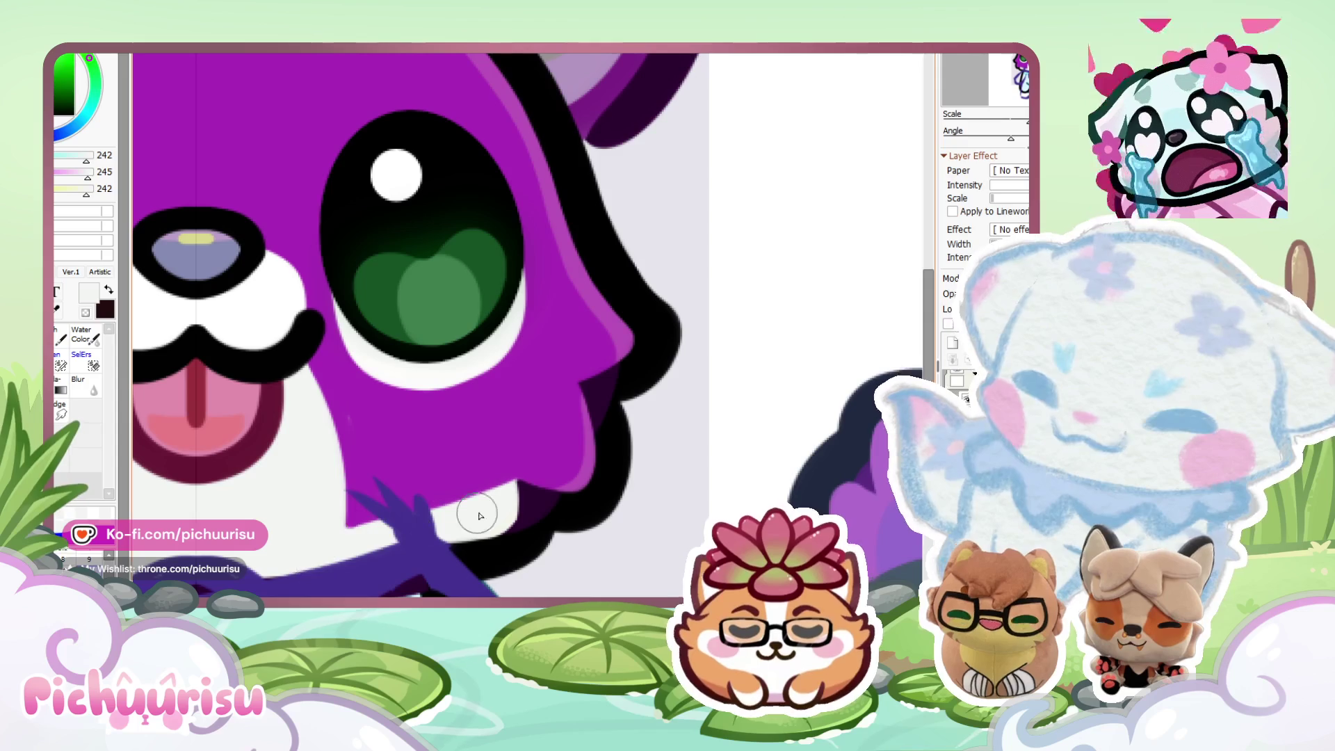
Resample the purple beside the eye and extend the fur down both chest sides.
left_click(355, 383, "alt")
scroll(344, 388, "down", 5)
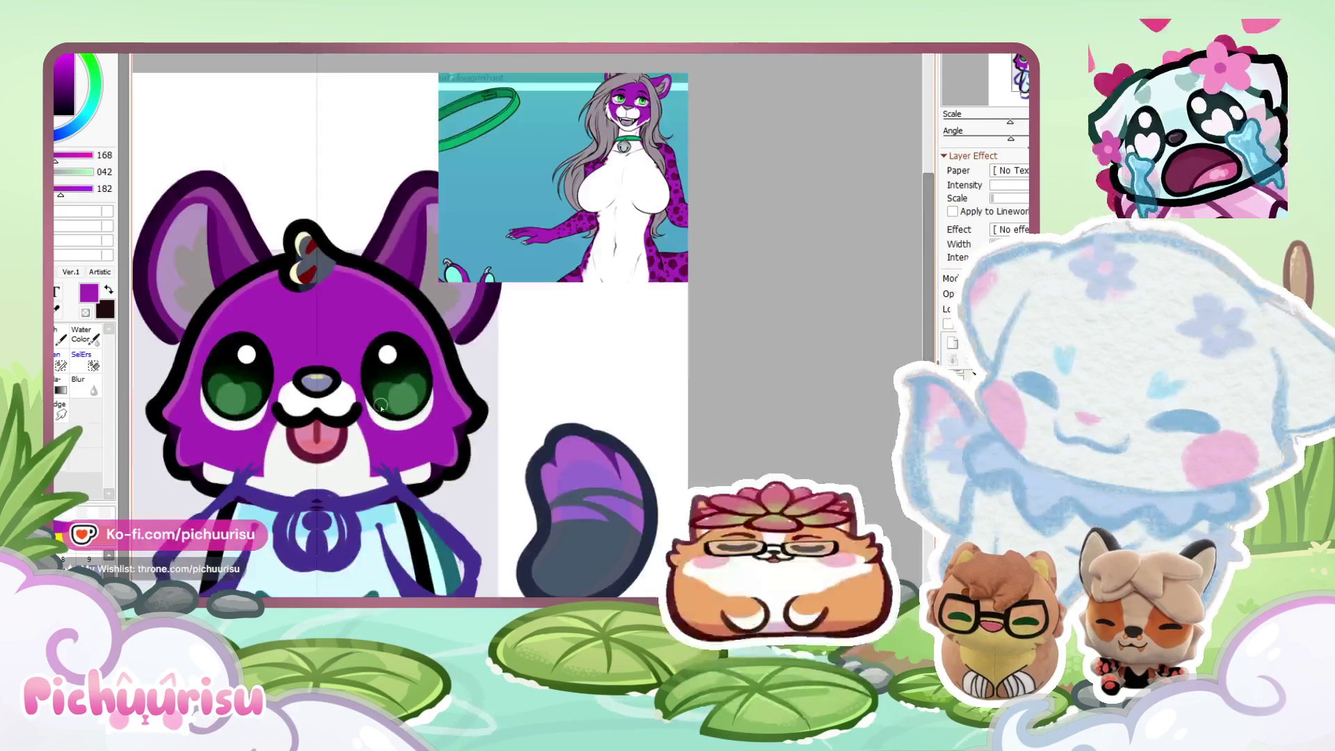
scroll(269, 411, "up", 2)
scroll(331, 433, "up", 2)
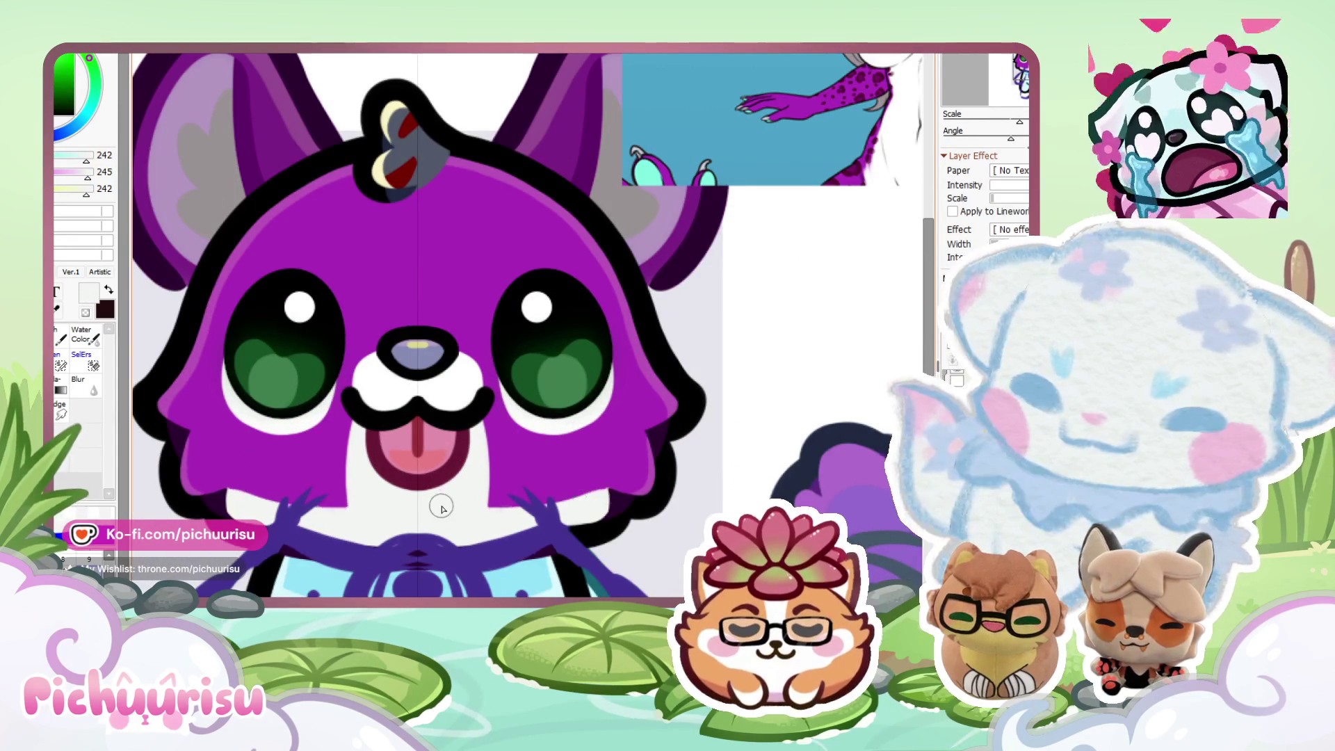
scroll(334, 460, "down", 2)
scroll(345, 456, "up", 3)
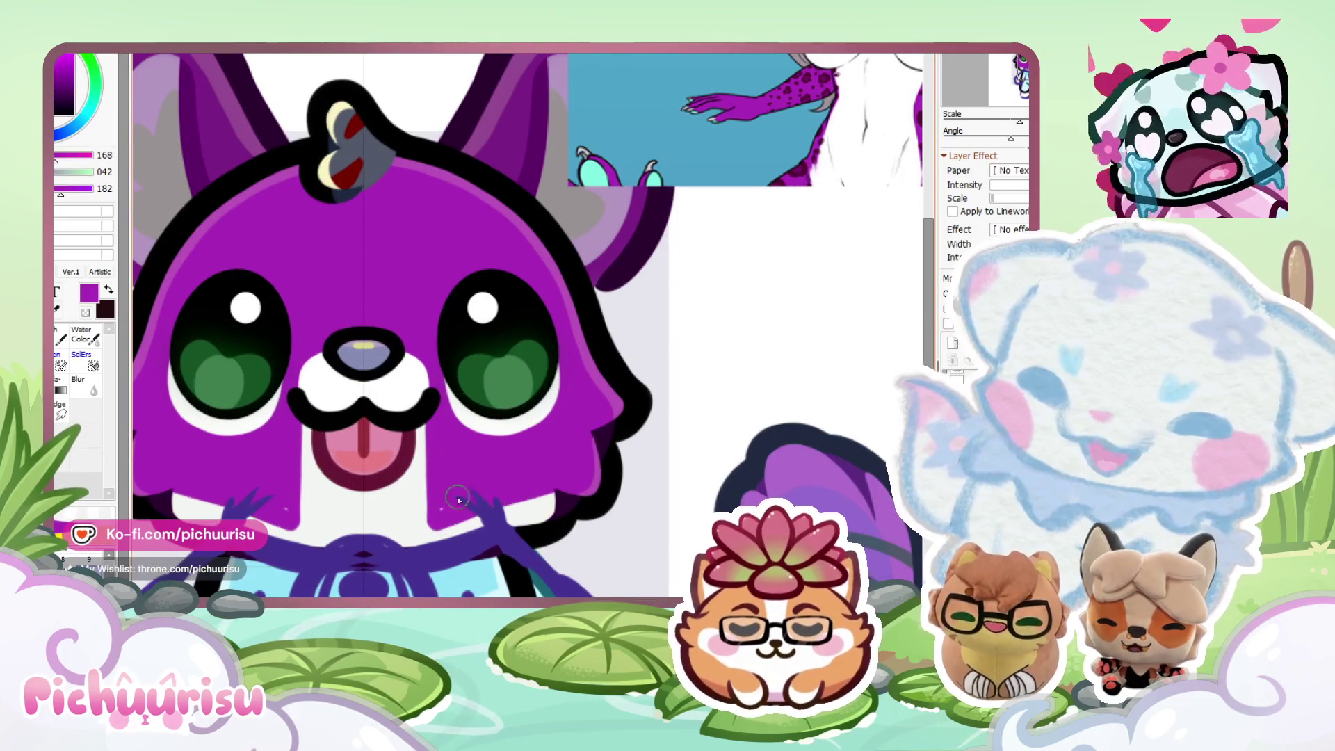
scroll(394, 475, "up", 1)
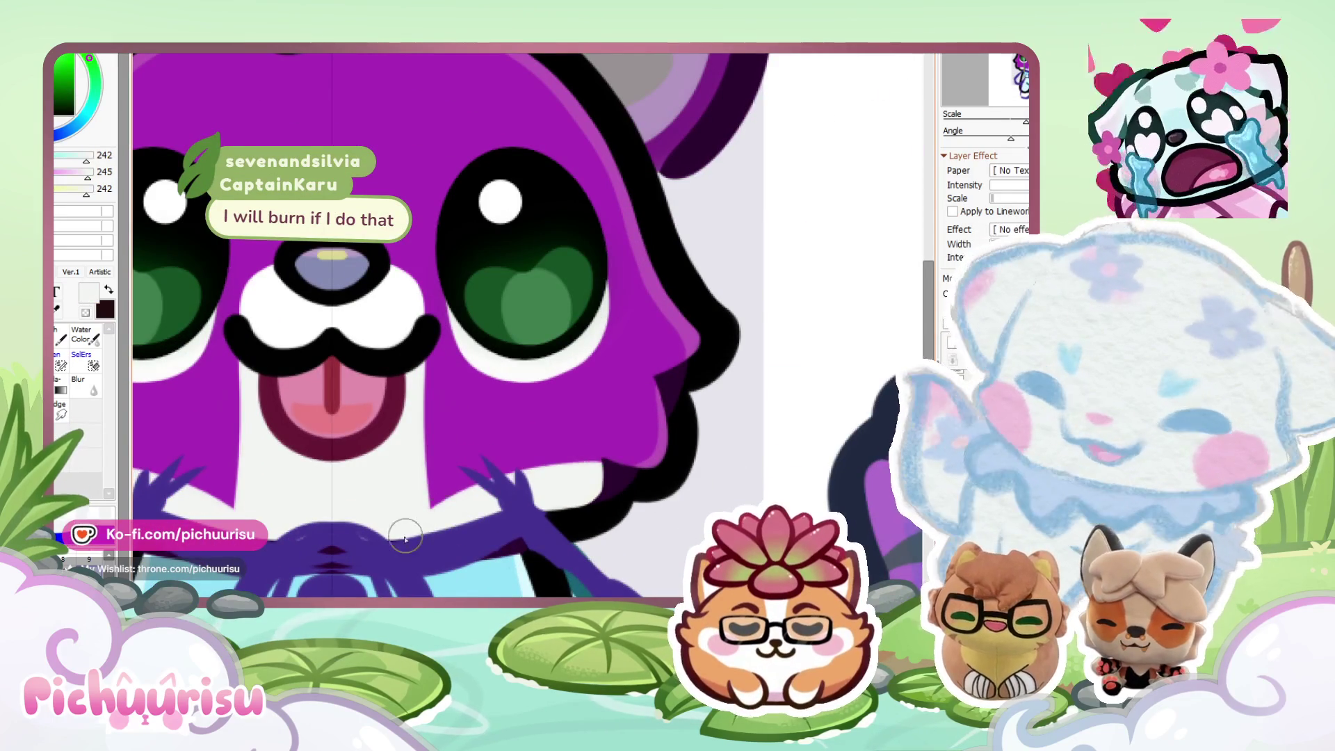
scroll(405, 538, "down", 4)
scroll(547, 432, "up", 2)
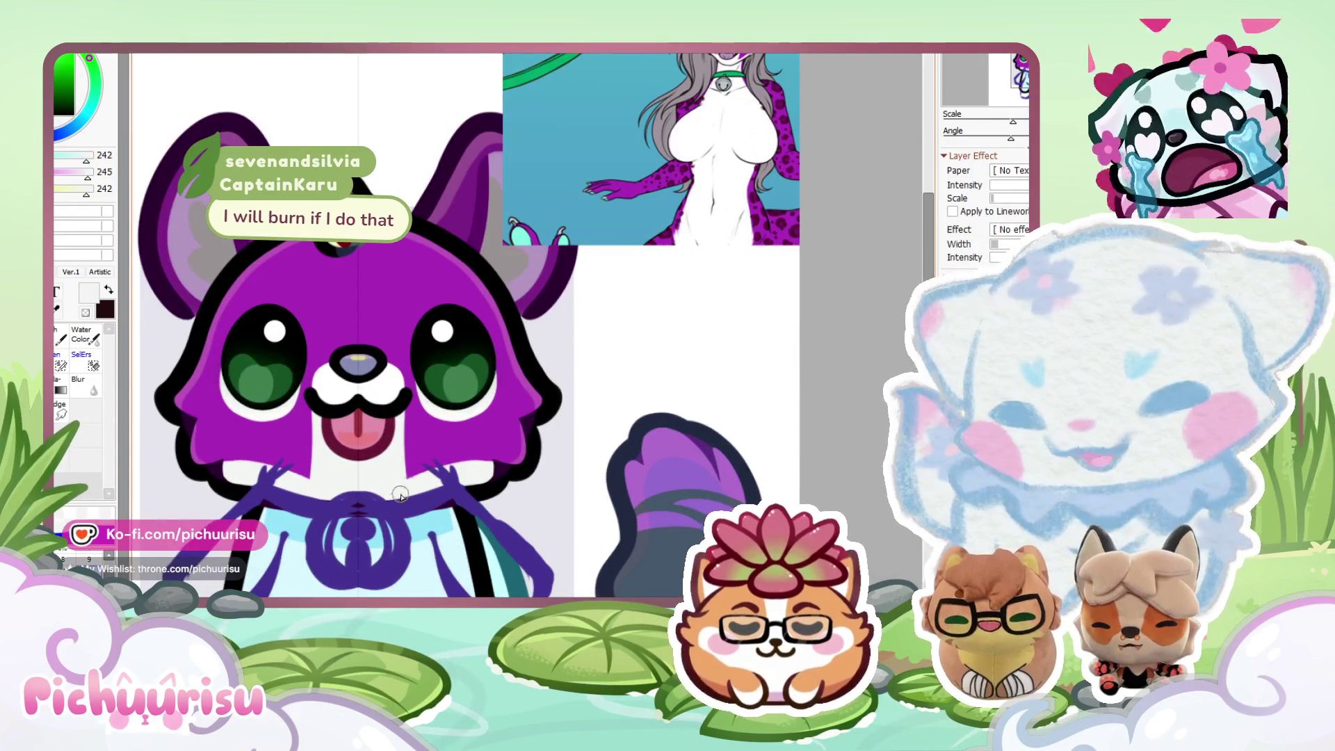
scroll(572, 433, "down", 2)
scroll(641, 219, "up", 4)
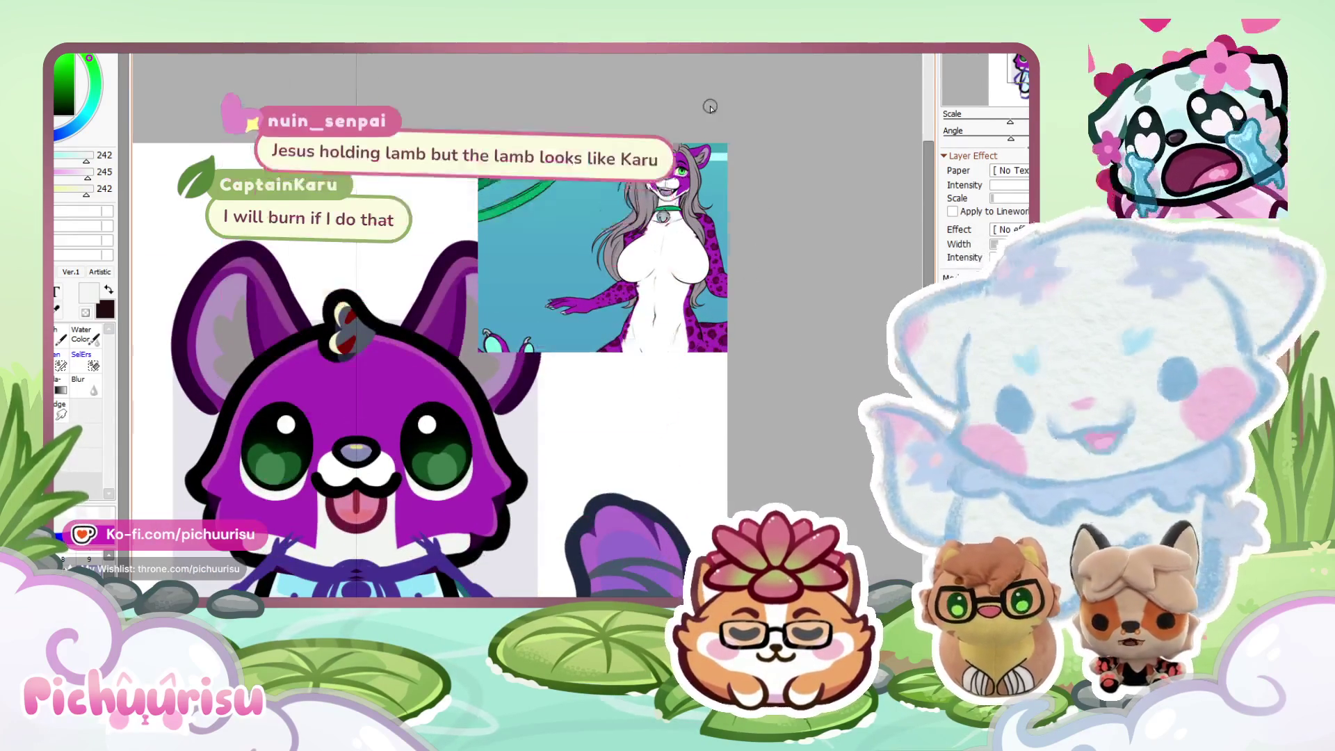
scroll(641, 223, "up", 1)
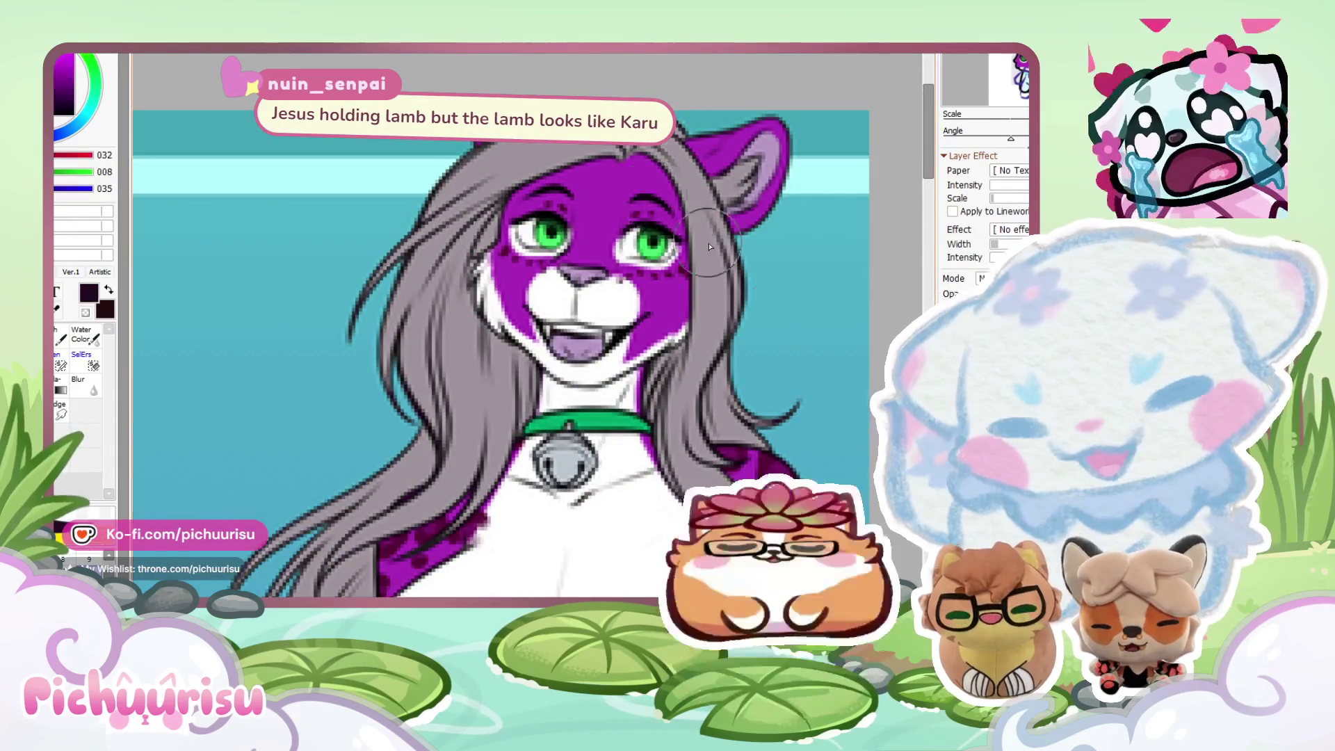
scroll(709, 247, "down", 4)
scroll(573, 397, "up", 3)
scroll(495, 347, "up", 5)
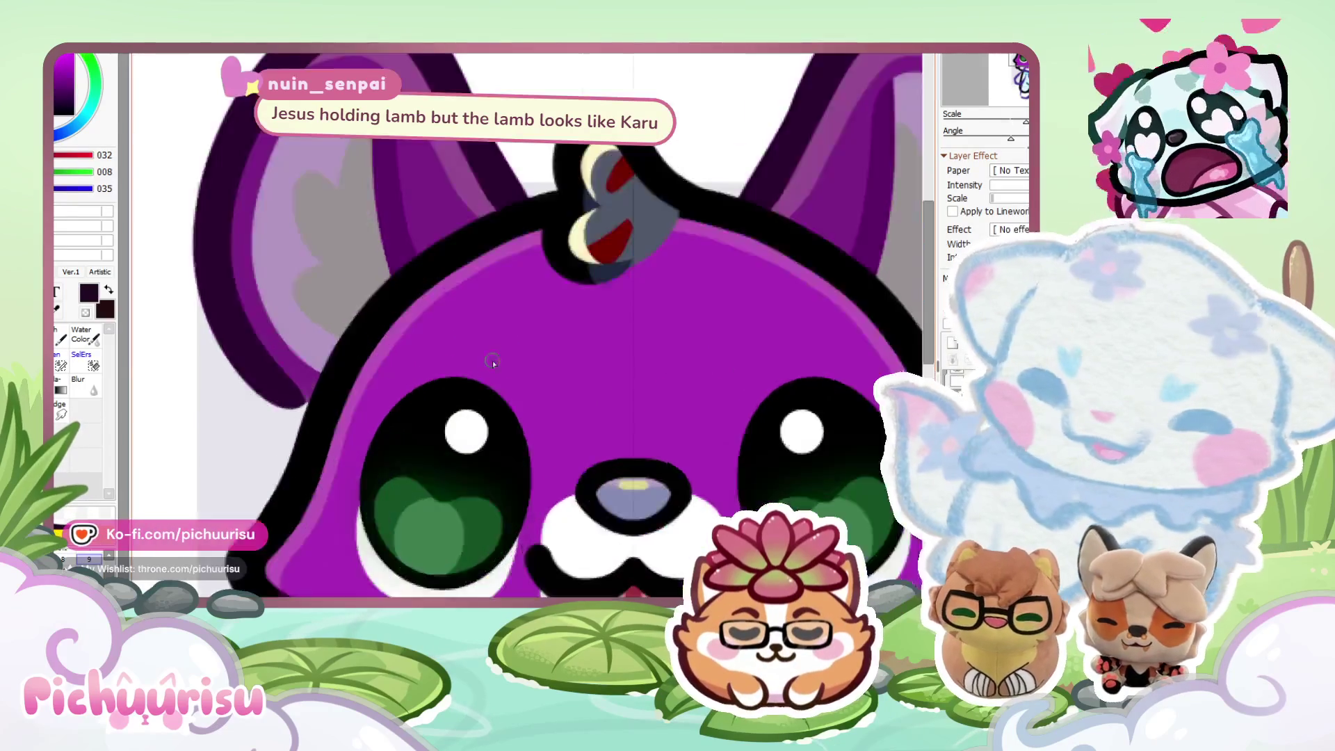
Draw a dark purple eyebrow arc above the eye and smooth its lower edge.
mouse_move(379, 368)
left_mouse_down()
mouse_move(609, 386)
mouse_move(389, 328)
left_mouse_up()
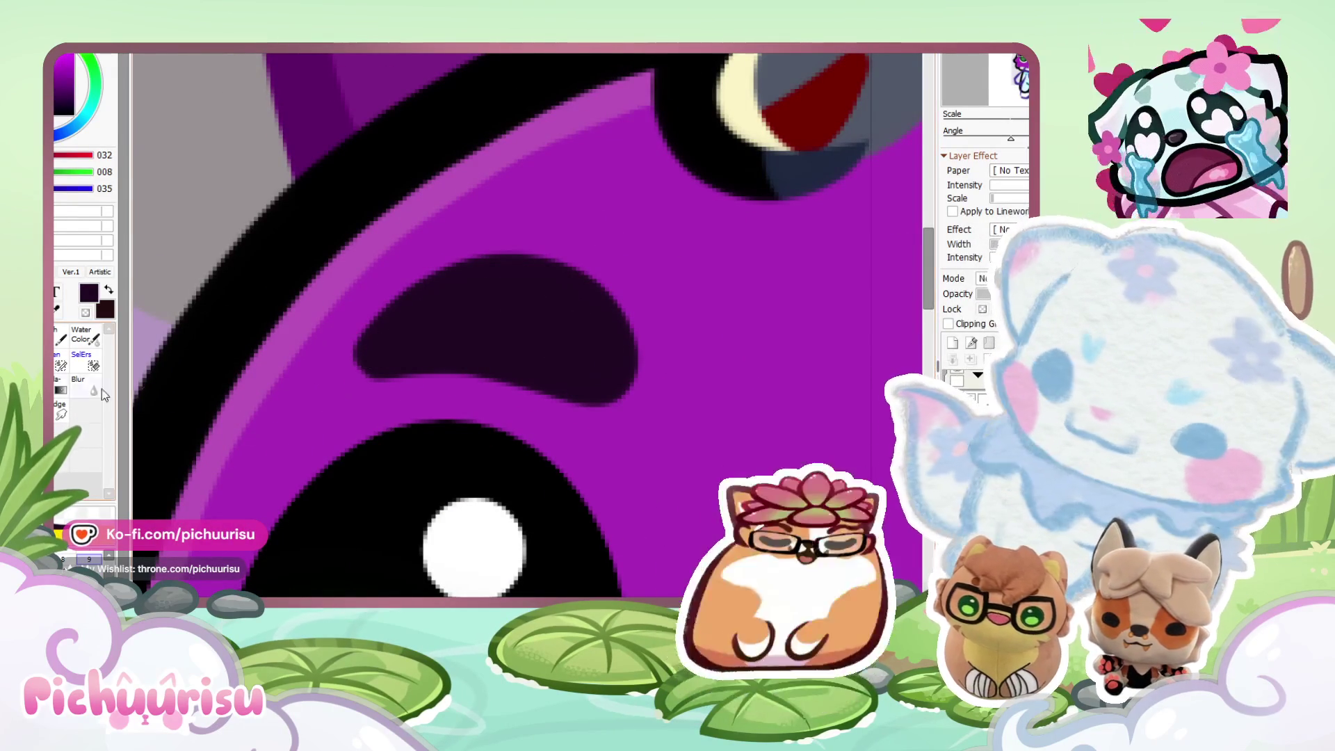
left_click_drag(356, 362, 536, 369)
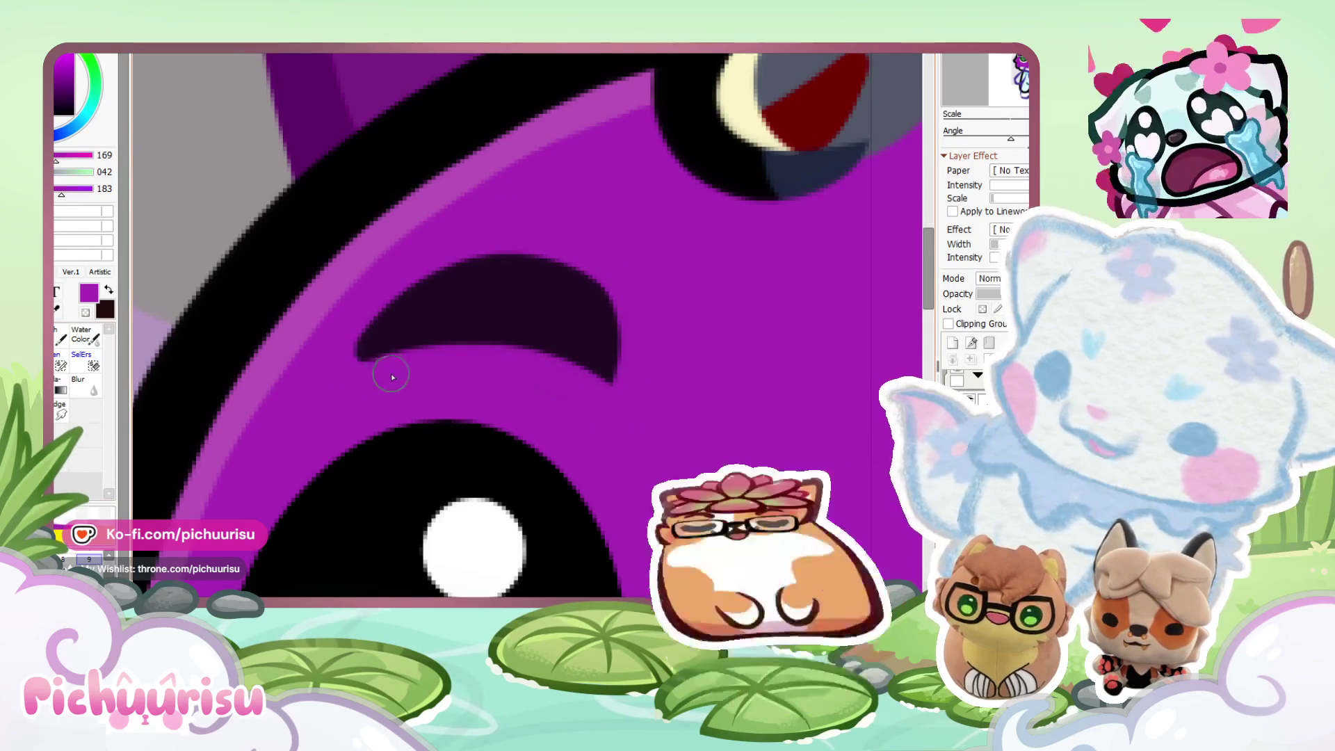
key("Home")
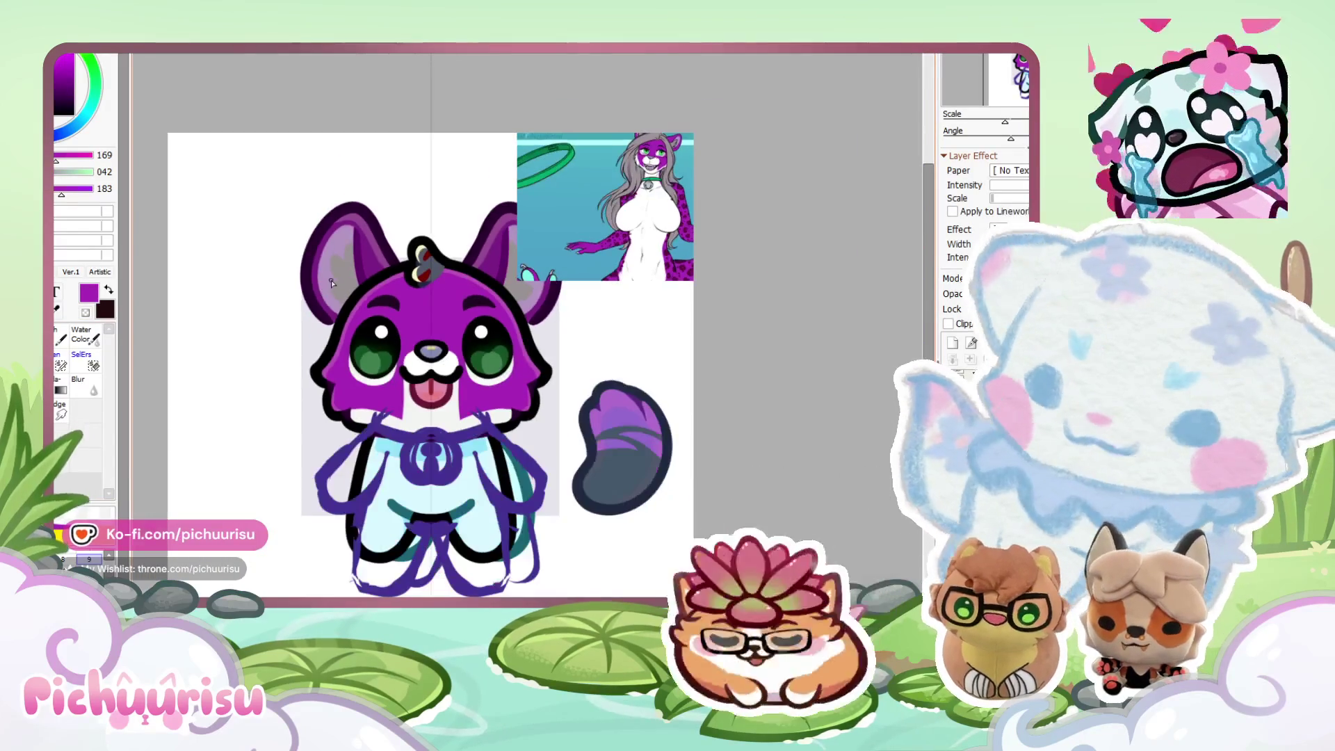
Zoom into the reference sheet and sample its dark maroon spot colour.
scroll(407, 426, "up", 5)
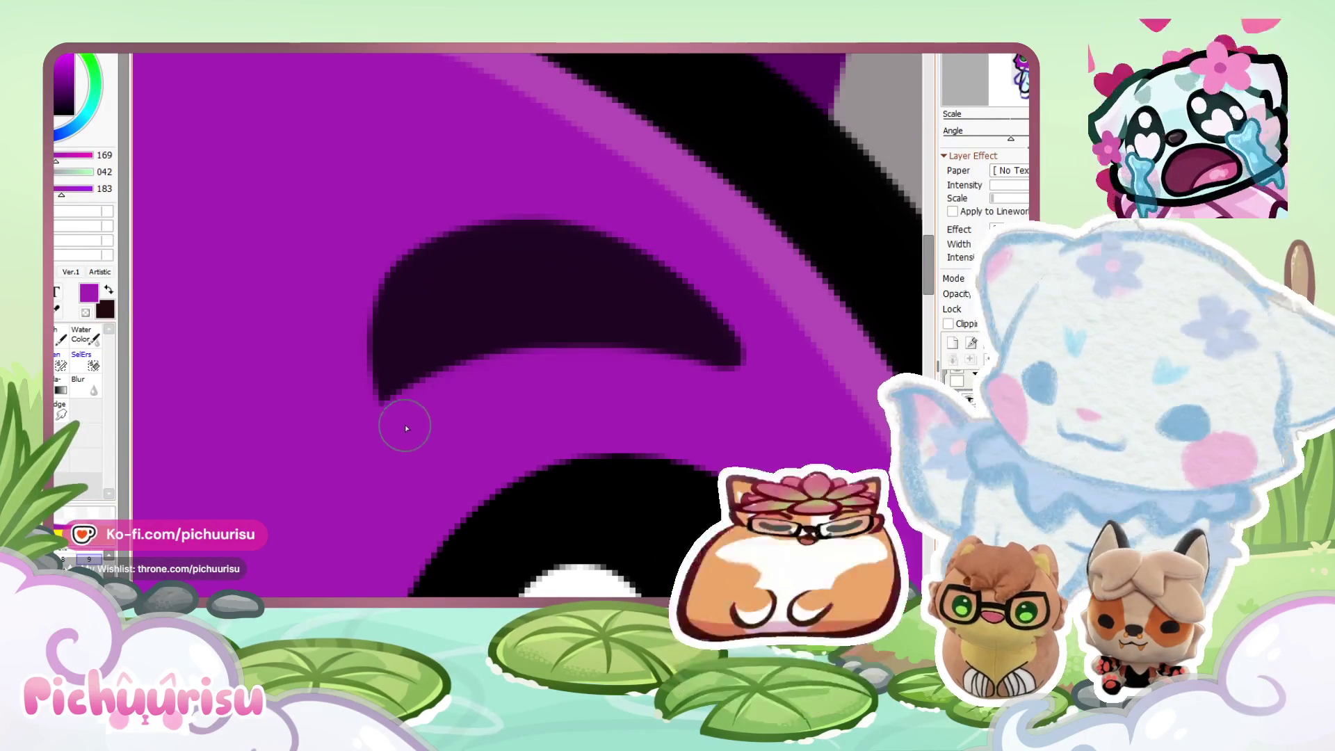
scroll(441, 308, "down", 4)
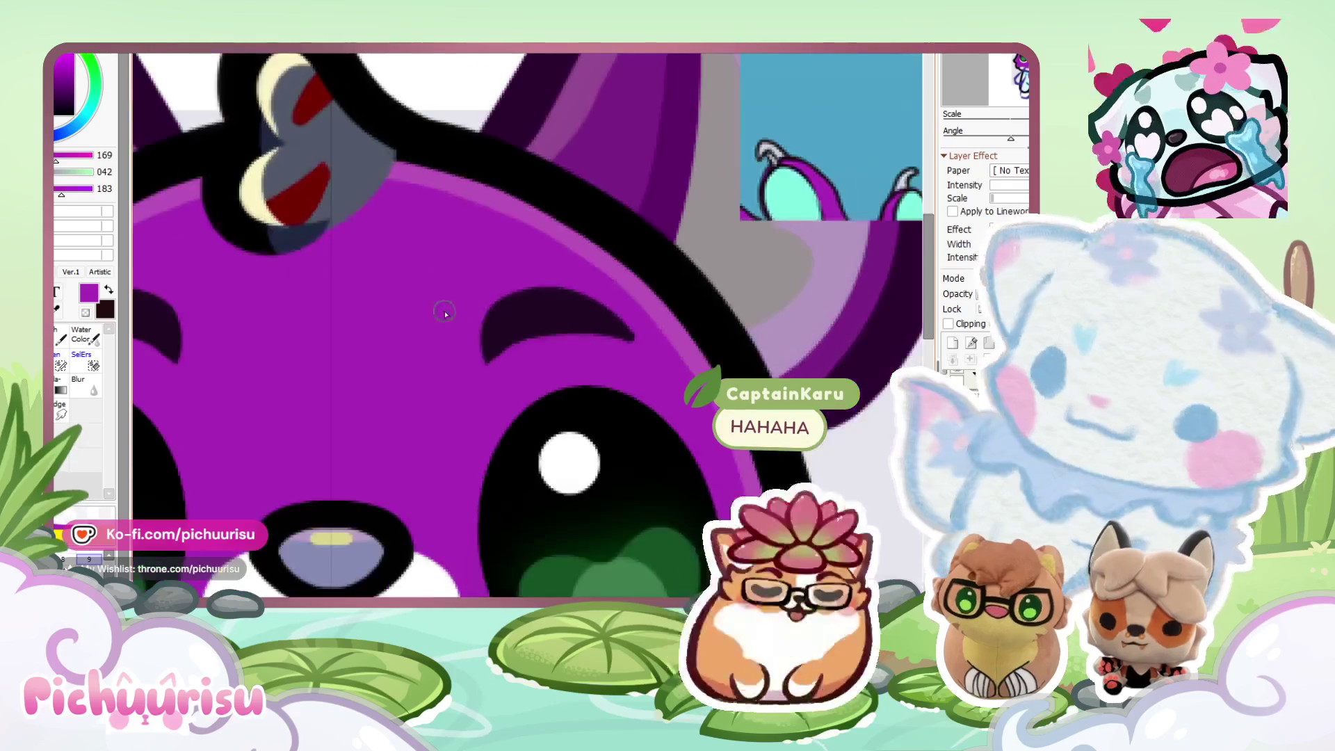
scroll(289, 322, "up", 2)
scroll(289, 322, "up", 2)
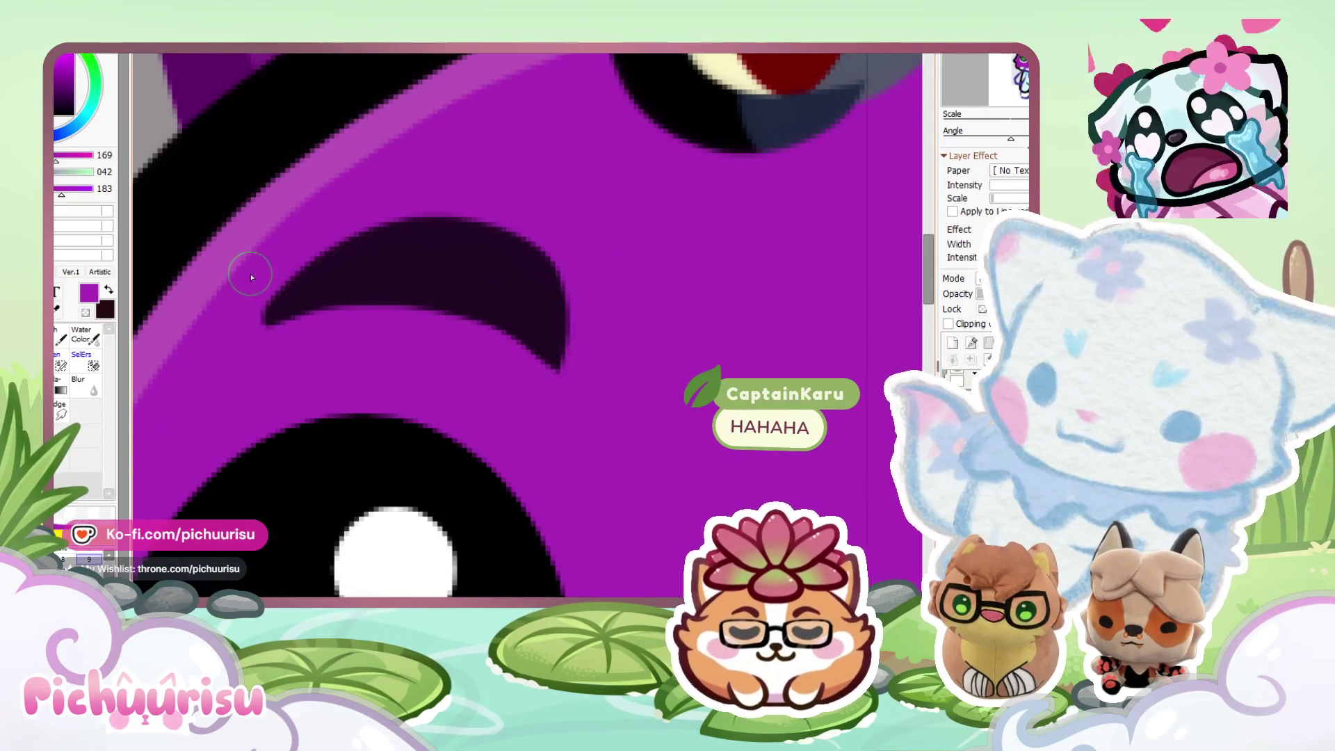
scroll(252, 276, "down", 5)
scroll(639, 276, "up", 5)
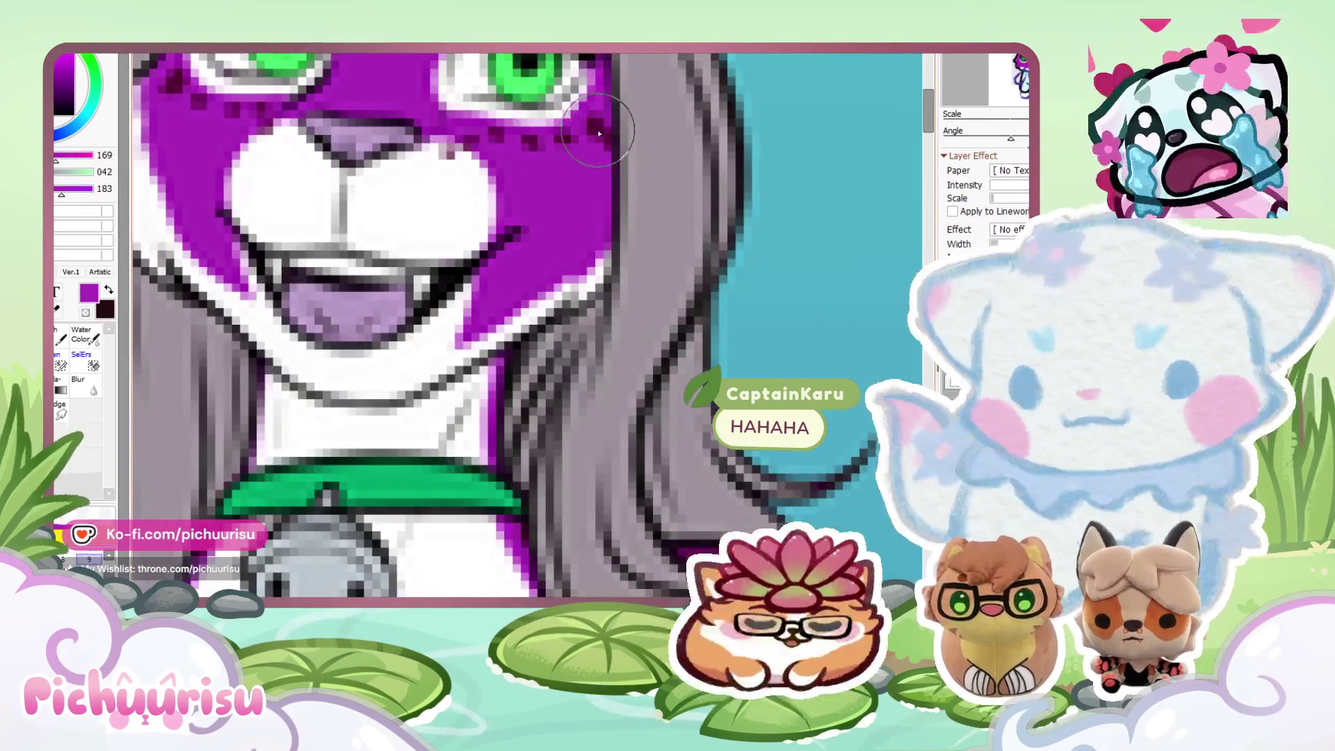
left_click(597, 130, "alt")
scroll(656, 200, "down", 3)
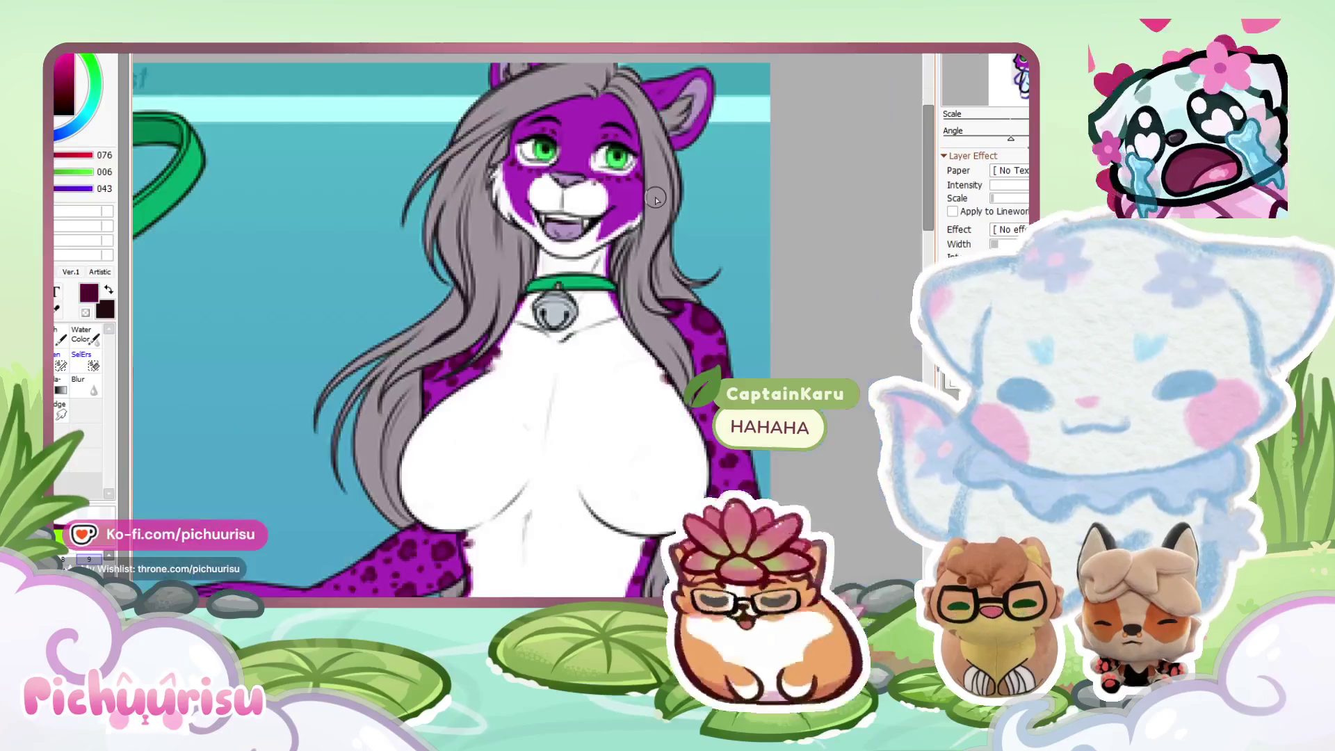
Undo the pale grey shading stroke under the chibi's left eye.
scroll(656, 199, "up", 2)
scroll(696, 314, "down", 5)
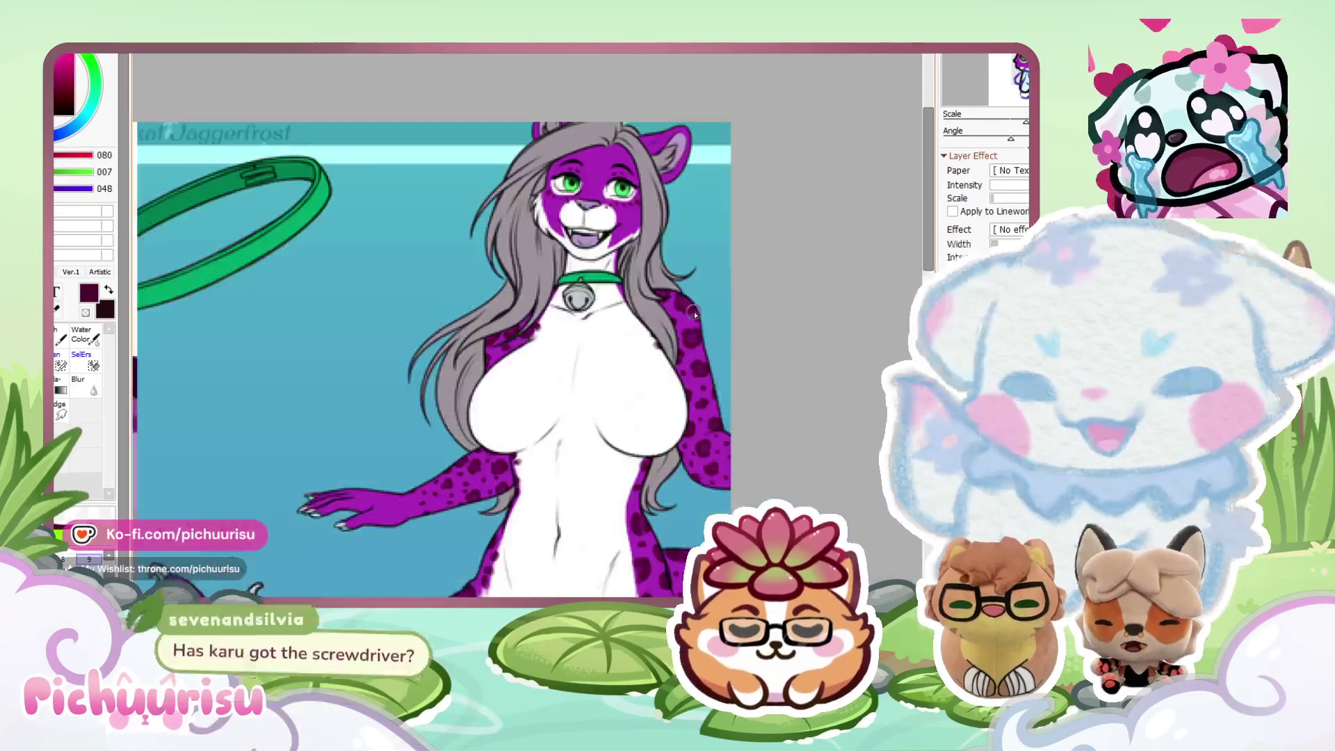
scroll(695, 314, "down", 1)
scroll(666, 393, "up", 1)
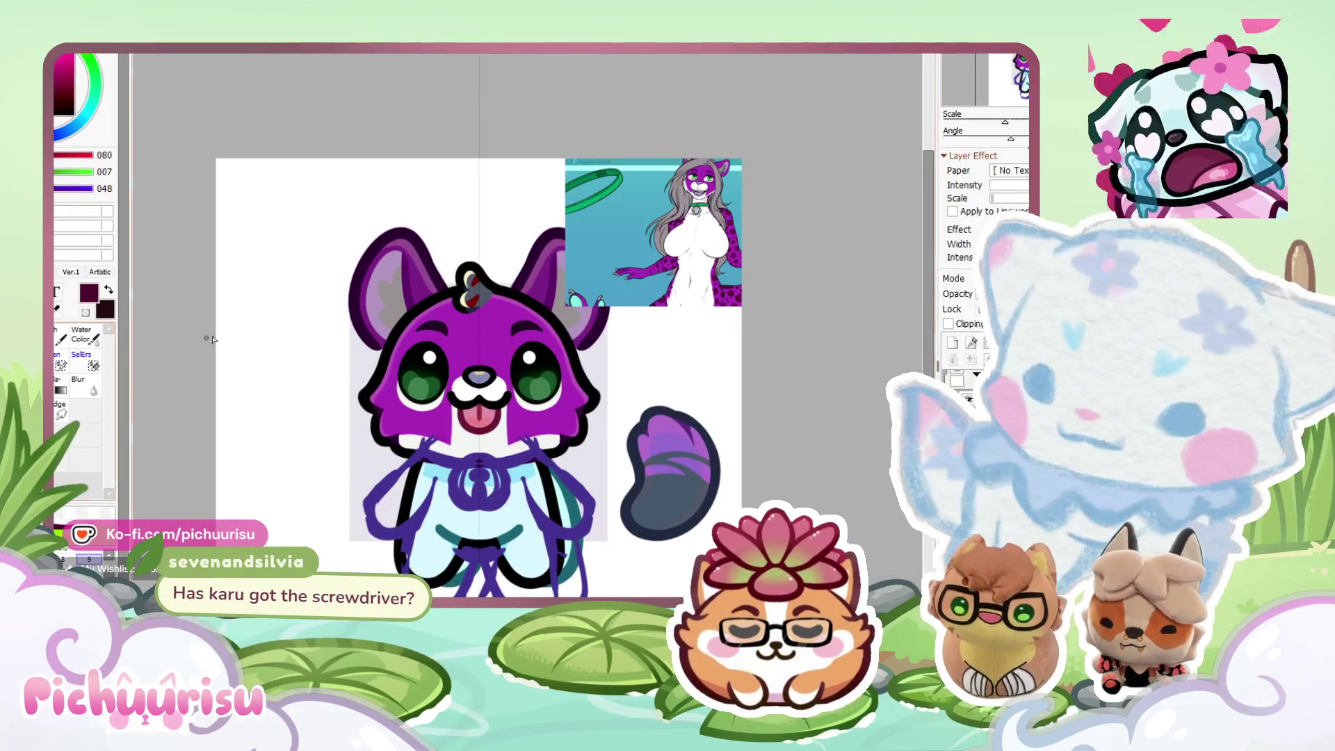
scroll(737, 209, "up", 3)
scroll(427, 245, "down", 3)
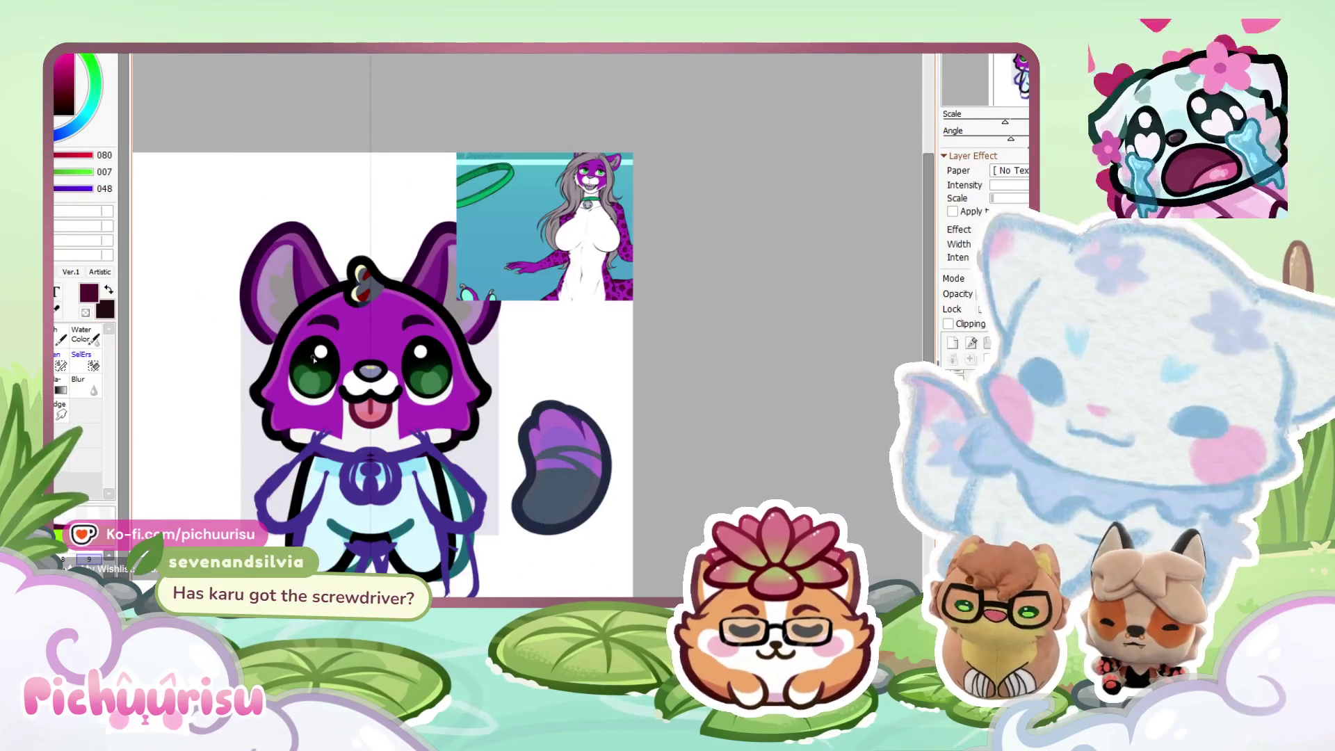
scroll(313, 359, "up", 5)
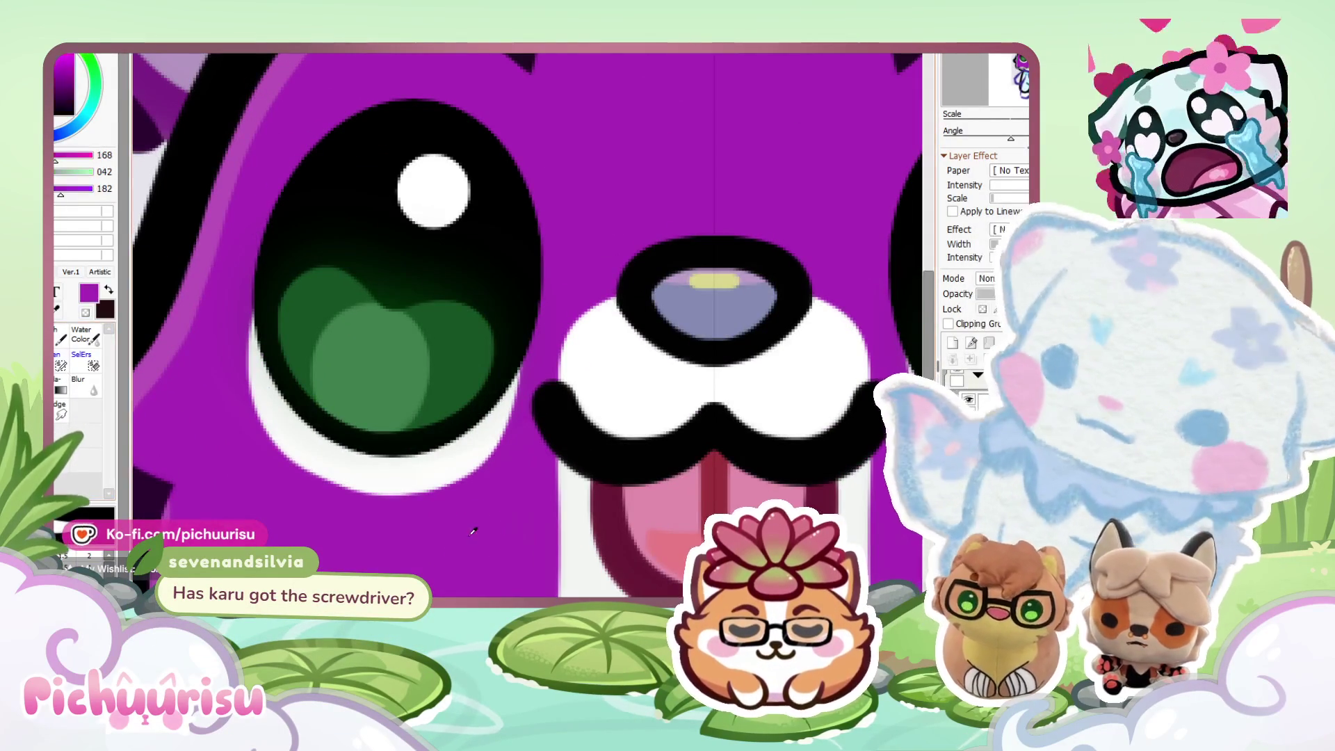
scroll(506, 439, "up", 1)
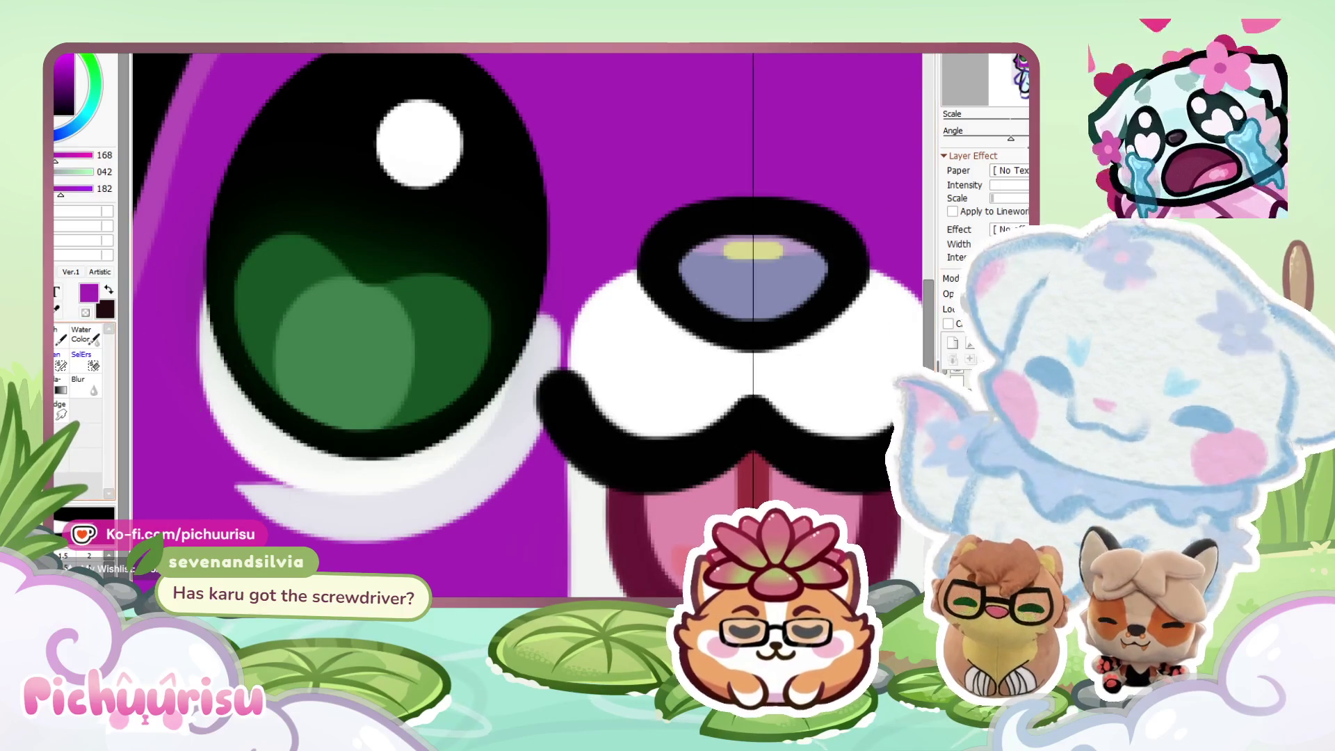
key("ctrl+z")
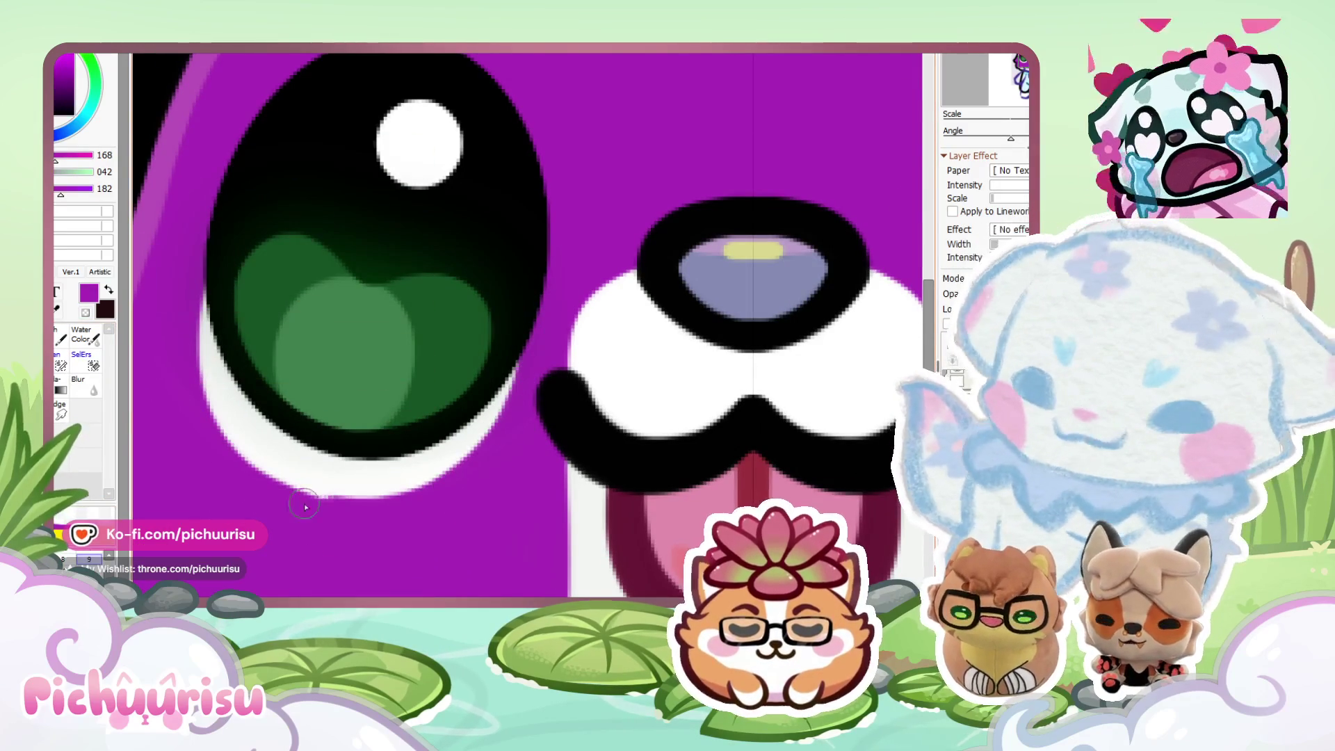
Glance at the earlier leopard artworks document, then return to the chibi canvas.
scroll(205, 448, "down", 1)
scroll(222, 450, "up", 2)
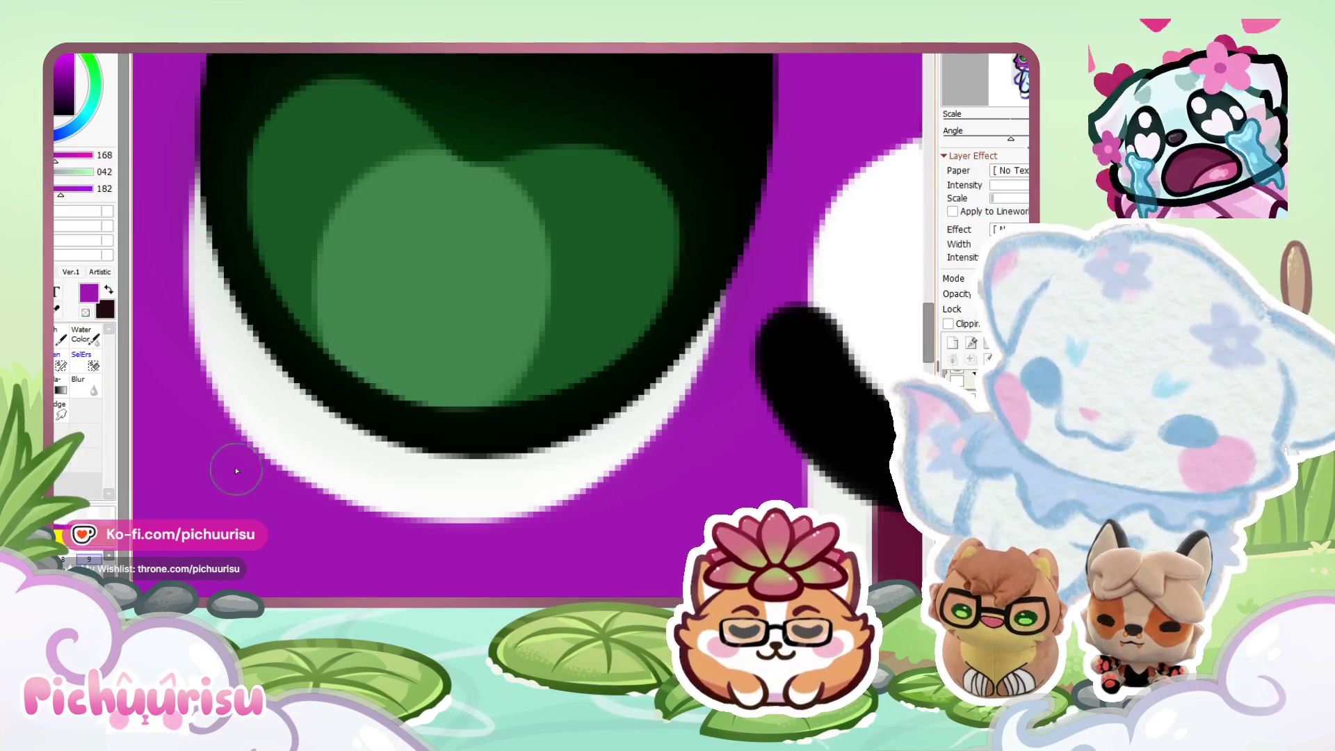
scroll(202, 431, "down", 5)
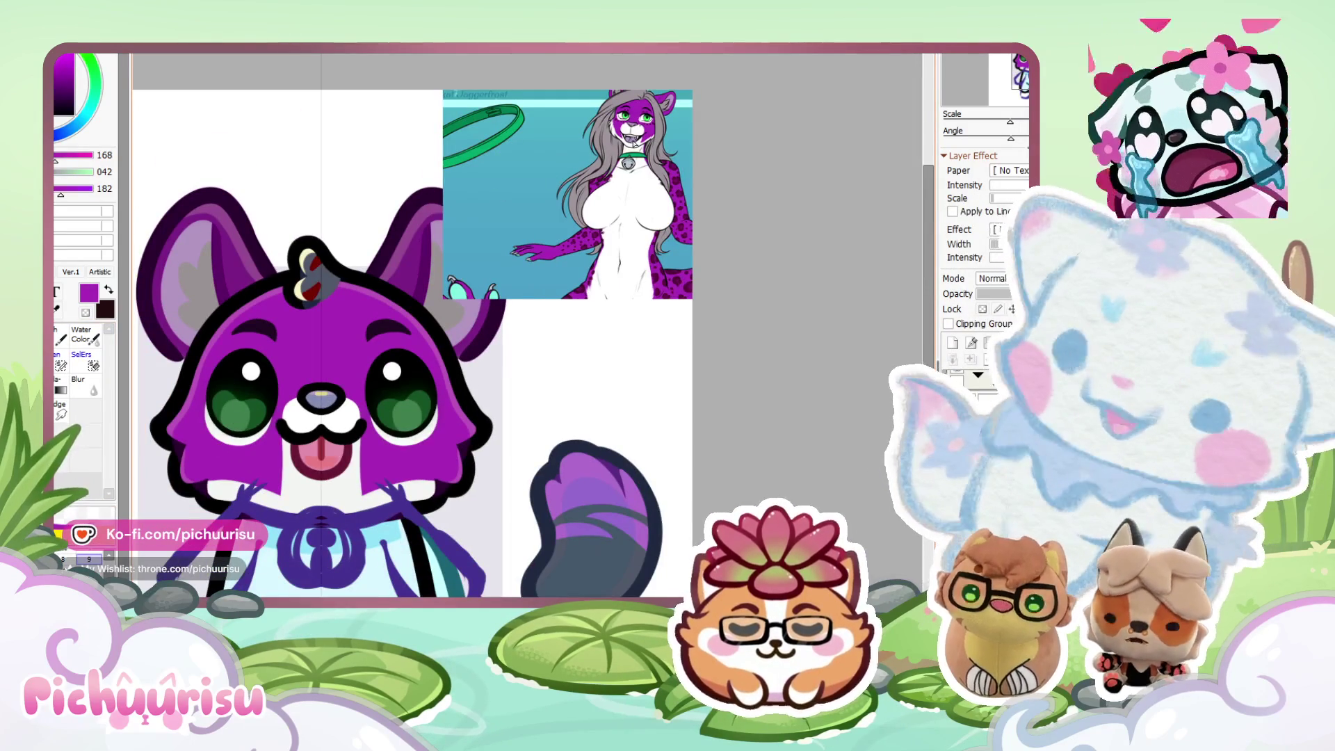
scroll(635, 106, "up", 5)
scroll(725, 172, "down", 6)
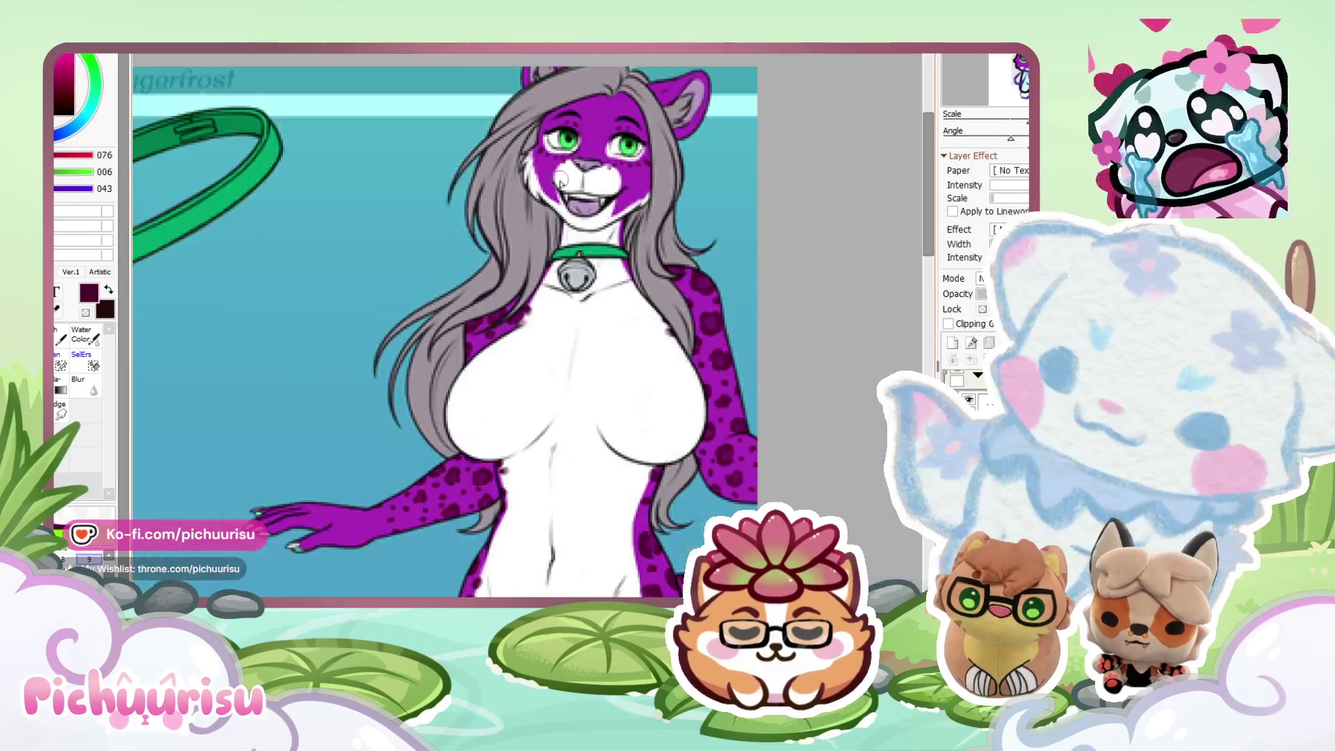
key("ctrl+Tab")
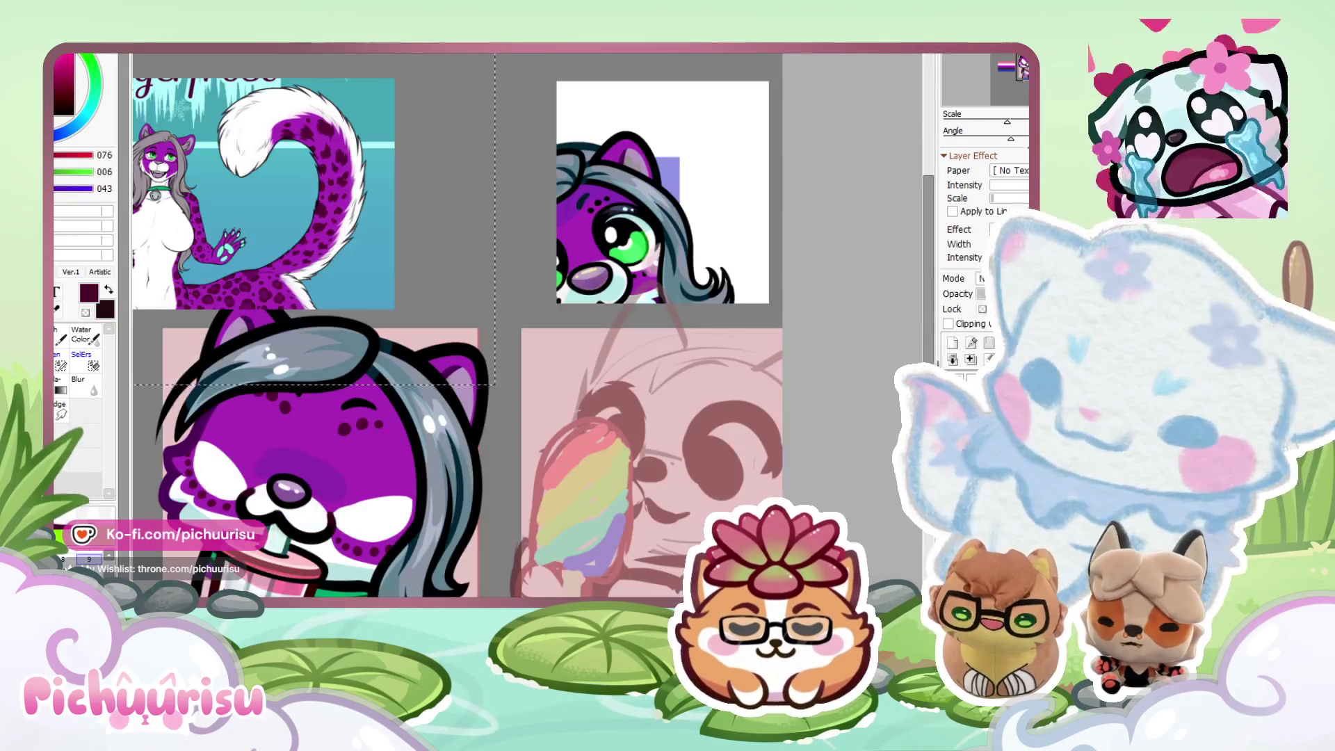
key("ctrl+Tab")
scroll(327, 421, "up", 6)
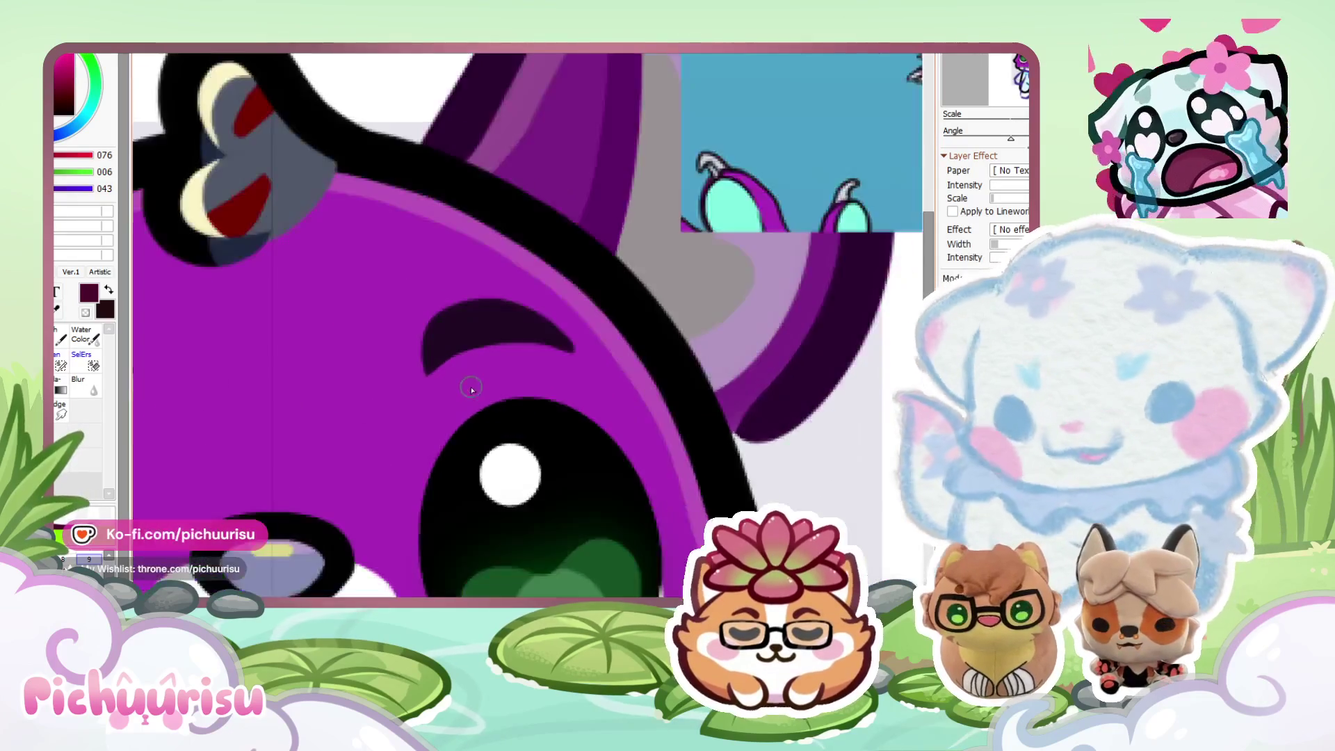
Zoom in and out over the chibi cat's face to place the freckles.
scroll(471, 387, "up", 2)
scroll(553, 367, "down", 6)
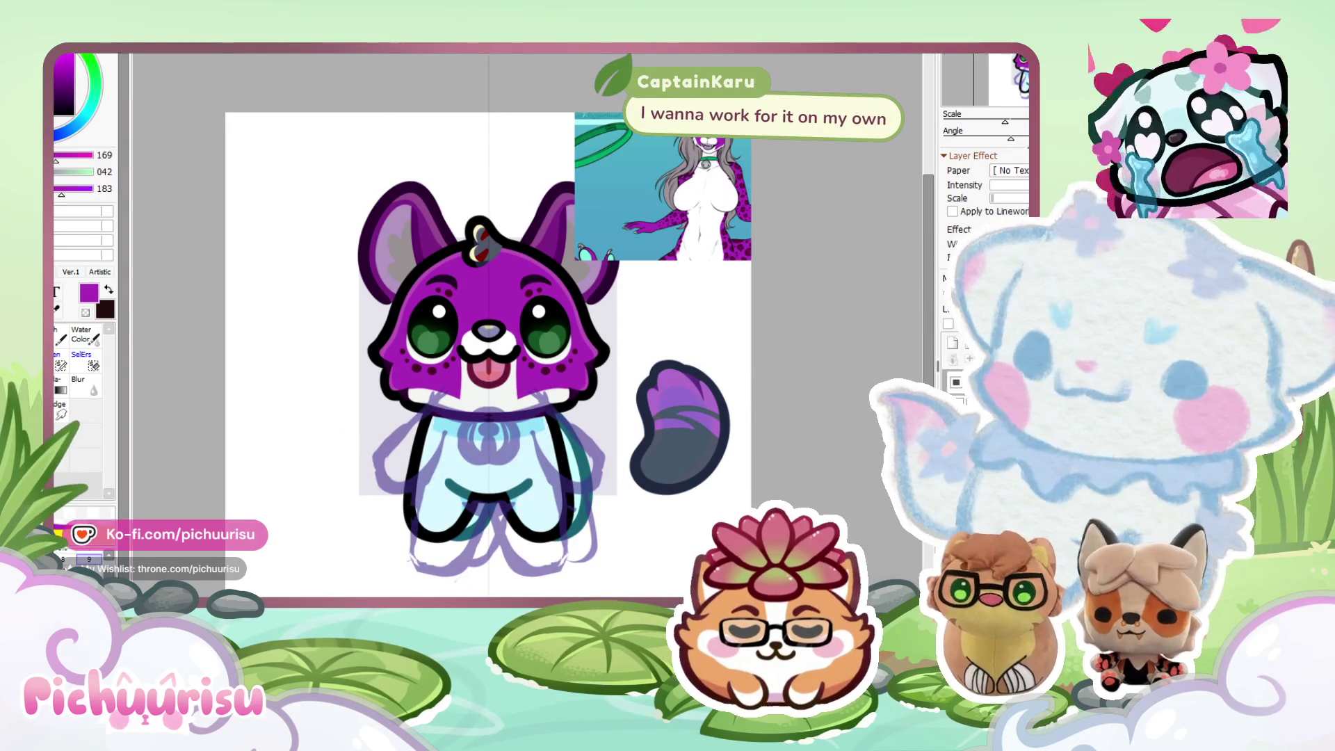
scroll(577, 267, "up", 2)
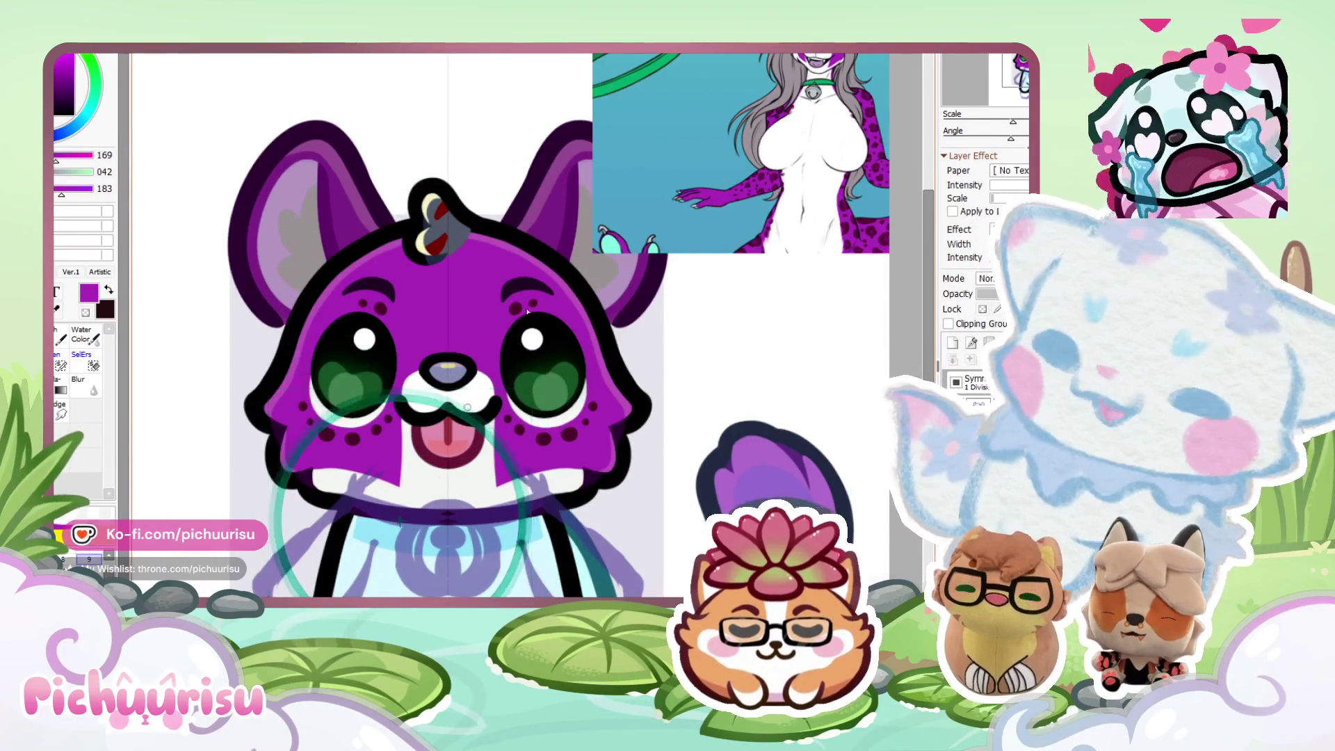
scroll(393, 194, "up", 2)
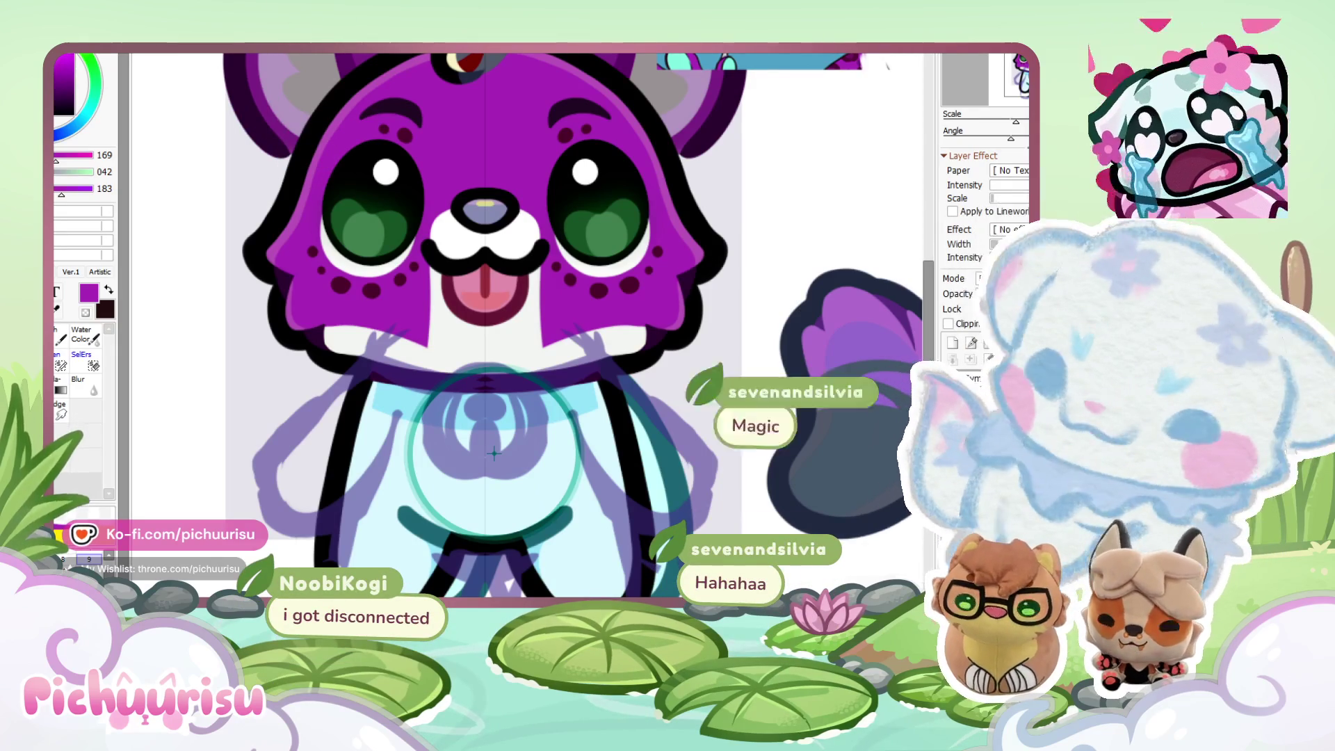
scroll(494, 454, "down", 3)
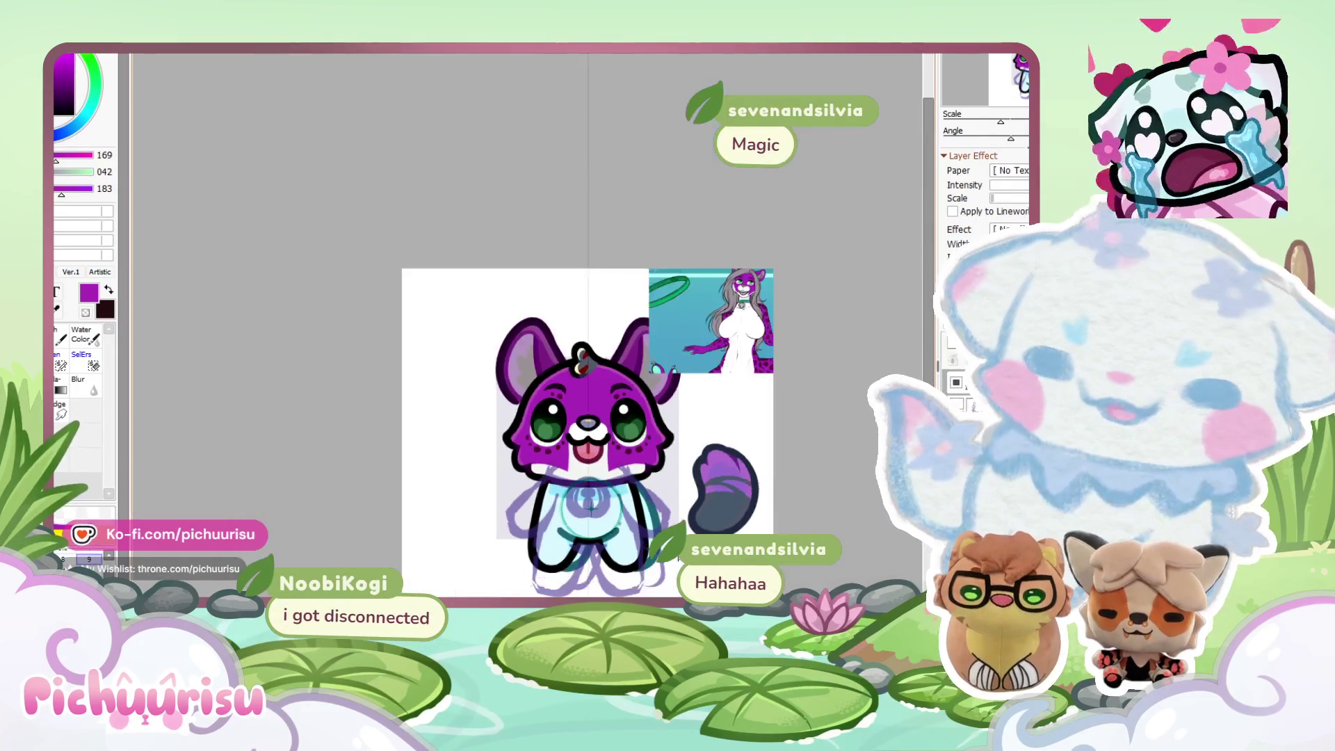
scroll(467, 430, "up", 1)
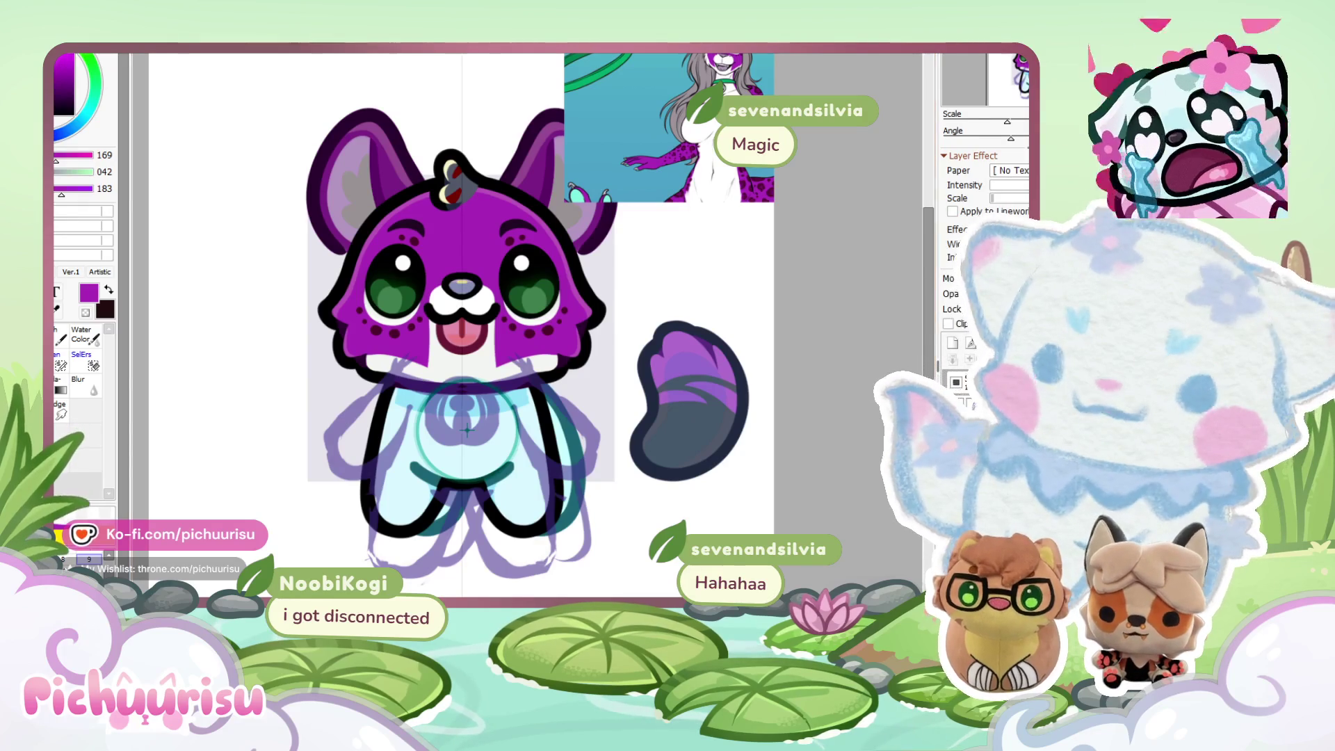
scroll(467, 430, "down", 1)
scroll(468, 429, "up", 1)
scroll(459, 487, "up", 1)
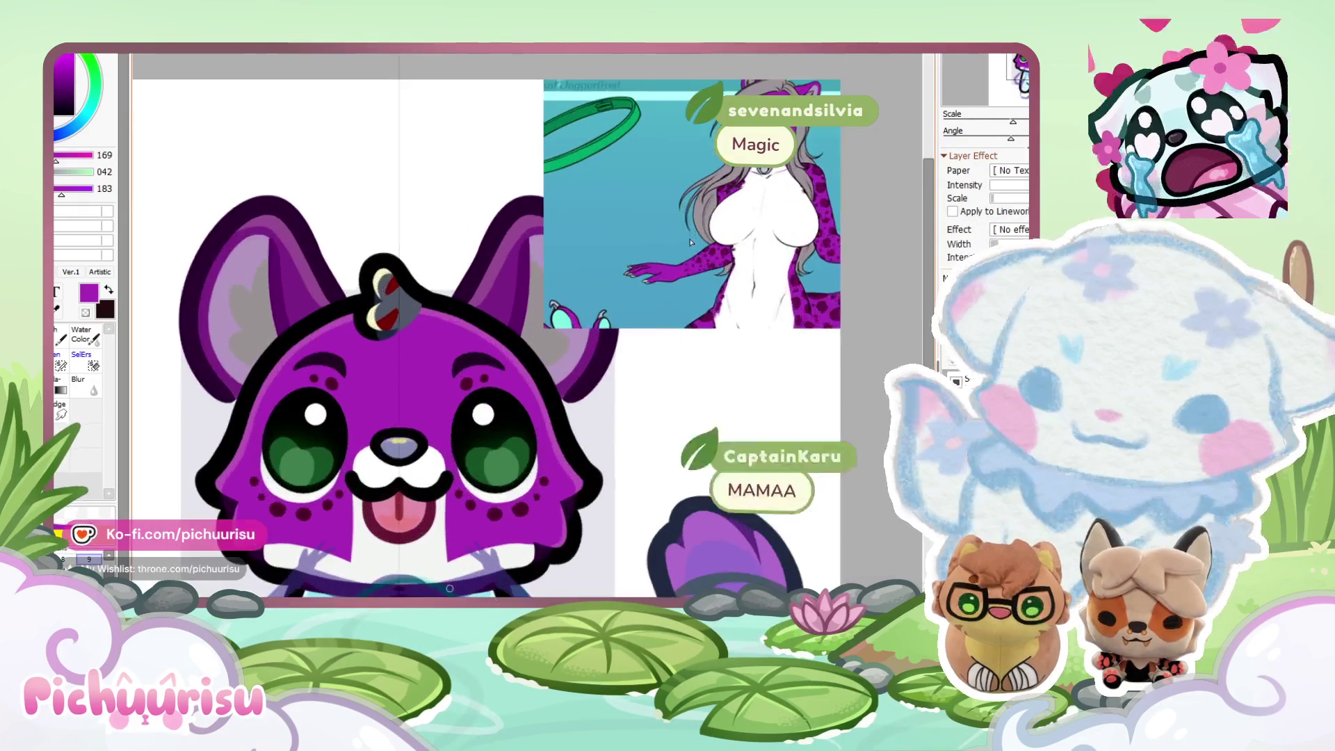
scroll(690, 242, "up", 2)
scroll(652, 261, "down", 2)
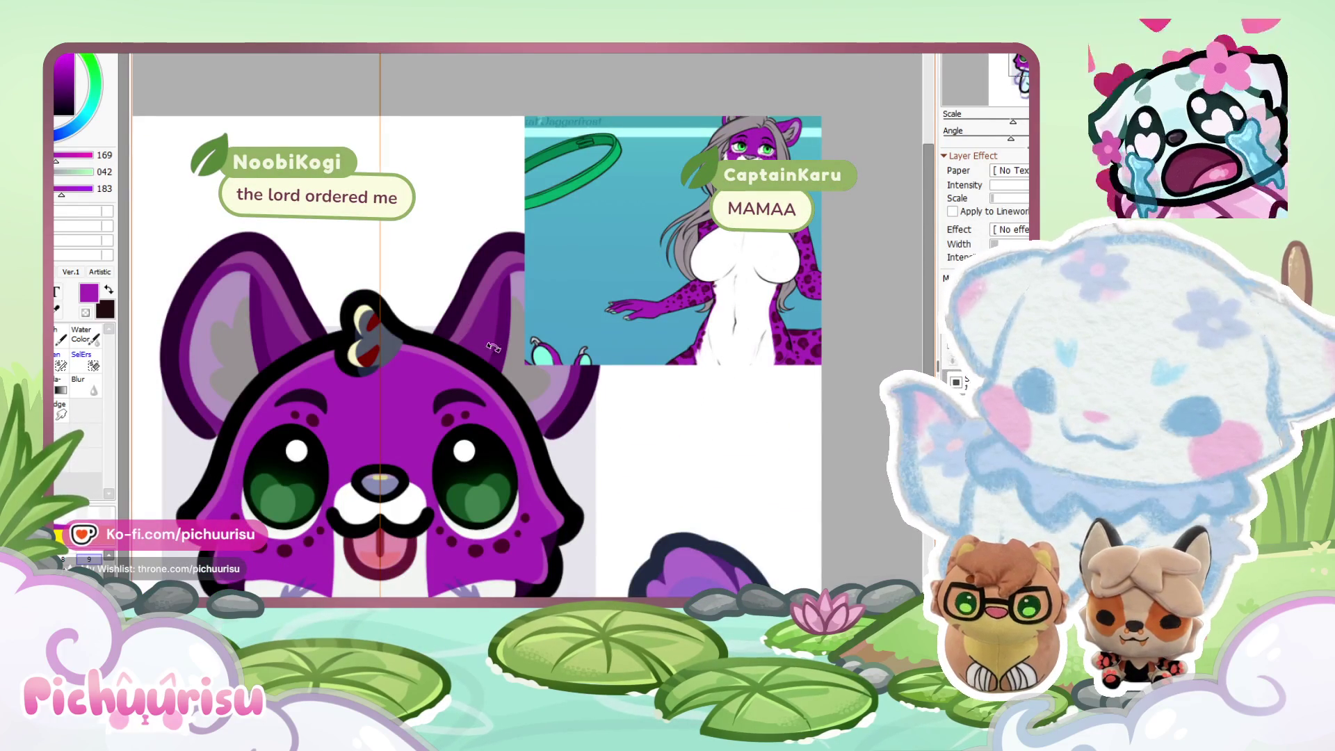
scroll(741, 135, "up", 1)
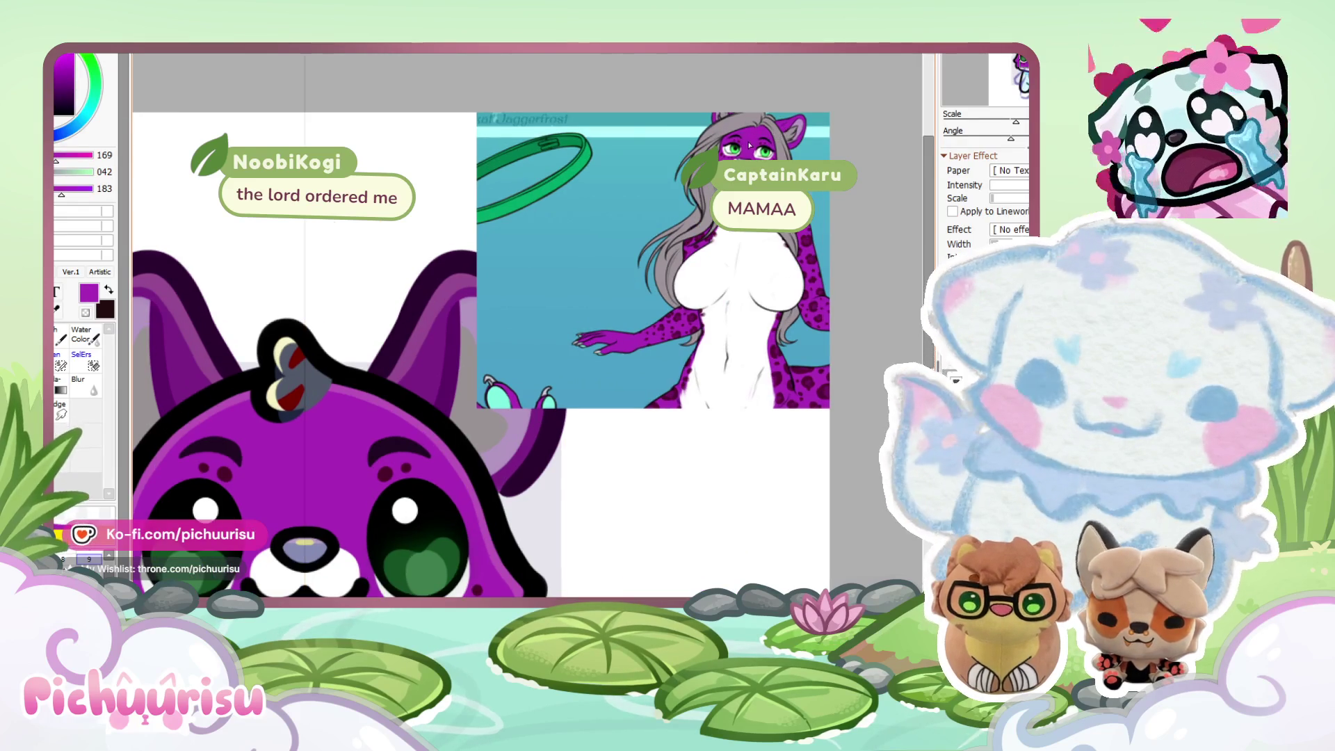
scroll(742, 146, "down", 3)
scroll(539, 347, "up", 4)
scroll(531, 340, "down", 4)
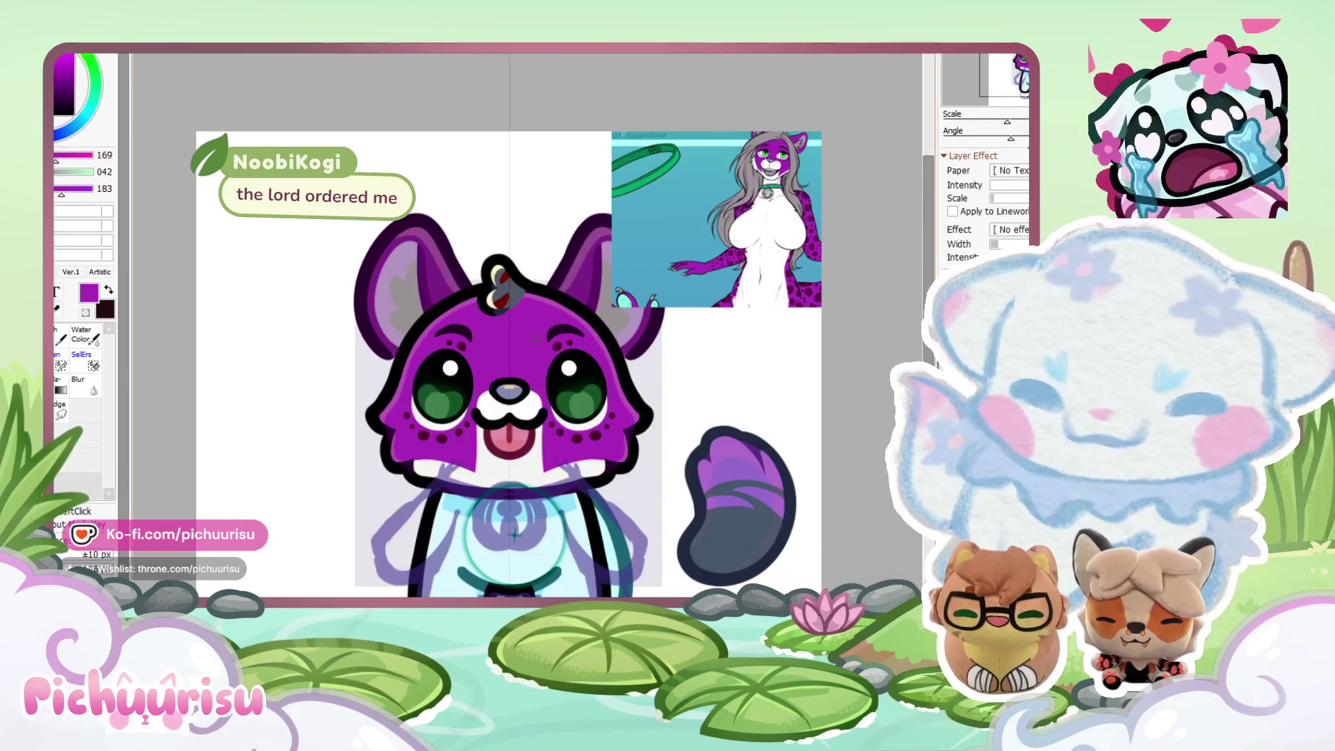
scroll(535, 348, "up", 2)
key("h")
key("h")
scroll(585, 371, "up", 1)
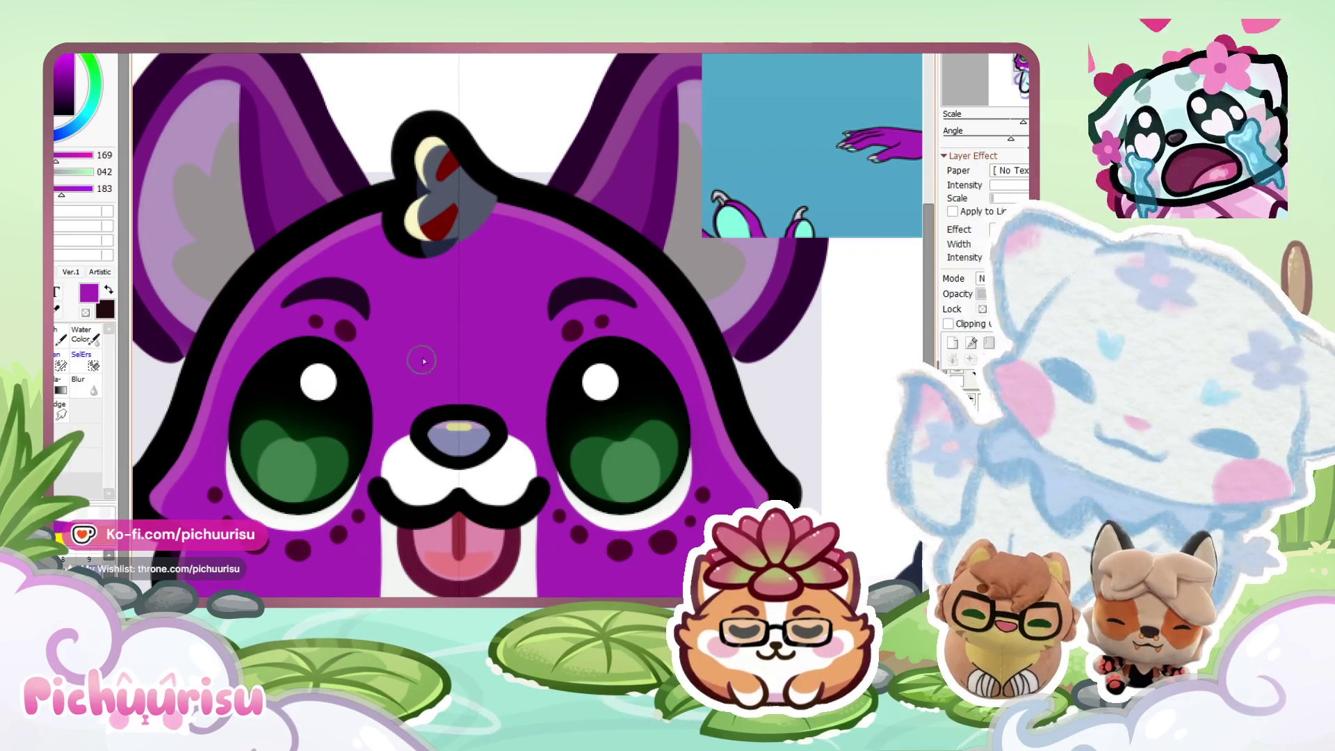
scroll(507, 361, "down", 1)
scroll(567, 228, "down", 2)
scroll(584, 278, "up", 1)
scroll(597, 318, "down", 1)
scroll(596, 318, "up", 1)
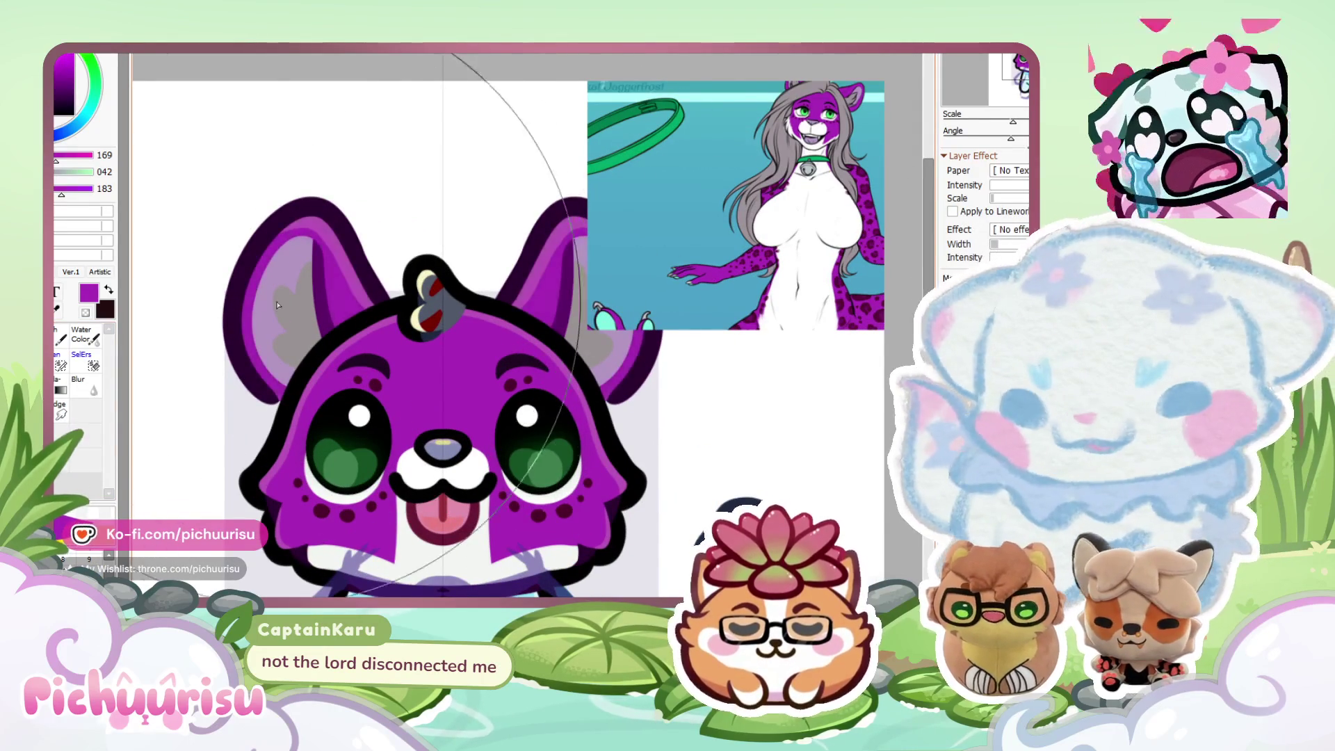
scroll(712, 230, "down", 1)
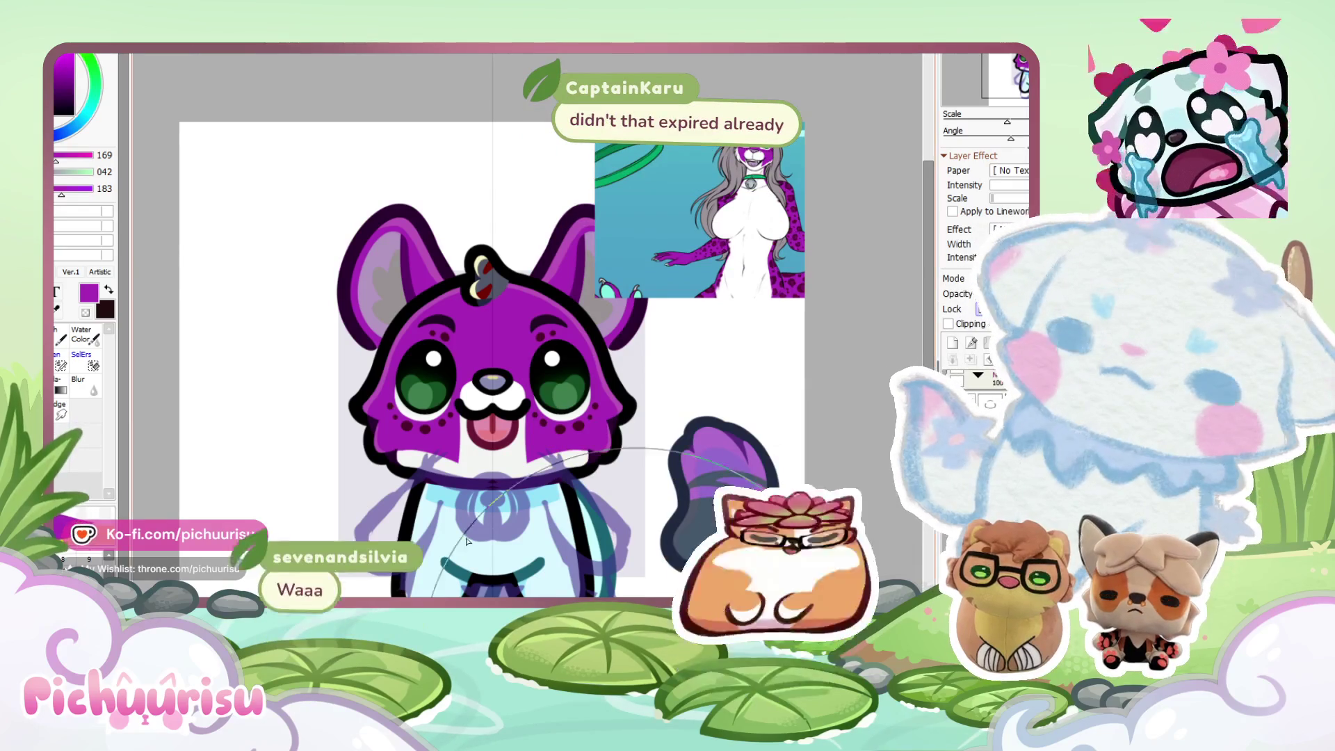
Transform the teal chest circle: nudge it, level its rotation, and scale it to half size.
scroll(467, 541, "up", 1)
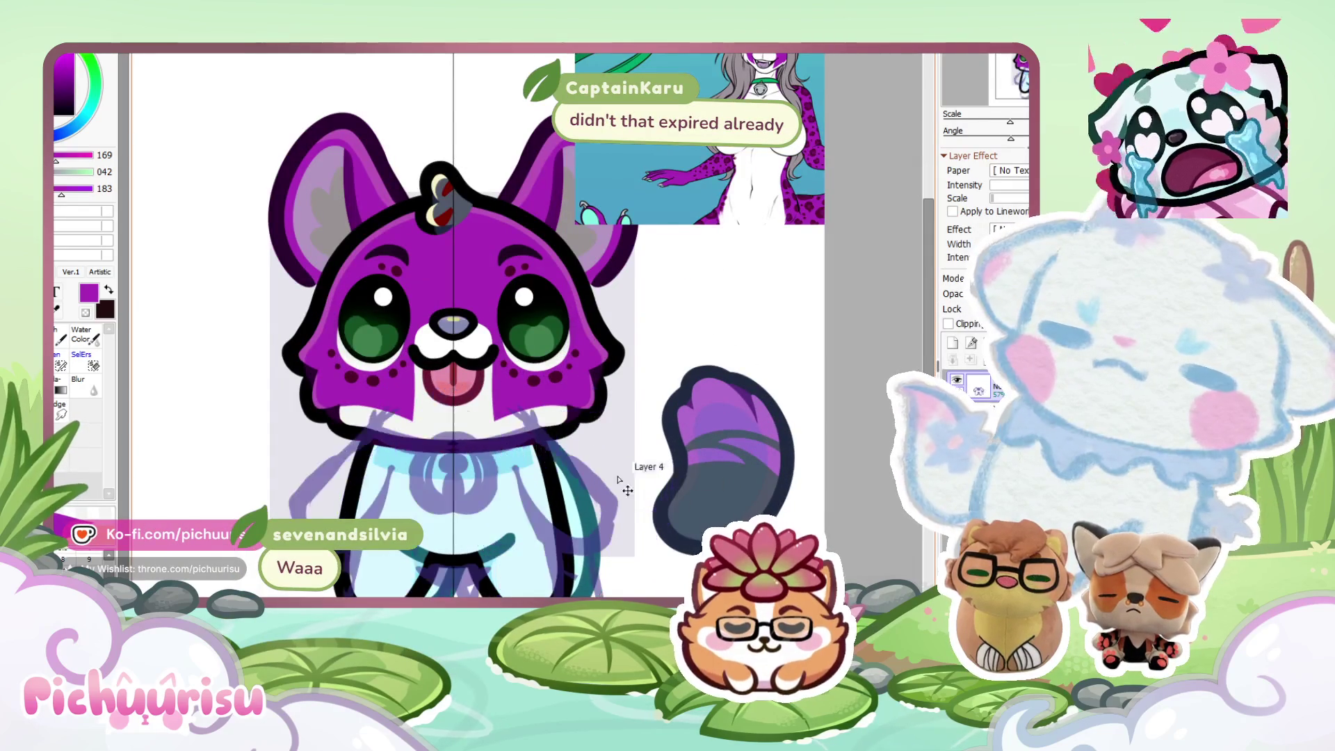
scroll(618, 480, "down", 1)
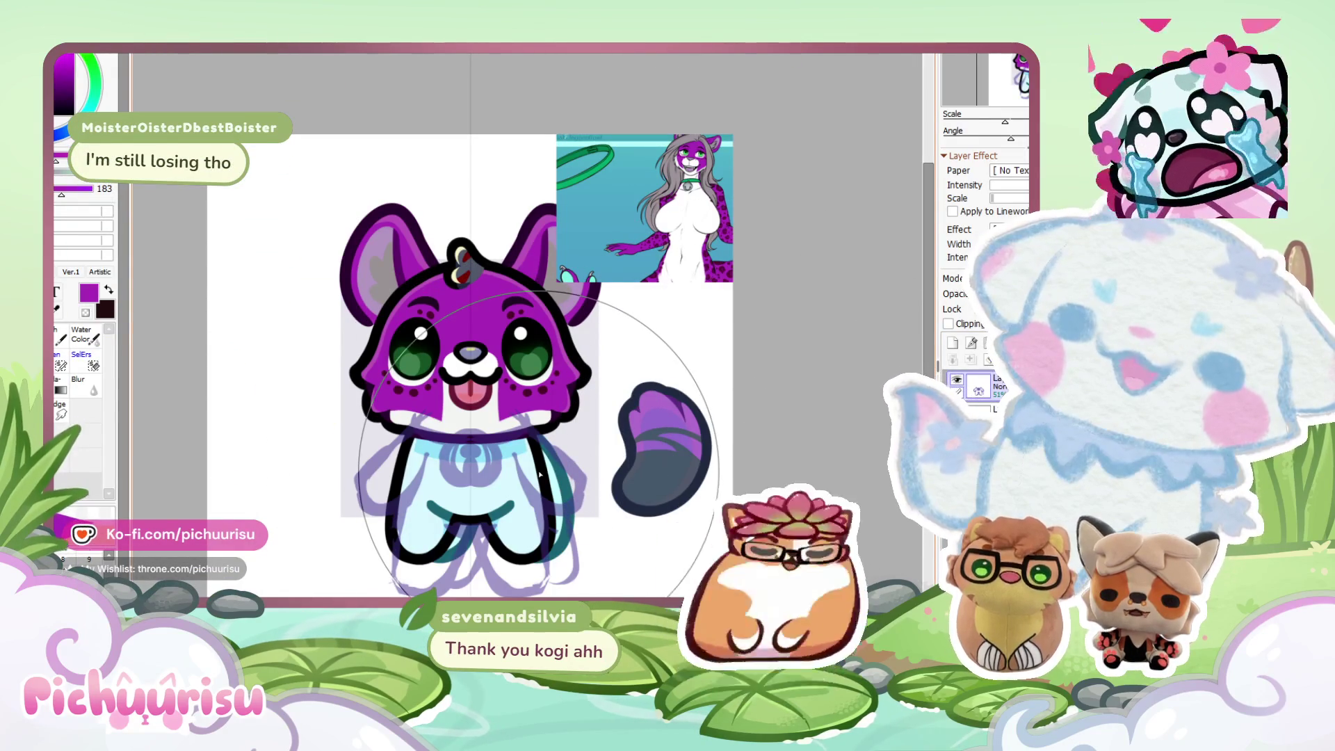
scroll(540, 474, "down", 2)
scroll(554, 506, "up", 2)
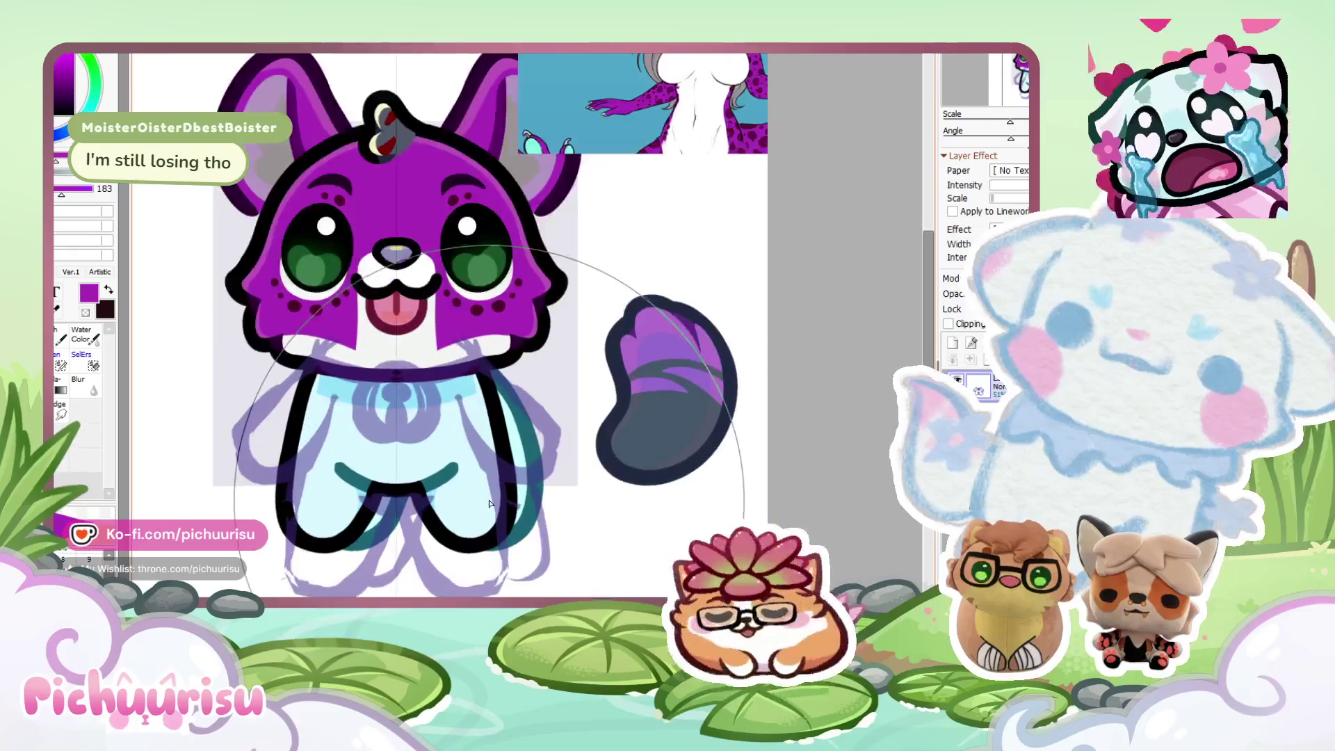
scroll(696, 452, "up", 1)
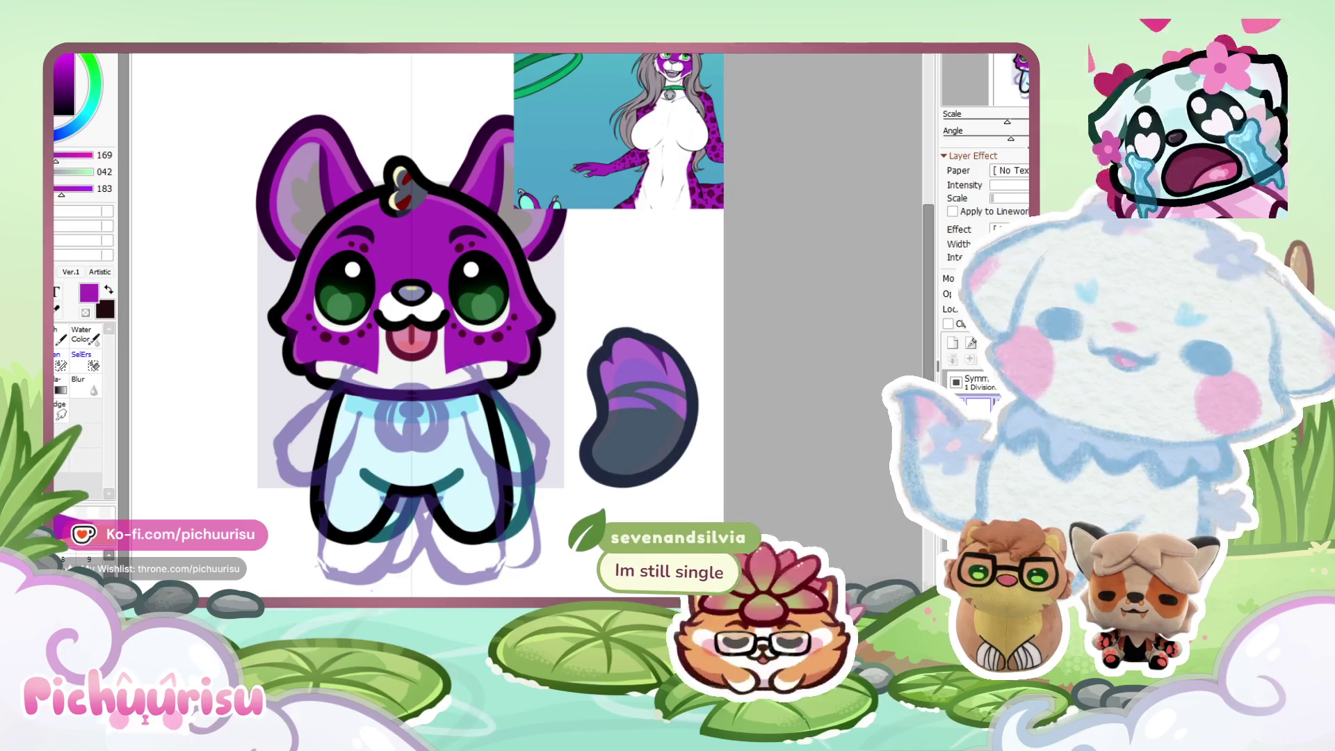
scroll(400, 437, "up", 2)
key("ctrl+t")
left_click_drag(400, 437, 403, 434)
mouse_move(497, 376)
left_mouse_down()
mouse_move(501, 337)
mouse_move(410, 435)
left_mouse_up()
left_click_drag(358, 480, 403, 430)
Pick a very dark purple and brush a thick ring around the chest circle.
scroll(374, 464, "up", 5)
scroll(404, 430, "down", 5)
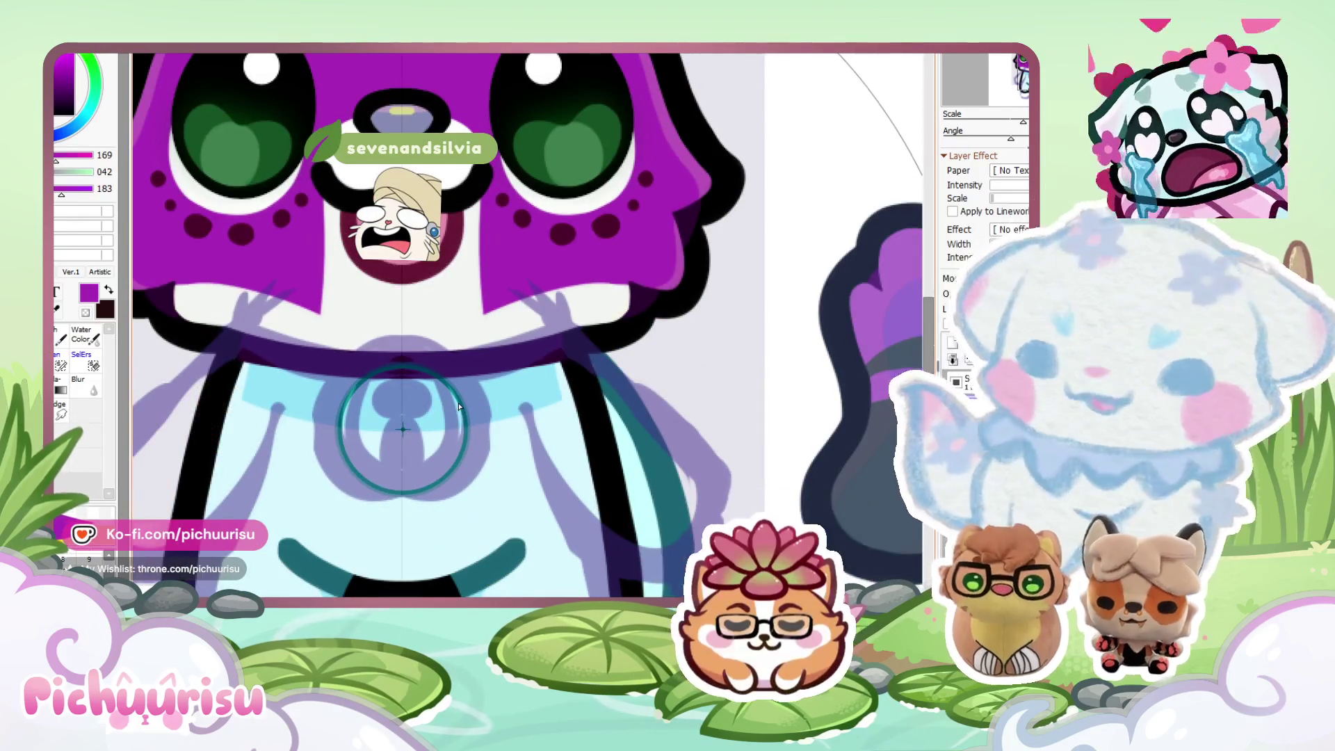
scroll(458, 406, "down", 4)
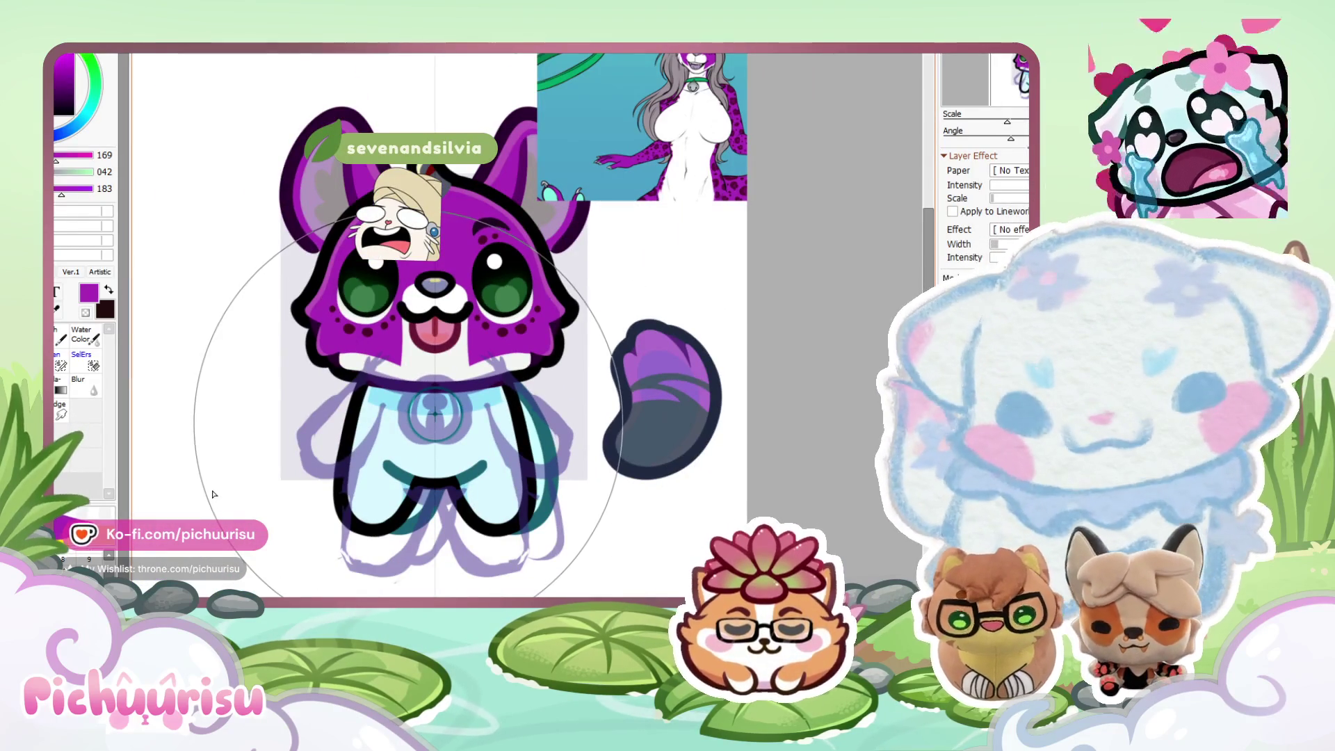
left_click(103, 467)
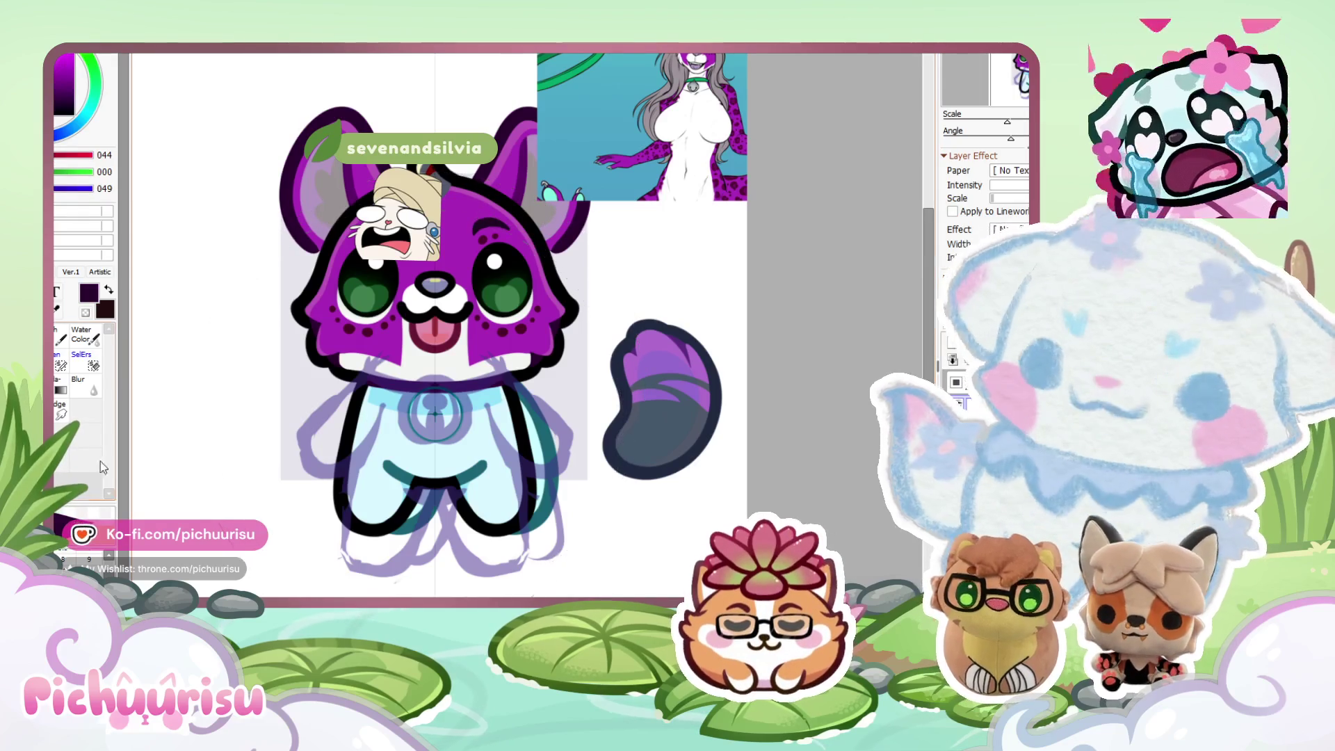
scroll(366, 451, "up", 2)
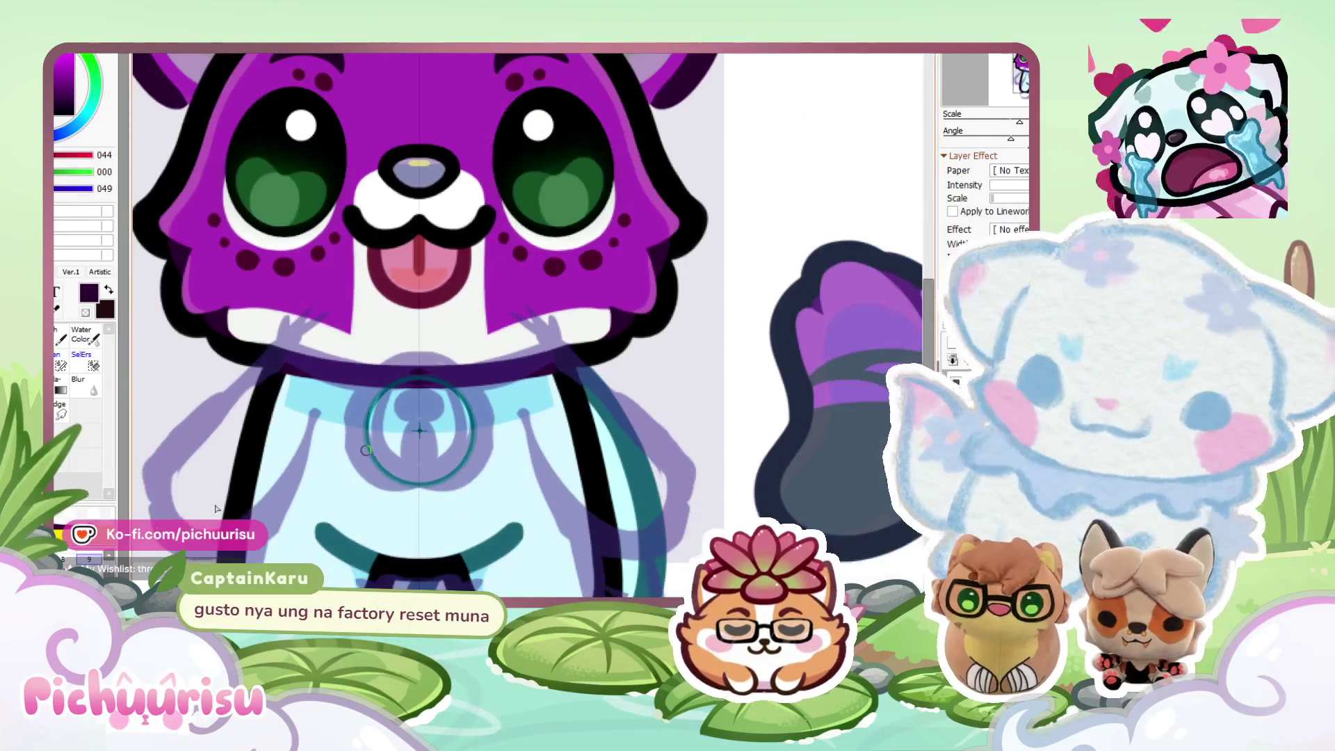
scroll(403, 452, "up", 1)
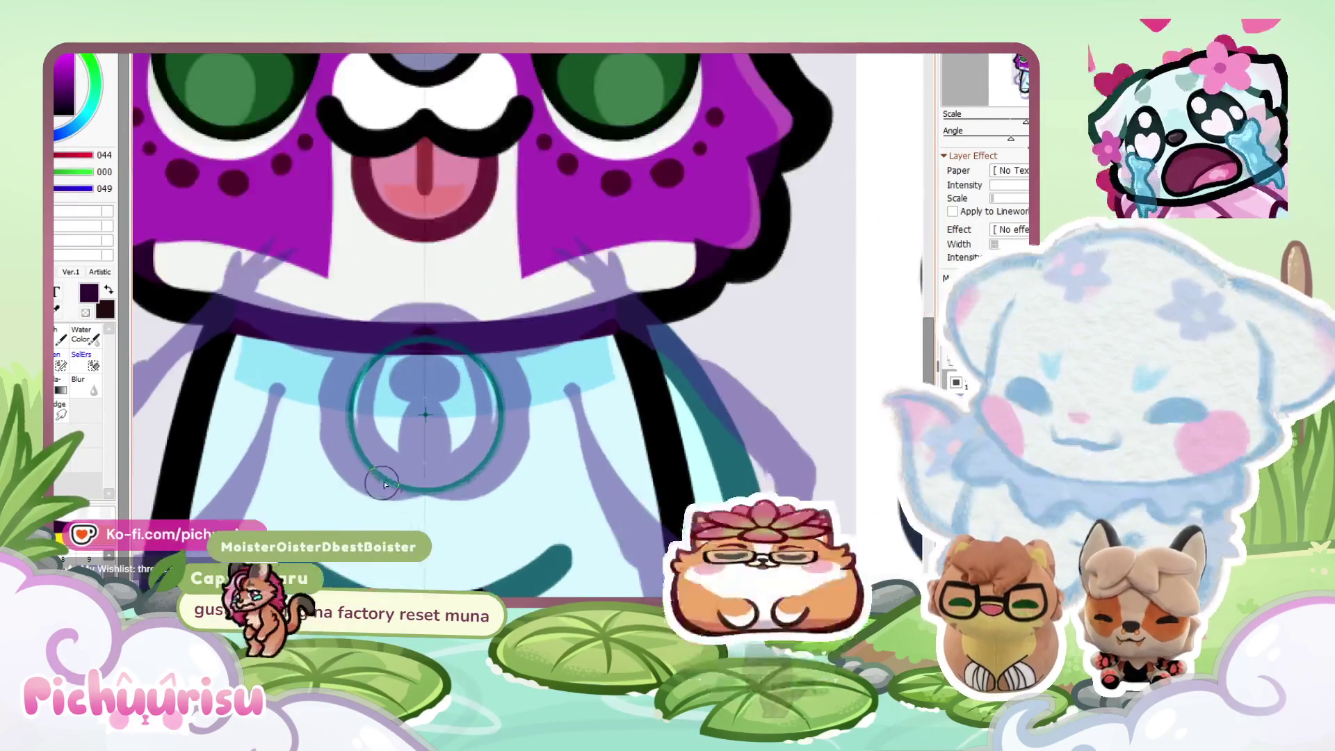
left_click_drag(351, 452, 410, 337)
Paint a keyhole inside the ring, reshaping its slit and widening its round top.
scroll(401, 303, "down", 2)
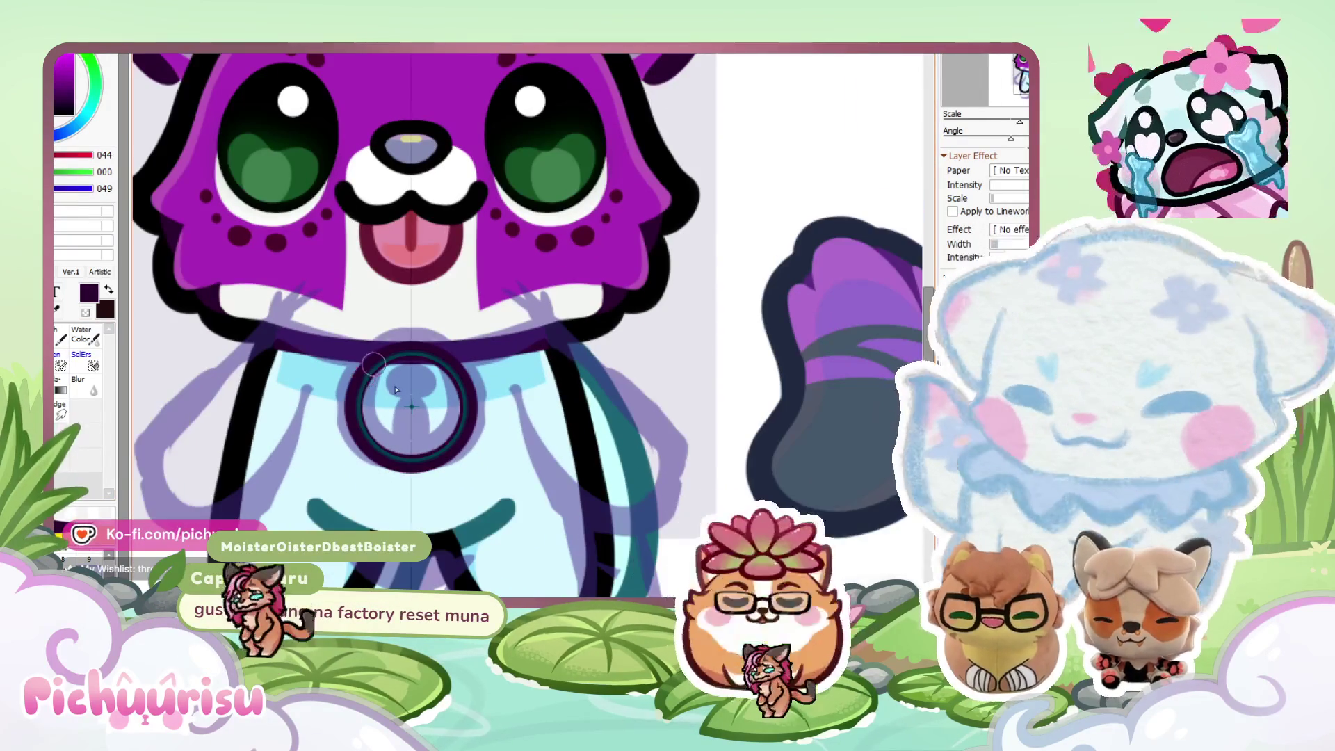
scroll(426, 404, "up", 3)
mouse_move(417, 411)
left_mouse_down()
mouse_move(382, 426)
mouse_move(400, 454)
mouse_move(393, 486)
mouse_move(397, 399)
mouse_move(366, 431)
mouse_move(405, 468)
mouse_move(422, 348)
mouse_move(388, 370)
left_mouse_up()
scroll(389, 405, "up", 2)
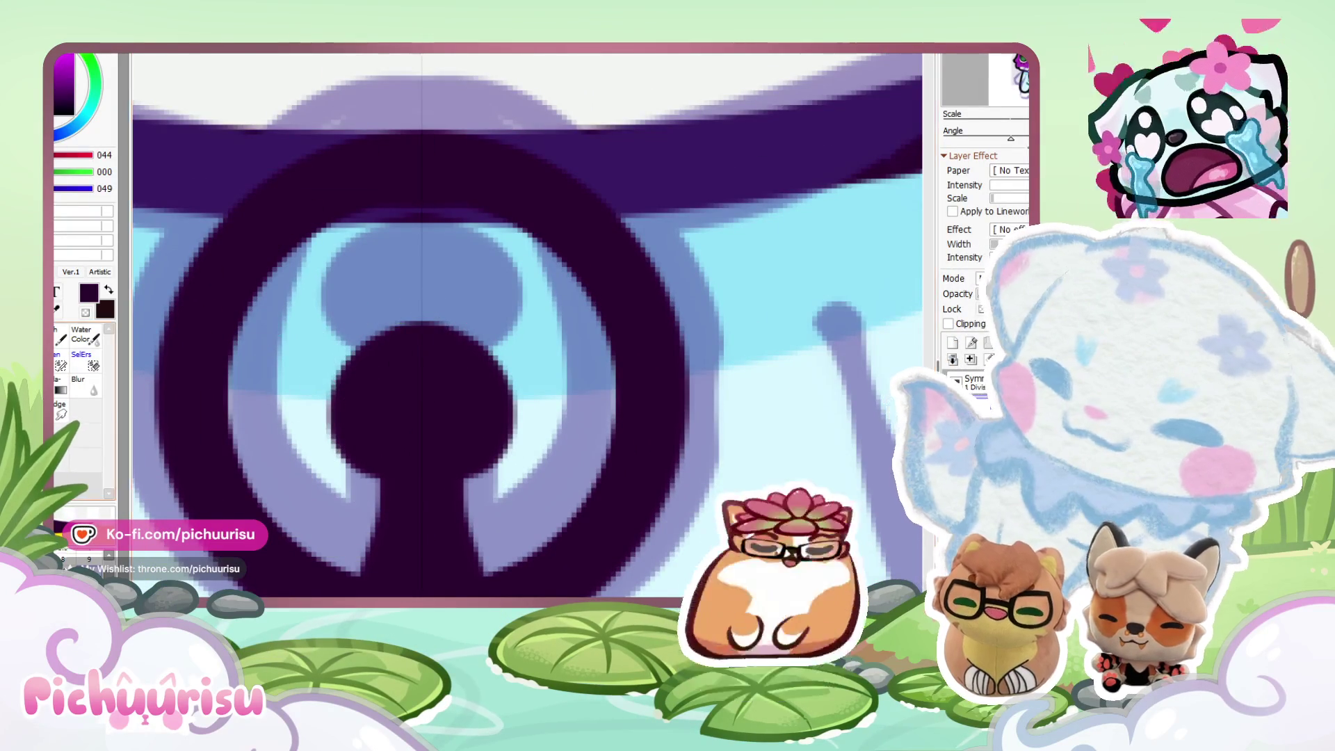
scroll(374, 536, "up", 1)
mouse_move(377, 560)
left_mouse_down()
mouse_move(388, 447)
mouse_move(343, 432)
mouse_move(532, 309)
left_mouse_up()
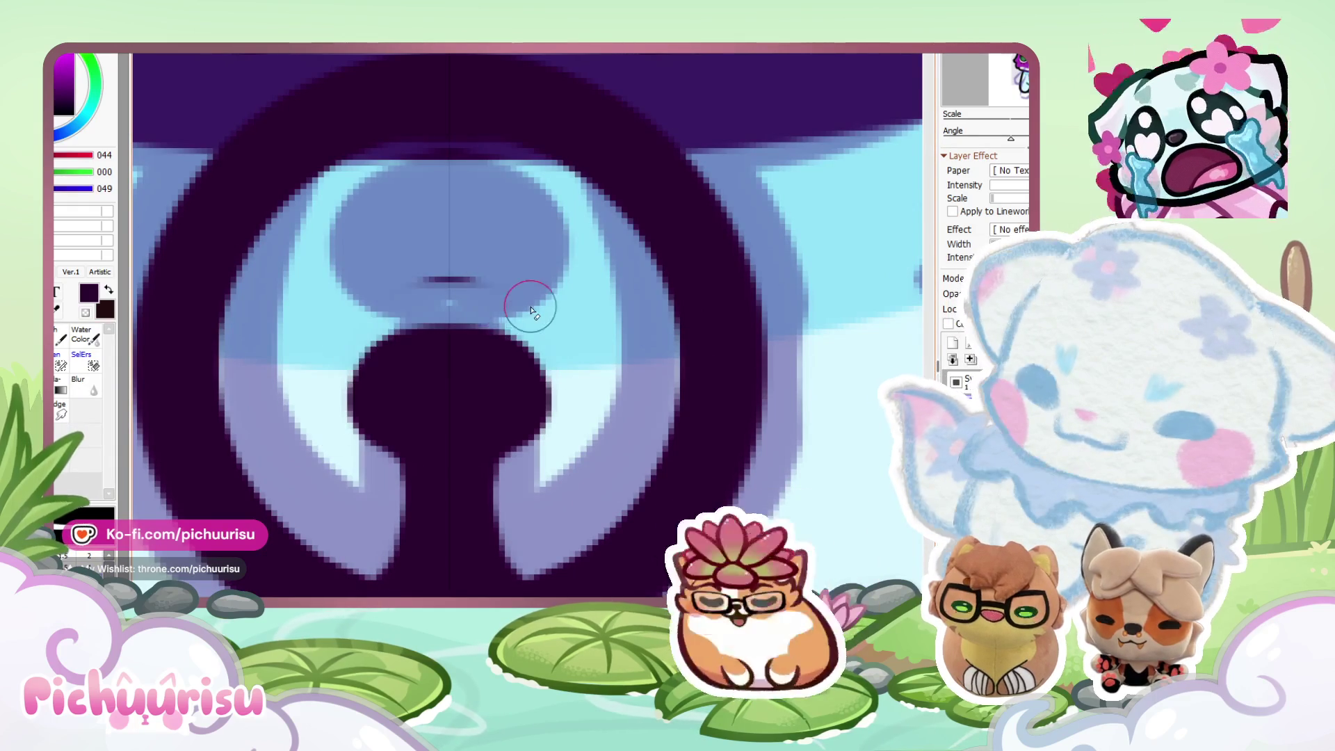
scroll(334, 320, "down", 3)
scroll(291, 306, "up", 2)
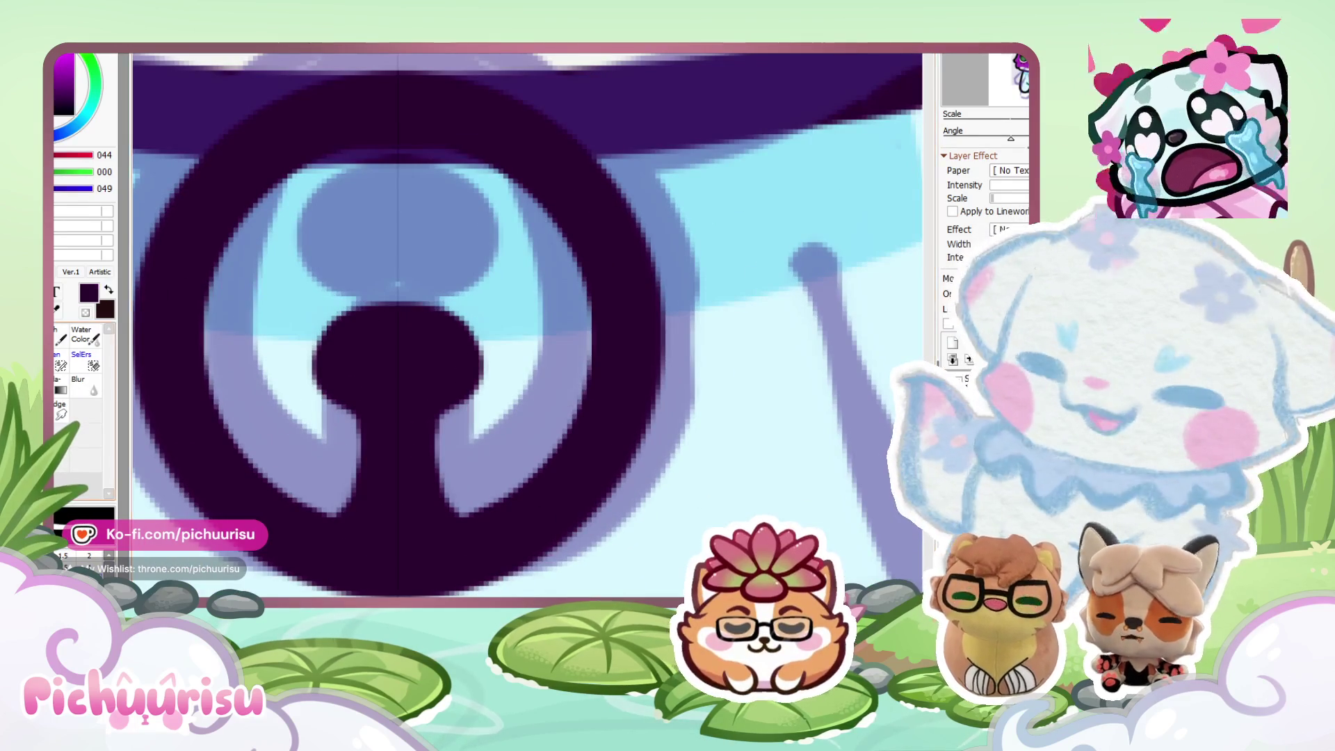
mouse_move(374, 339)
left_mouse_down()
mouse_move(309, 356)
mouse_move(354, 385)
mouse_move(387, 316)
left_mouse_up()
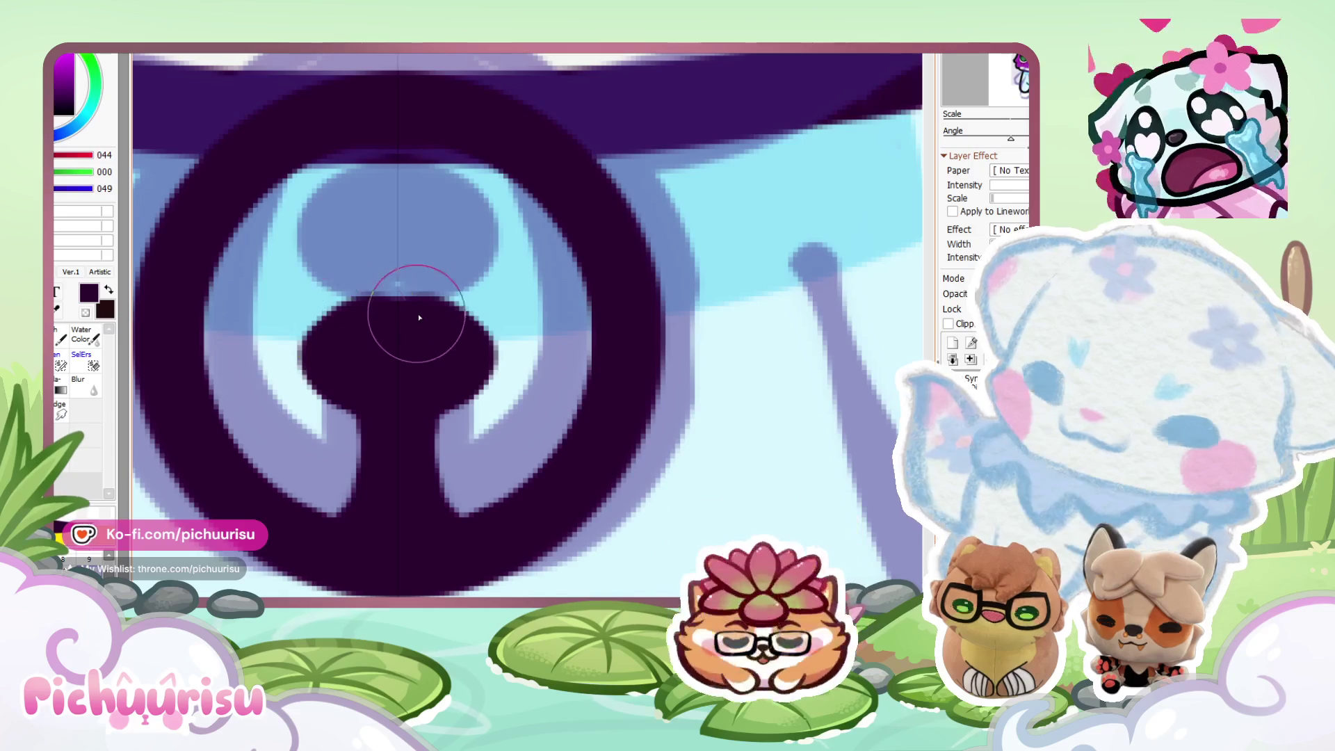
Flatten the ring's bottom edge and tidy the left side of the keyhole stem.
scroll(369, 468, "down", 3)
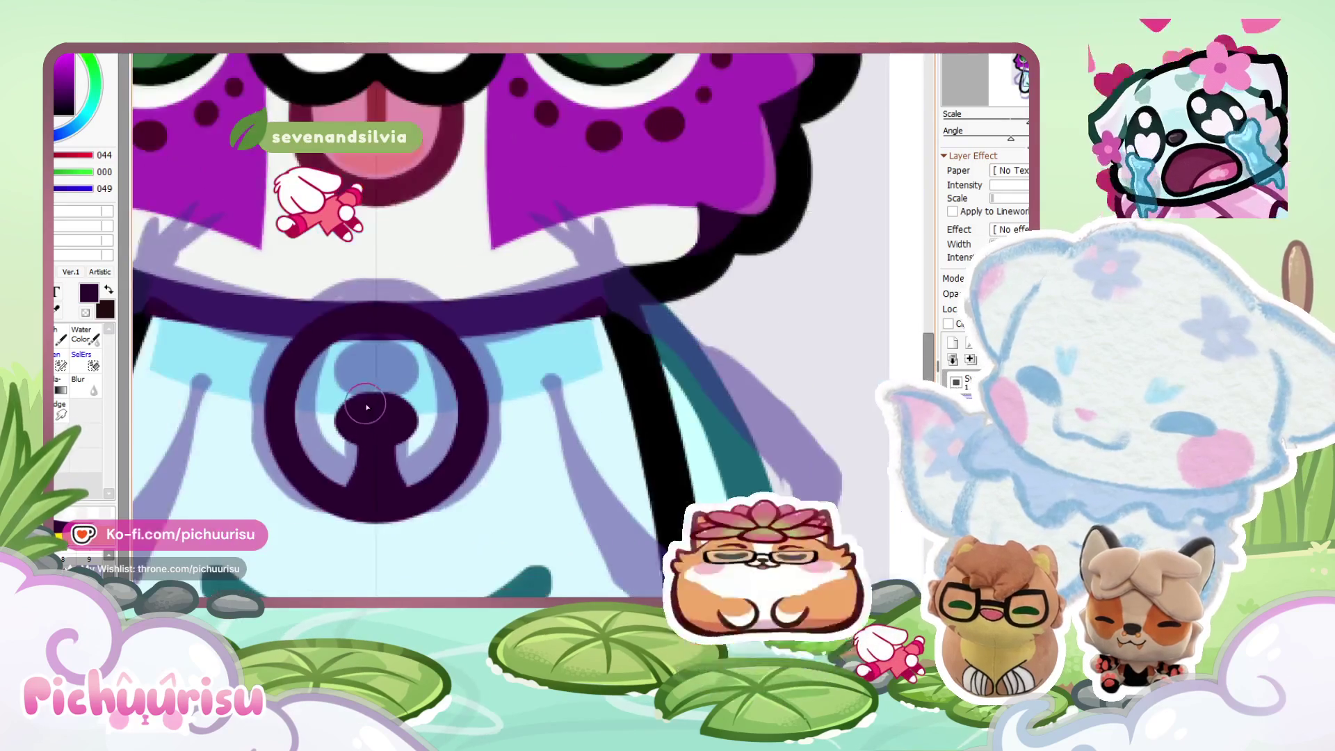
scroll(367, 407, "down", 2)
scroll(327, 466, "up", 5)
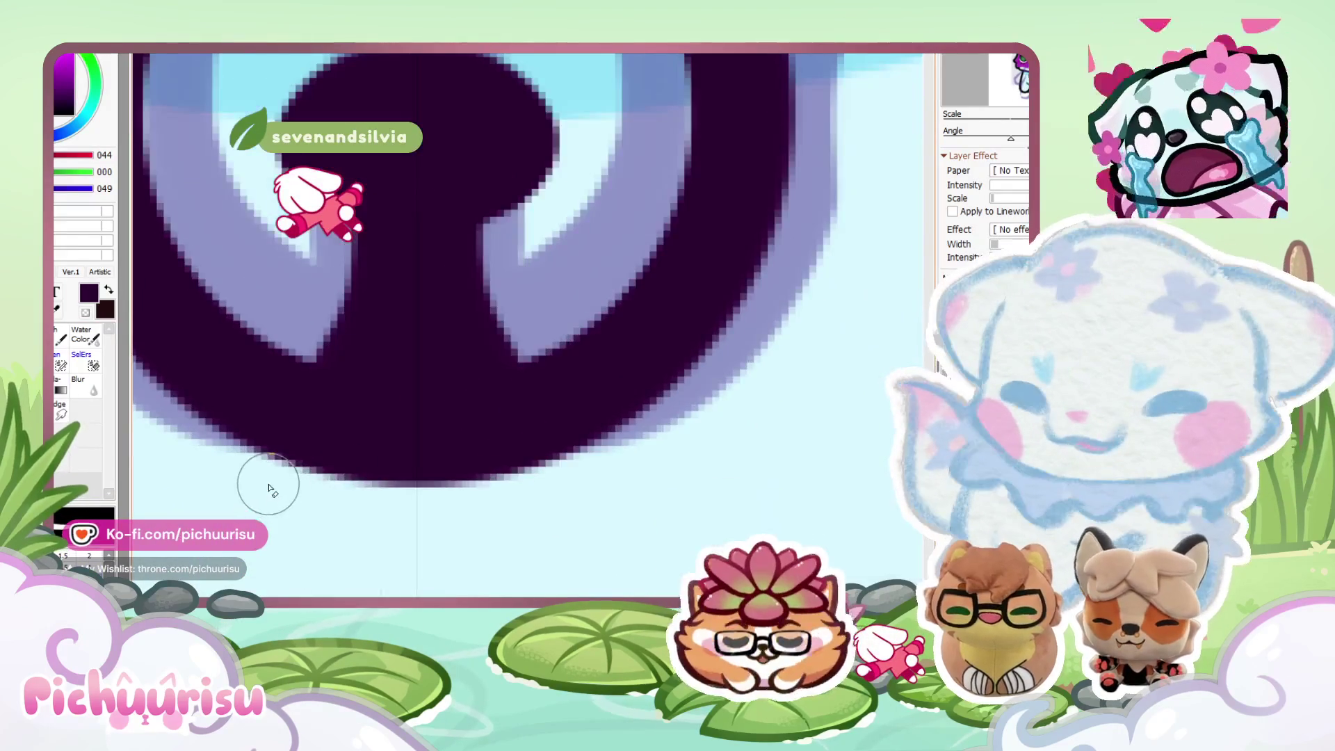
left_click_drag(269, 489, 434, 491)
scroll(313, 499, "down", 1)
scroll(327, 486, "down", 3)
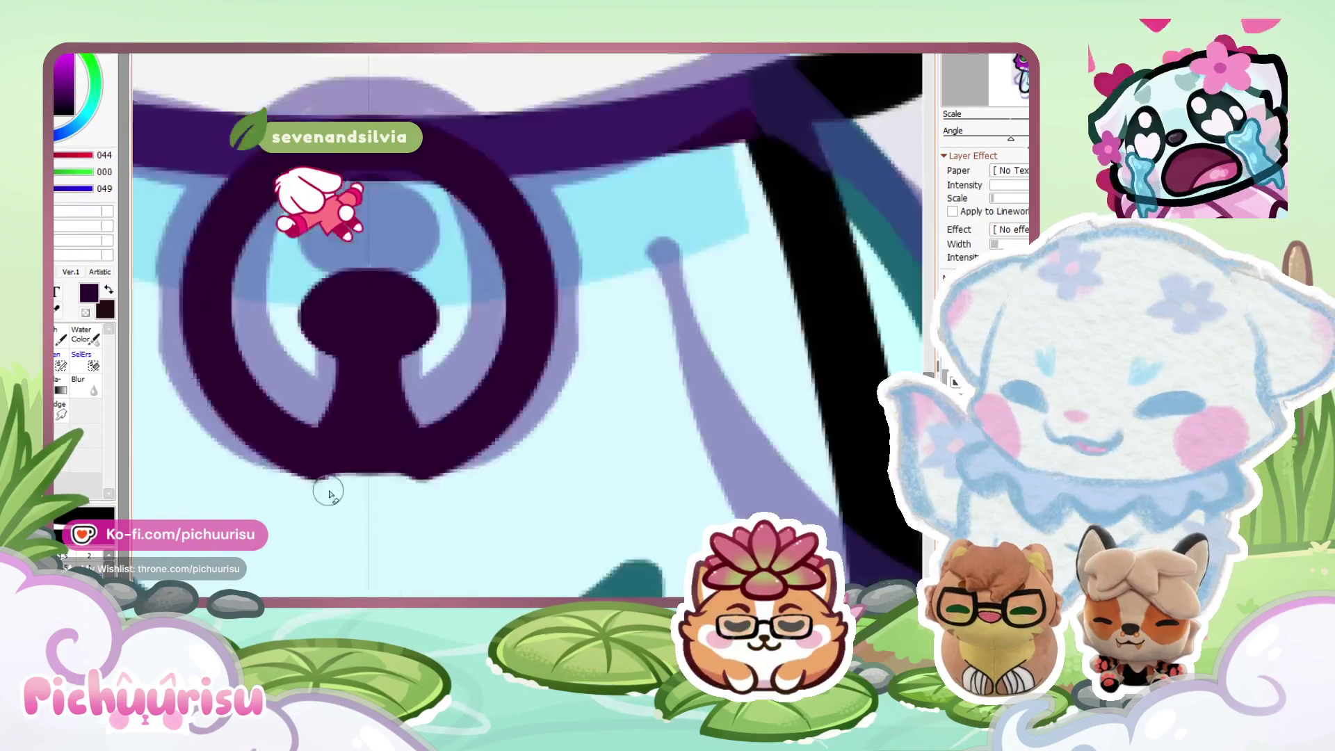
scroll(295, 523, "up", 5)
mouse_move(293, 519)
left_mouse_down()
mouse_move(462, 502)
mouse_move(413, 486)
left_mouse_up()
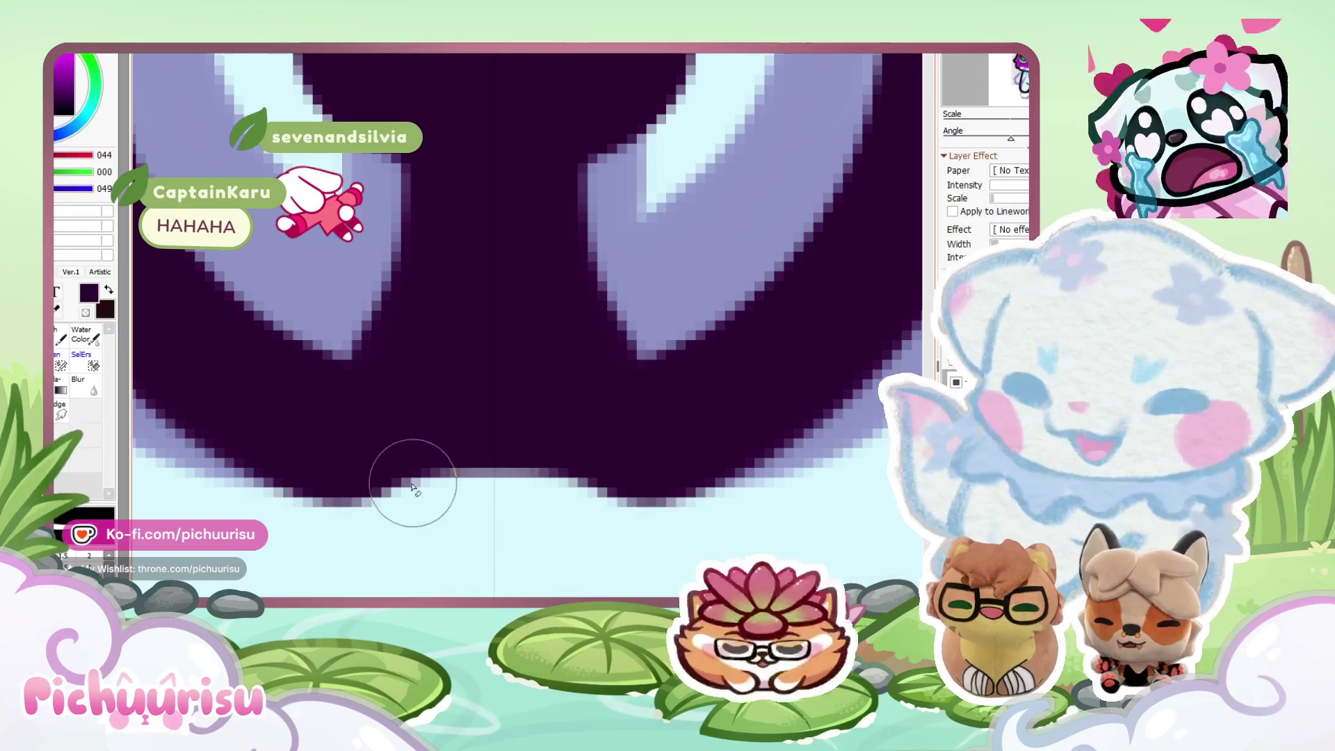
scroll(372, 487, "down", 3)
scroll(390, 445, "up", 1)
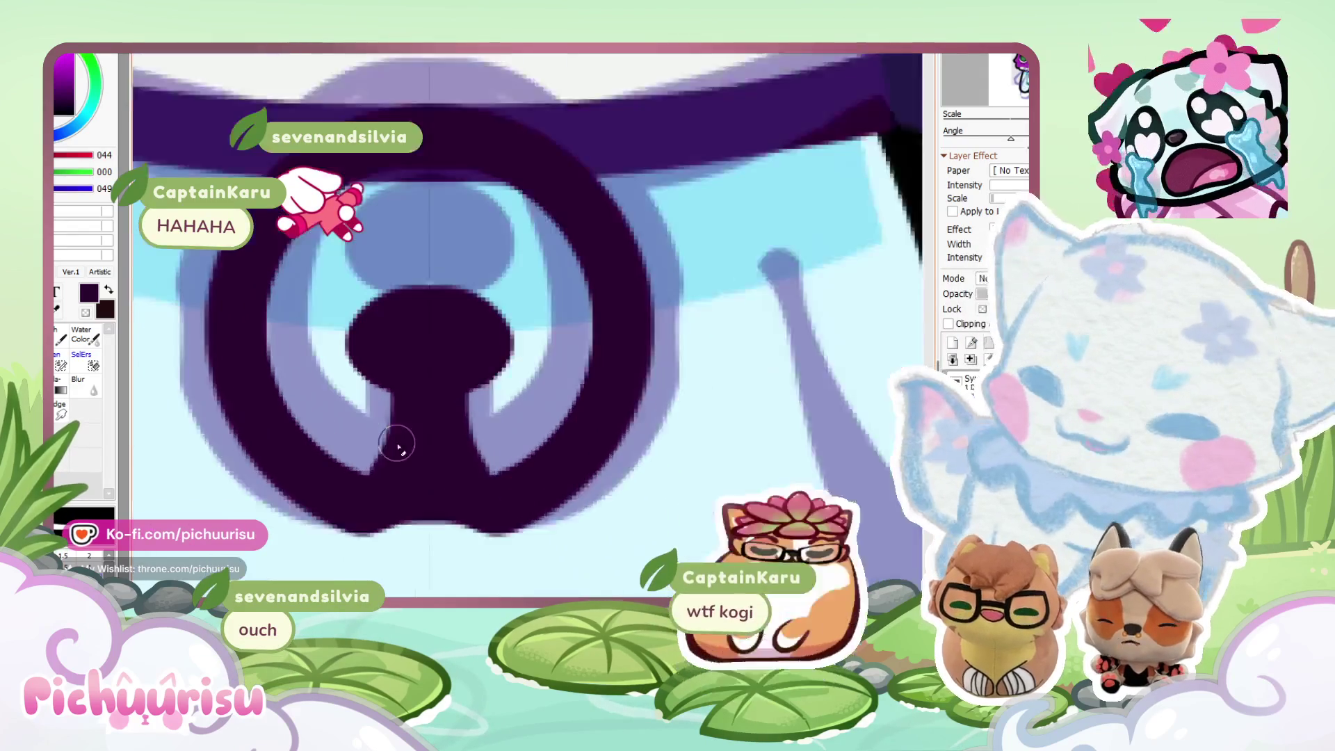
mouse_move(356, 466)
left_mouse_down()
mouse_move(378, 390)
mouse_move(378, 431)
left_mouse_up()
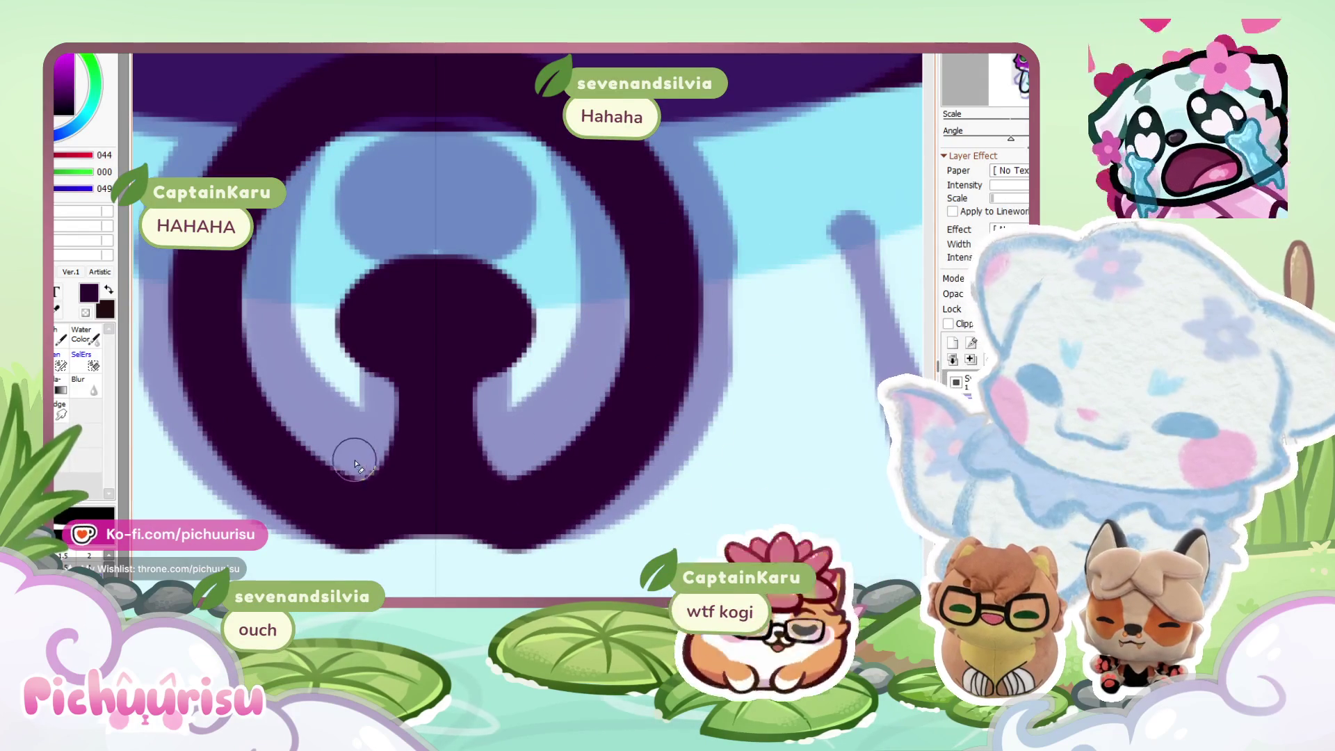
scroll(374, 400, "down", 5)
scroll(277, 422, "up", 2)
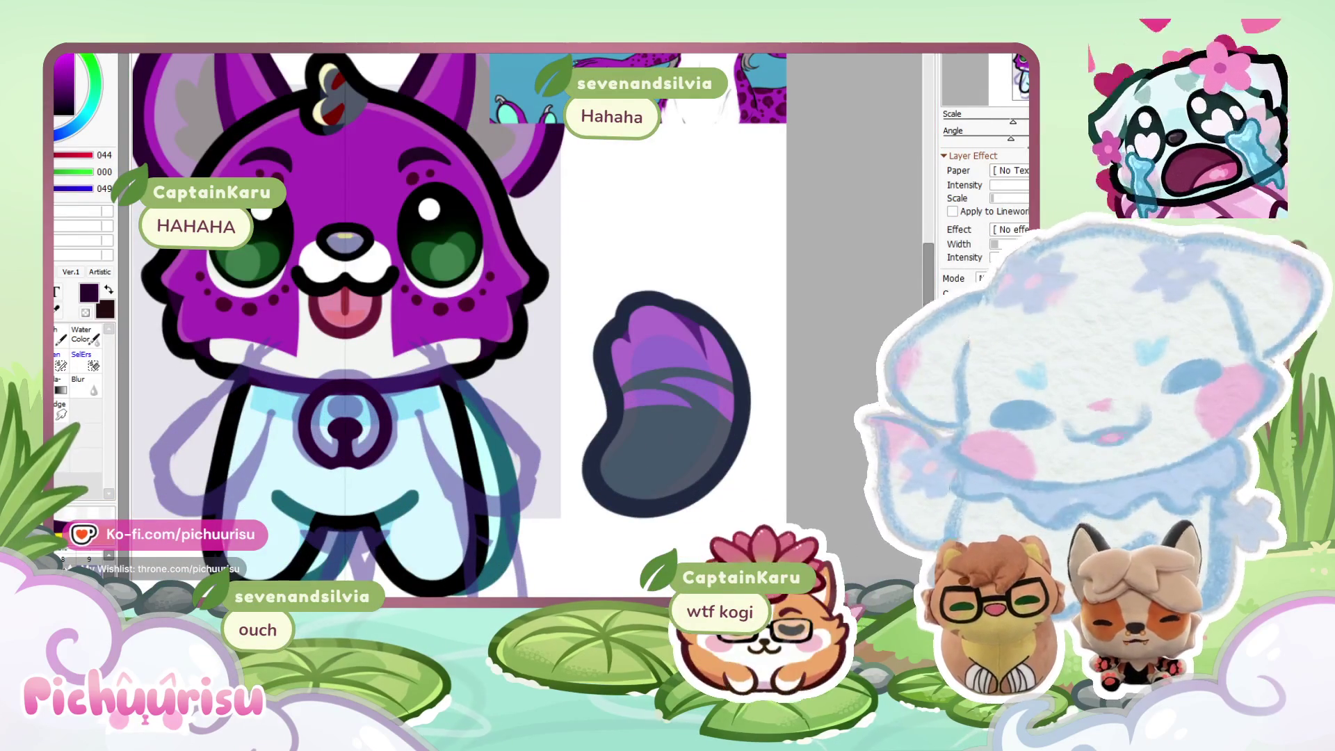
Sample the light grey from the reference bell and fill the cat's bell interior with it.
scroll(538, 346, "down", 2)
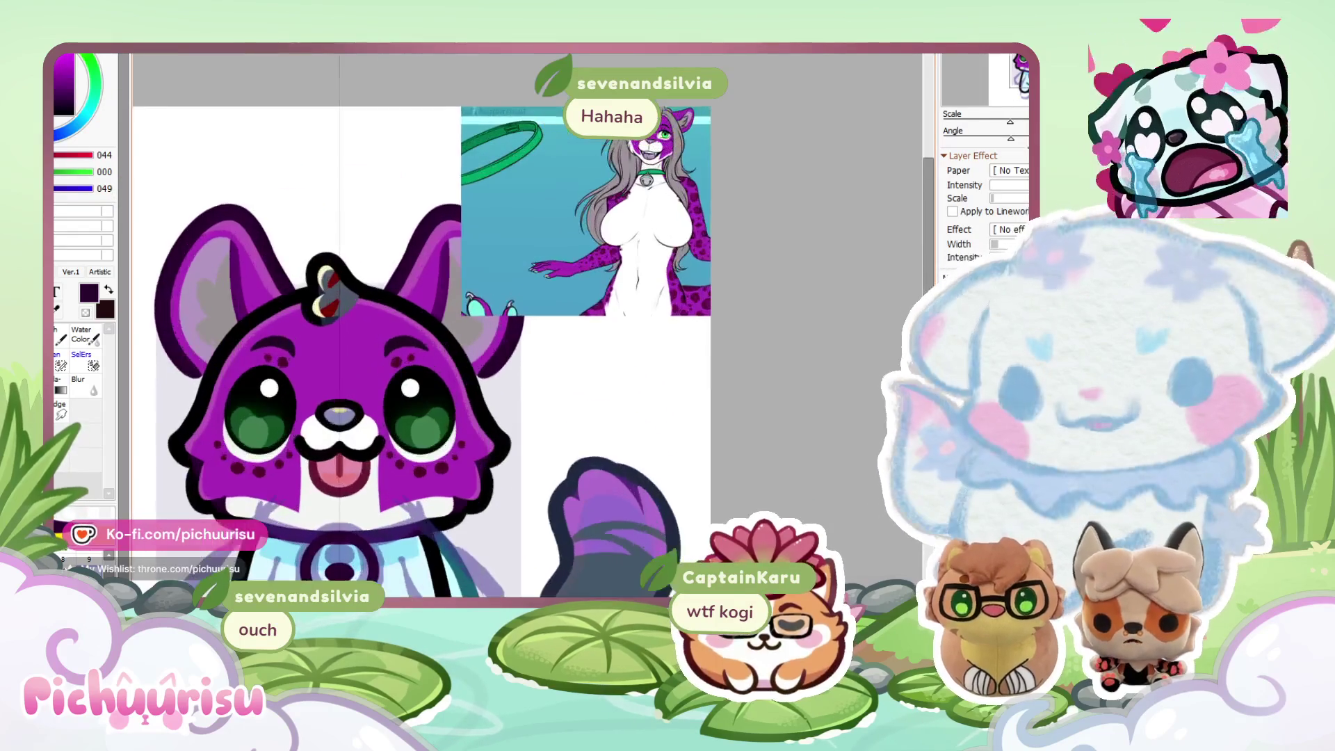
scroll(619, 240, "up", 6)
left_click(619, 240, "alt")
scroll(619, 240, "down", 4)
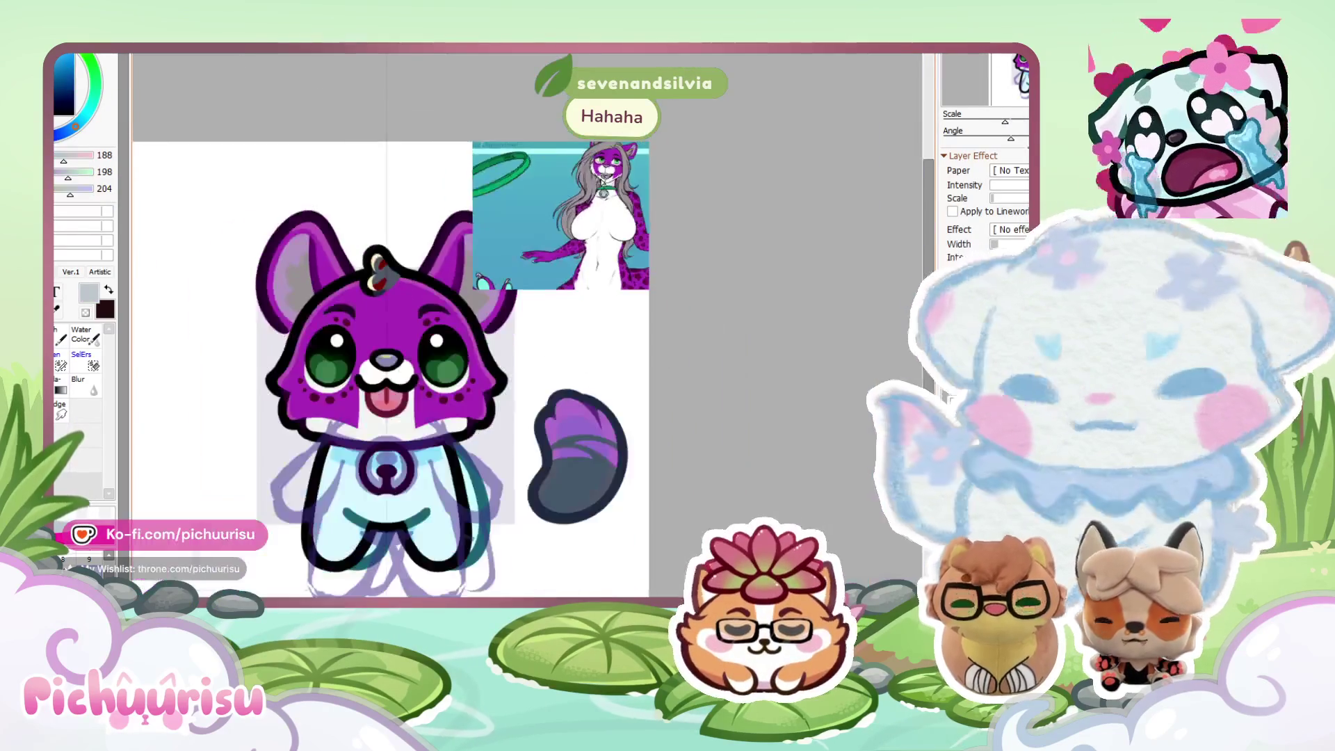
scroll(350, 471, "up", 4)
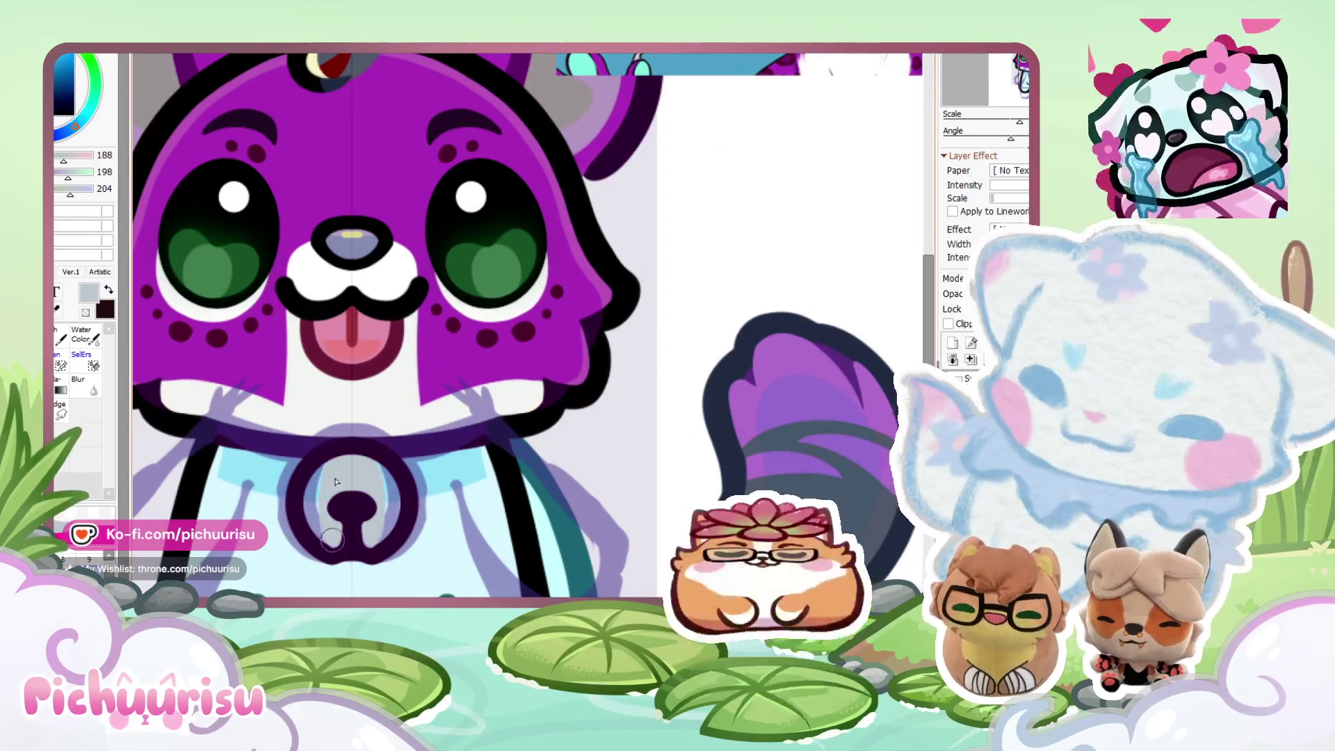
scroll(358, 472, "down", 2)
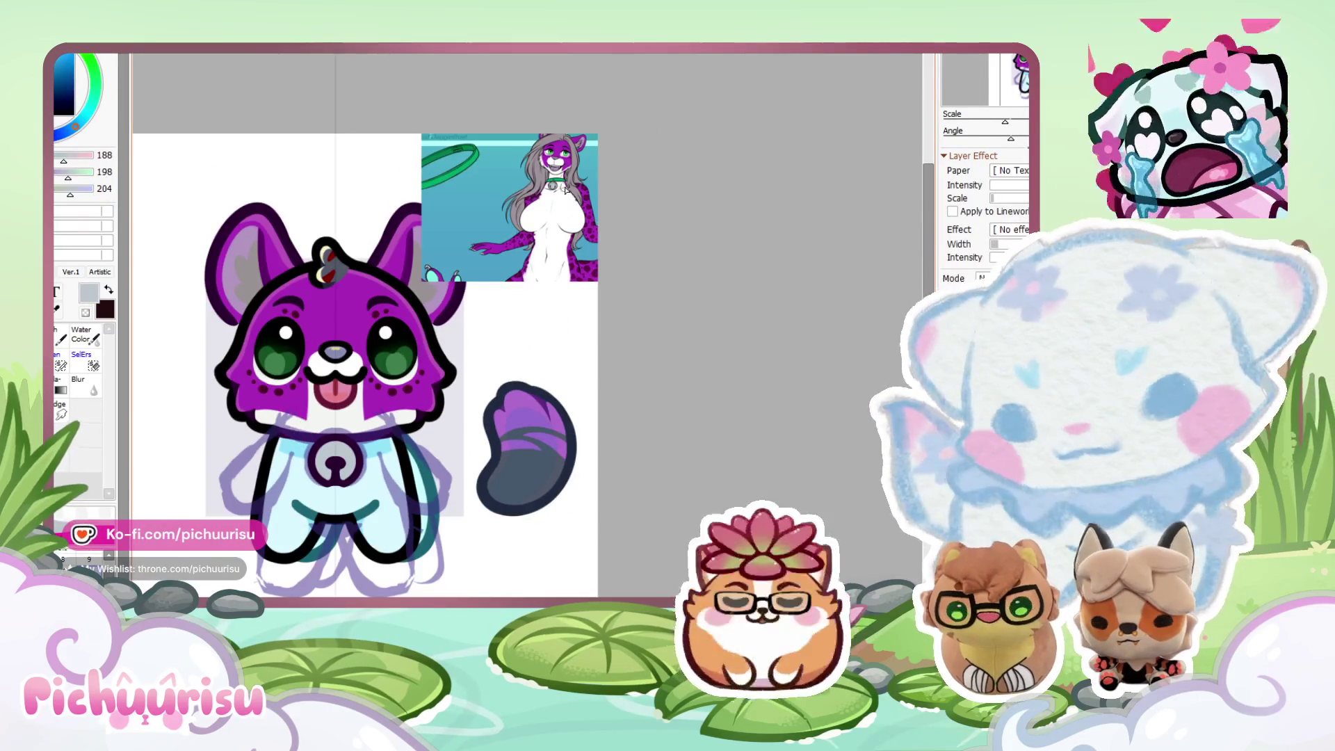
scroll(566, 190, "up", 2)
scroll(487, 292, "down", 4)
scroll(385, 382, "up", 3)
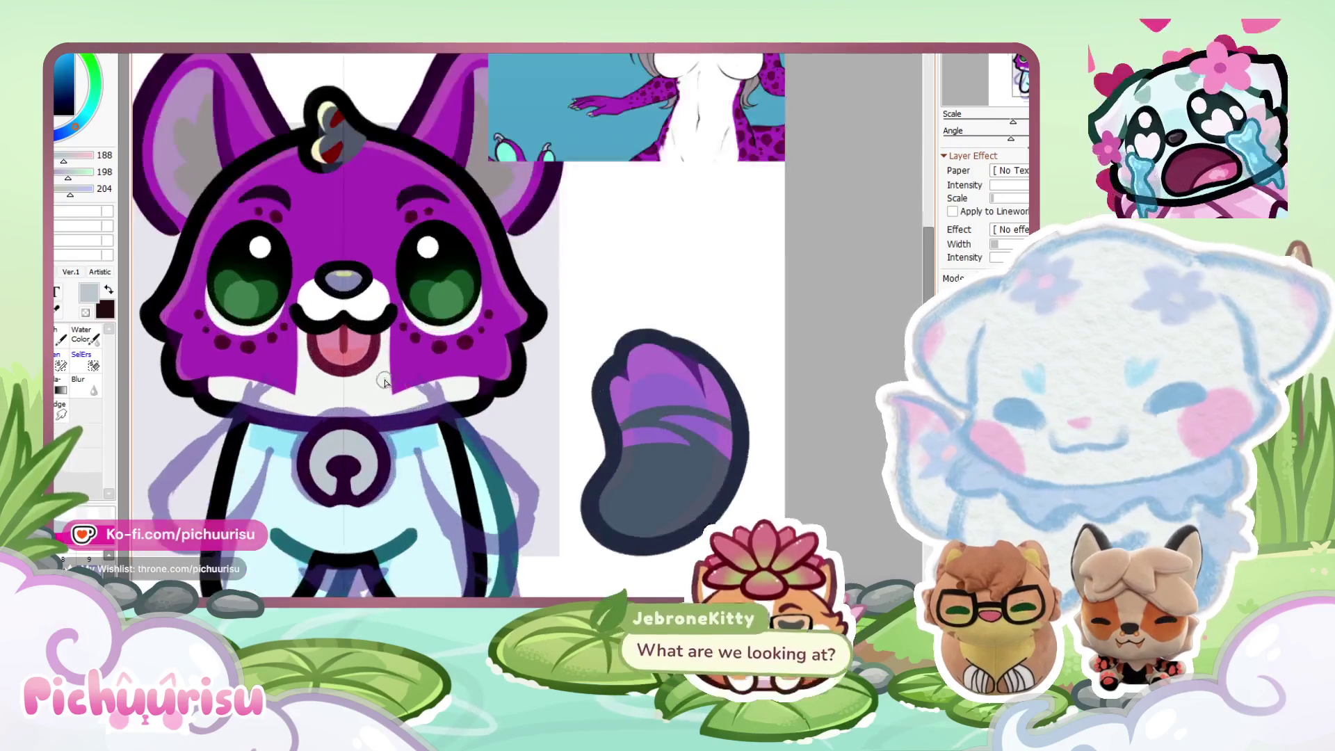
scroll(384, 382, "down", 2)
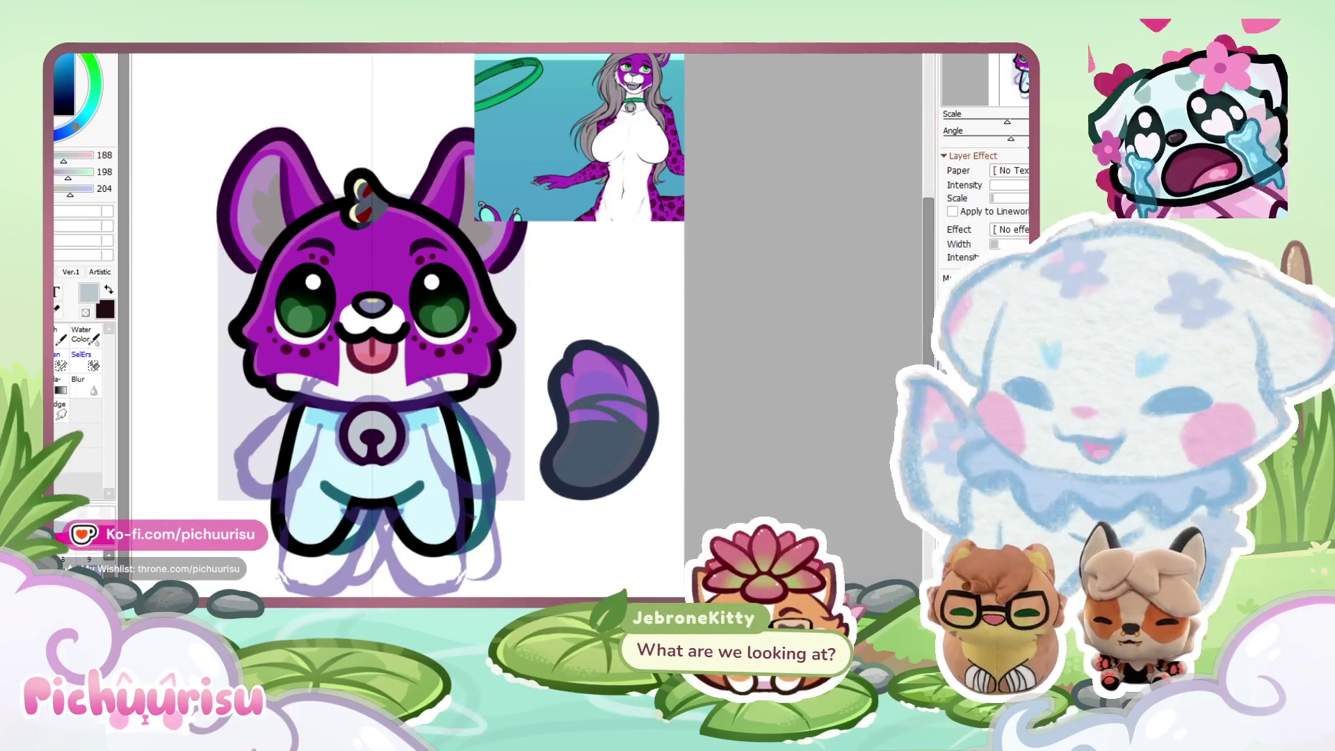
scroll(457, 326, "down", 1)
scroll(457, 326, "up", 2)
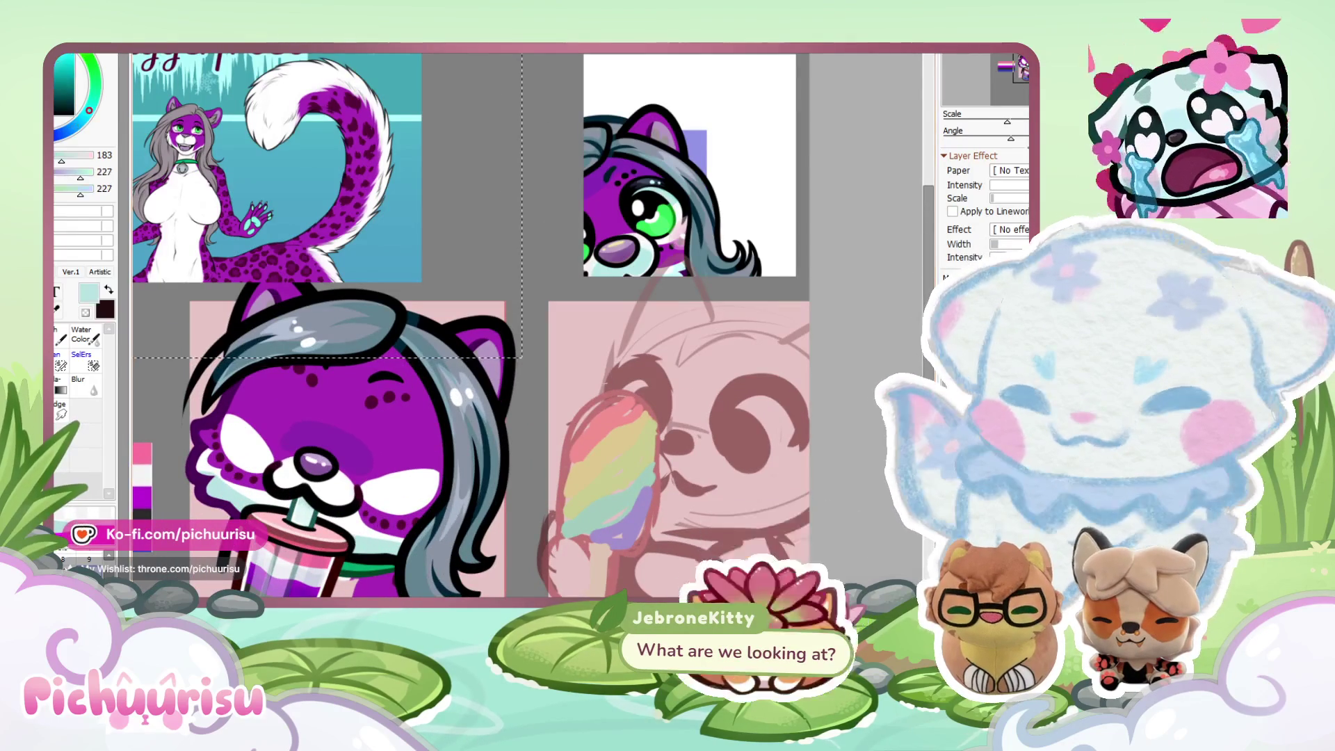
scroll(374, 412, "up", 5)
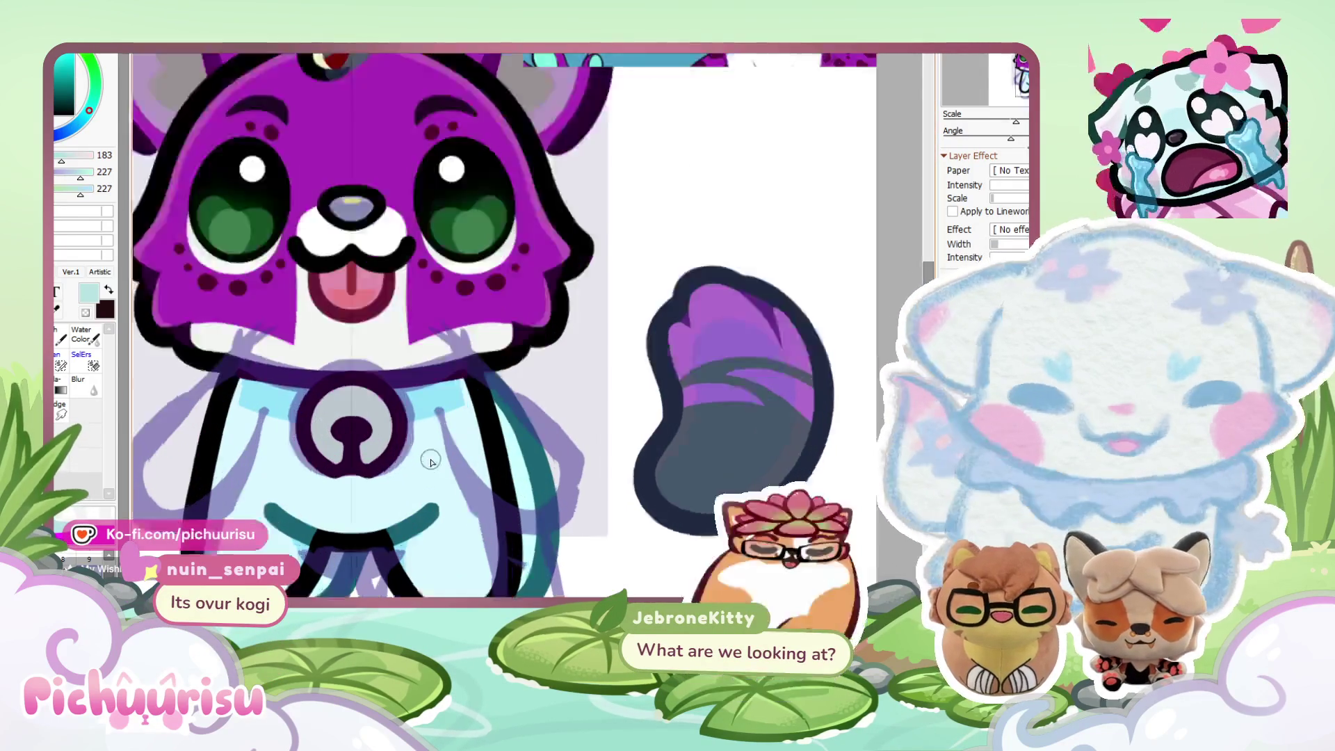
Zoom around the bell and sample its grey-teal shading colour.
scroll(616, 418, "down", 2)
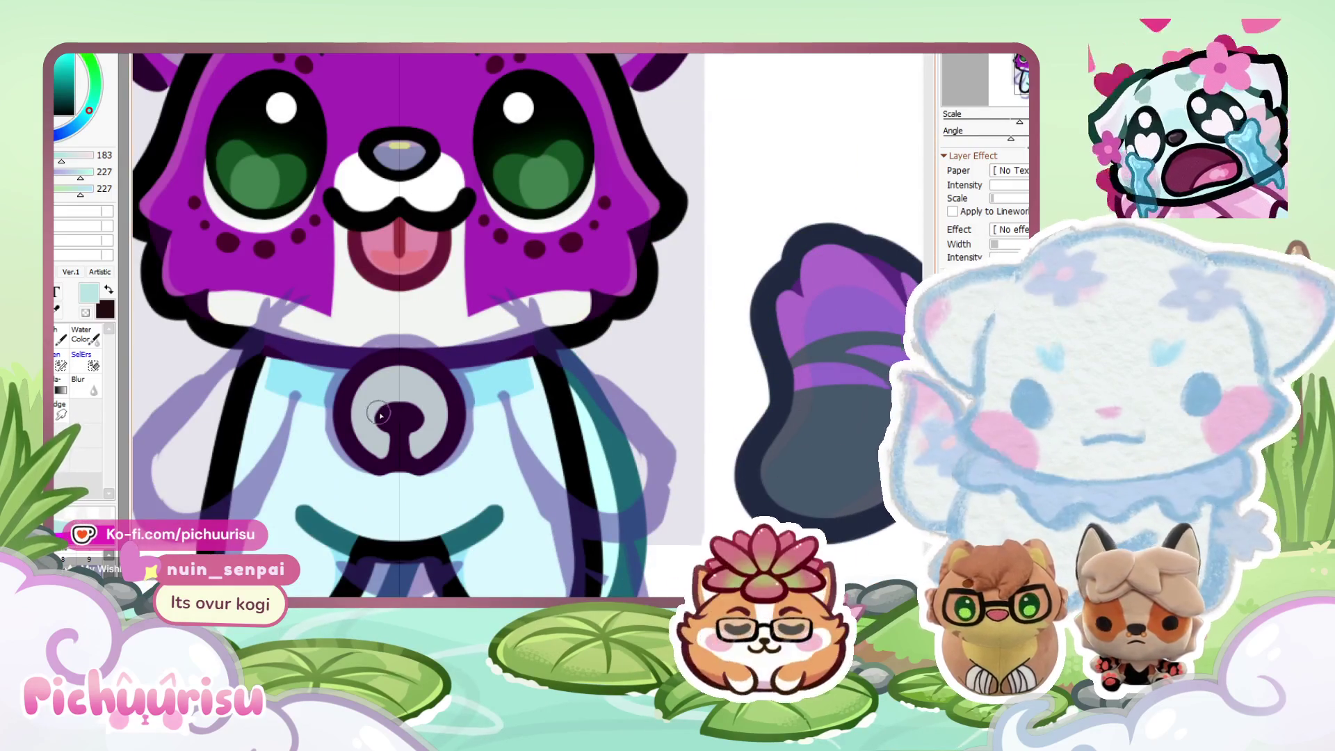
scroll(380, 415, "up", 3)
scroll(363, 453, "down", 1)
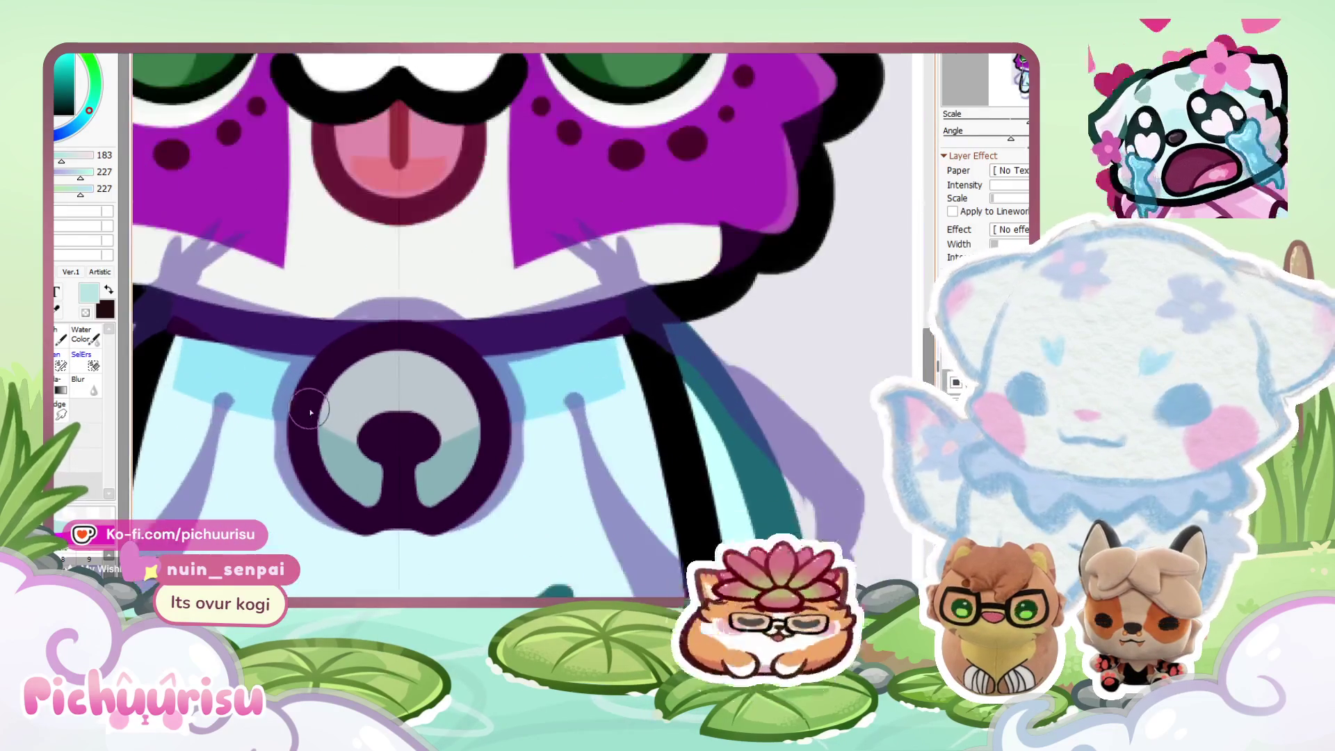
scroll(311, 412, "down", 3)
scroll(311, 412, "up", 2)
scroll(387, 449, "down", 2)
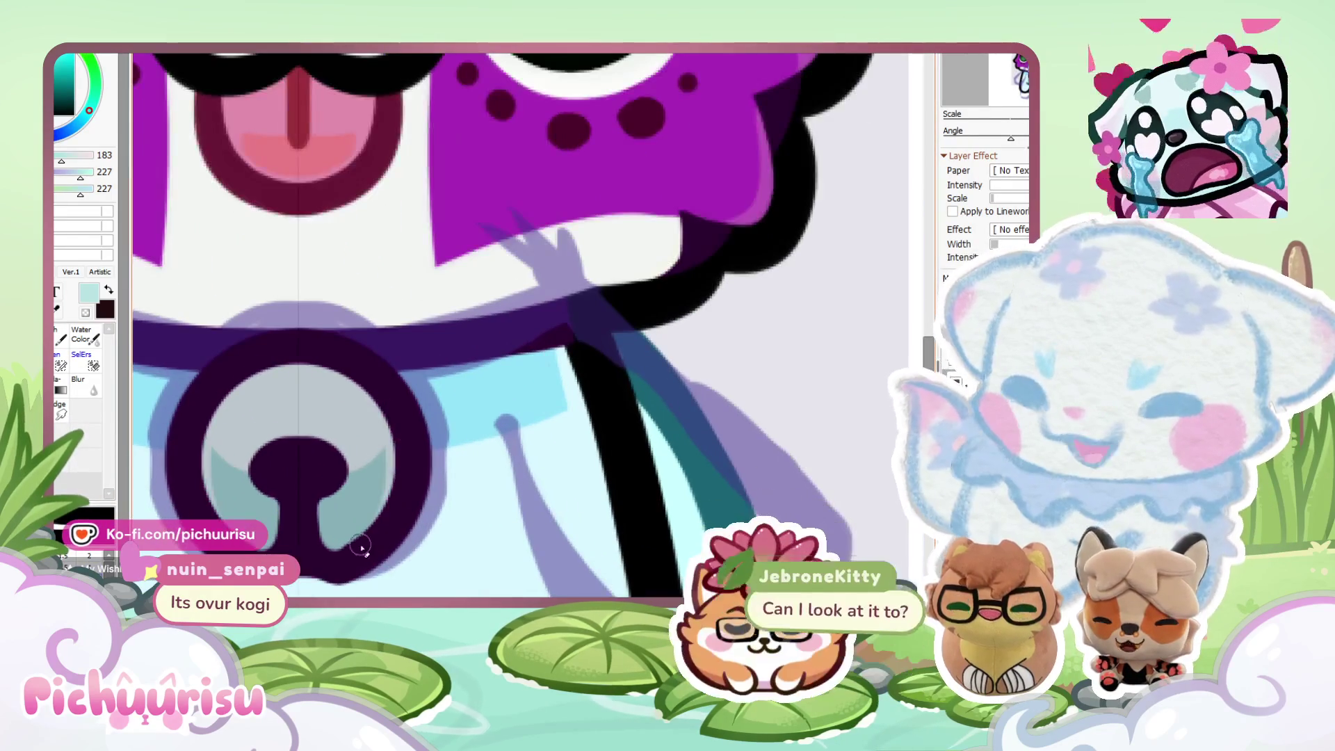
scroll(376, 545, "down", 2)
scroll(354, 370, "up", 2)
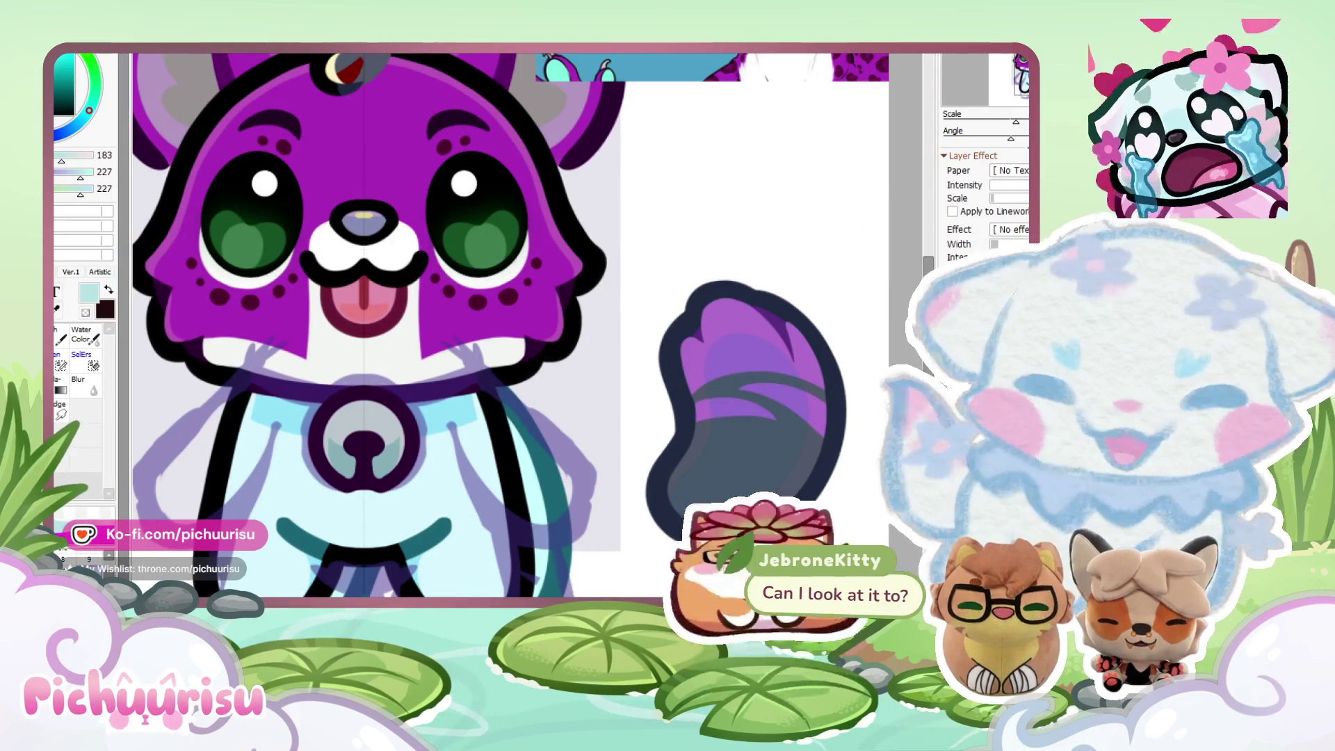
scroll(604, 396, "down", 2)
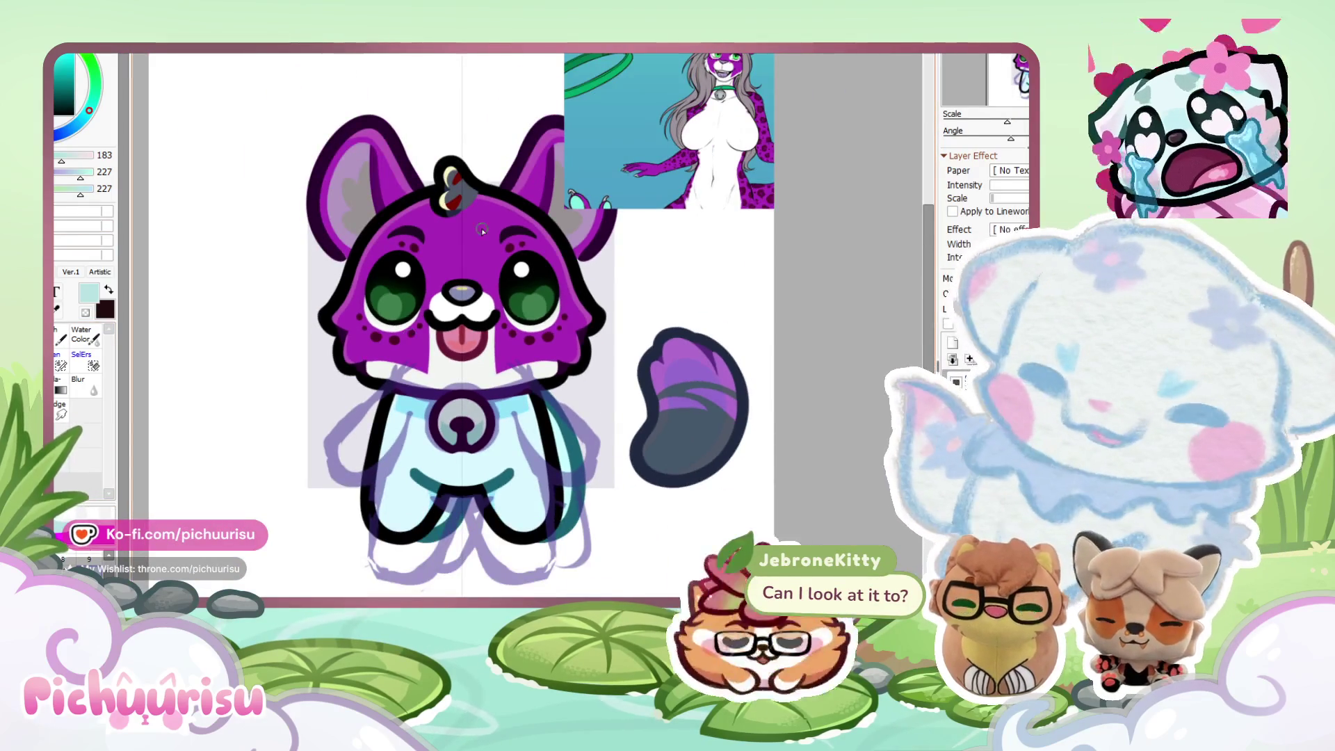
scroll(482, 230, "up", 3)
scroll(412, 121, "down", 3)
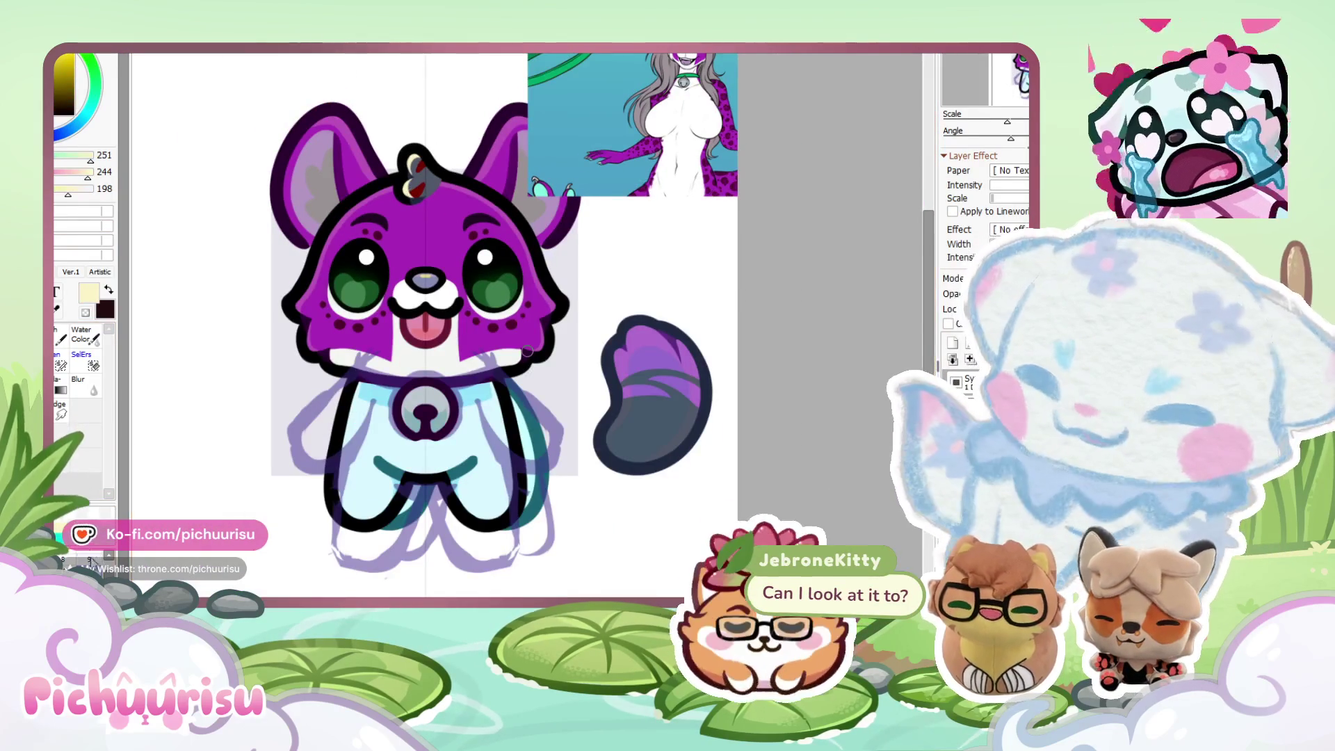
scroll(527, 352, "up", 3)
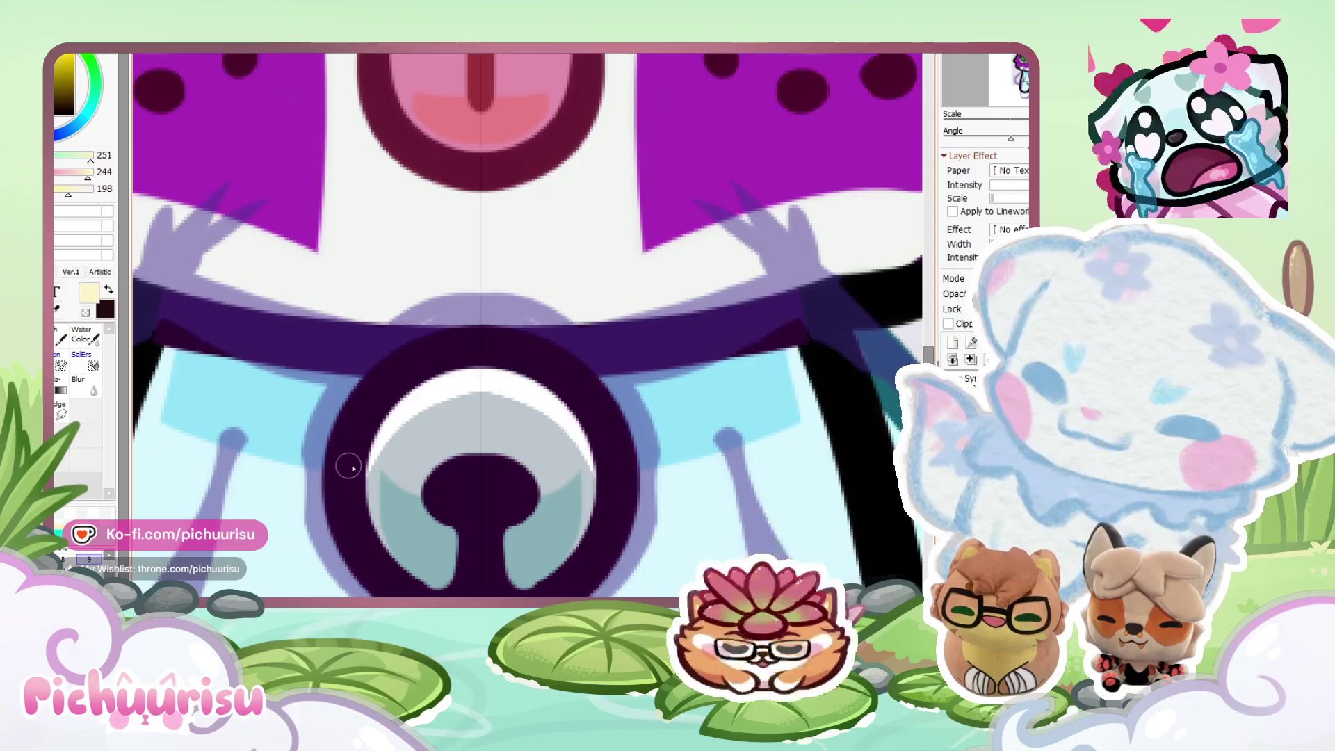
scroll(435, 507, "up", 2)
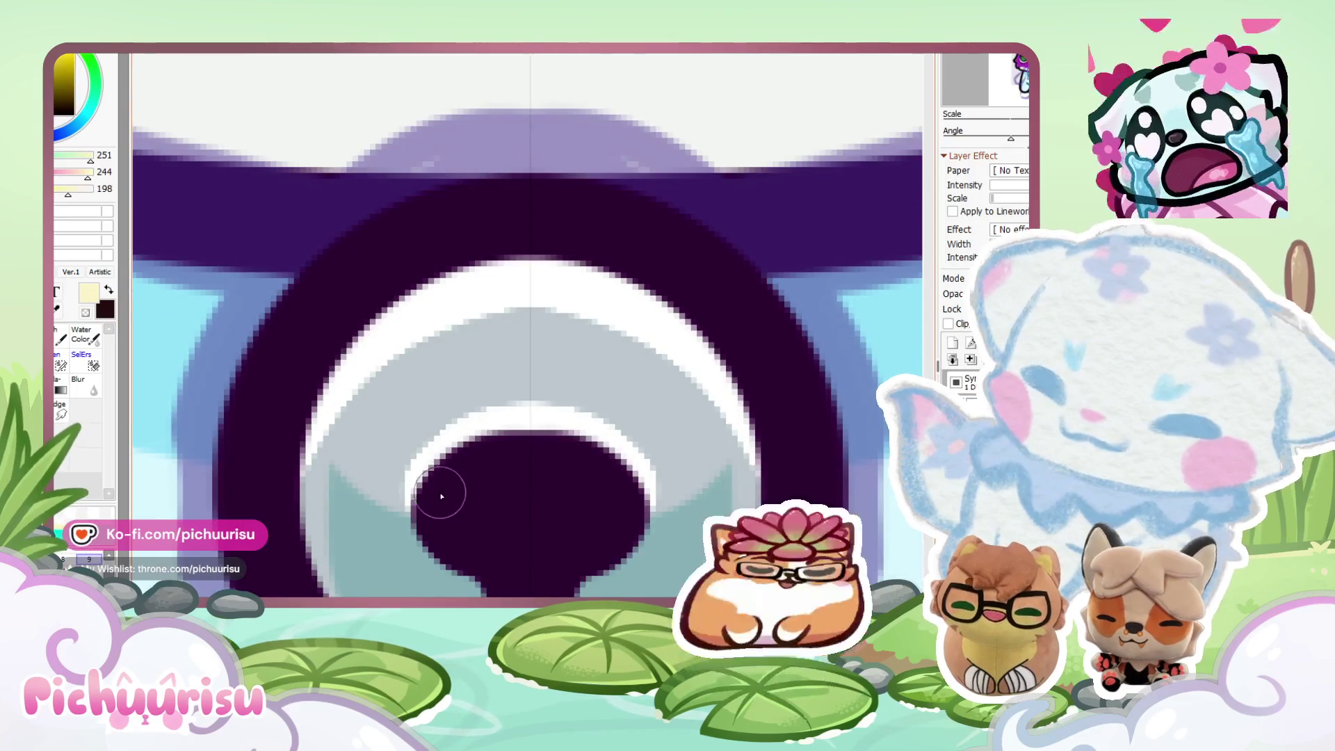
scroll(441, 496, "down", 3)
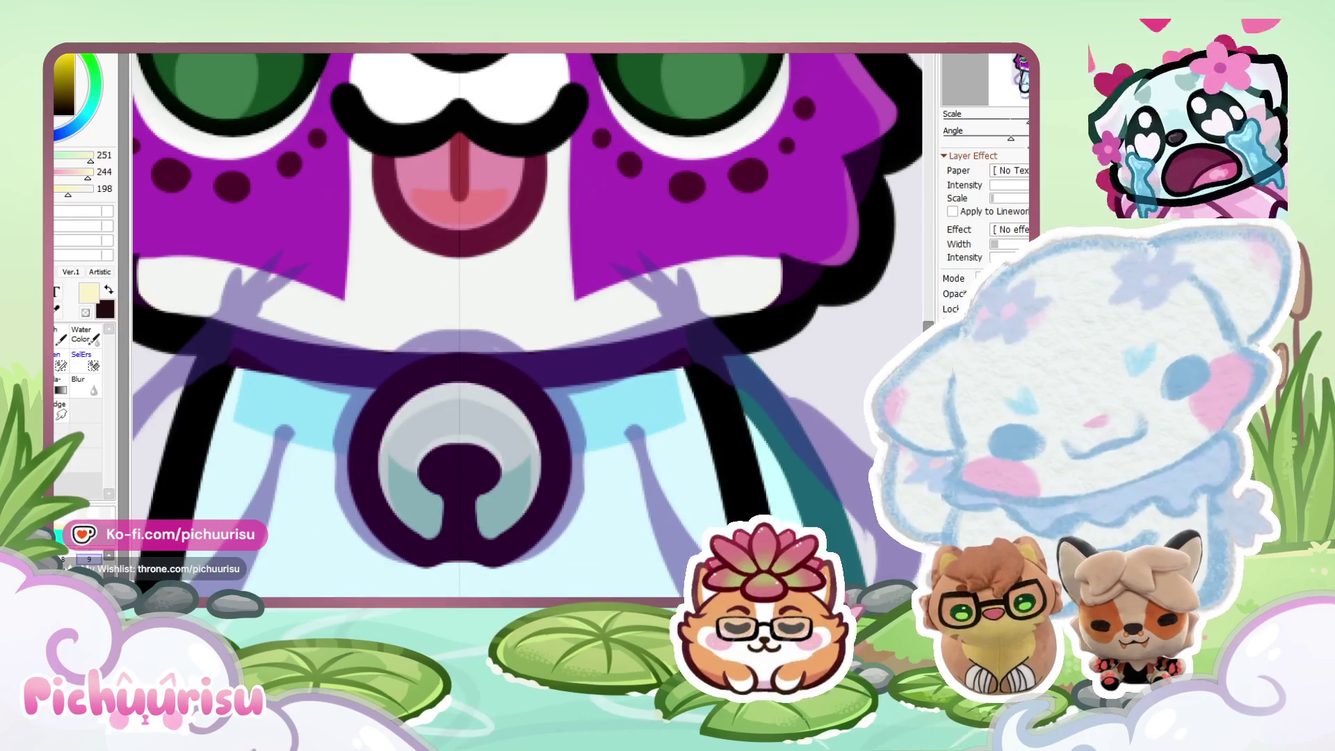
scroll(552, 367, "down", 5)
scroll(553, 367, "up", 6)
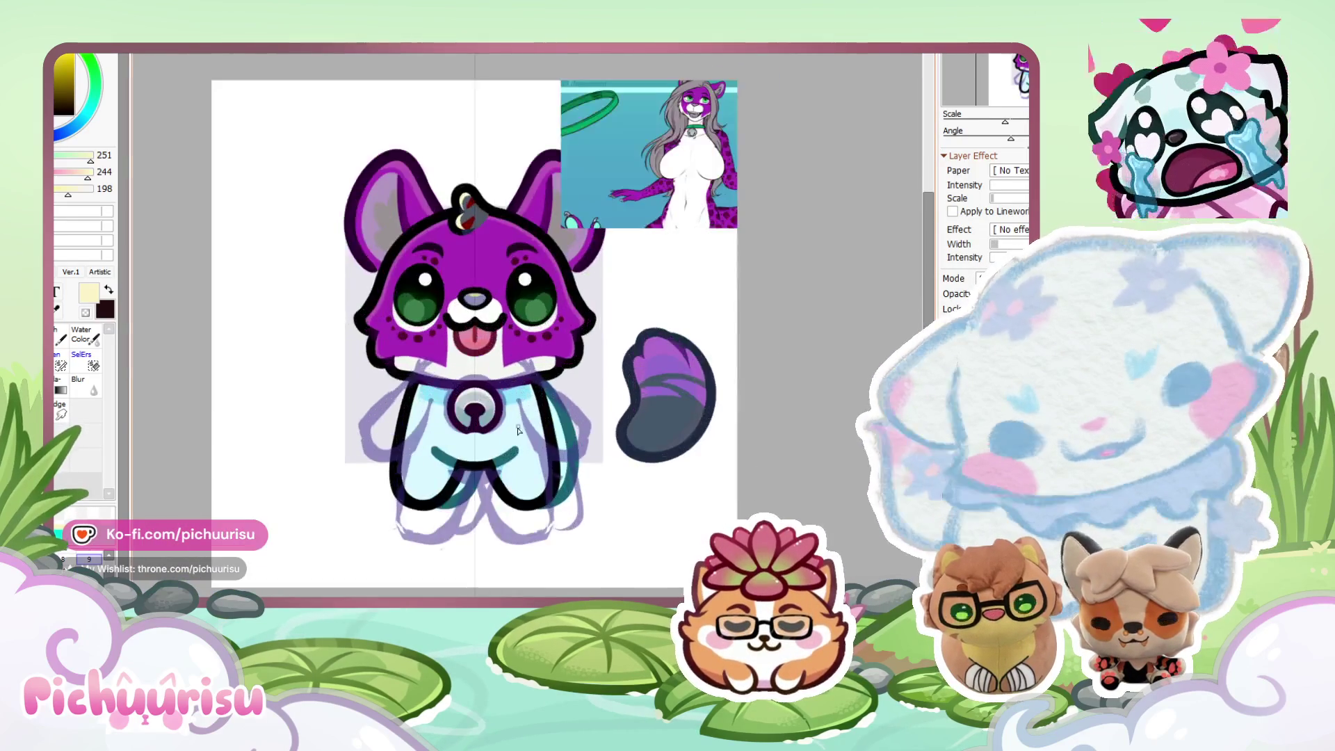
left_click(468, 424, "alt")
Resample the bell's light grey for the highlights.
scroll(313, 390, "down", 3)
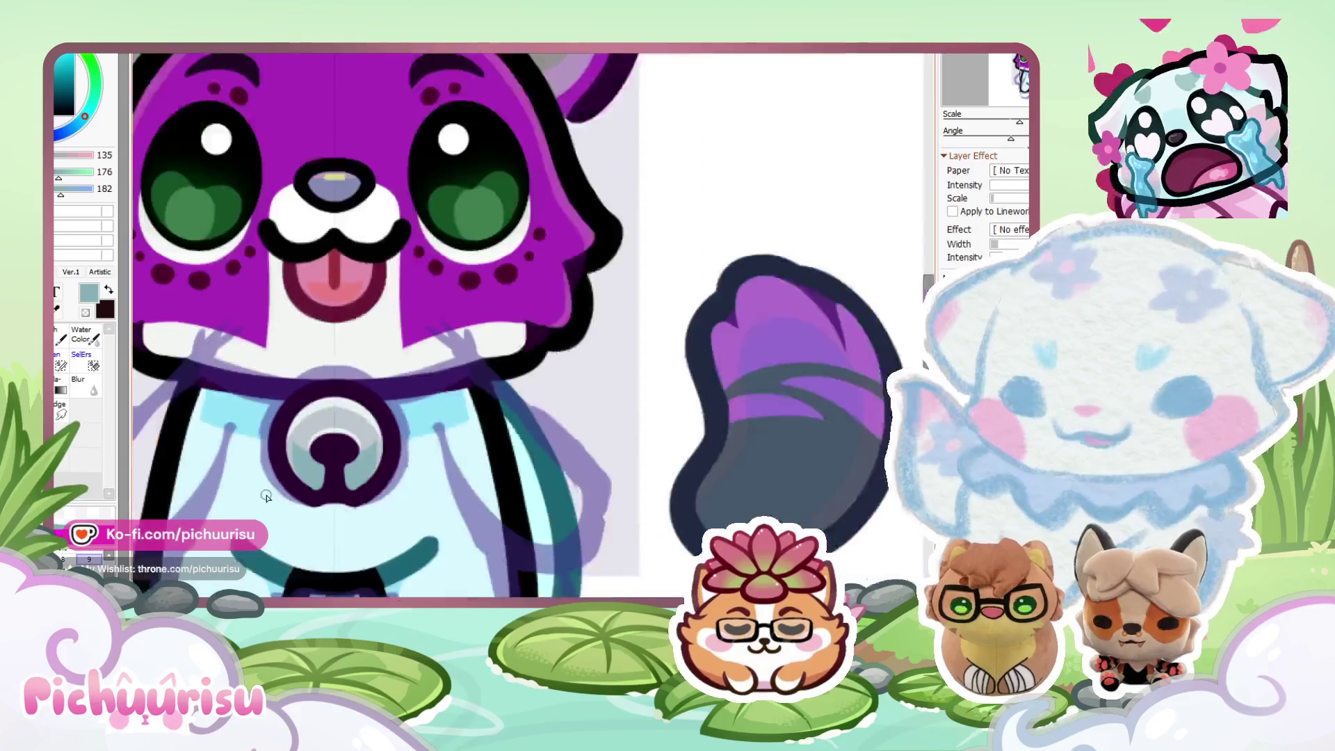
scroll(303, 433, "up", 2)
left_click(303, 434, "alt")
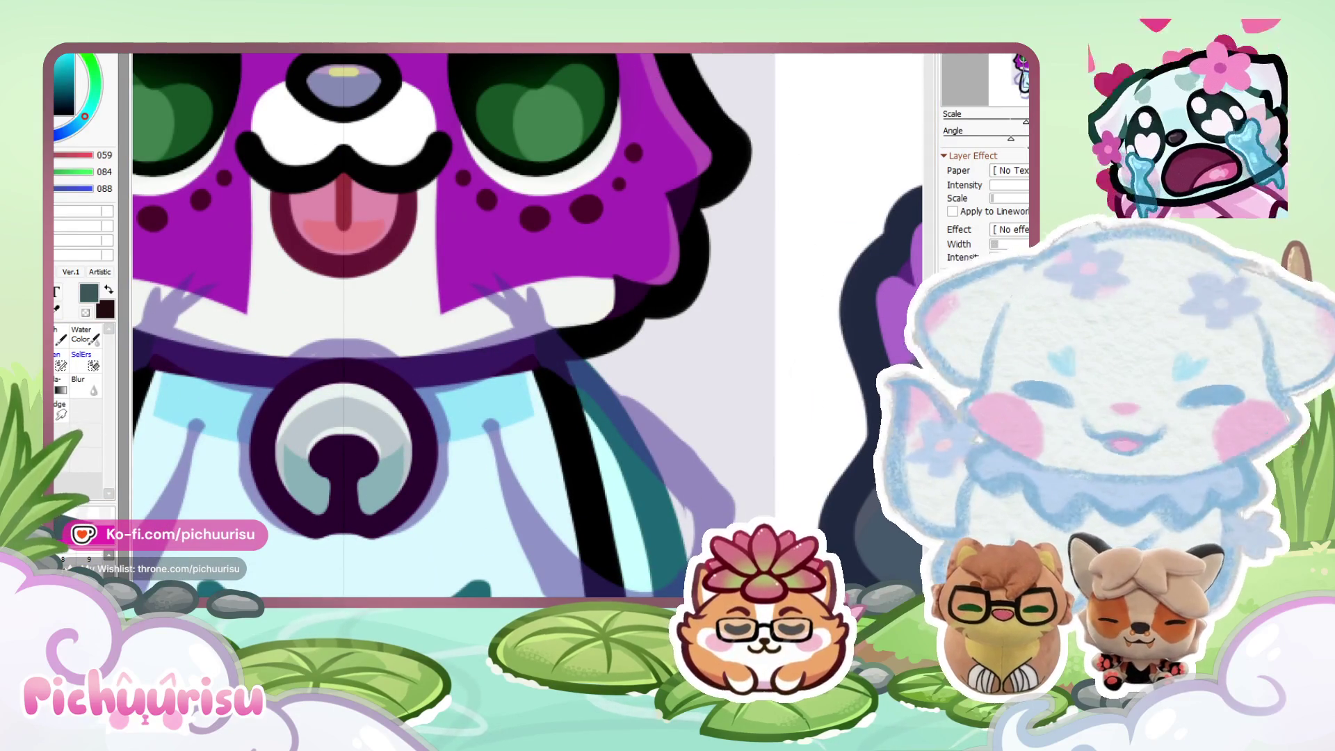
Fill the bell's outline ring dark teal-grey and brush a lighter sampled teal over its slot.
left_click(418, 428)
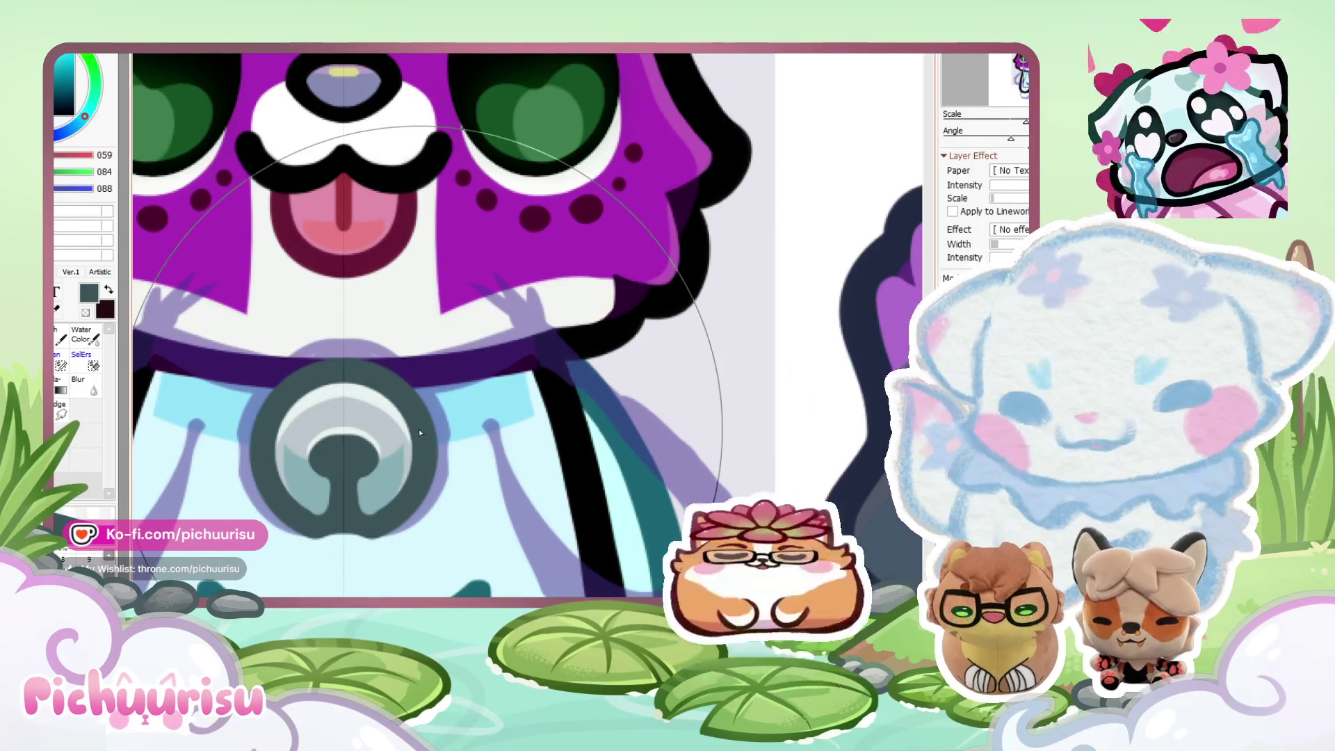
left_click(271, 407, "alt")
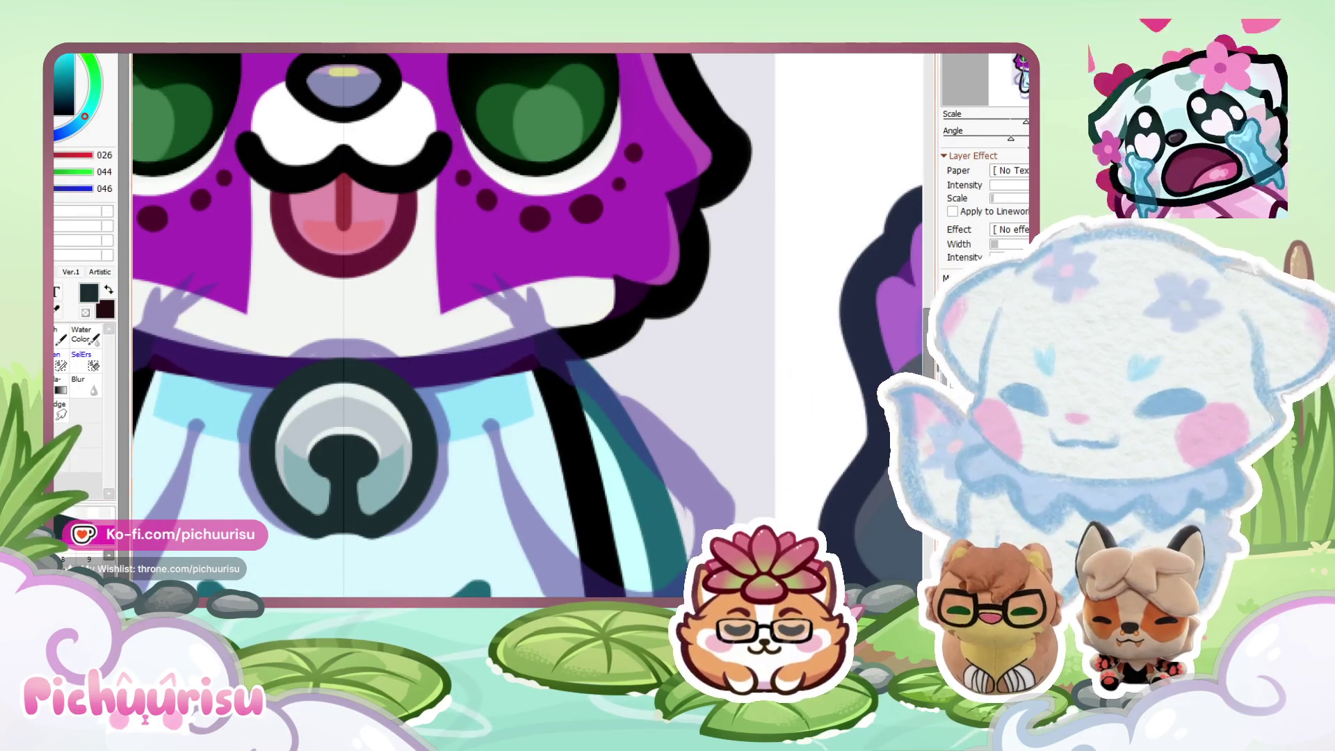
scroll(316, 431, "up", 2)
left_click_drag(313, 447, 323, 502)
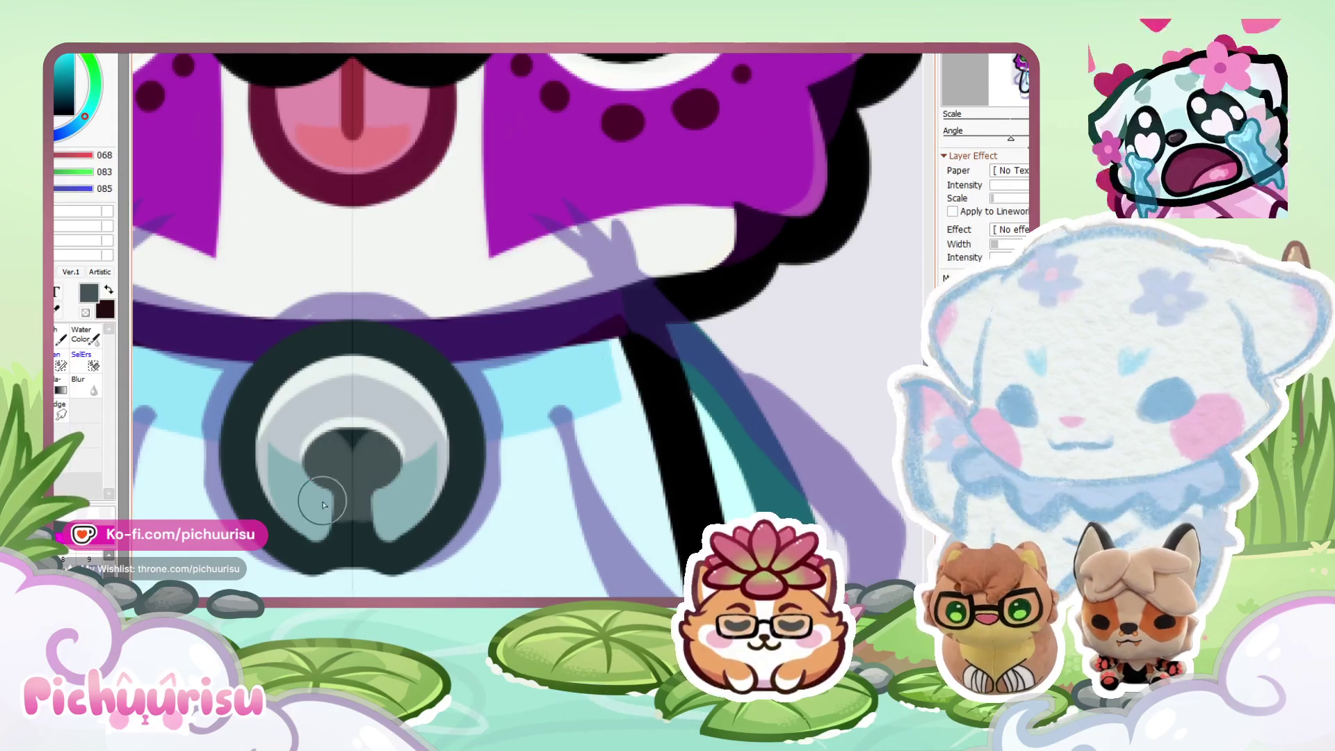
scroll(354, 444, "down", 5)
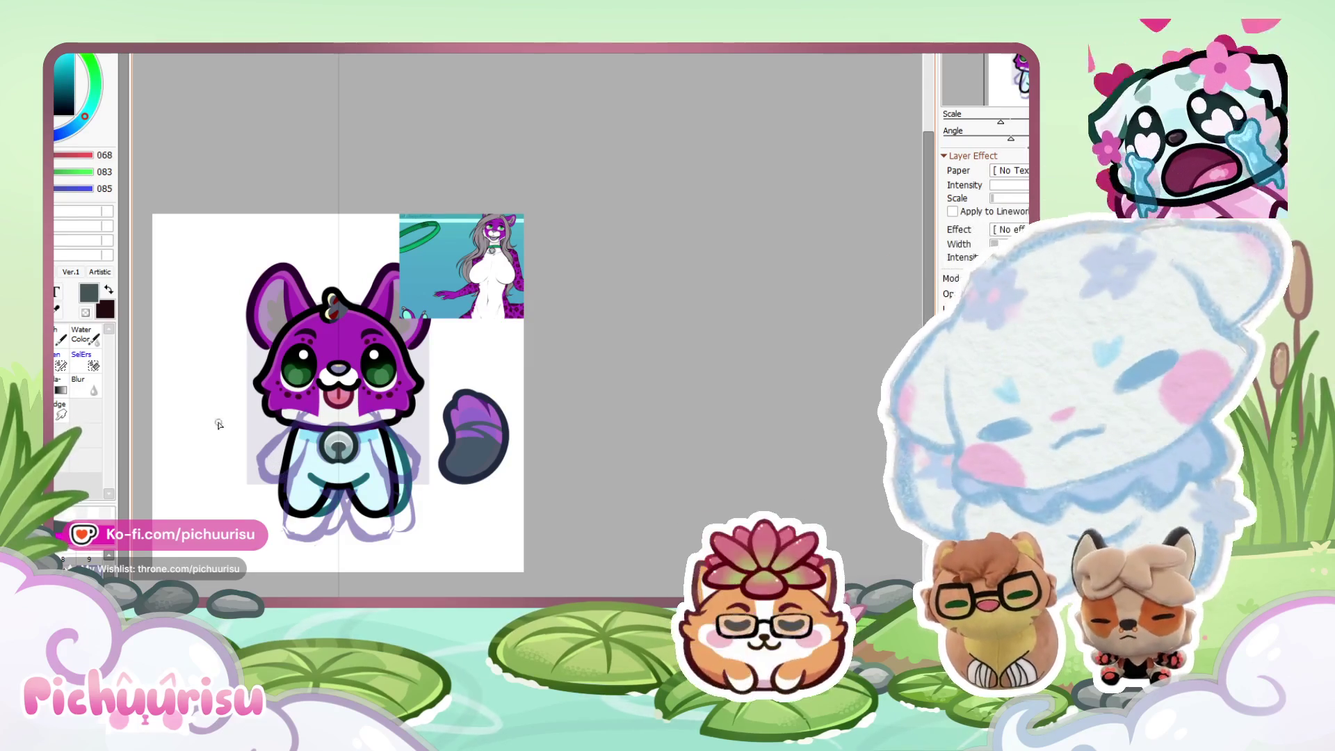
Dab a small white shine onto the bell, then sample green from the reference image.
scroll(348, 473, "up", 1)
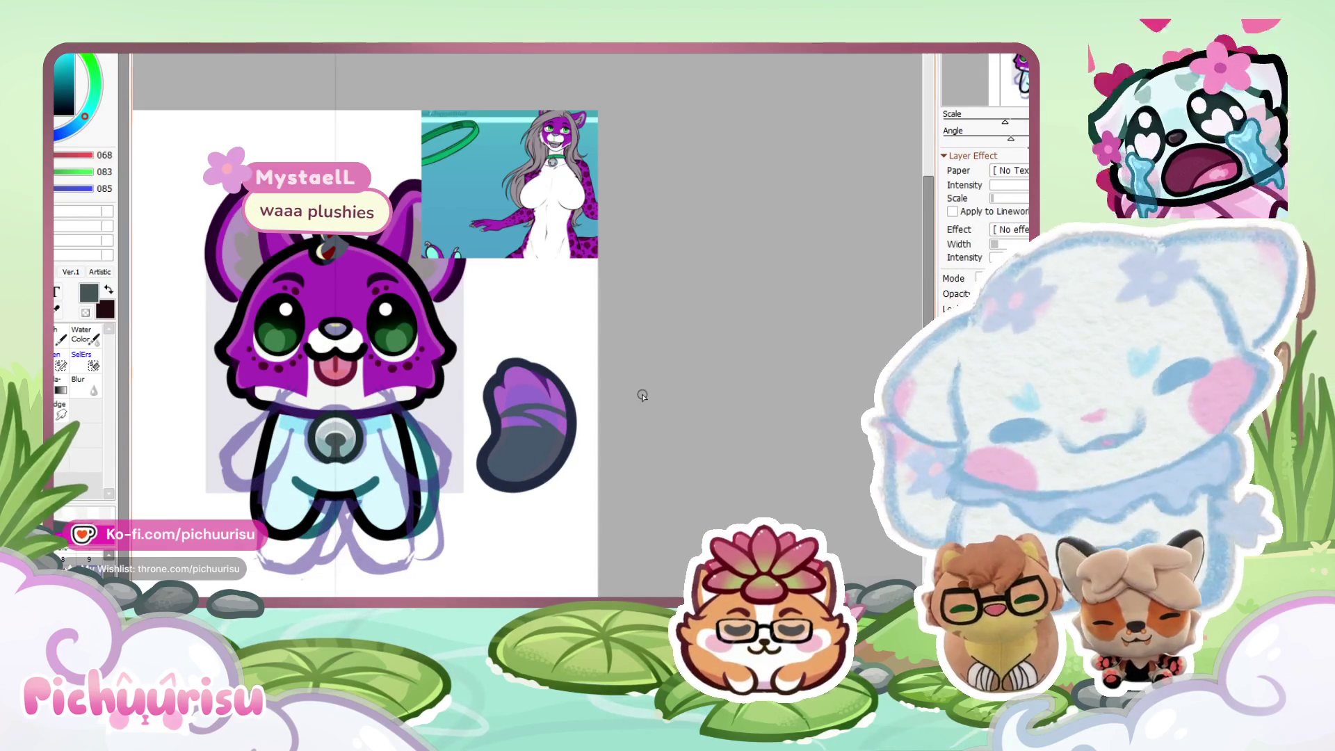
scroll(341, 441, "up", 5)
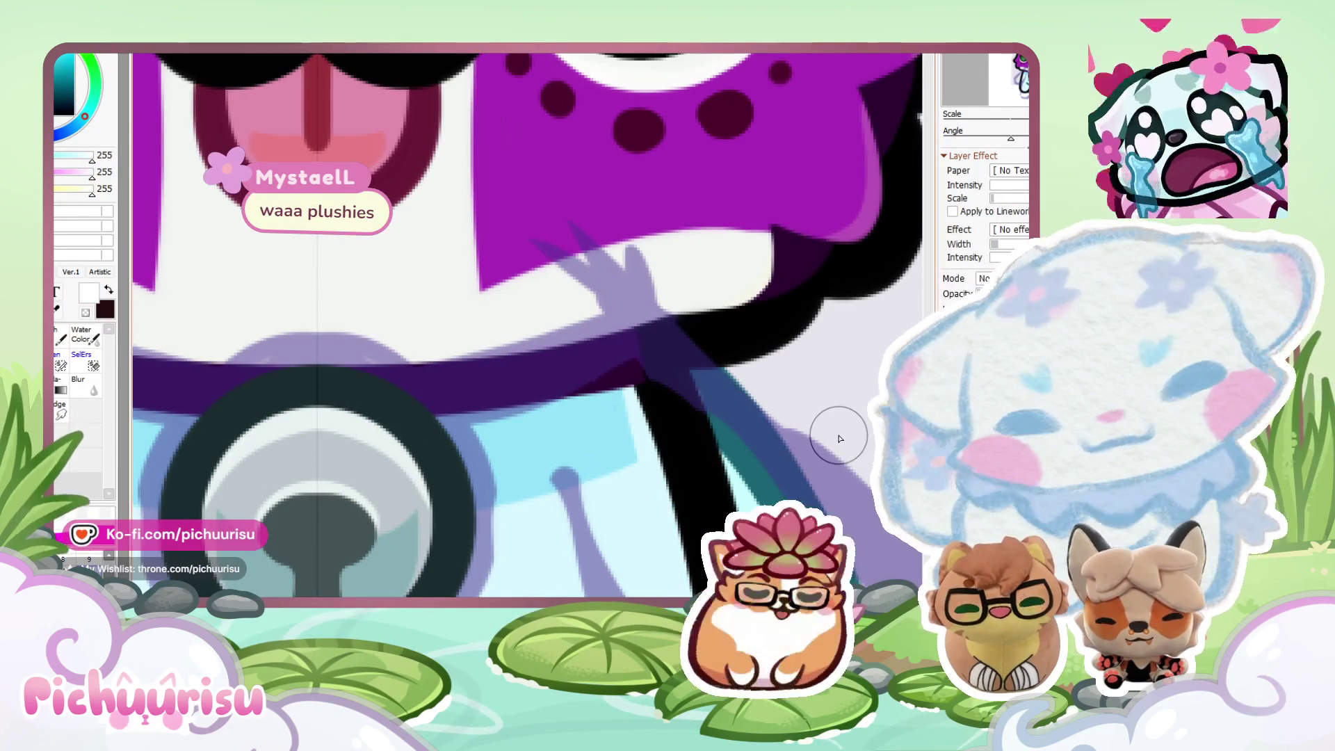
scroll(275, 374, "up", 1)
left_click(316, 445)
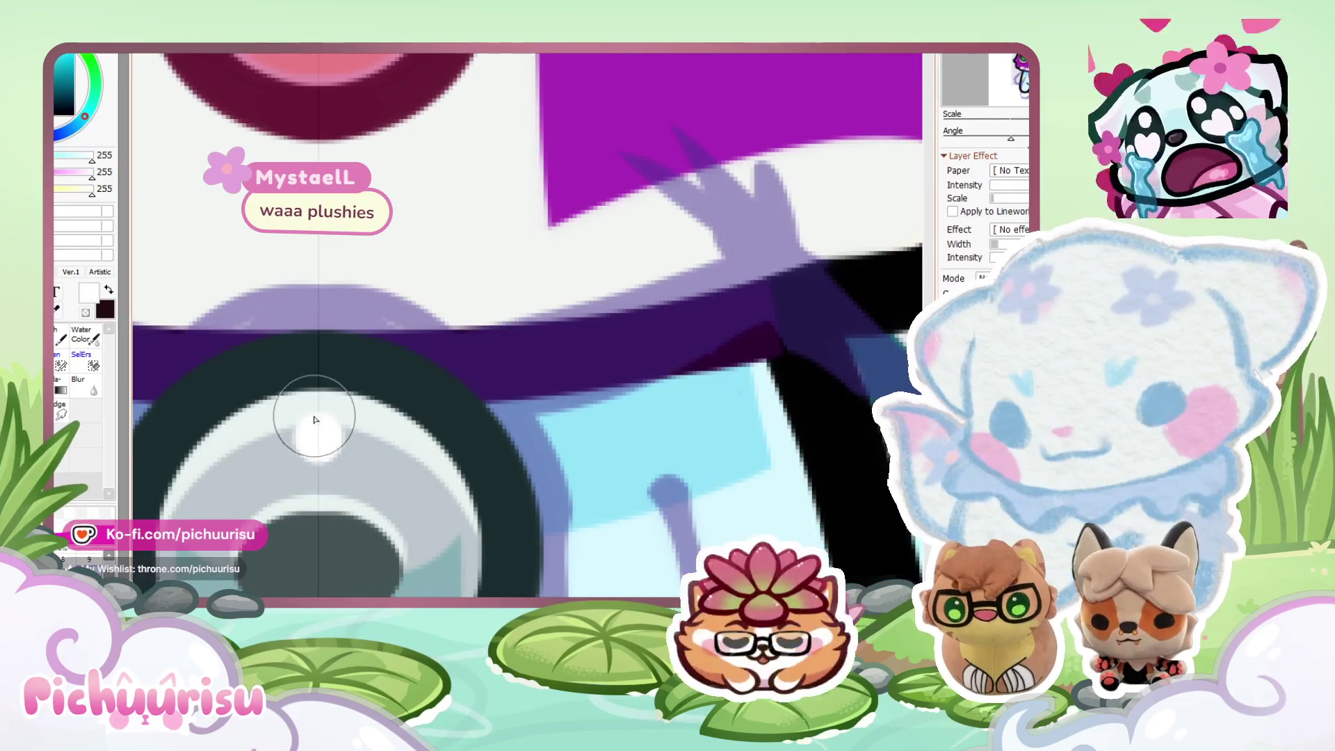
scroll(319, 446, "down", 5)
scroll(334, 389, "down", 1)
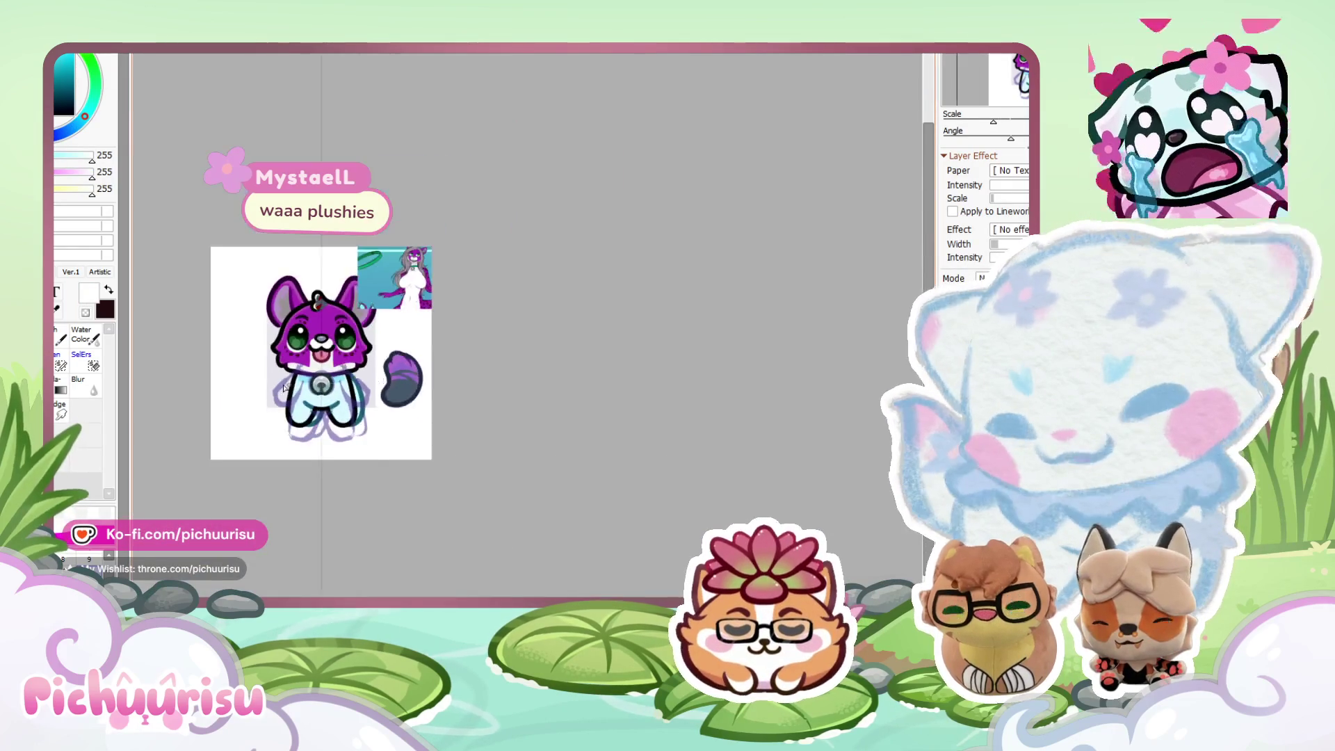
scroll(357, 383, "up", 4)
scroll(452, 337, "up", 1)
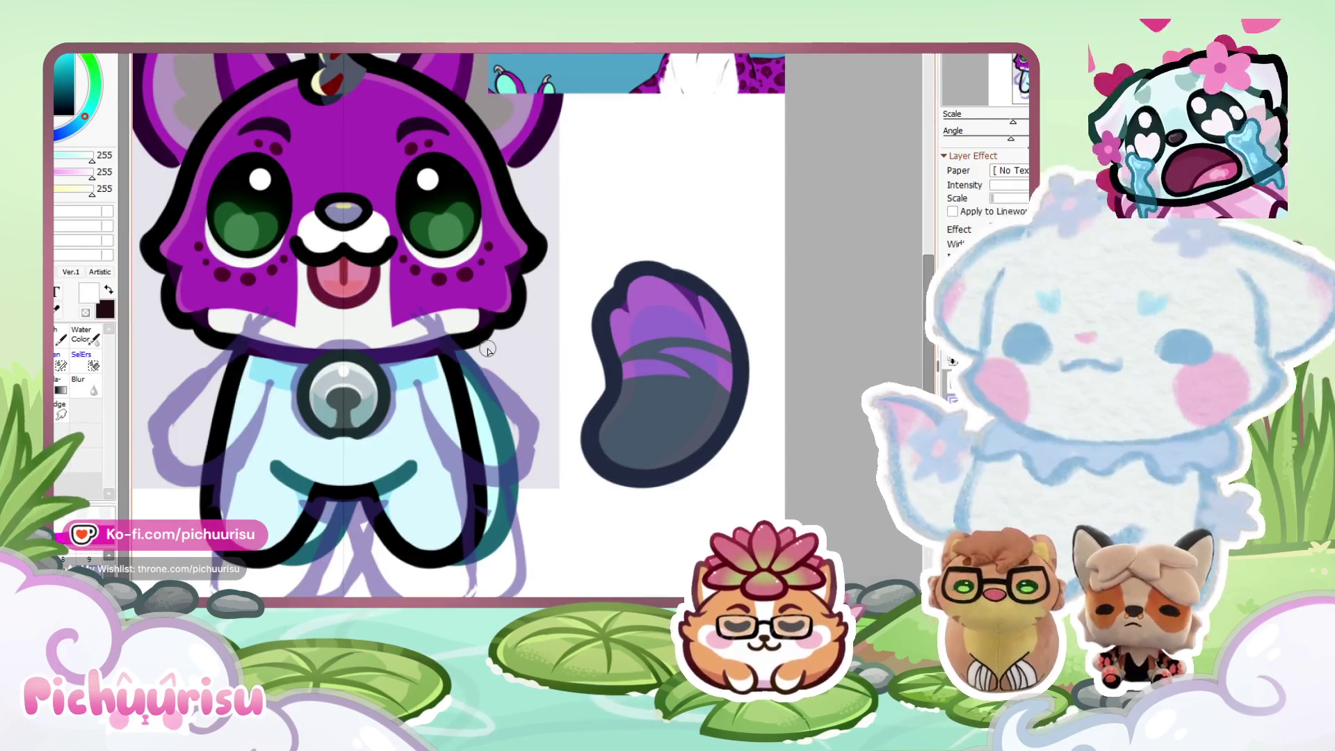
scroll(487, 349, "down", 3)
scroll(488, 350, "up", 2)
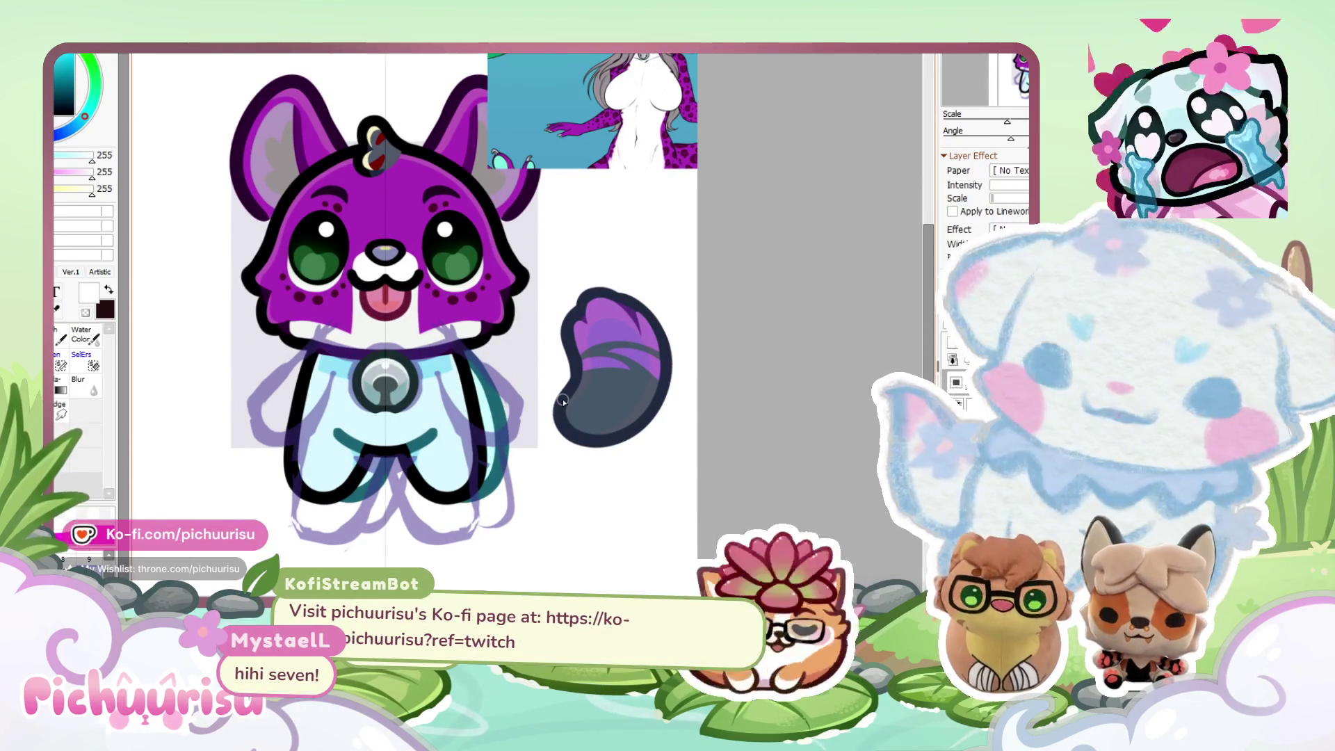
scroll(563, 402, "down", 2)
scroll(268, 113, "up", 6)
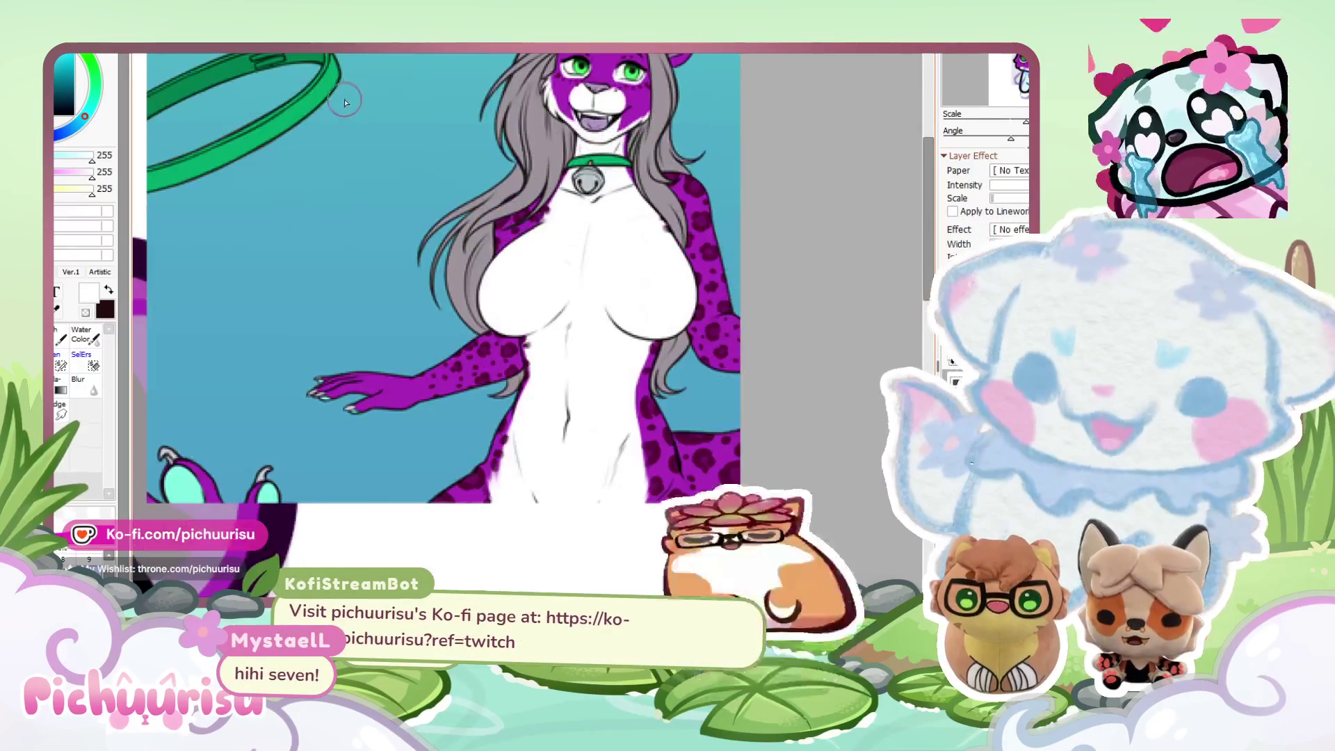
left_click(268, 112, "alt")
Sample the reference collar's bright green and brush it across the cat's neck as the collar band.
scroll(351, 156, "down", 5)
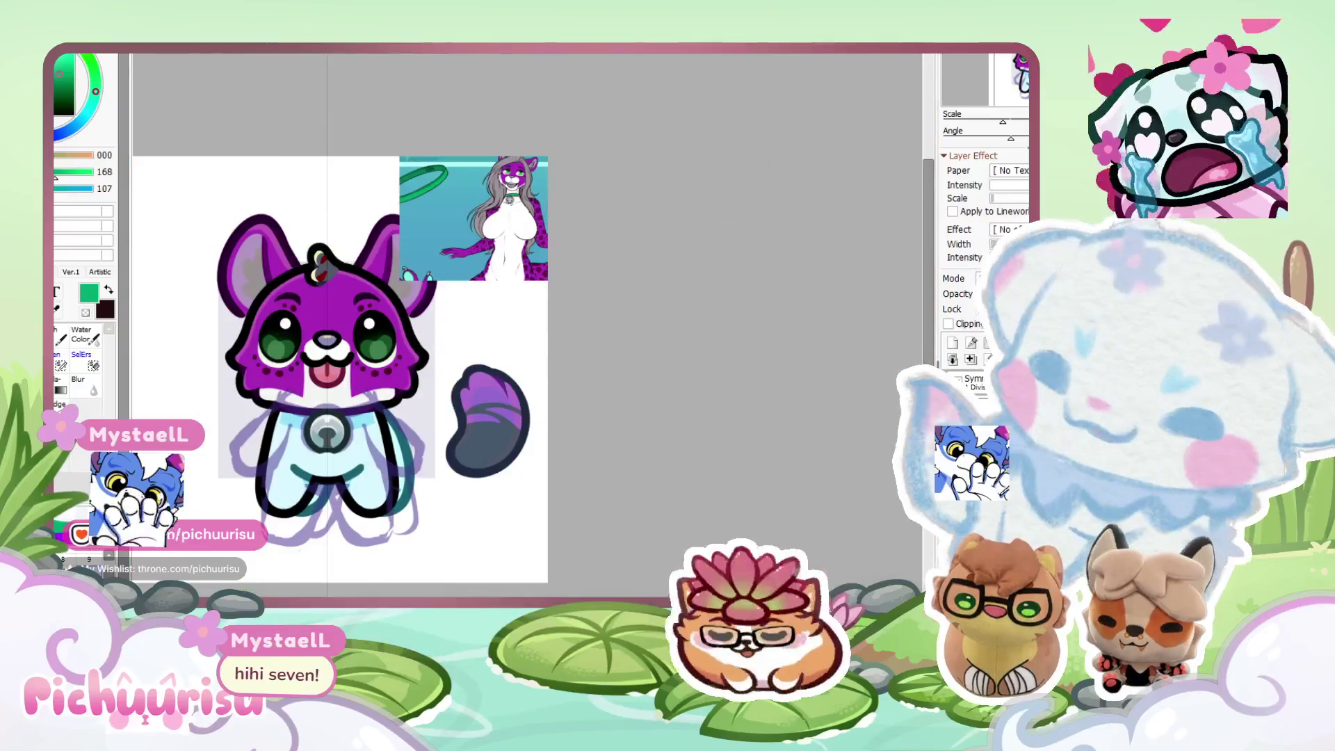
scroll(282, 417, "up", 4)
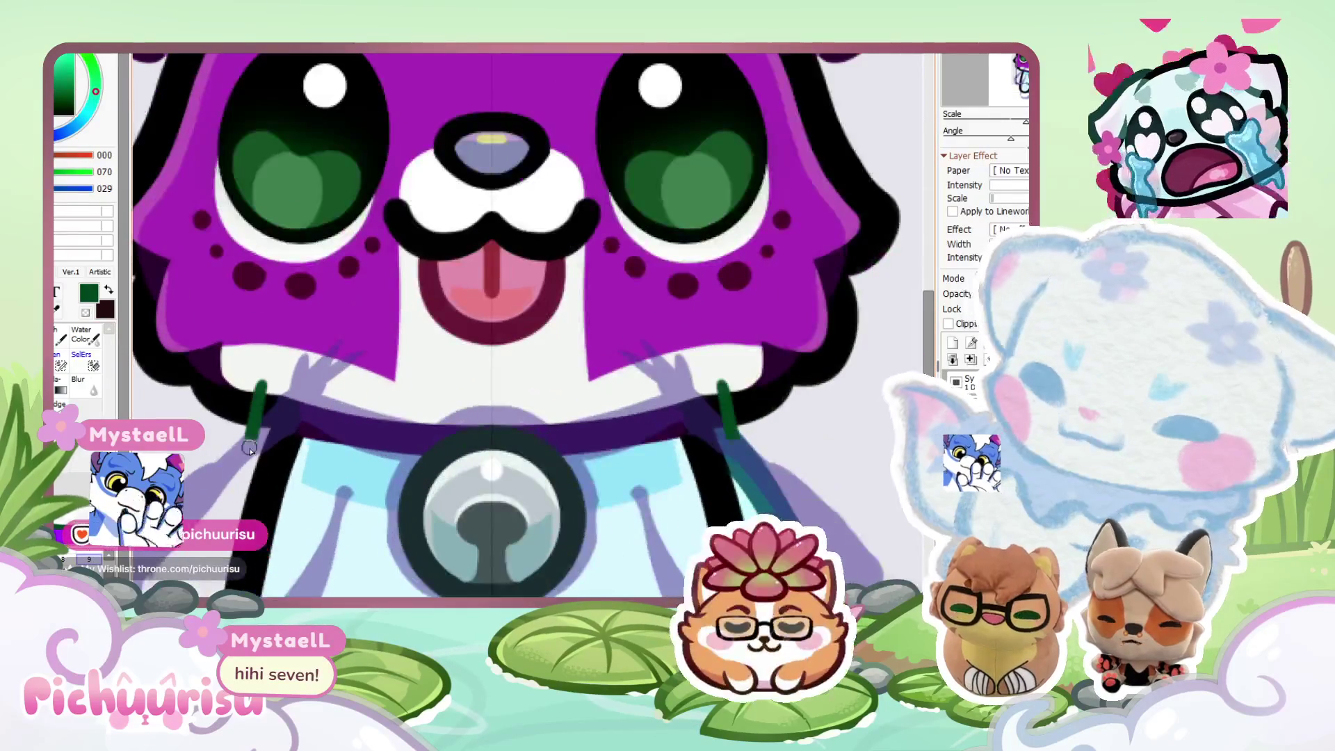
scroll(284, 475, "up", 1)
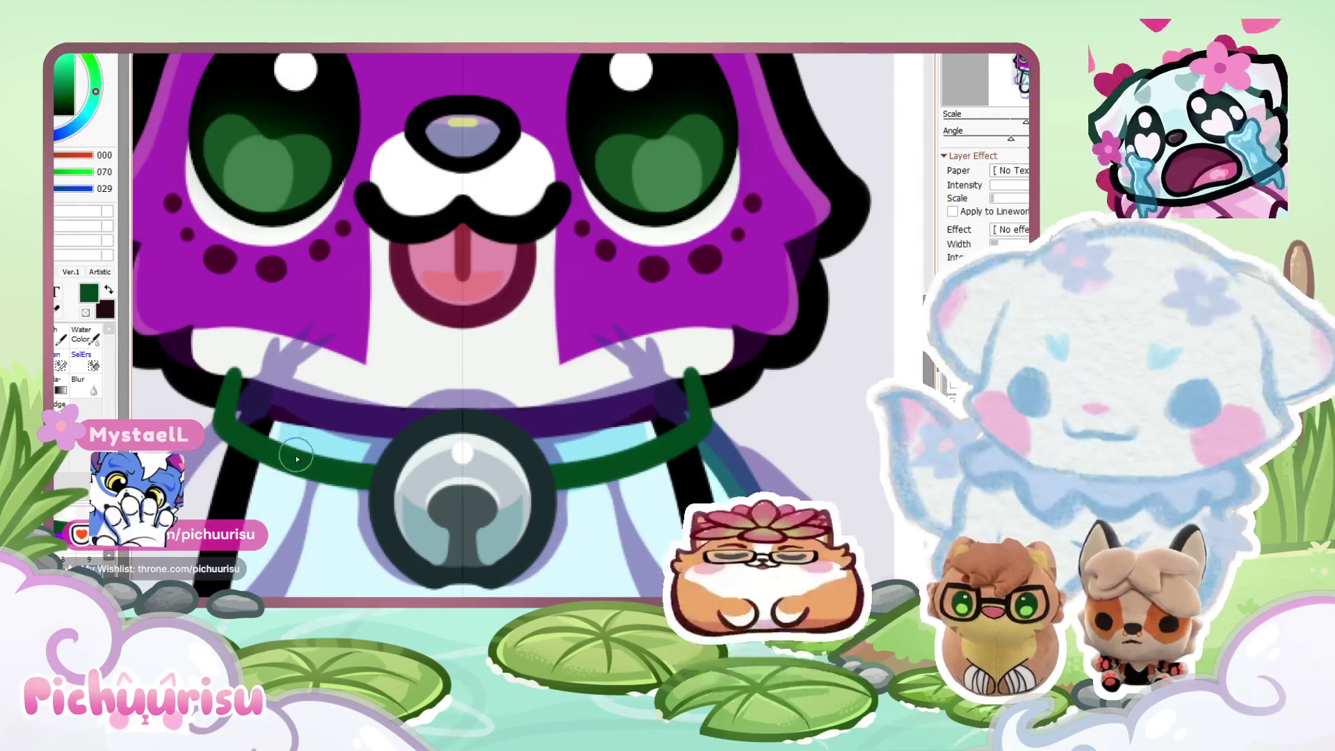
scroll(504, 459, "down", 3)
scroll(629, 97, "up", 3)
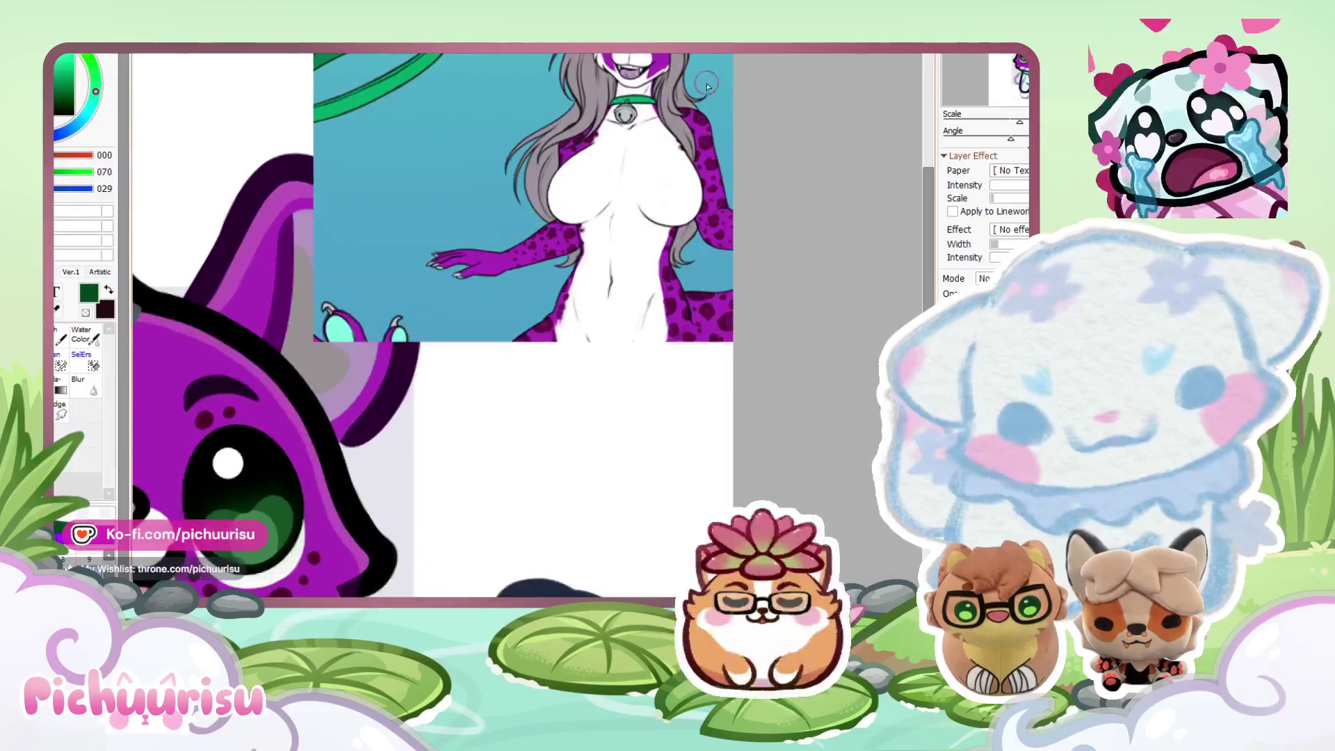
left_click(634, 100, "alt")
scroll(633, 100, "down", 3)
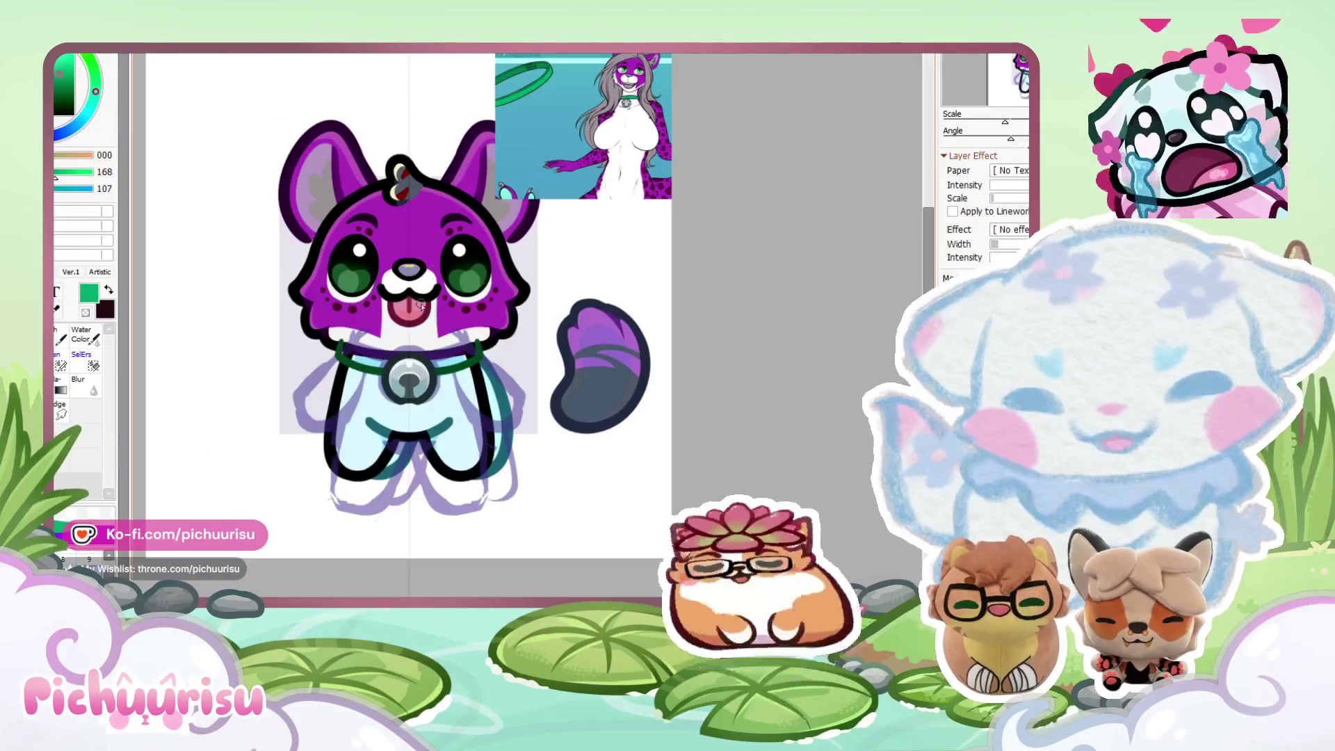
scroll(270, 456, "up", 2)
left_click_drag(271, 456, 348, 451)
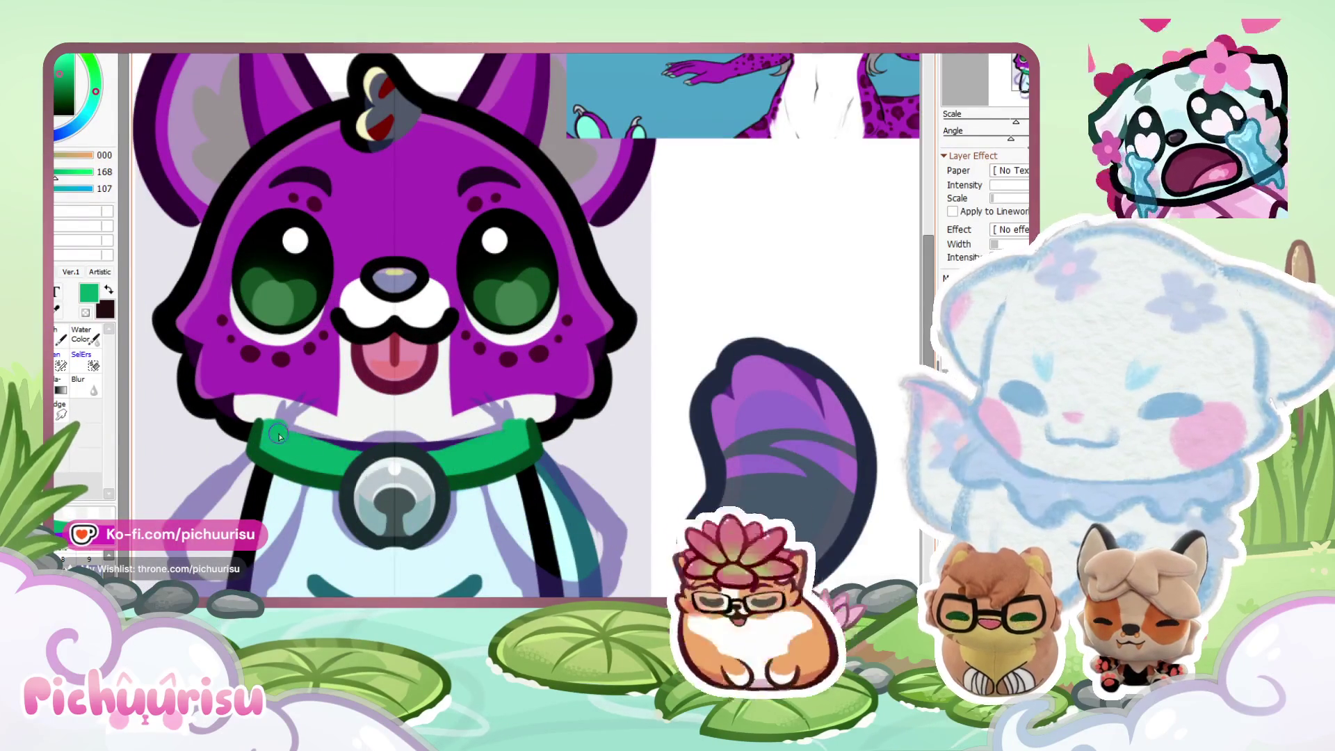
scroll(348, 450, "up", 1)
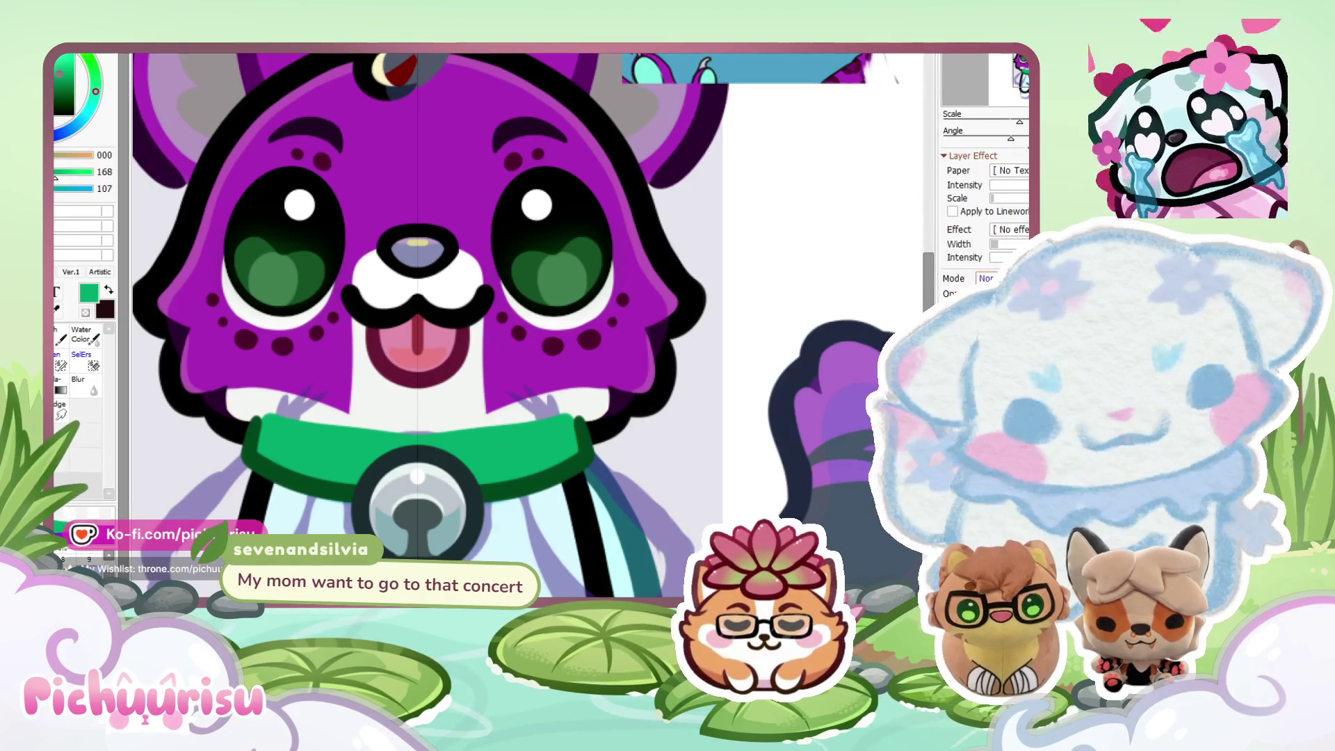
Inspect the collar area up close and pick the pale cream colour from the drawing.
scroll(424, 320, "down", 3)
scroll(424, 320, "up", 3)
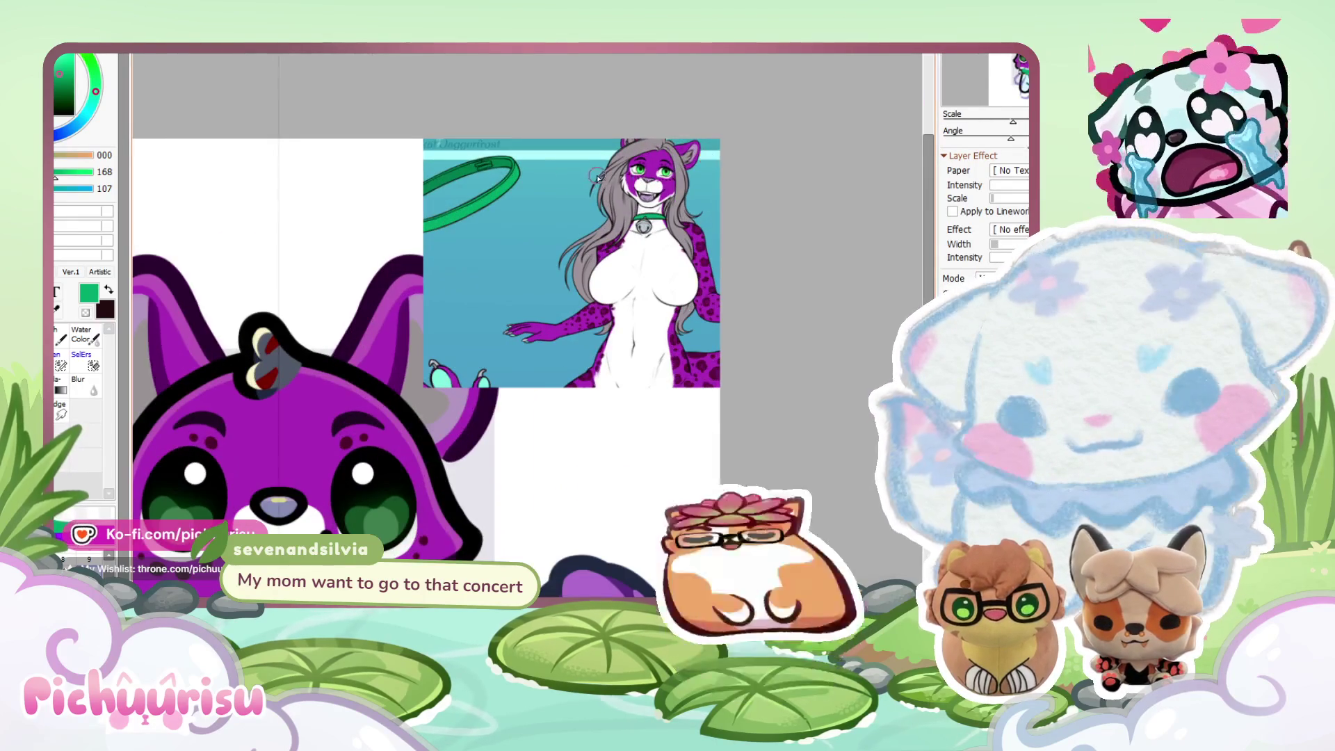
scroll(424, 320, "down", 2)
scroll(461, 549, "up", 1)
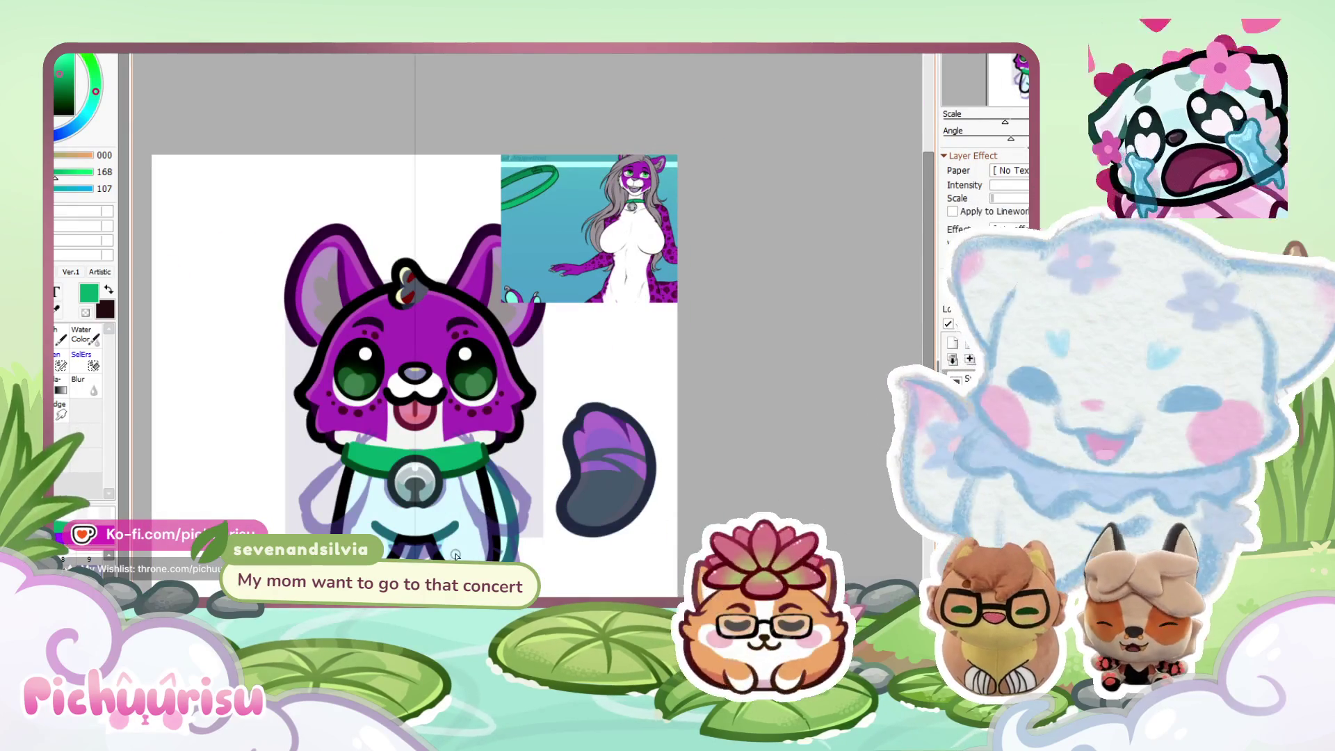
scroll(460, 549, "down", 1)
scroll(417, 547, "down", 2)
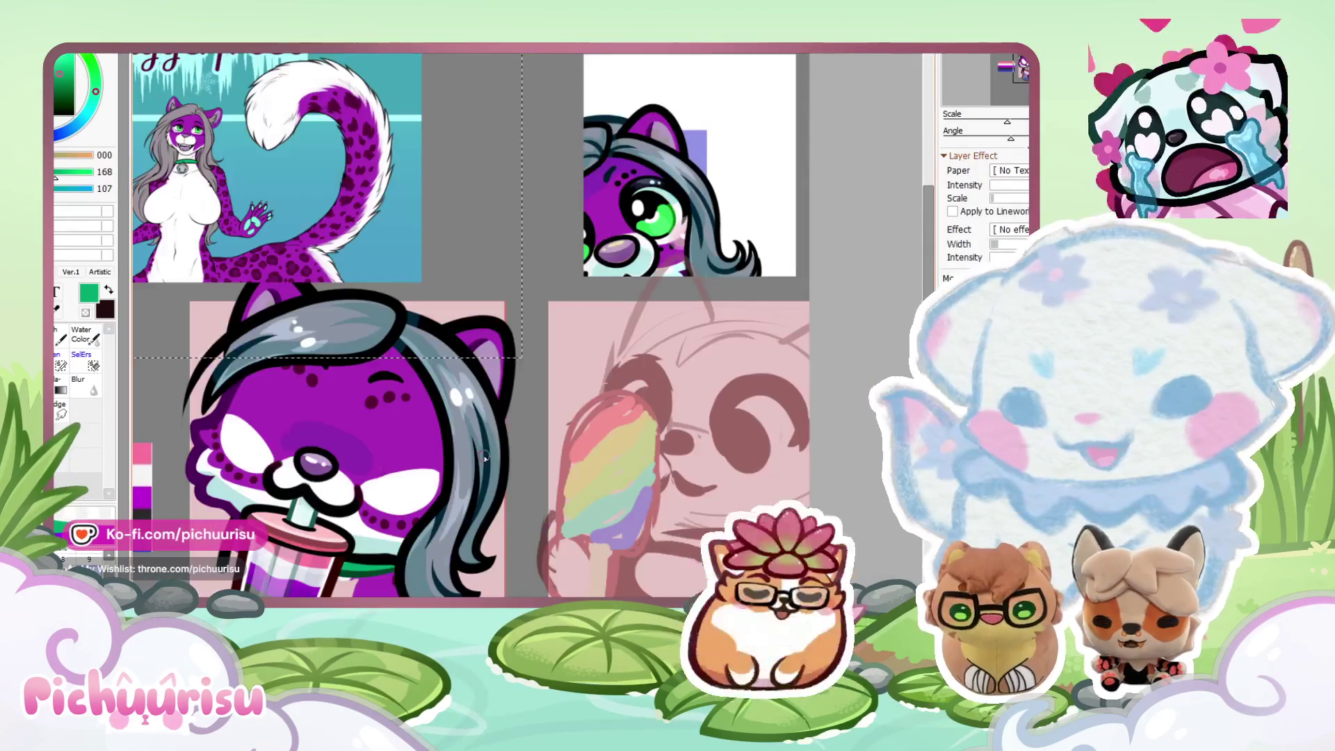
scroll(366, 544, "up", 2)
scroll(366, 544, "down", 3)
scroll(366, 438, "up", 3)
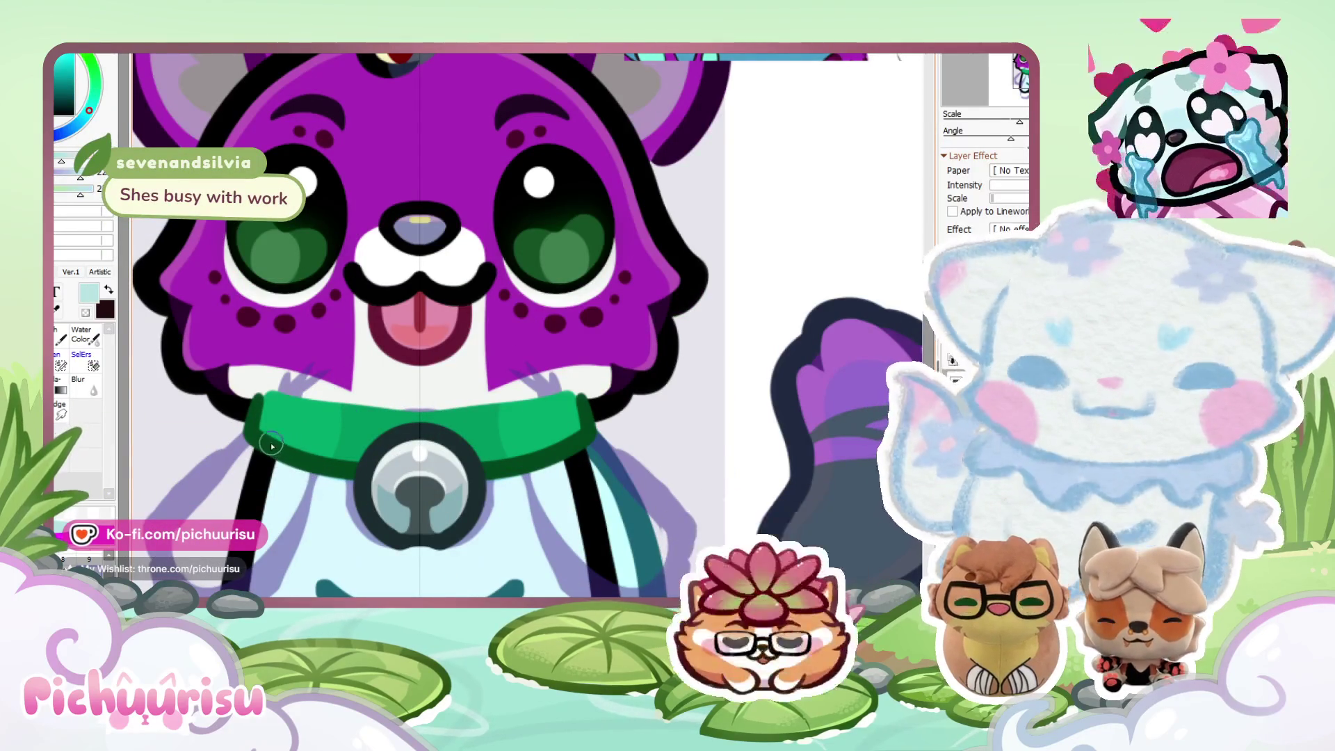
scroll(372, 466, "down", 3)
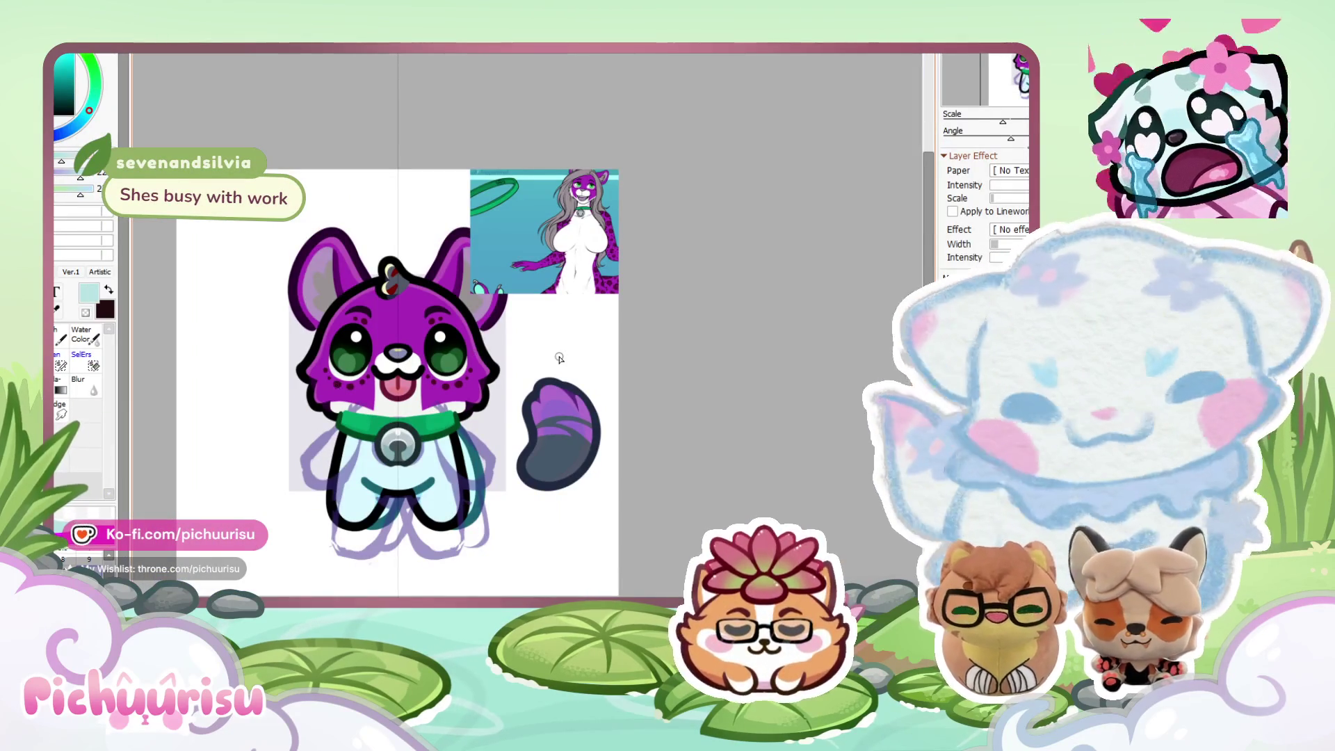
scroll(372, 406, "up", 5)
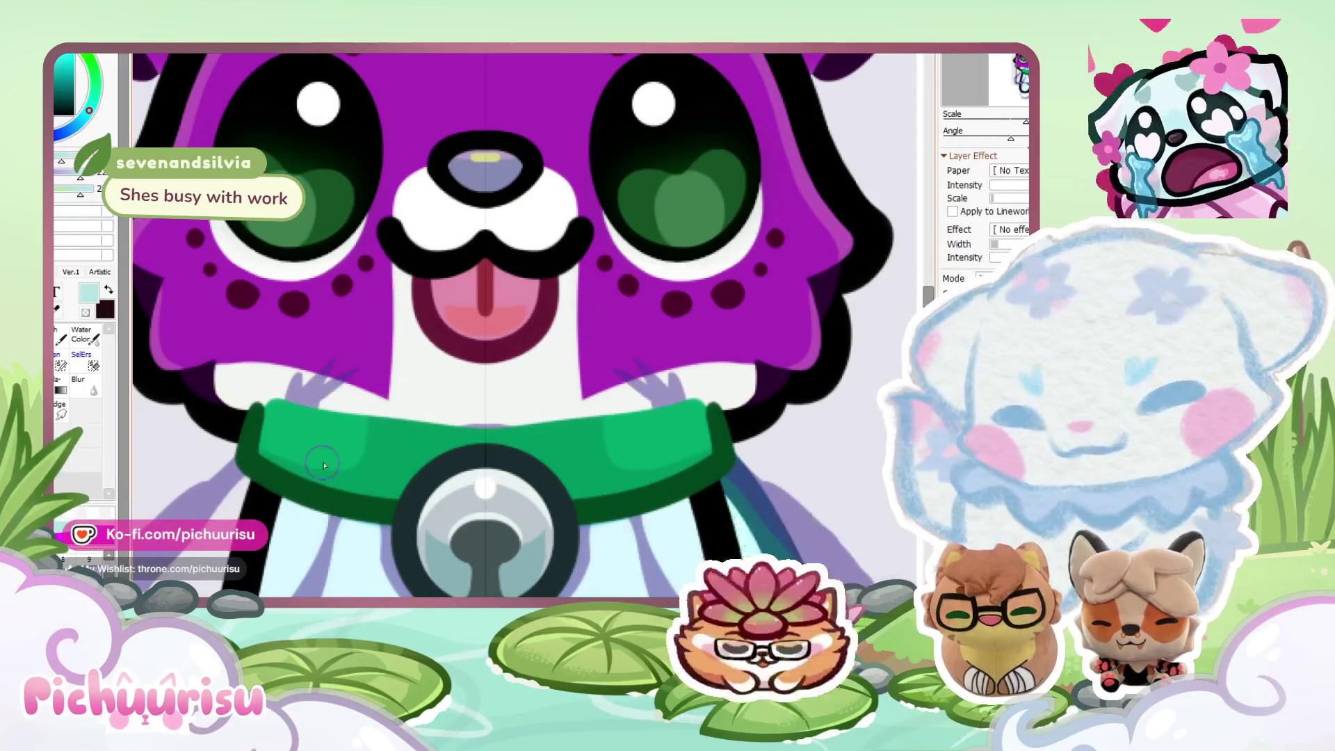
scroll(337, 445, "down", 2)
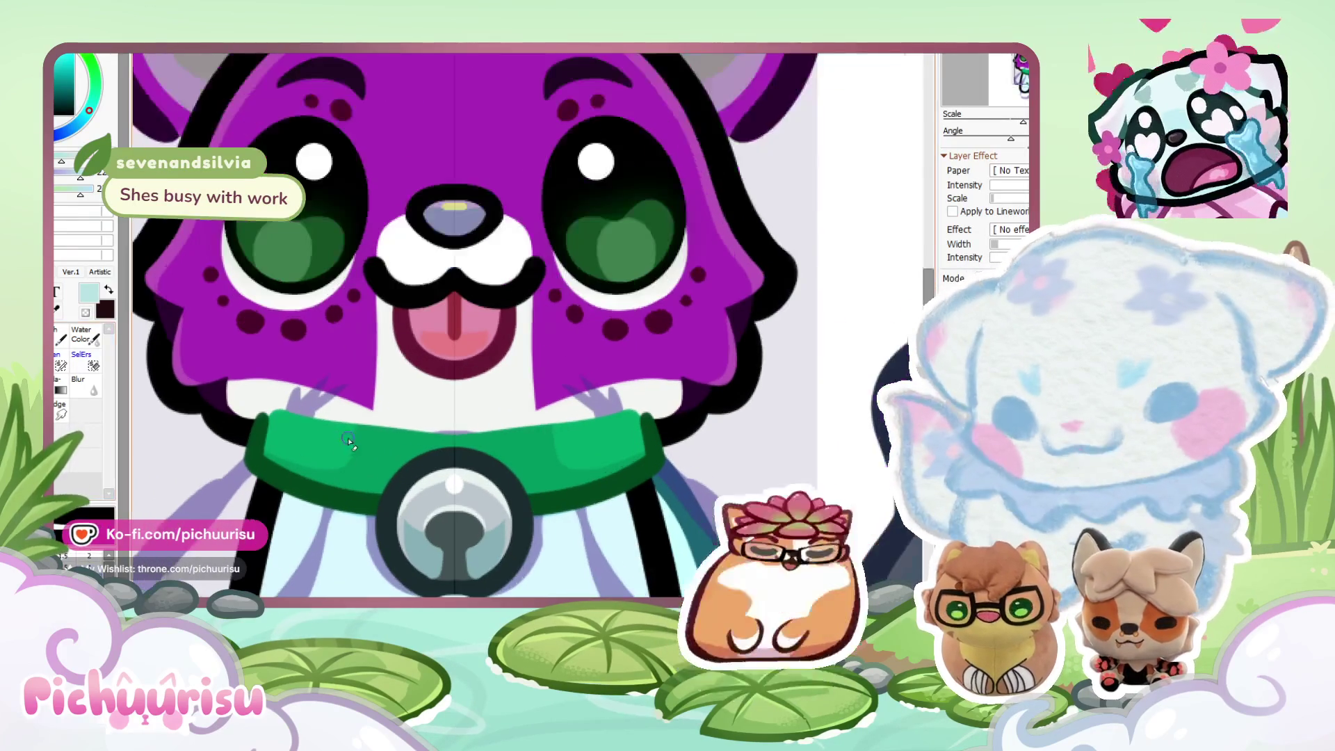
scroll(253, 473, "up", 1)
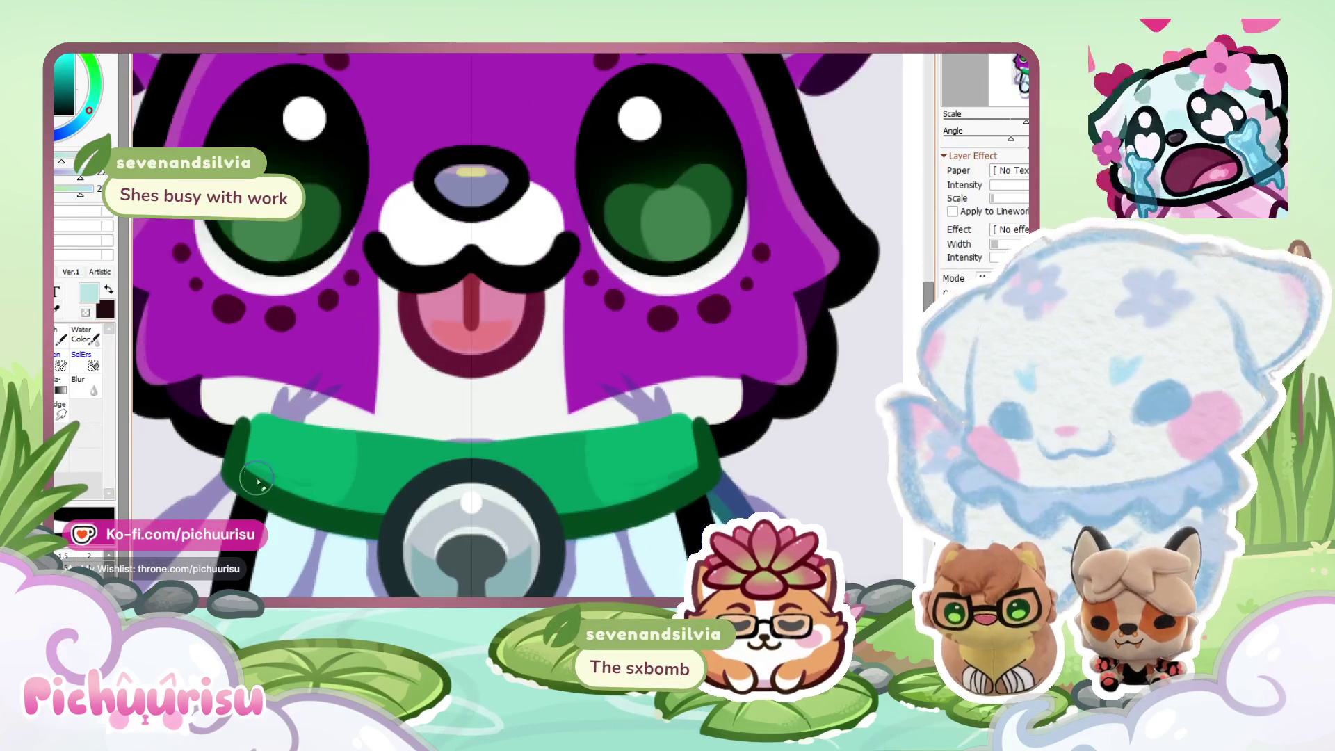
scroll(429, 526, "down", 3)
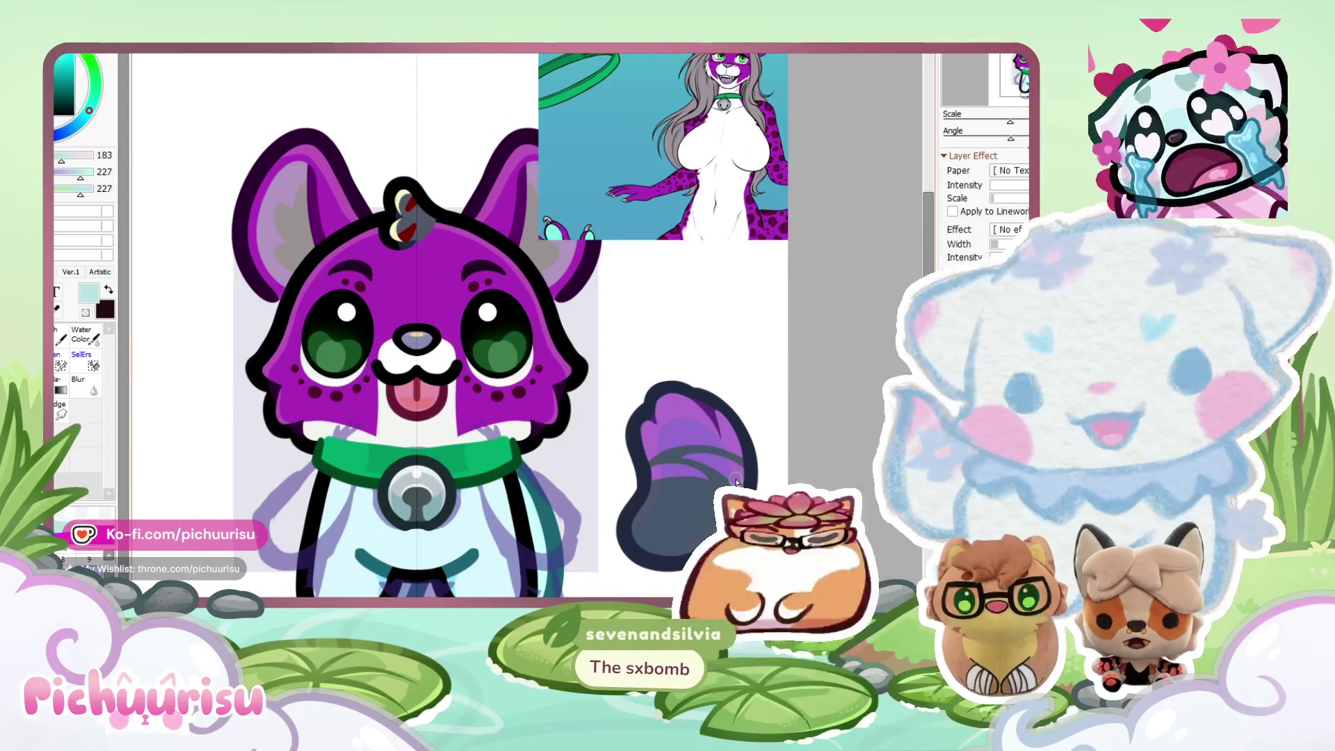
scroll(737, 482, "up", 1)
scroll(343, 225, "up", 1)
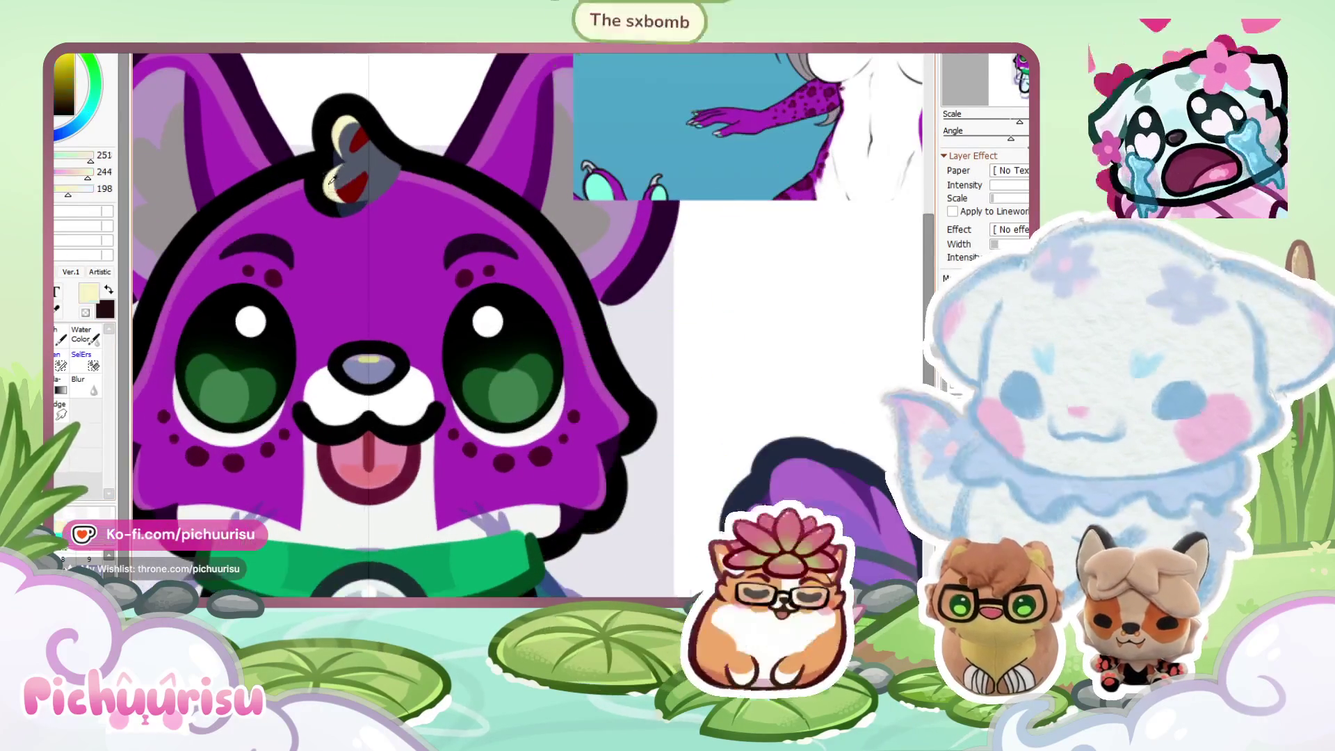
scroll(361, 278, "down", 1)
right_click(379, 304)
scroll(379, 304, "up", 2)
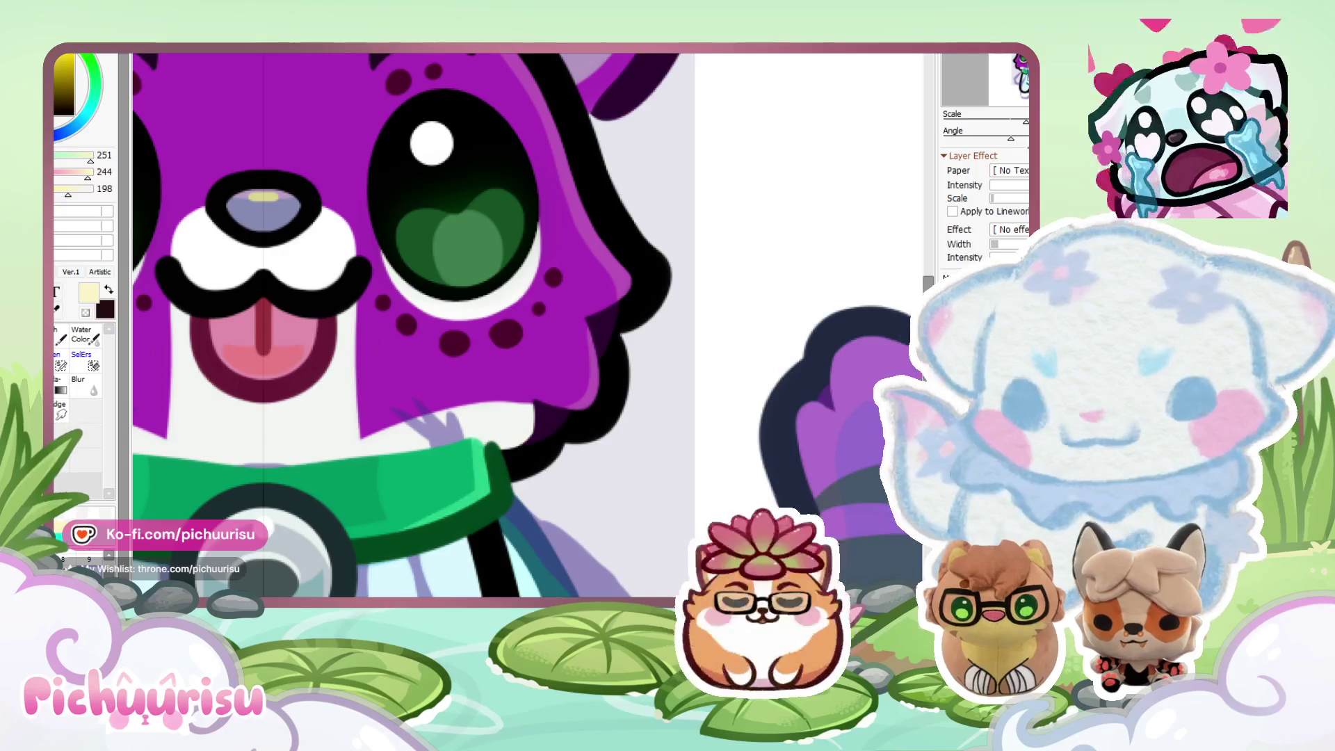
Zoom in and out to view the whole sheet with the collared chibi cat.
scroll(652, 401, "down", 5)
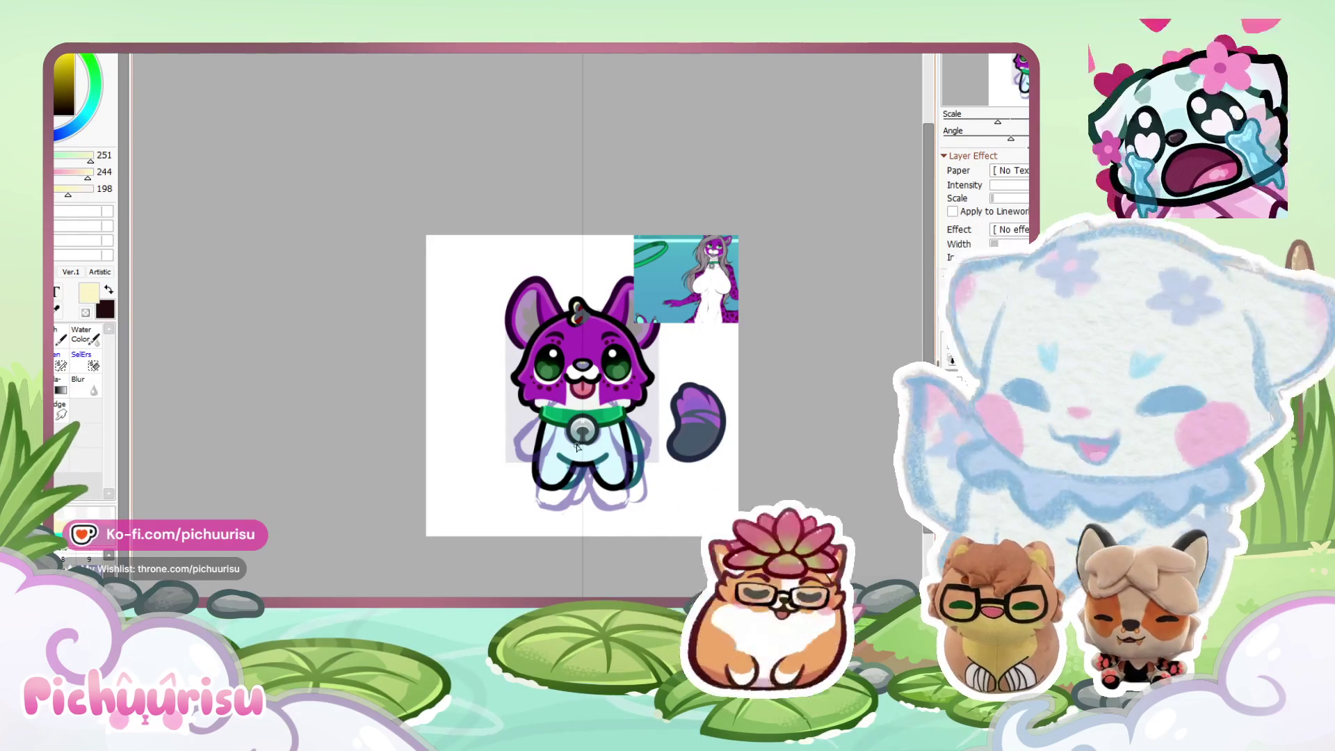
scroll(744, 375, "up", 1)
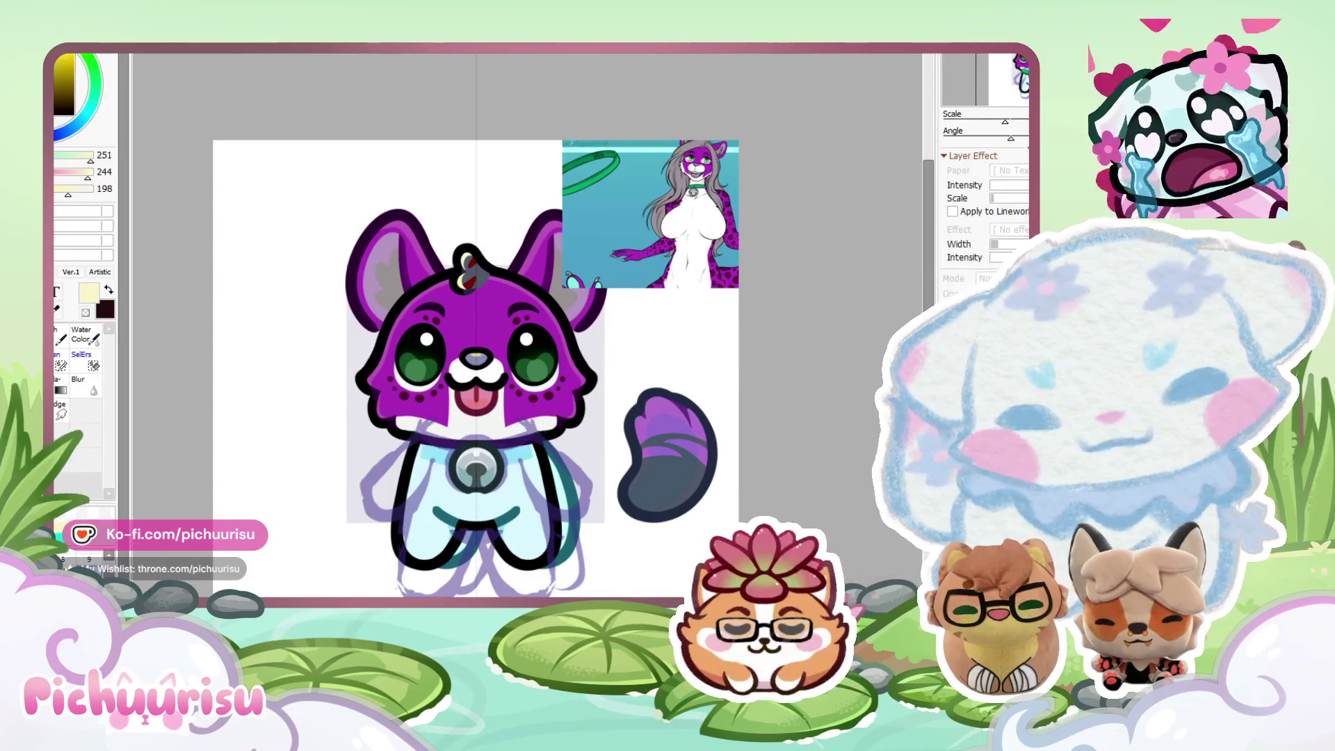
scroll(496, 429, "up", 1)
scroll(495, 429, "down", 1)
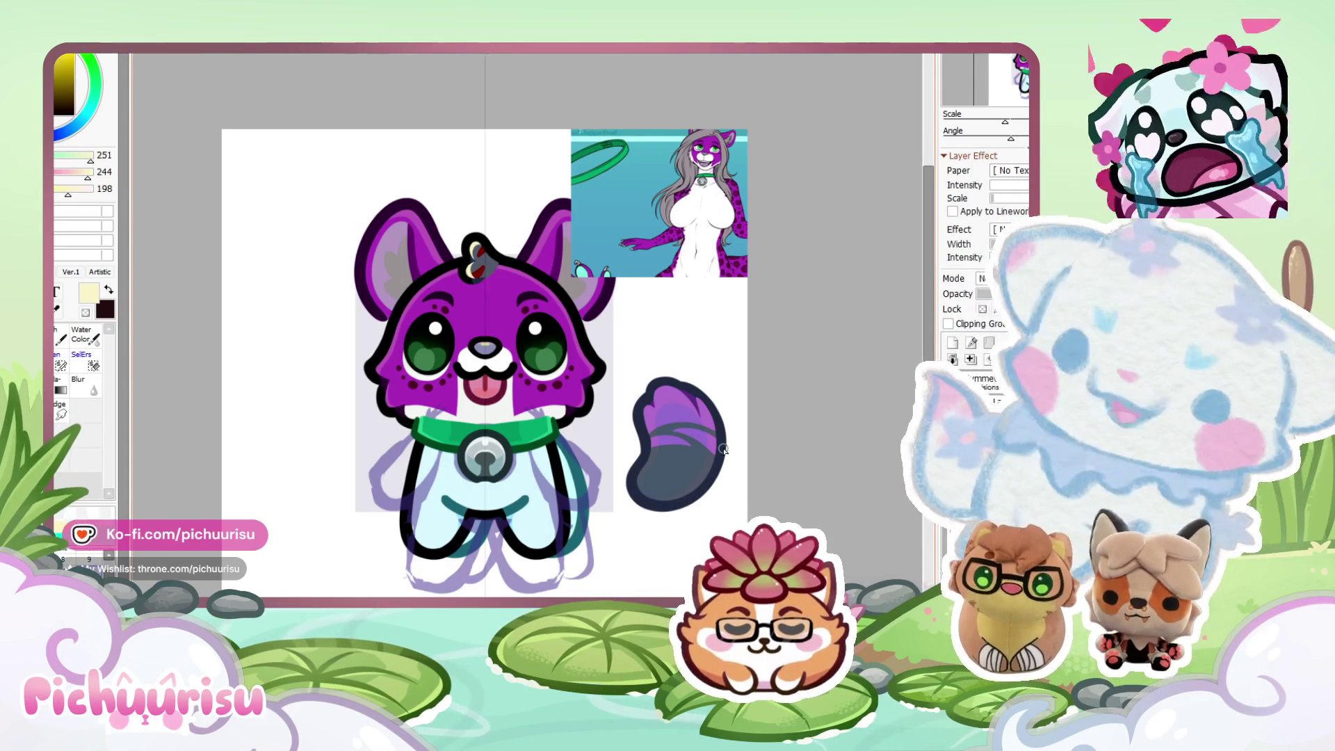
scroll(493, 544, "up", 2)
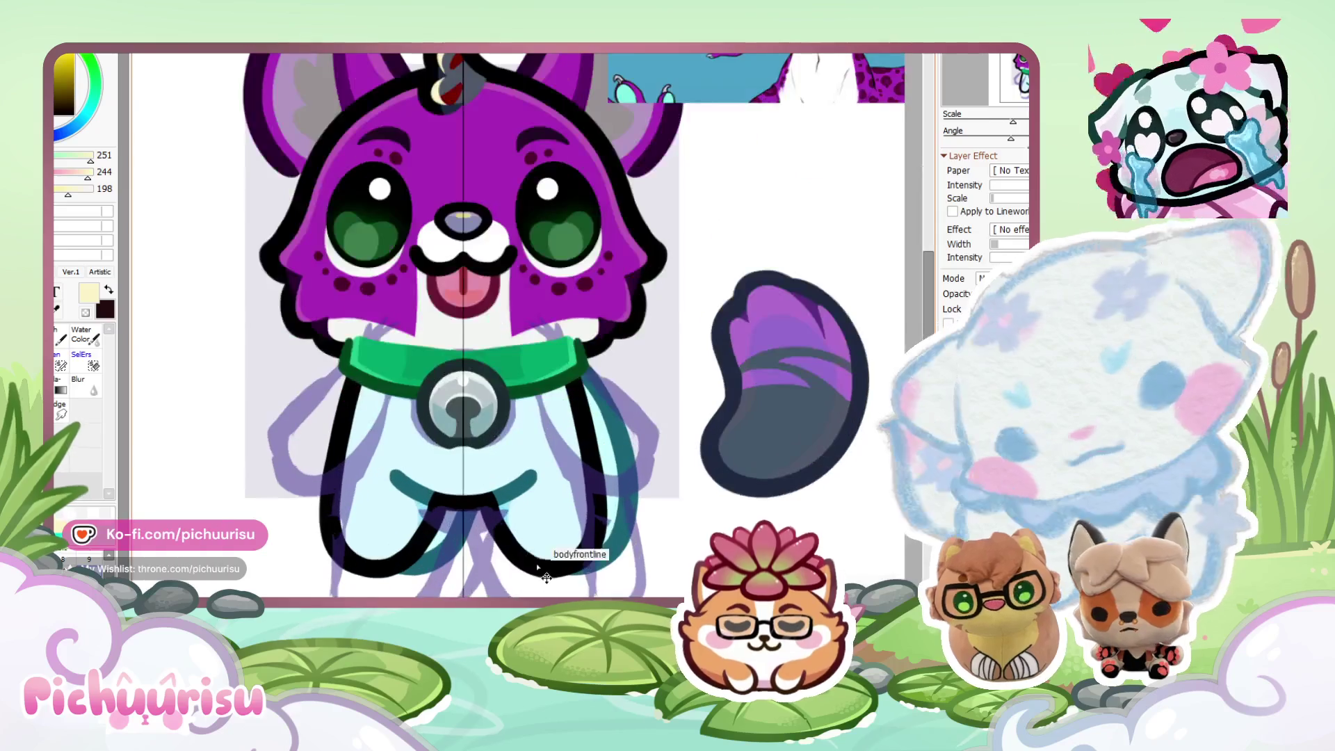
Compare with and without the black leg lineart, then undo it and the pale cyan body fill.
key("ctrl+z")
key("ctrl+y")
key("ctrl+z")
key("ctrl+y")
key("ctrl+z")
scroll(822, 528, "down", 2)
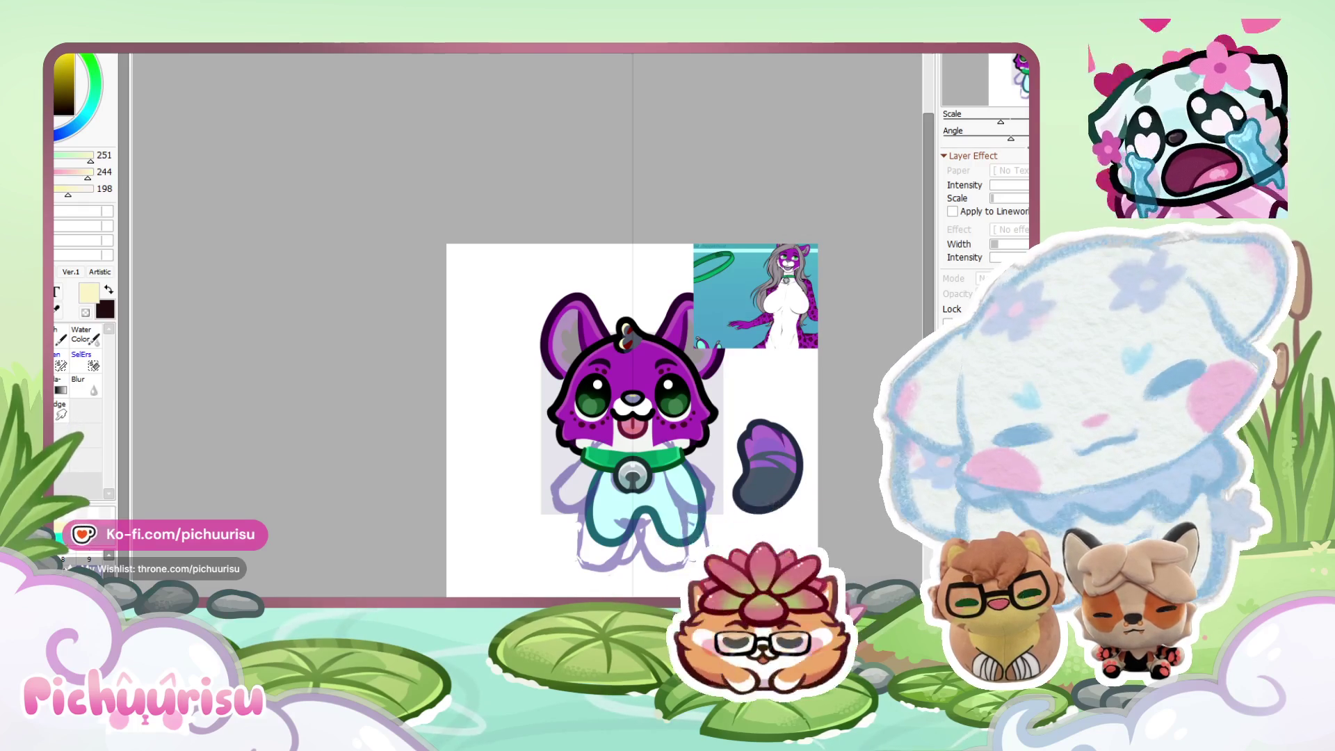
key("ctrl+z")
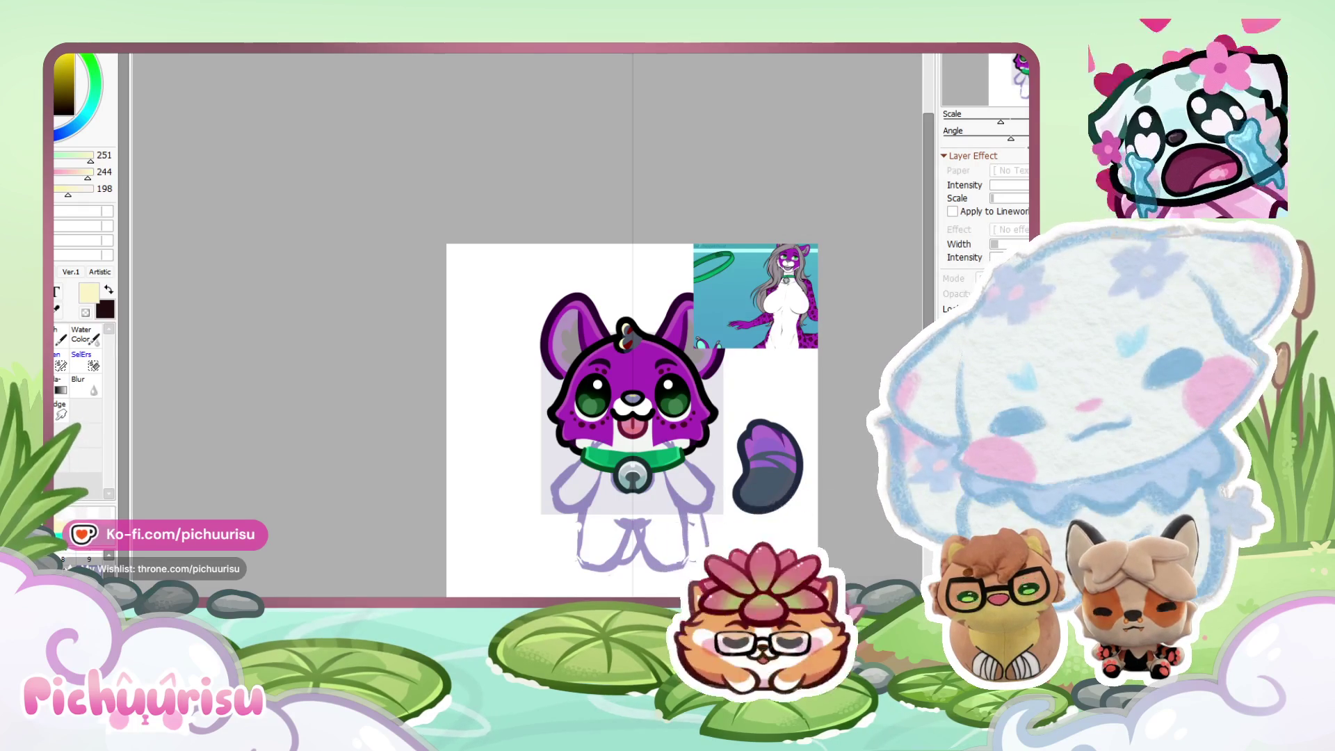
scroll(824, 441, "up", 2)
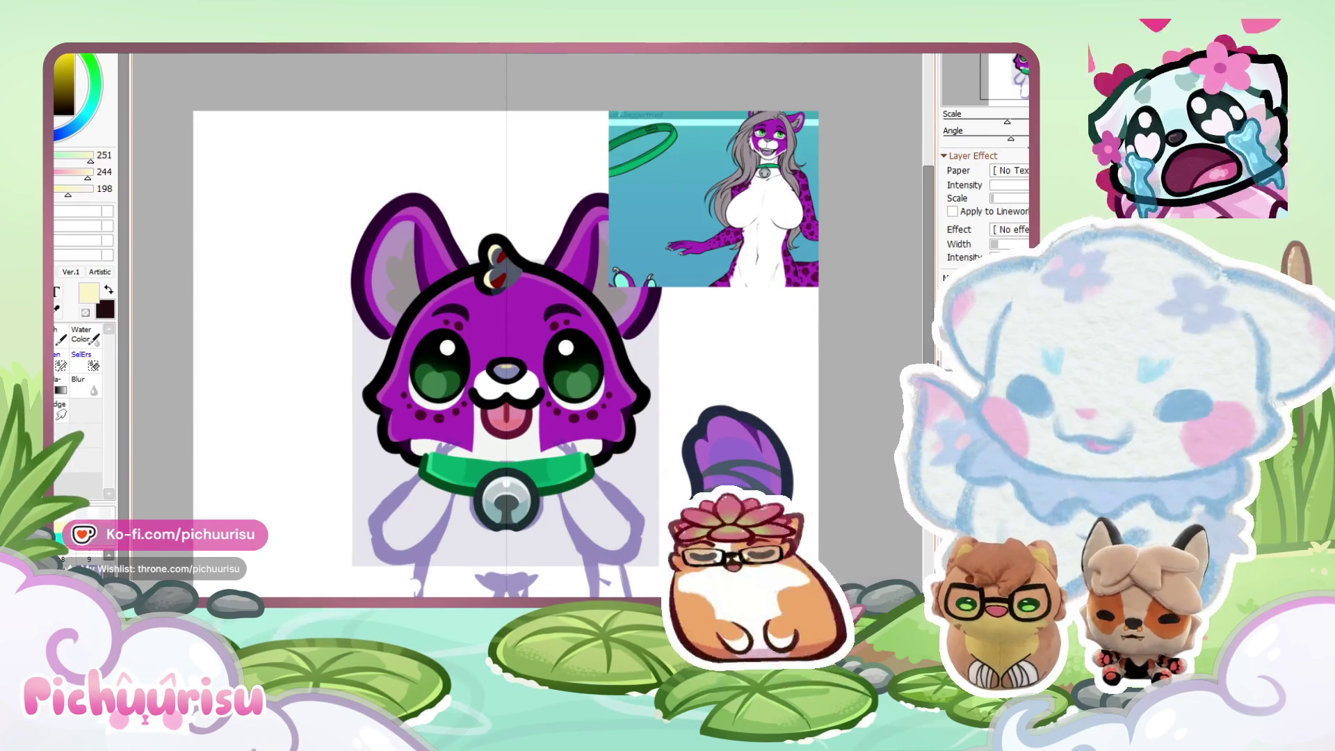
Pick black and draw mirrored outer leg outlines, inner inverted-V lines and a curved gap top.
left_click(367, 390, "alt")
scroll(399, 416, "down", 2)
scroll(399, 416, "up", 1)
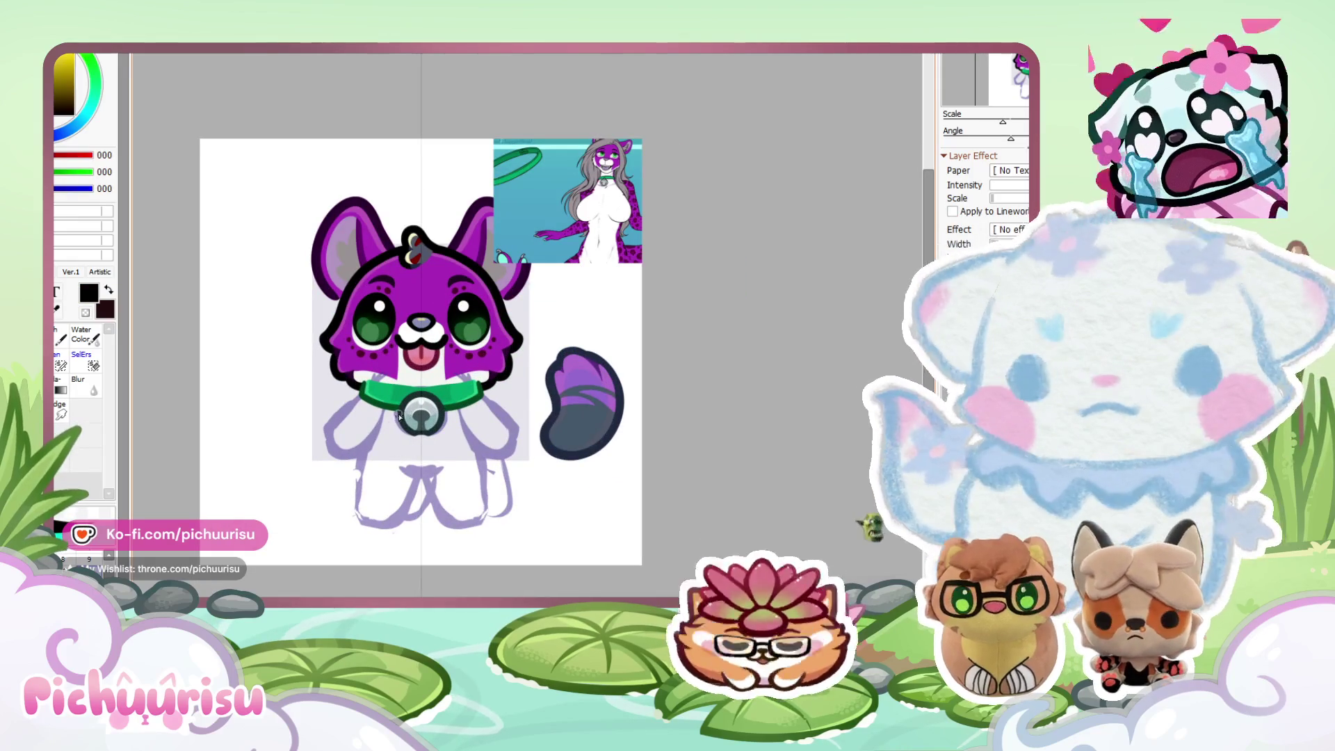
scroll(424, 463, "up", 1)
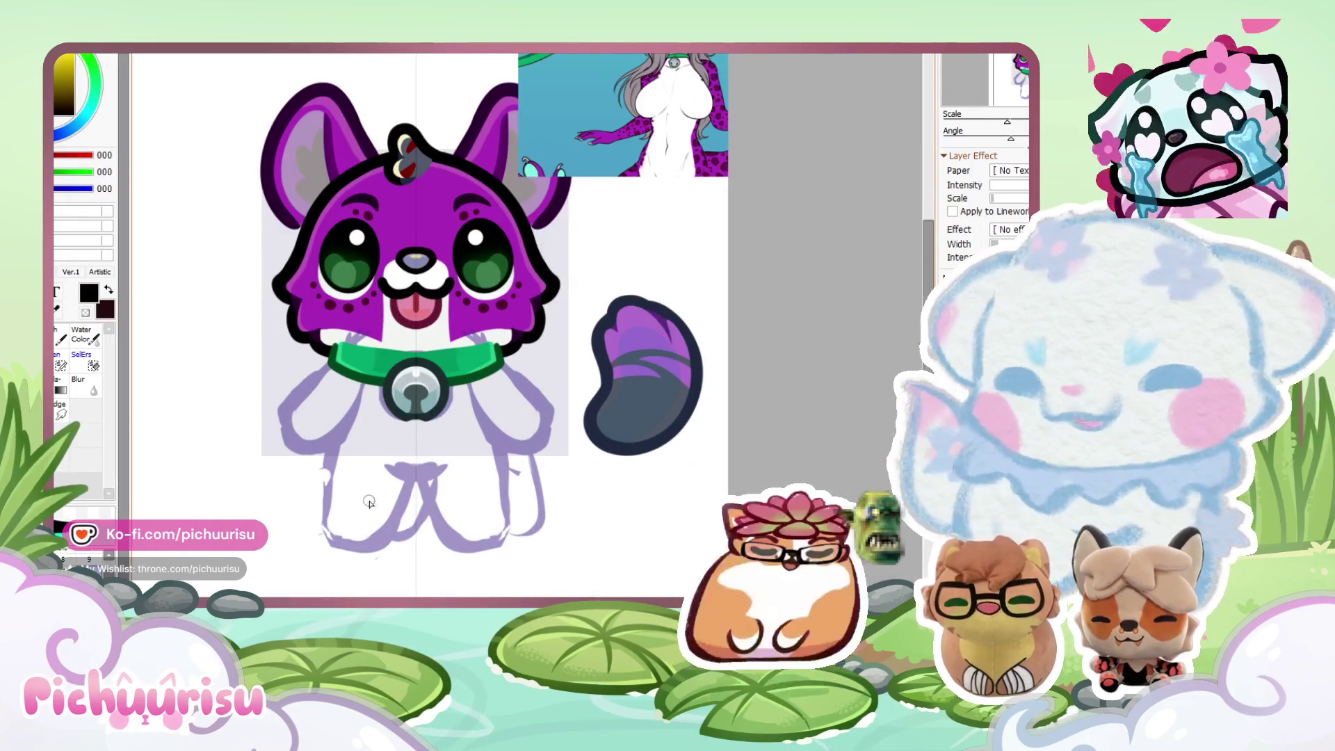
scroll(361, 473, "up", 2)
left_click_drag(356, 356, 392, 594)
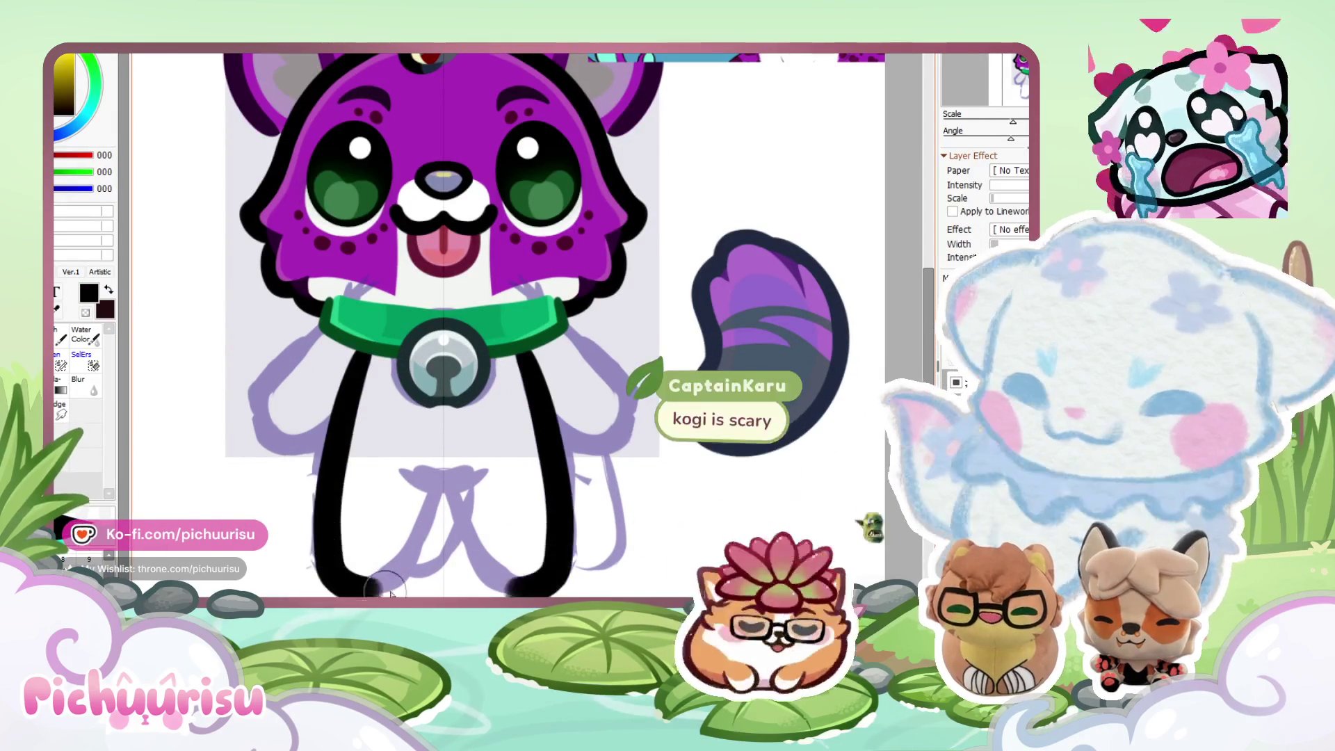
scroll(390, 444, "up", 1)
key("ctrl+z")
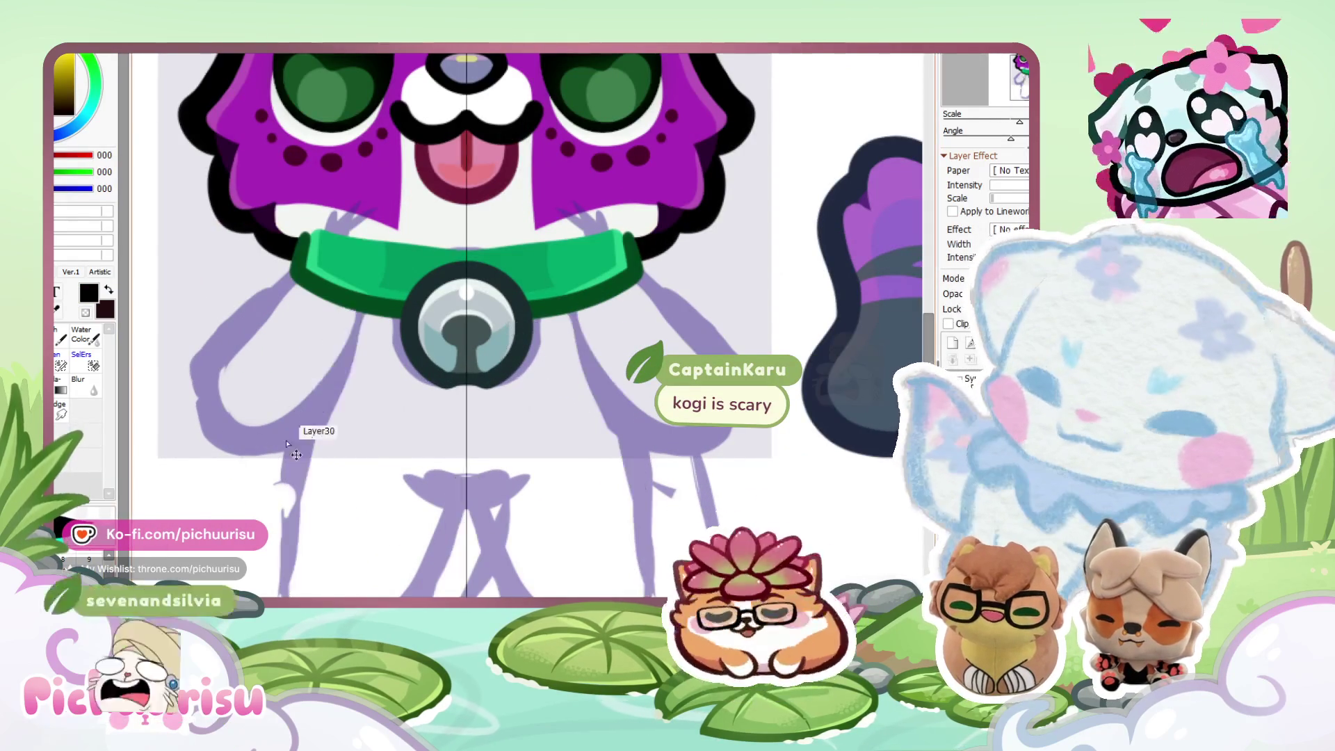
left_click_drag(299, 313, 292, 594)
left_click_drag(417, 459, 445, 595)
key("ctrl+z")
key("ctrl+z")
left_click_drag(344, 309, 267, 591)
left_click_drag(464, 464, 418, 594)
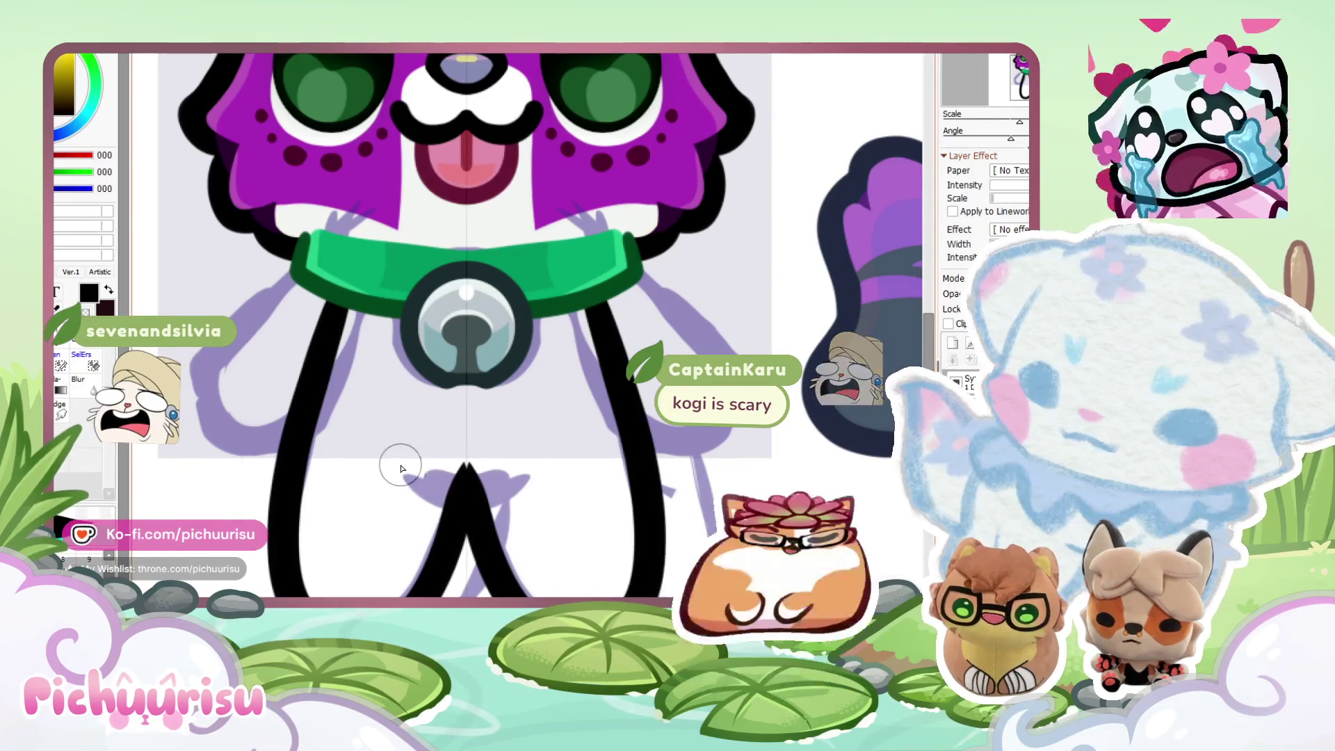
left_click_drag(397, 463, 464, 479)
Erase the top of the left leg line just below the collar.
scroll(382, 447, "up", 3)
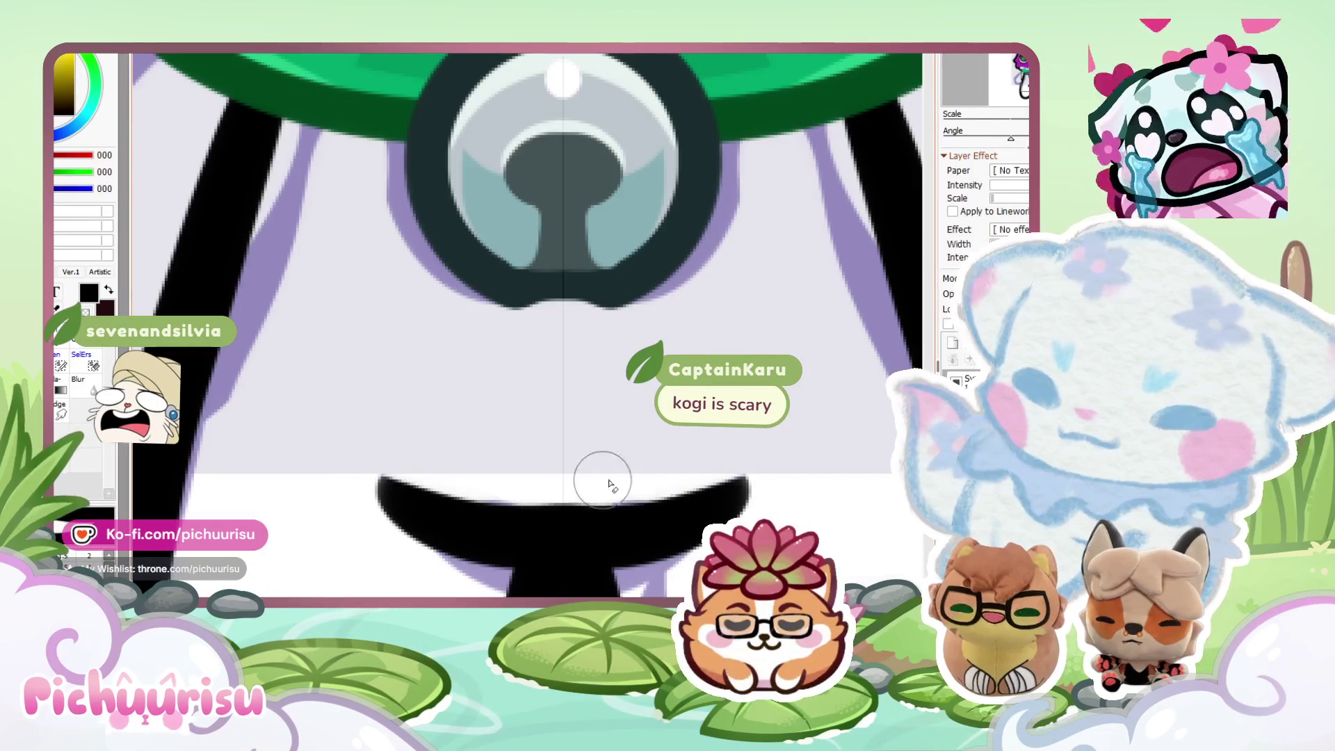
scroll(415, 387, "down", 5)
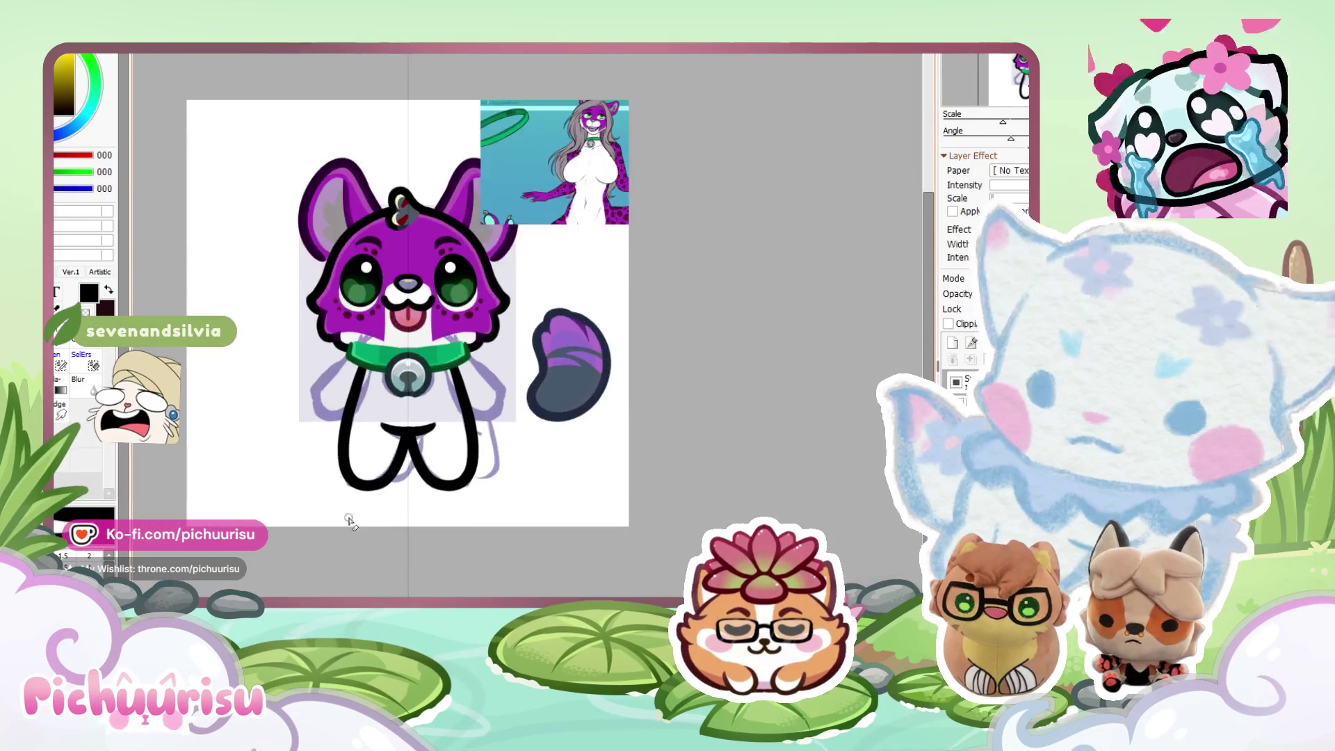
scroll(349, 431, "up", 2)
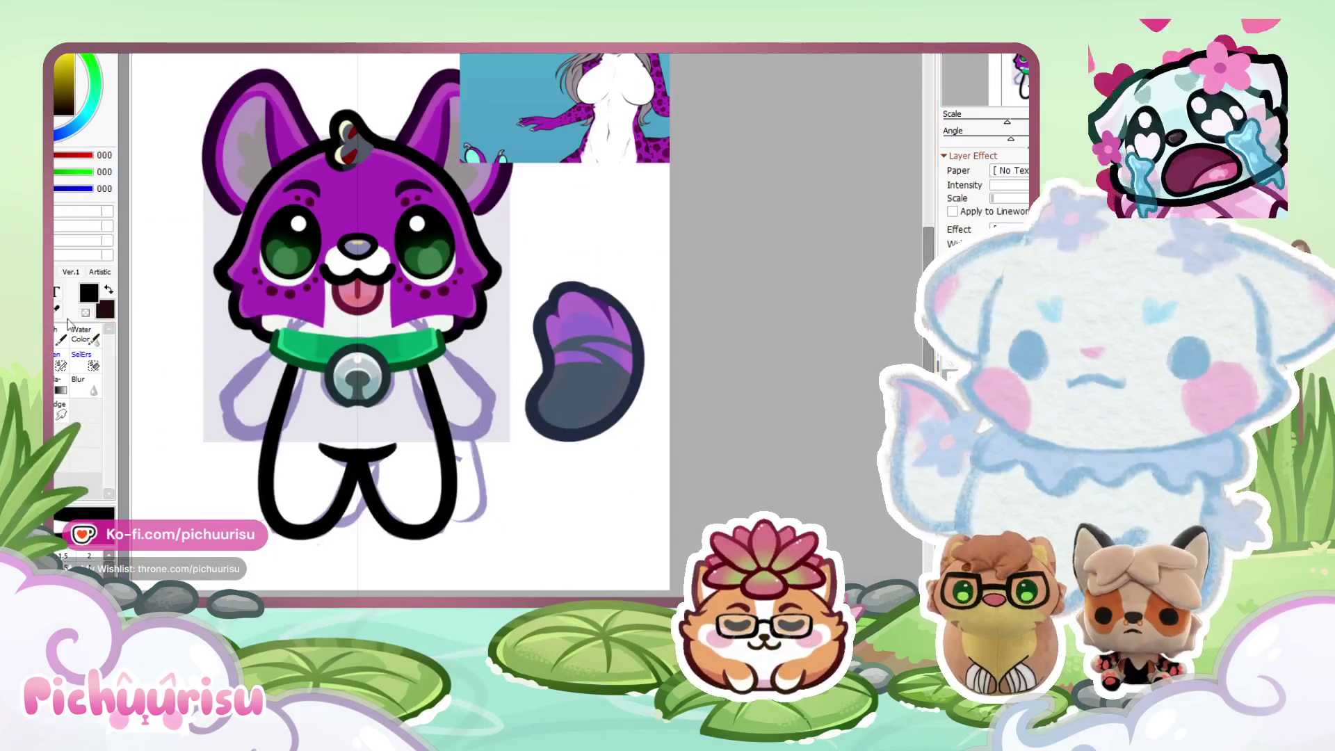
scroll(340, 463, "up", 5)
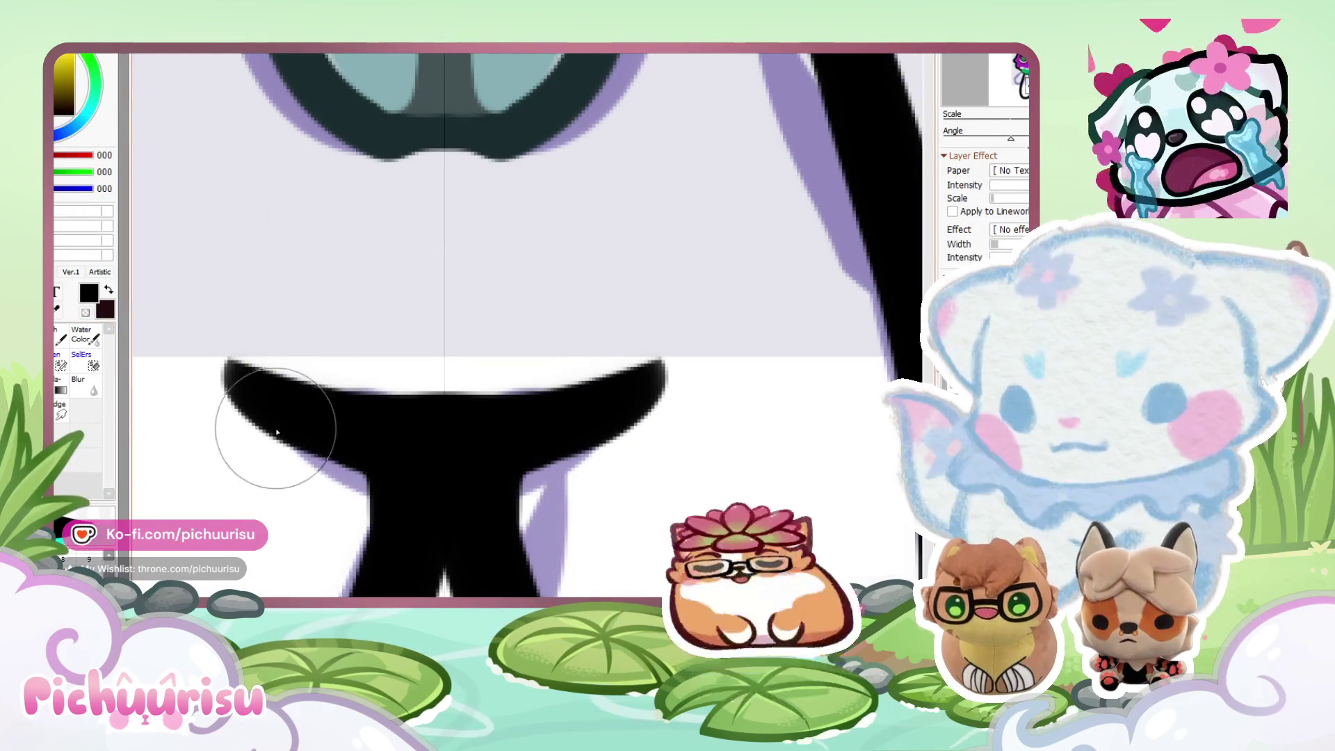
scroll(208, 342, "up", 2)
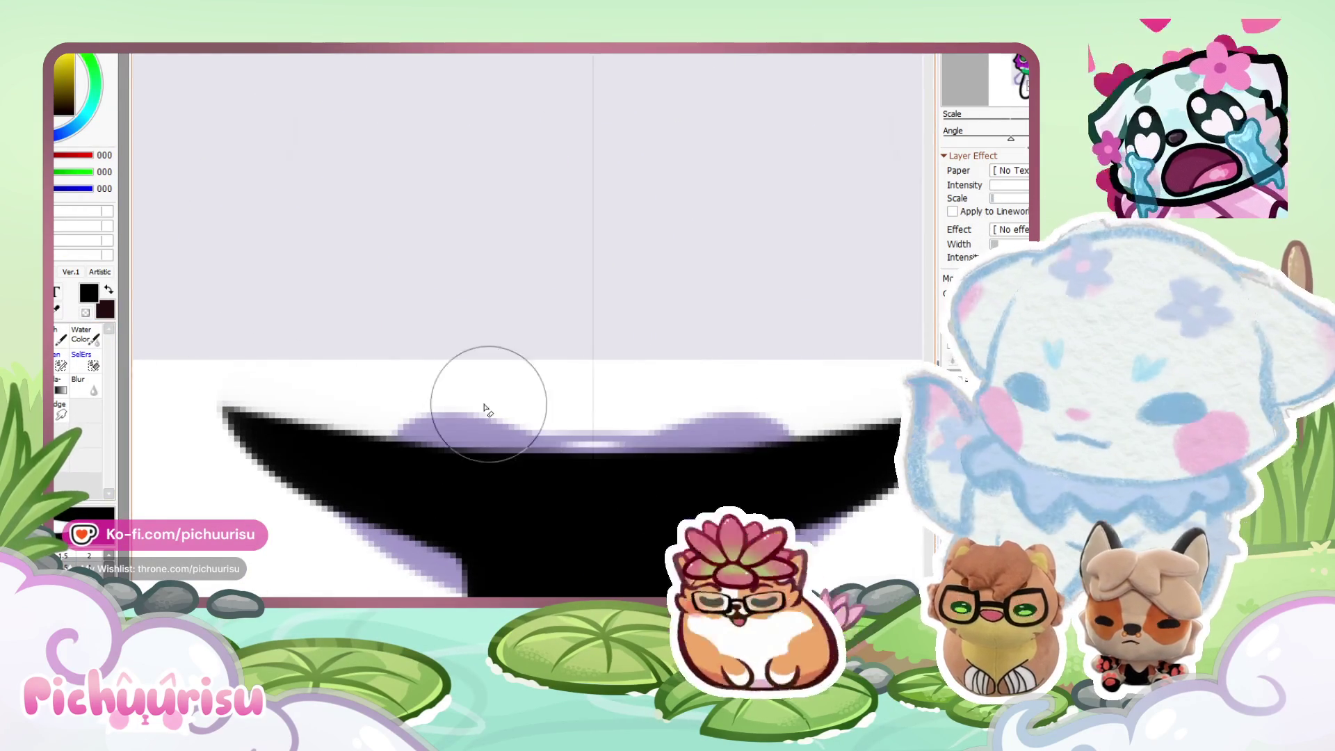
scroll(452, 424, "down", 3)
scroll(424, 432, "up", 2)
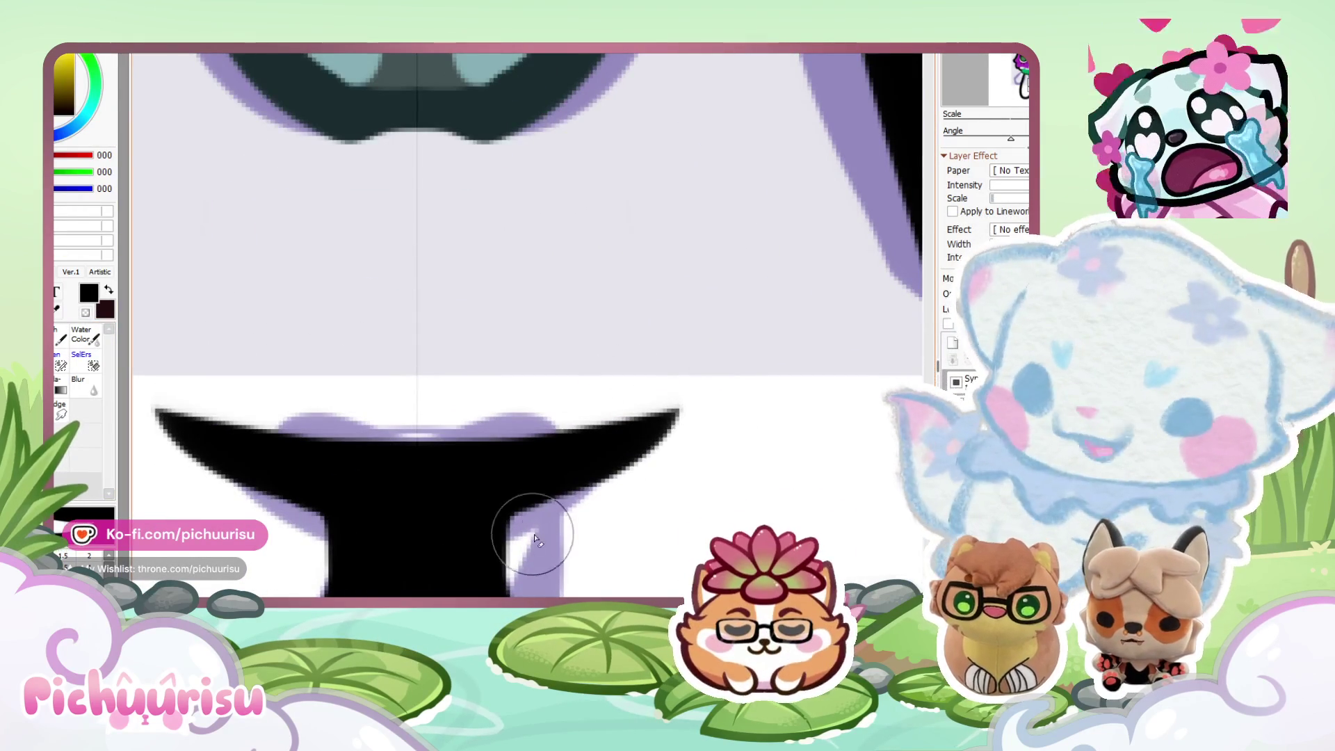
scroll(696, 382, "down", 3)
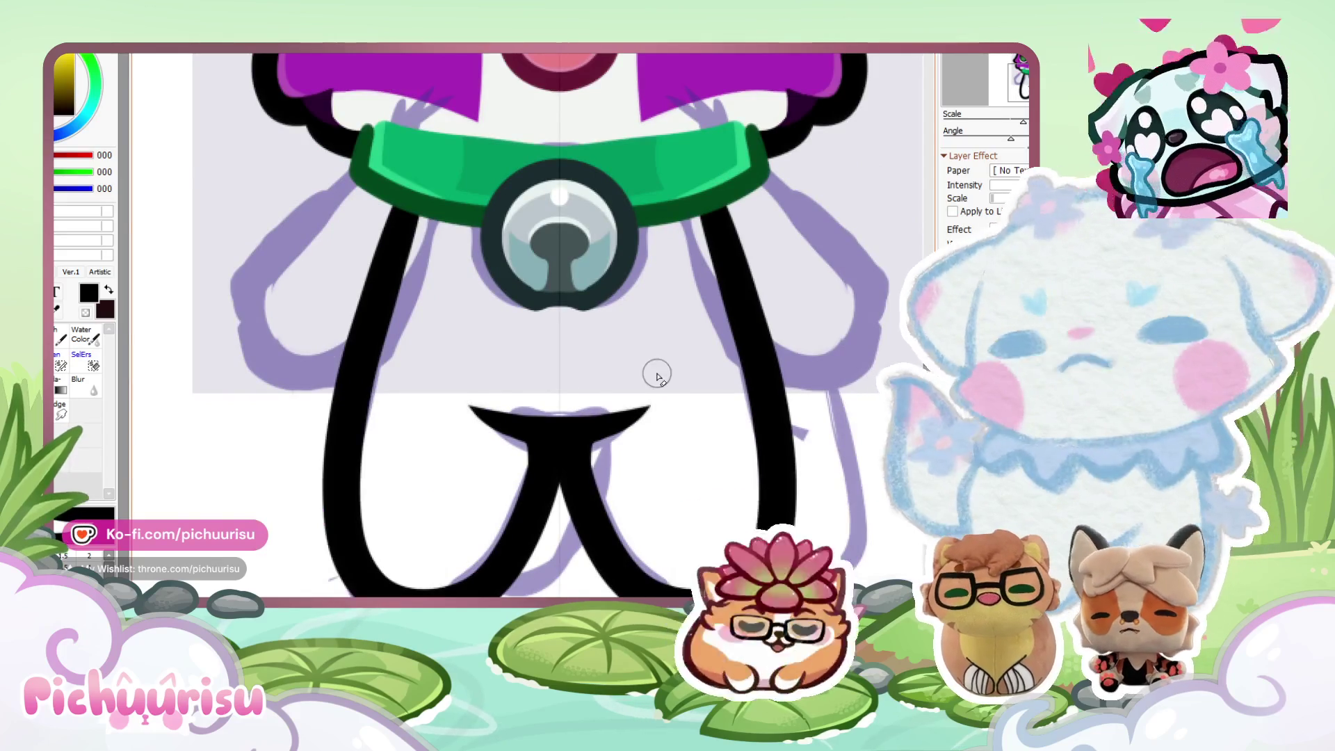
scroll(657, 376, "up", 2)
scroll(453, 399, "up", 2)
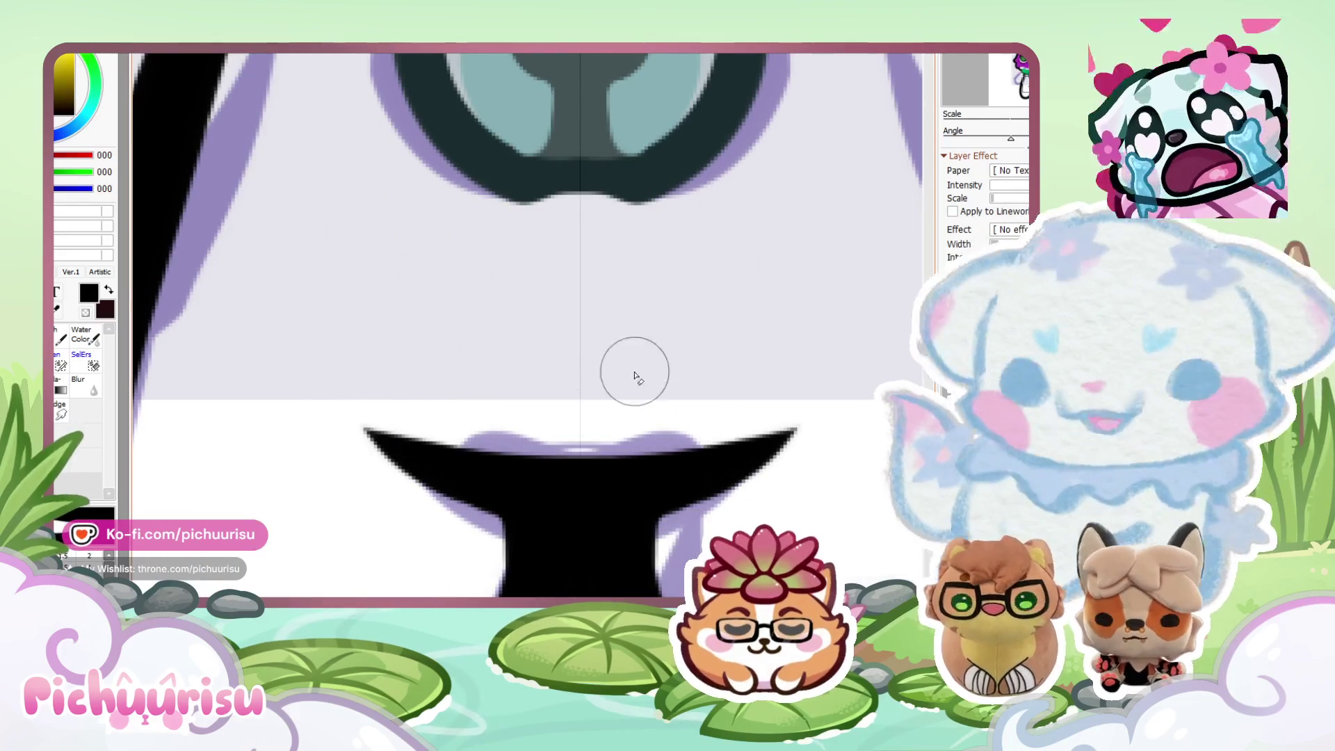
scroll(584, 363, "down", 2)
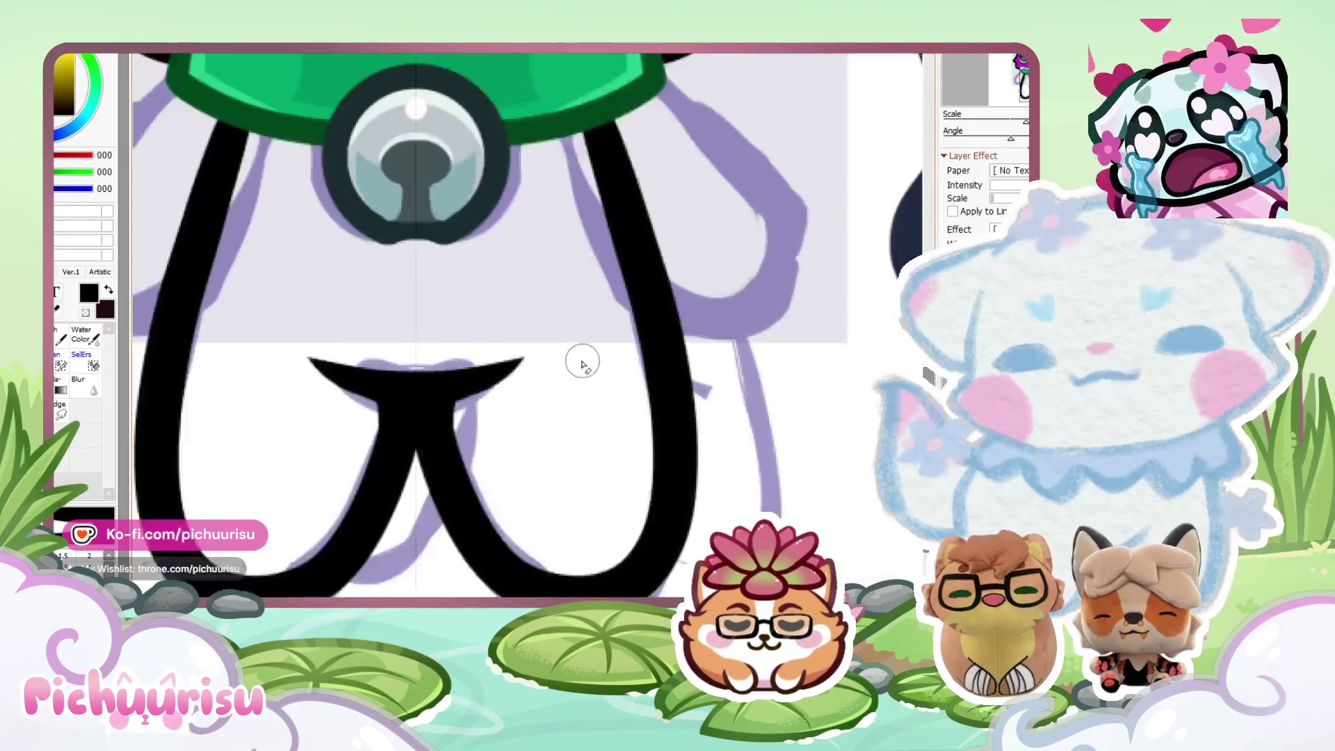
scroll(583, 363, "down", 2)
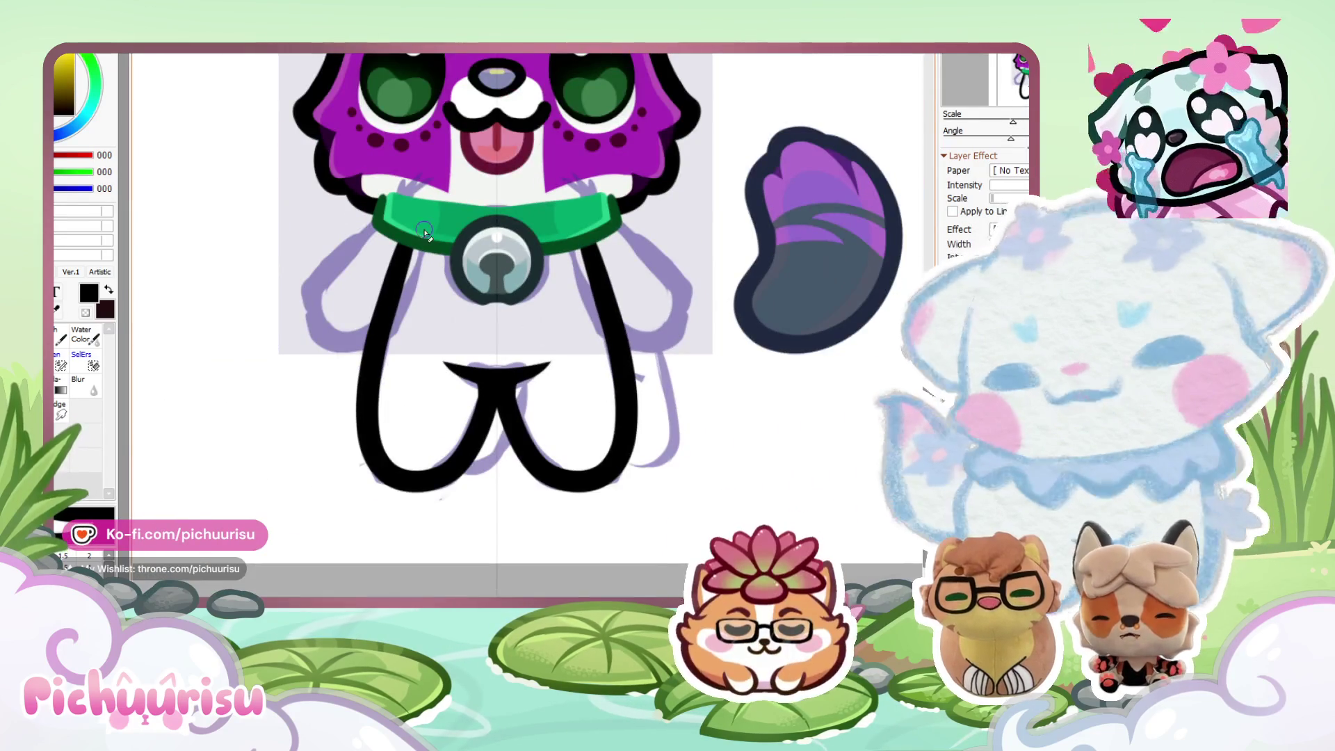
scroll(424, 232, "up", 4)
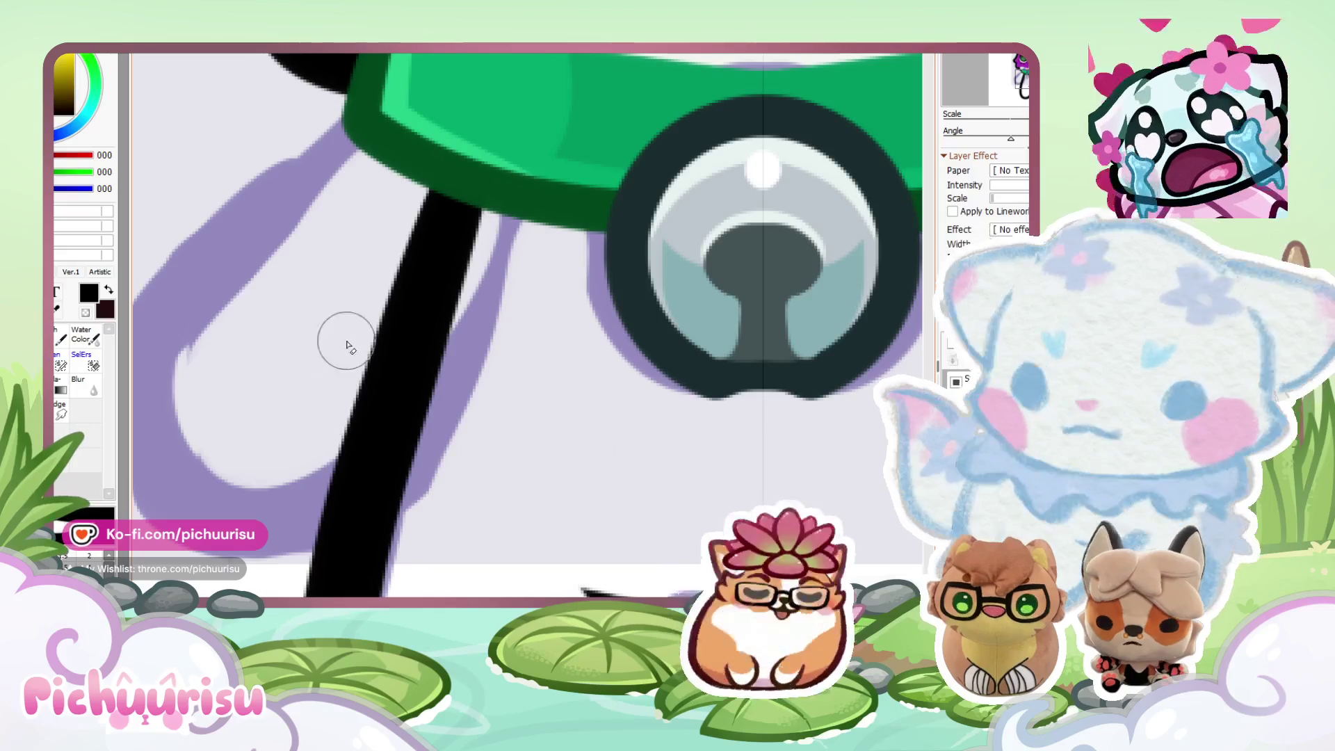
left_click_drag(418, 285, 448, 201)
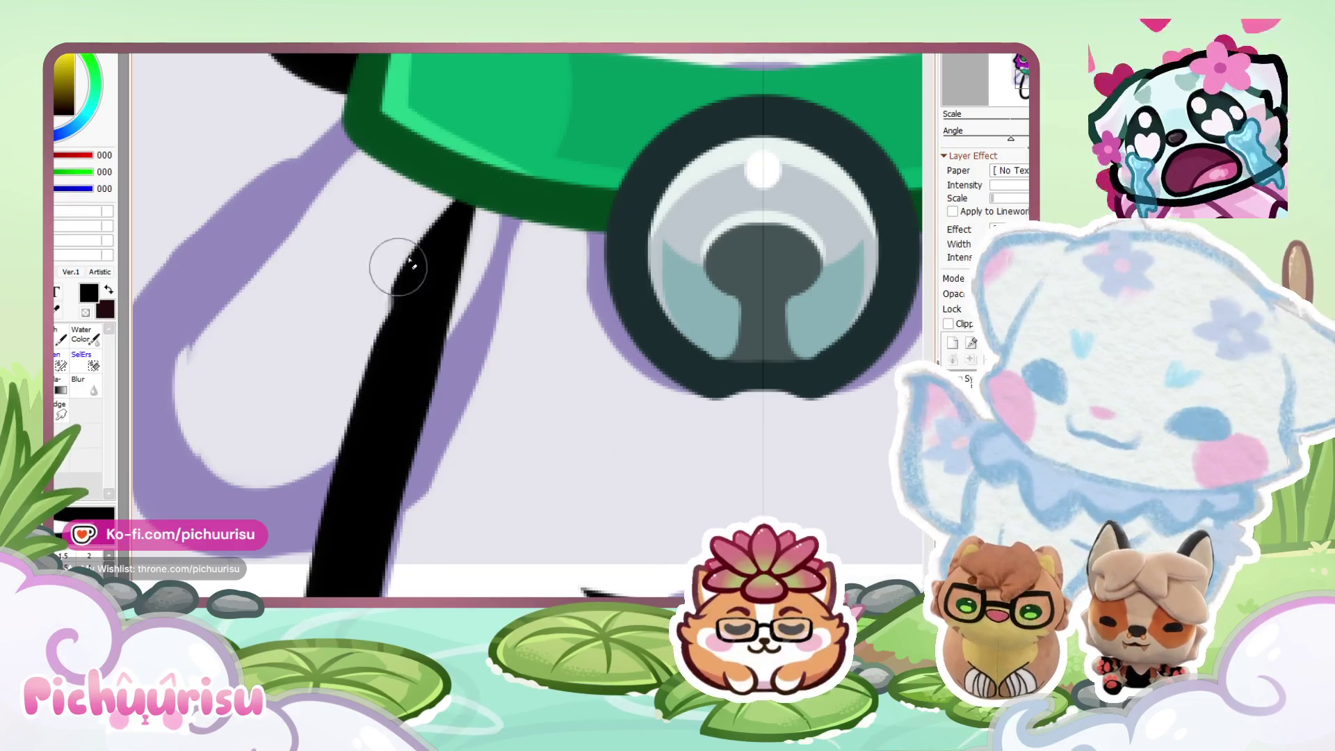
scroll(382, 348, "down", 3)
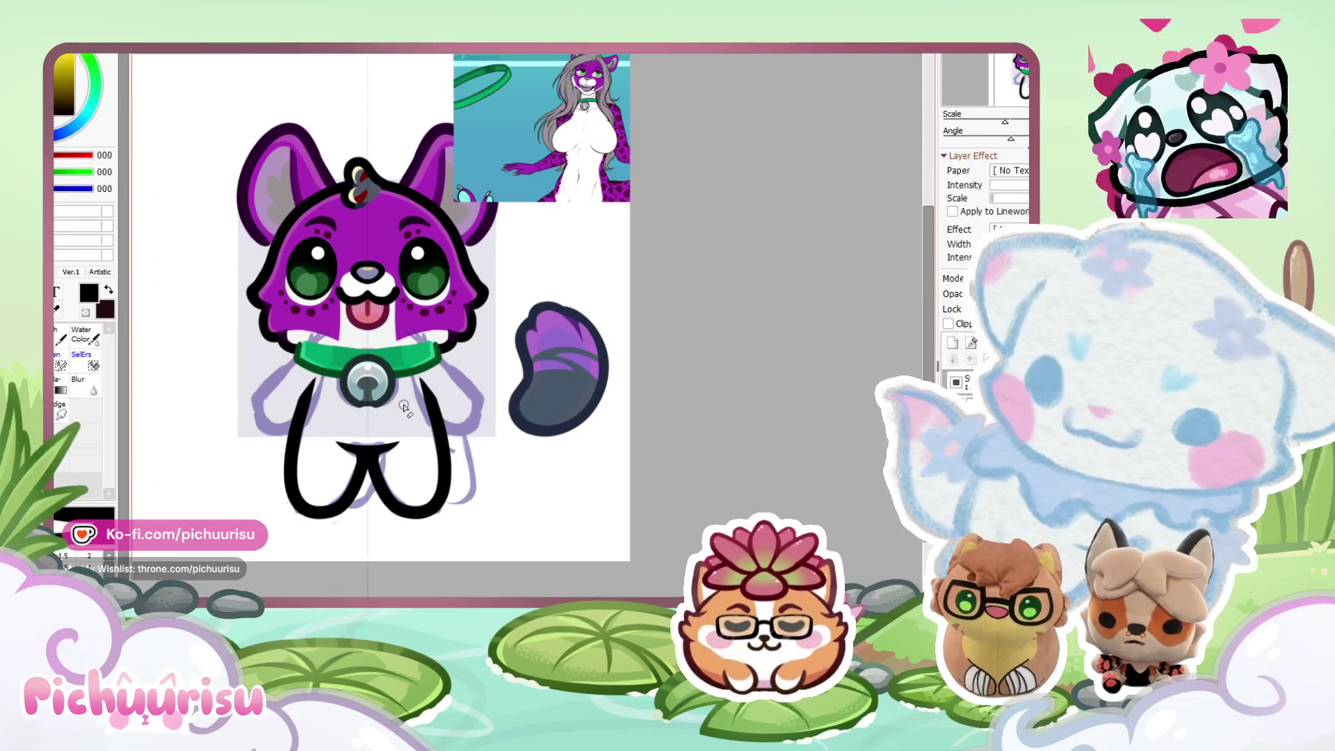
scroll(404, 406, "up", 4)
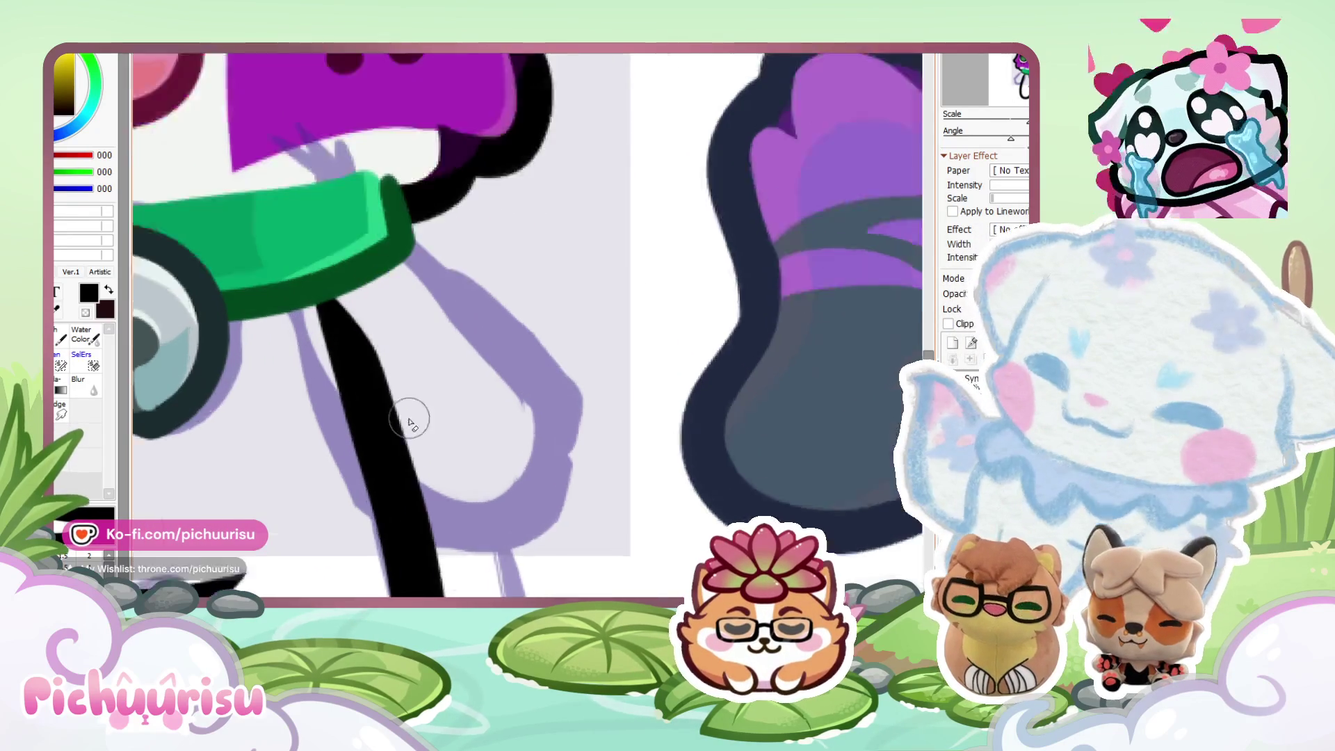
scroll(410, 421, "up", 2)
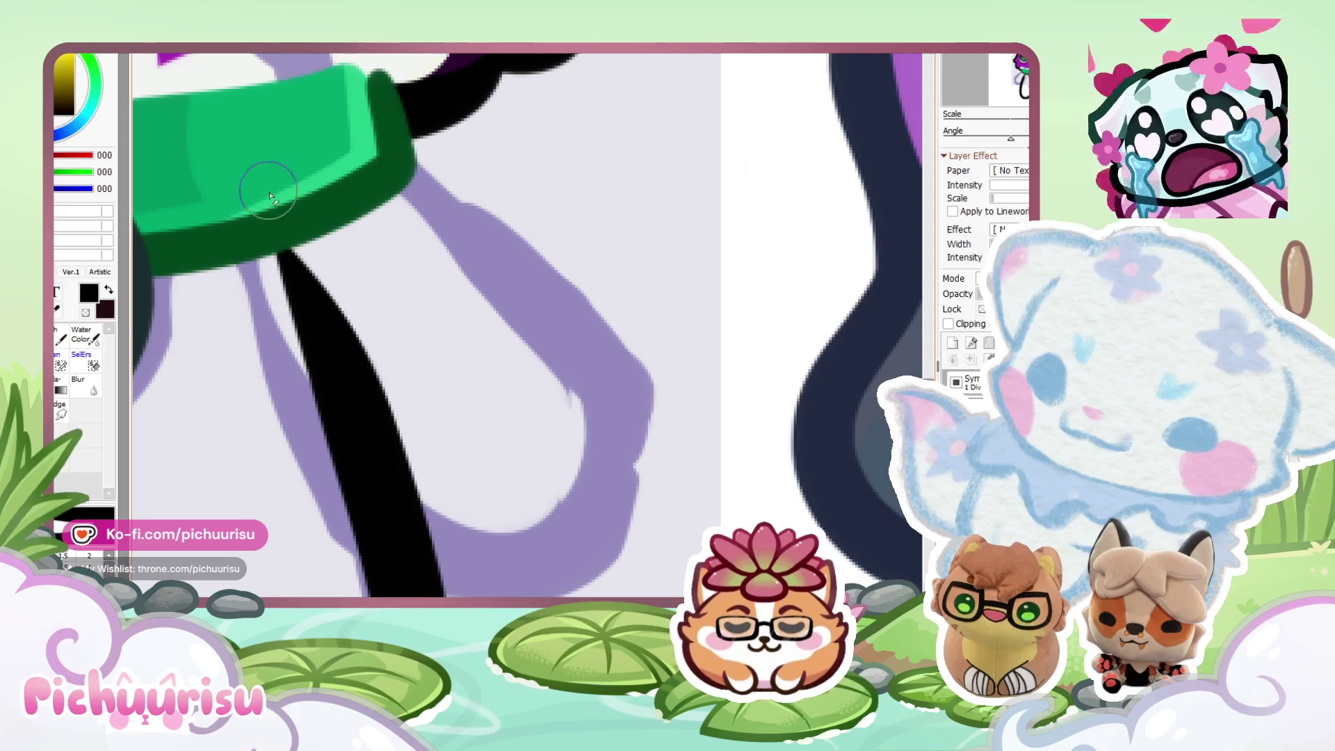
scroll(435, 423, "down", 5)
scroll(276, 319, "up", 2)
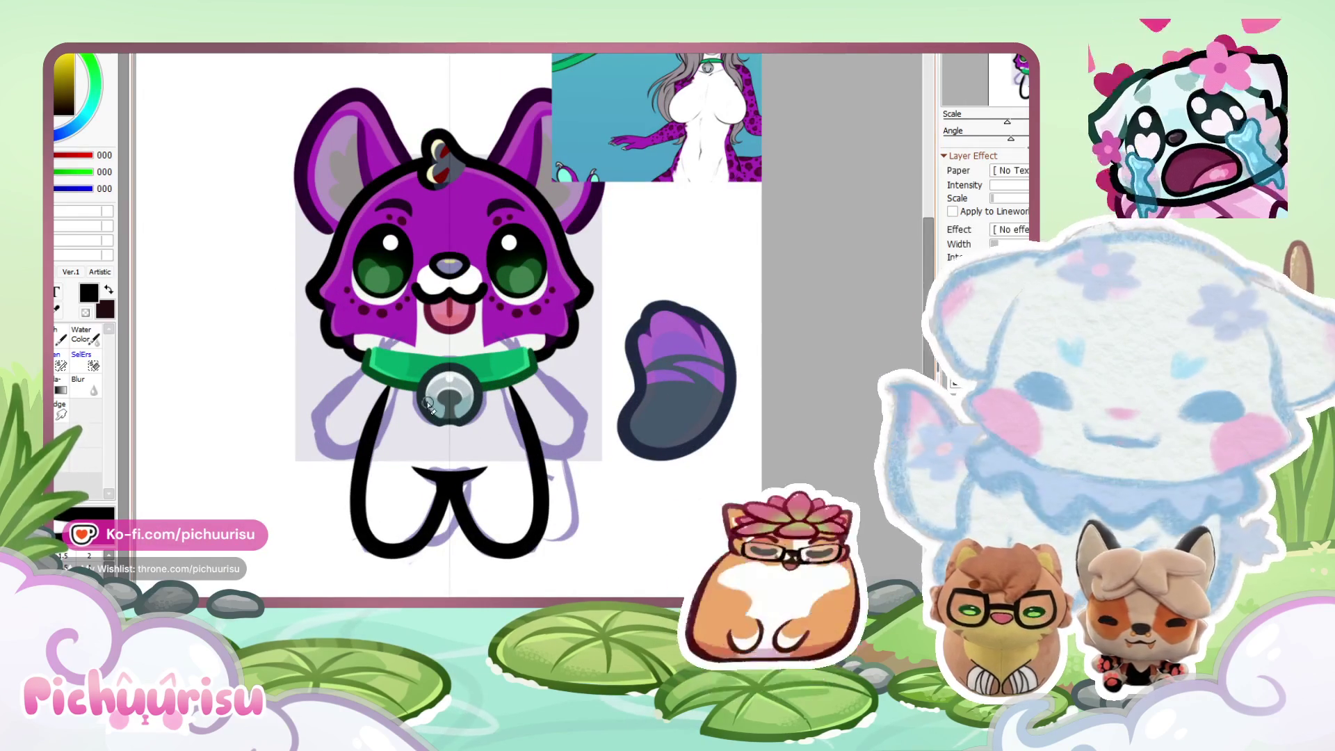
scroll(354, 342, "up", 3)
Pick a dark purple and draw mirrored dark purple arm outlines.
left_click(348, 359, "alt")
mouse_move(368, 393)
left_mouse_down()
mouse_move(258, 514)
mouse_move(348, 594)
left_mouse_up()
scroll(409, 447, "down", 4)
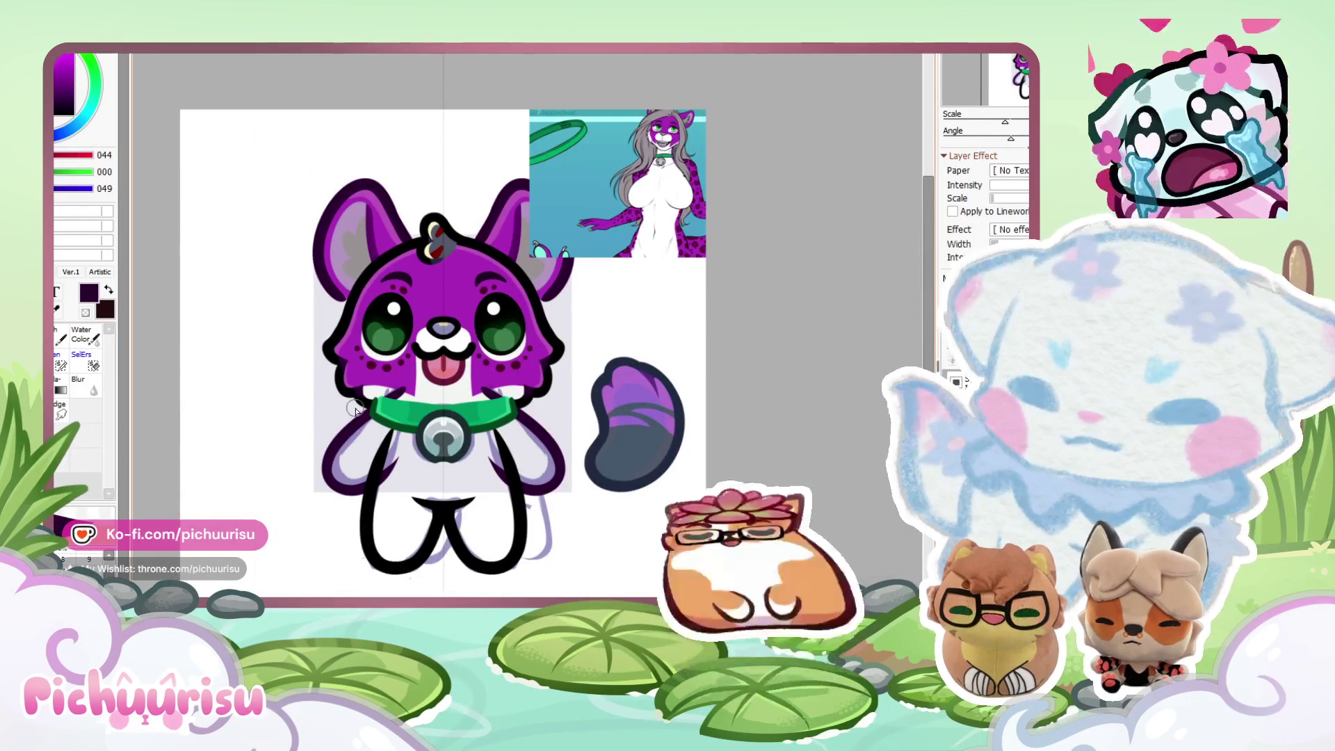
scroll(355, 412, "up", 2)
Compare the arms with and without the dark purple strokes, ending with them removed.
key("ctrl+z")
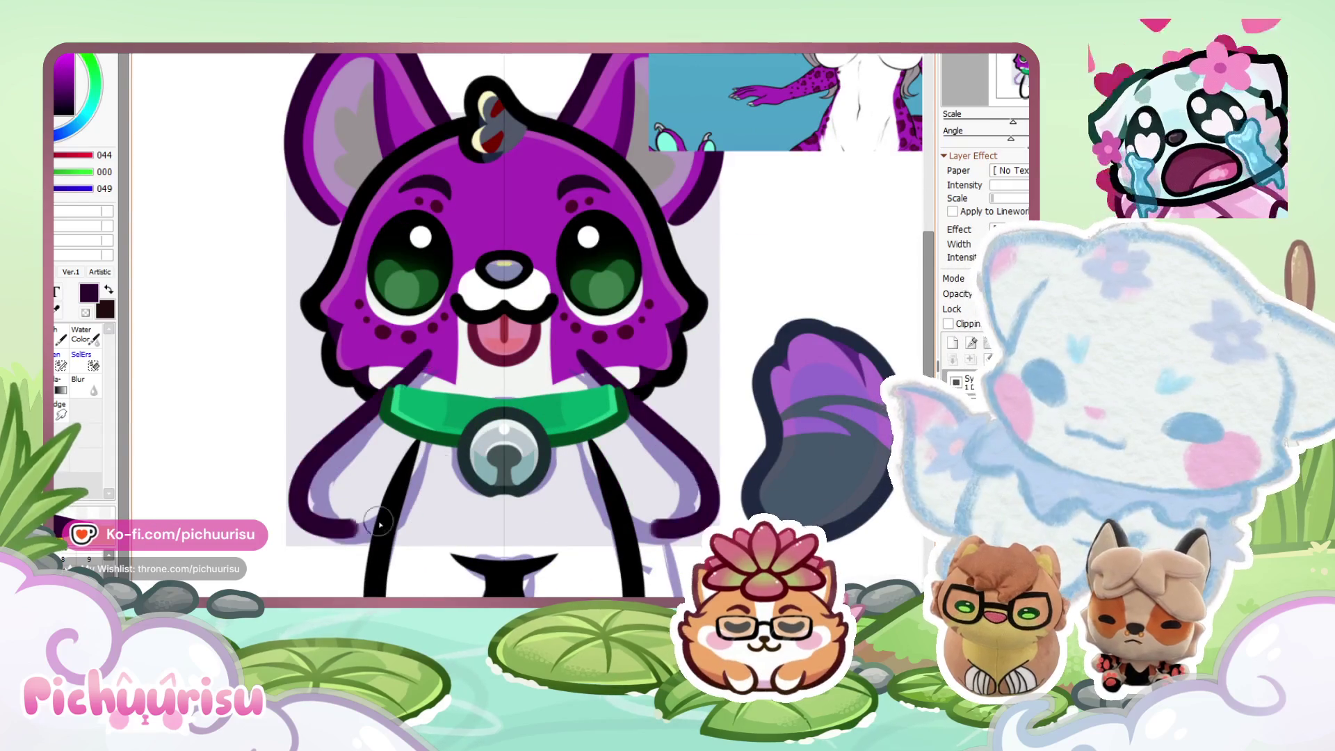
key("ctrl+y")
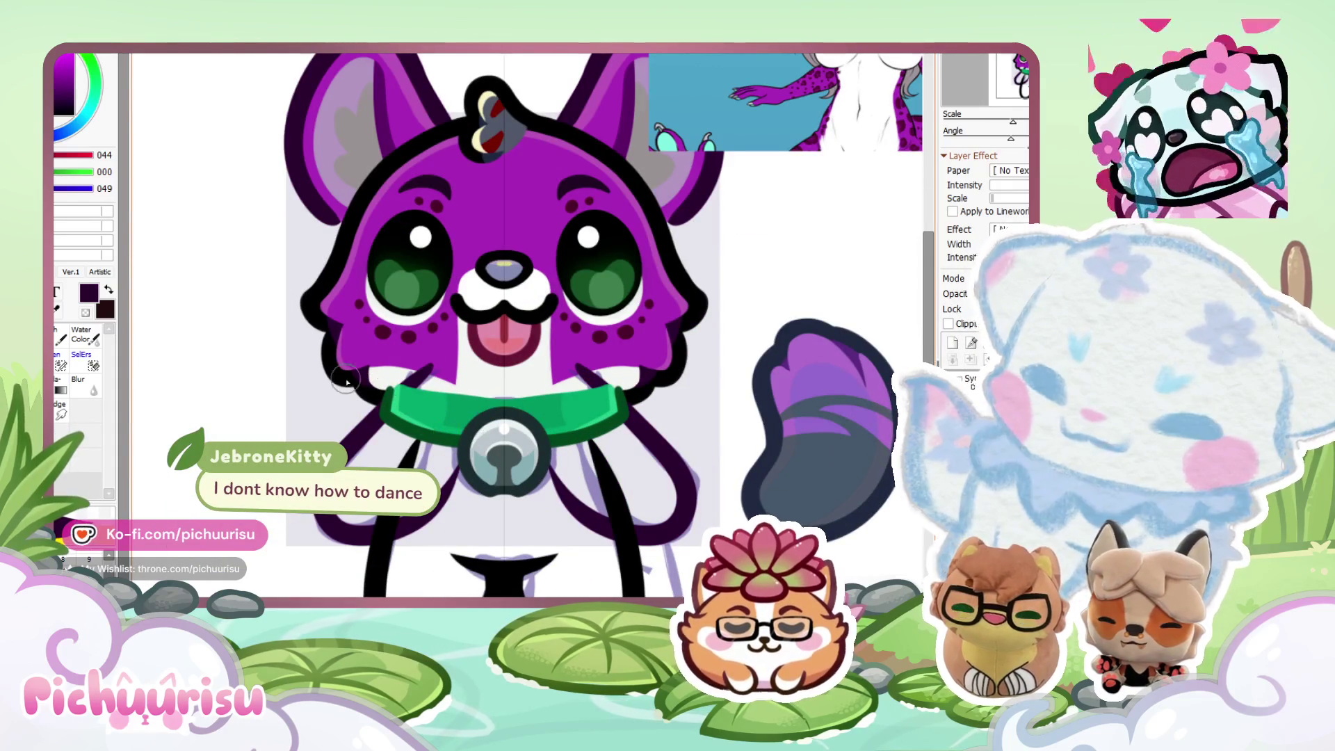
key("ctrl+z")
key("ctrl+y")
key("ctrl+z")
key("ctrl+y")
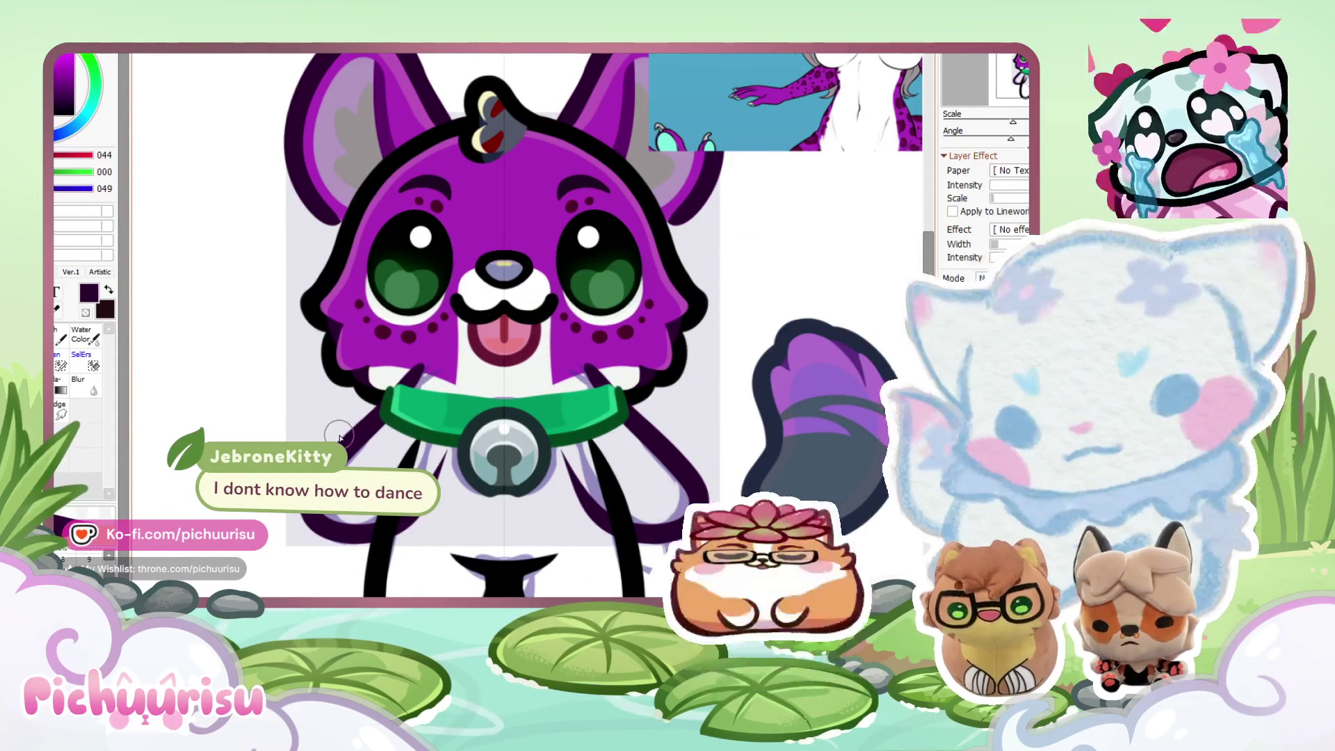
scroll(414, 403, "down", 1)
key("ctrl+z")
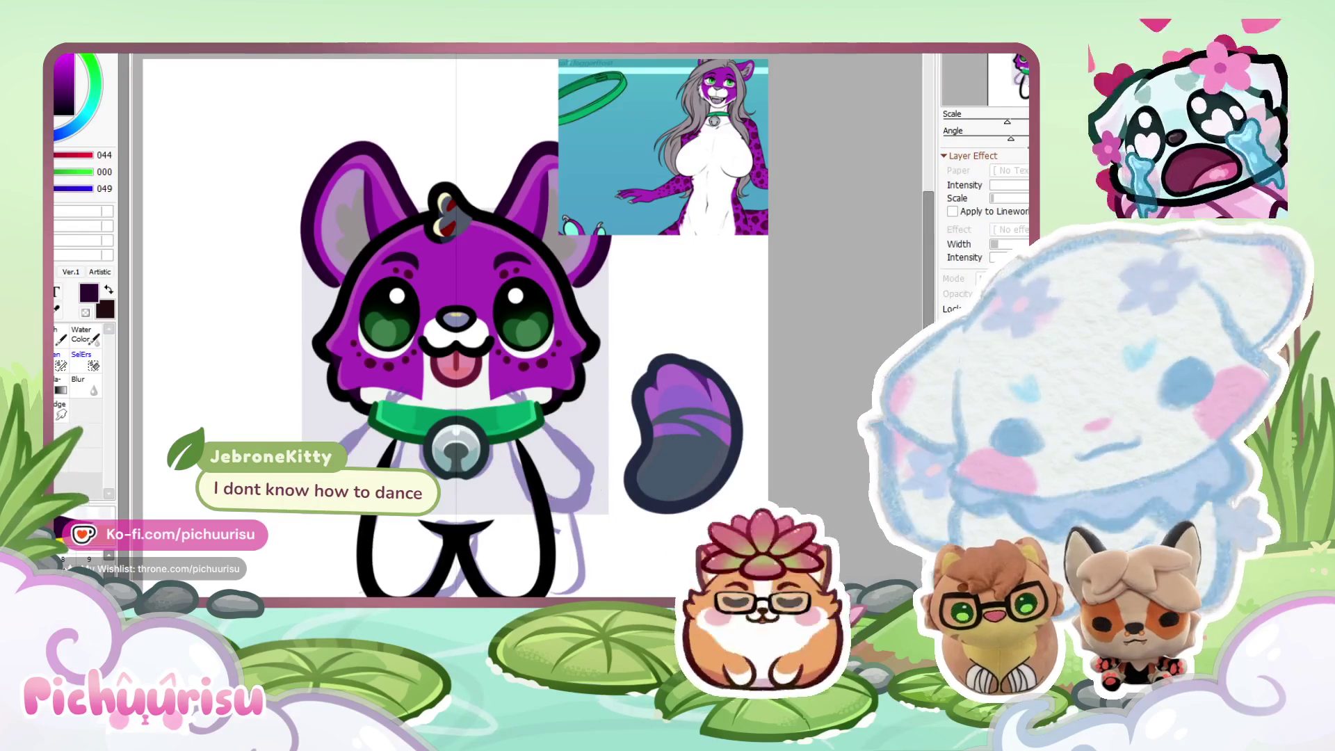
scroll(758, 411, "up", 1)
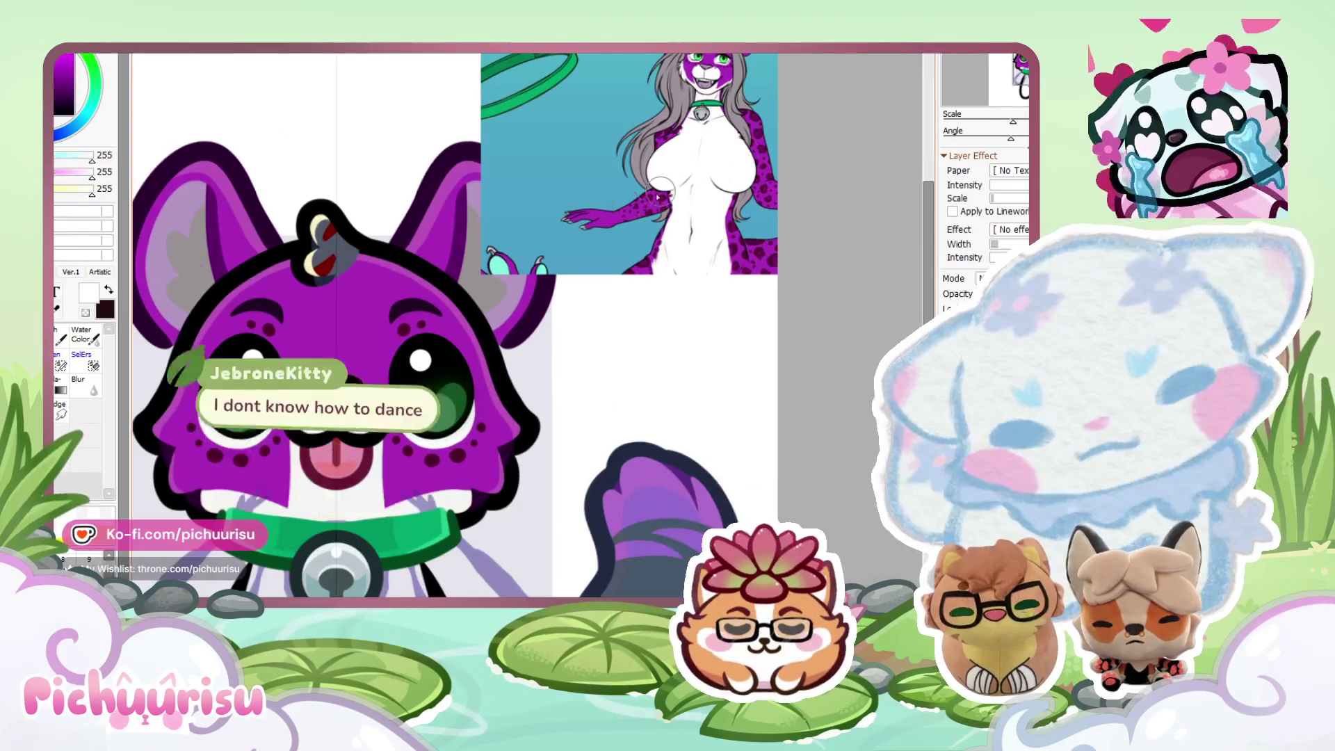
scroll(758, 411, "down", 2)
scroll(758, 411, "up", 2)
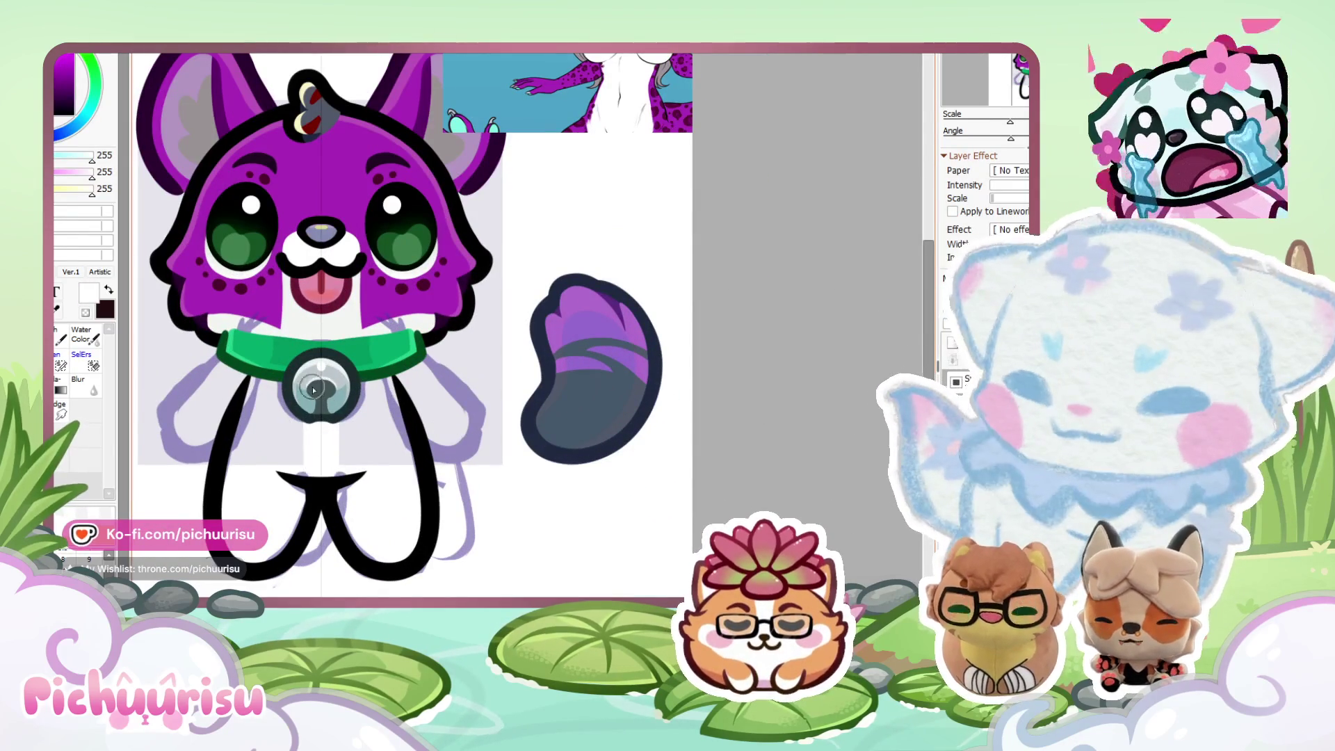
Paint white over the collar's silver bell and pick purple (169,042,183) as the body colour.
mouse_move(321, 369)
left_mouse_down()
mouse_move(310, 408)
mouse_move(376, 445)
left_mouse_up()
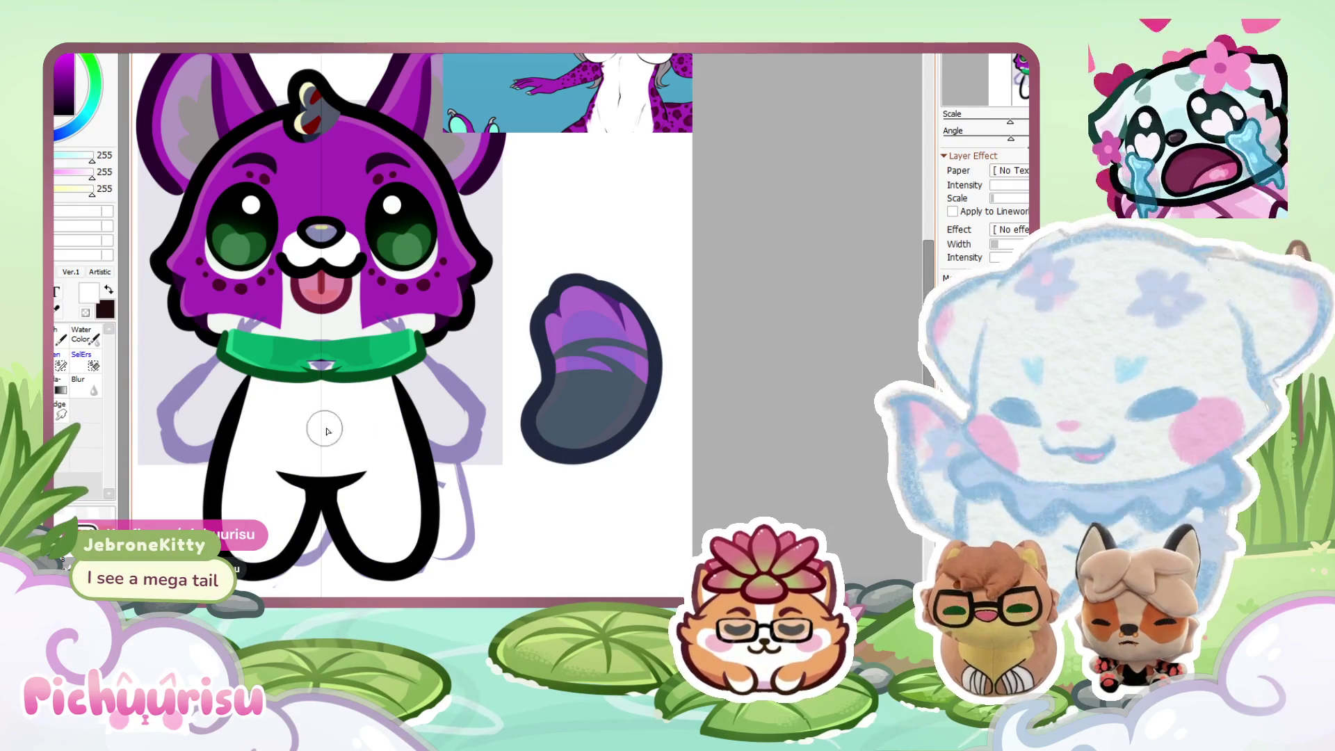
scroll(332, 434, "down", 1)
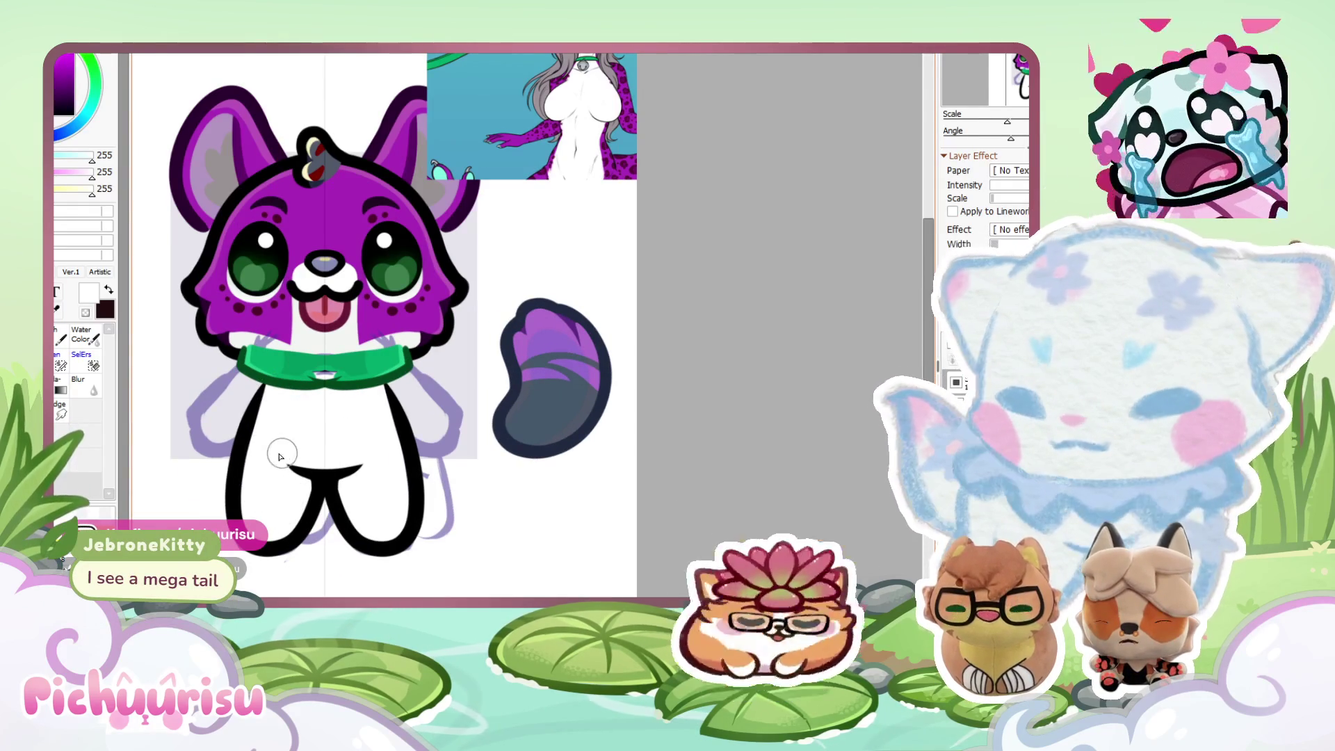
scroll(650, 65, "up", 2)
scroll(650, 64, "up", 2)
left_click(608, 113, "alt")
scroll(607, 112, "down", 4)
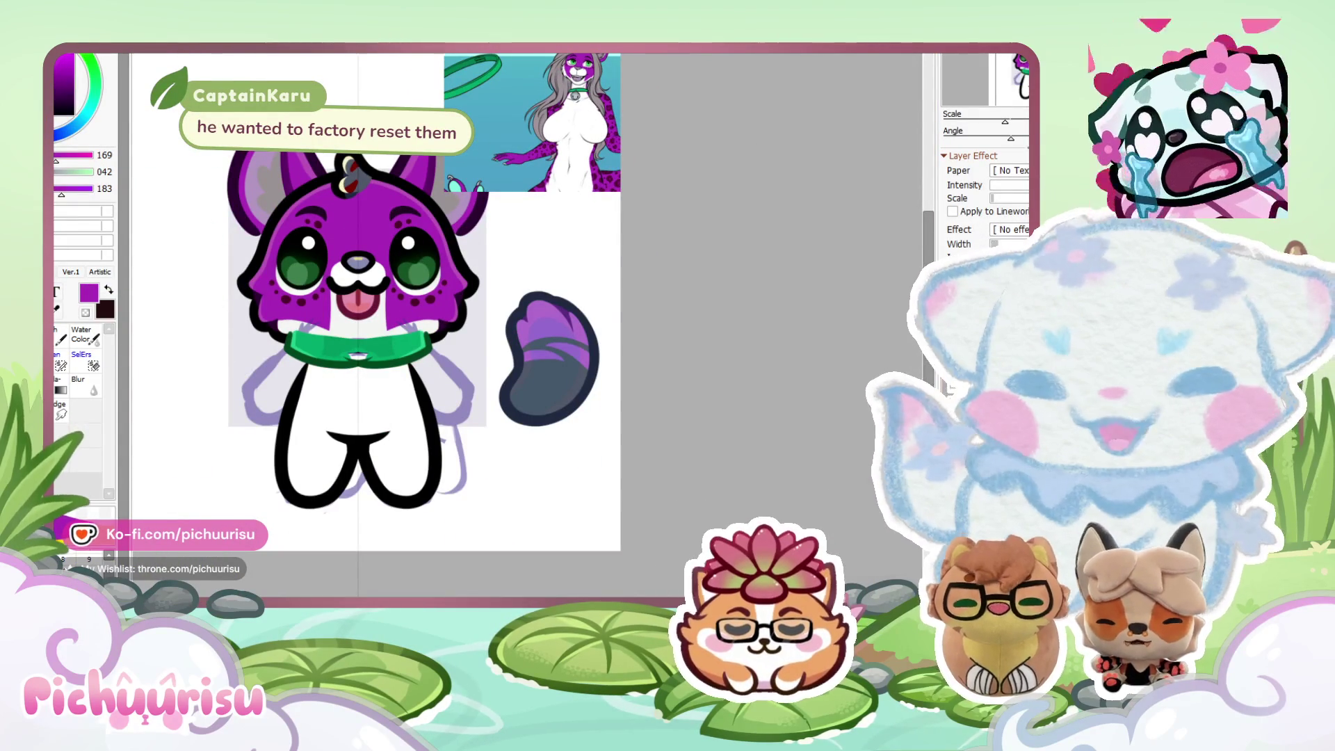
Check the emote sheet reference, then paint both legs purple with the symmetry ruler.
scroll(607, 179, "up", 2)
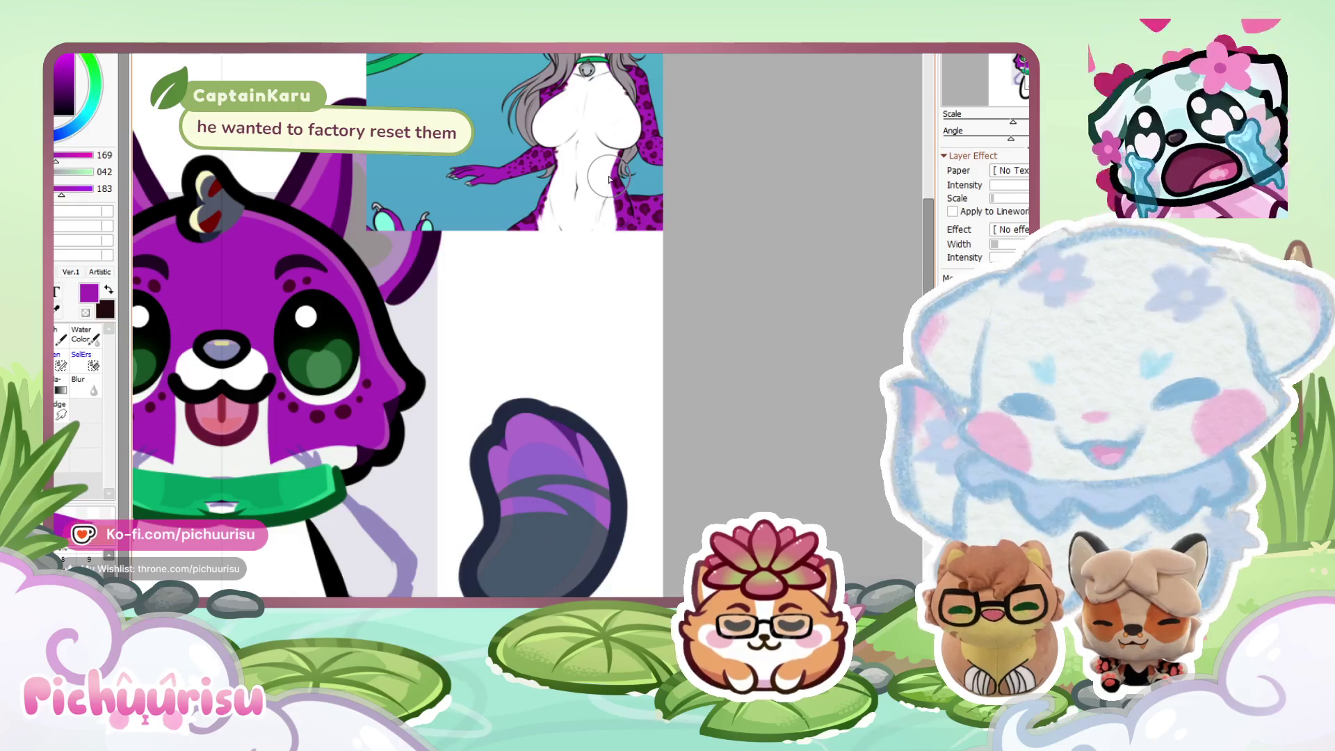
scroll(607, 180, "down", 2)
key("ctrl+Tab")
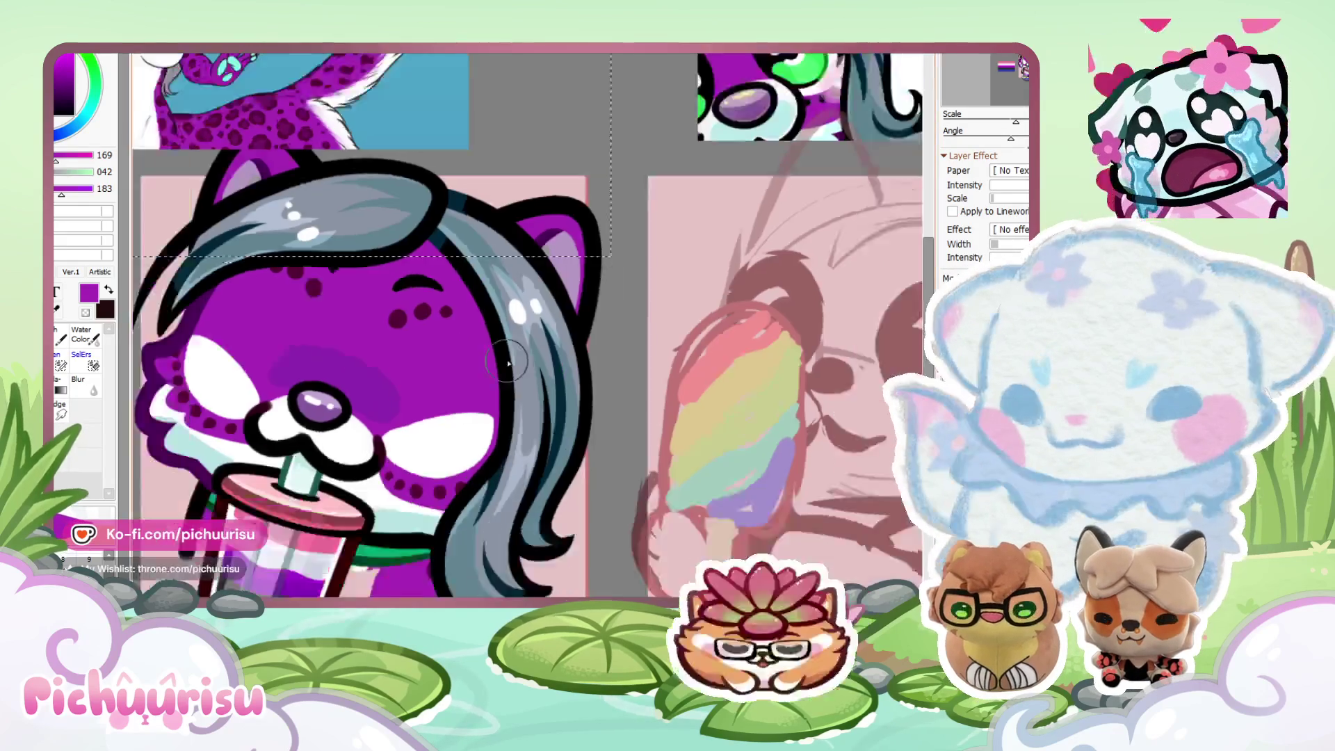
scroll(422, 334, "down", 3)
key("ctrl+Tab")
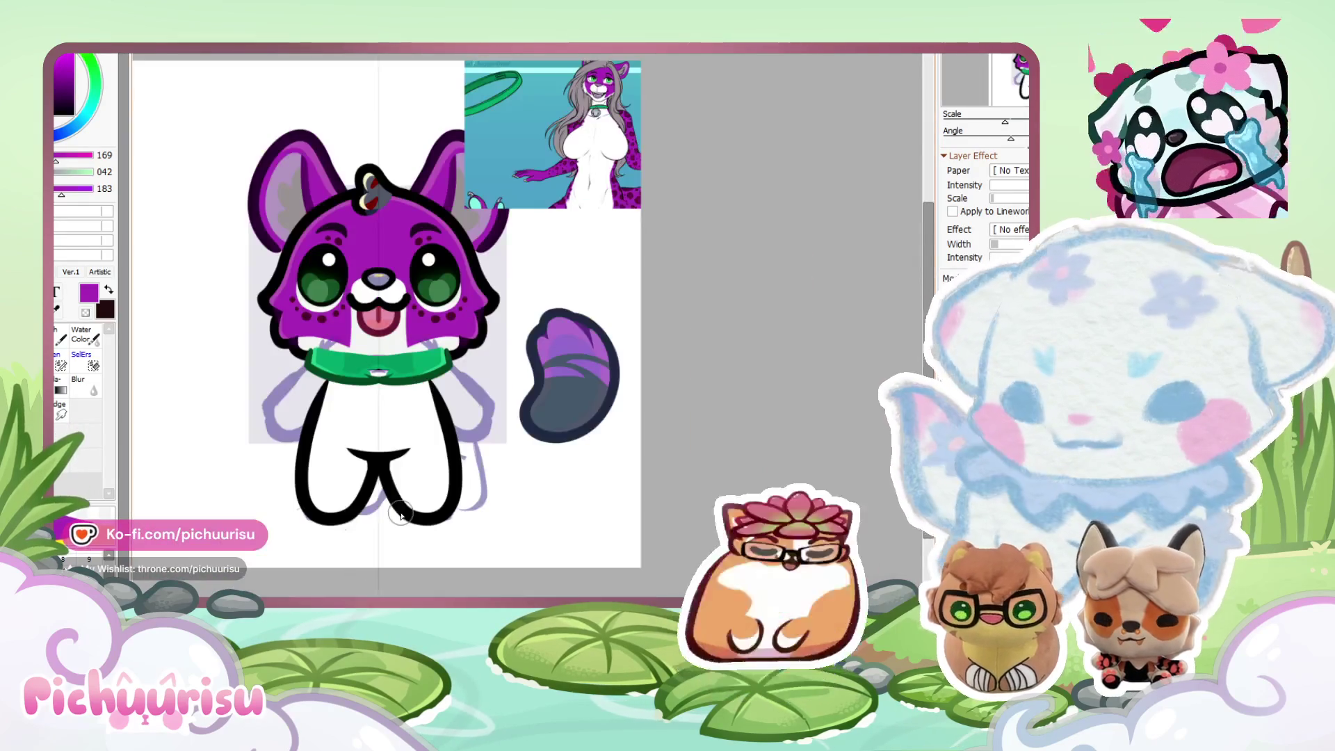
scroll(432, 397, "up", 2)
mouse_move(433, 396)
left_mouse_down()
mouse_move(431, 479)
mouse_move(389, 536)
mouse_move(445, 556)
left_mouse_up()
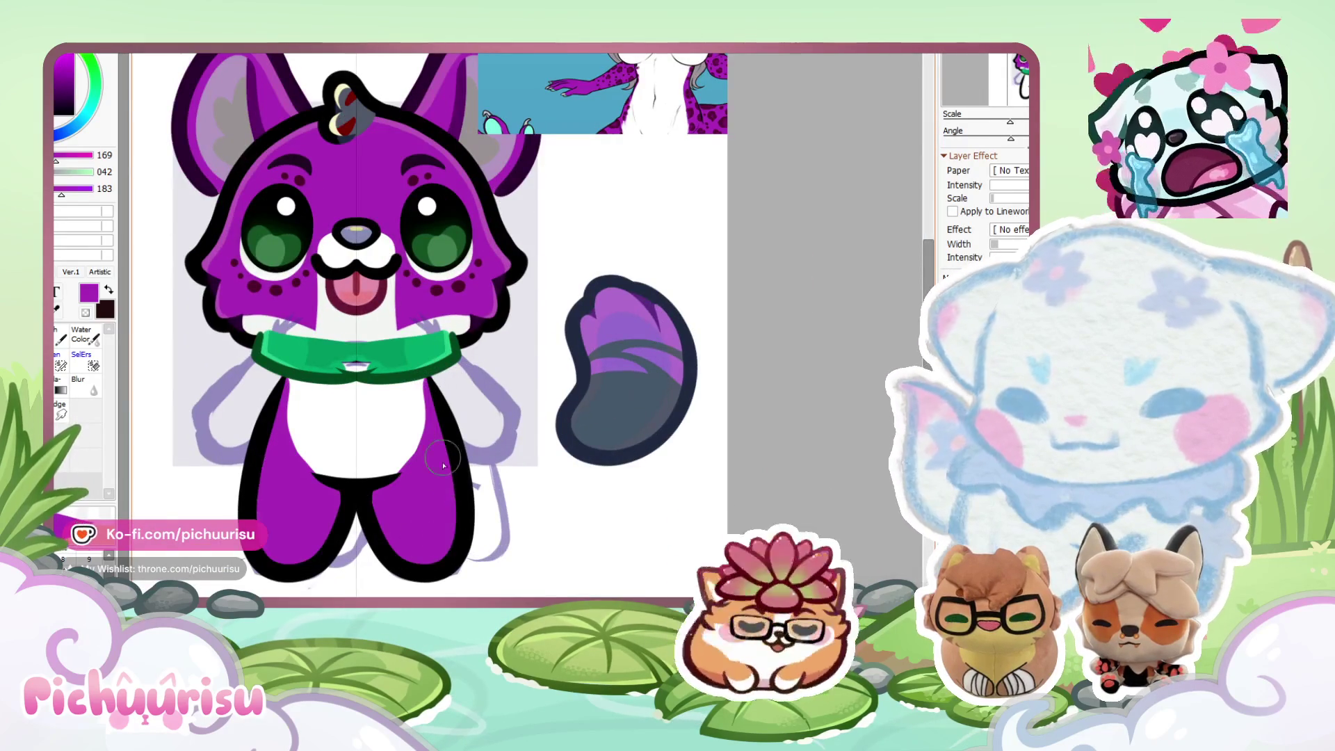
Narrow the white belly with purple edges, then widen it again in white.
scroll(435, 507, "down", 2)
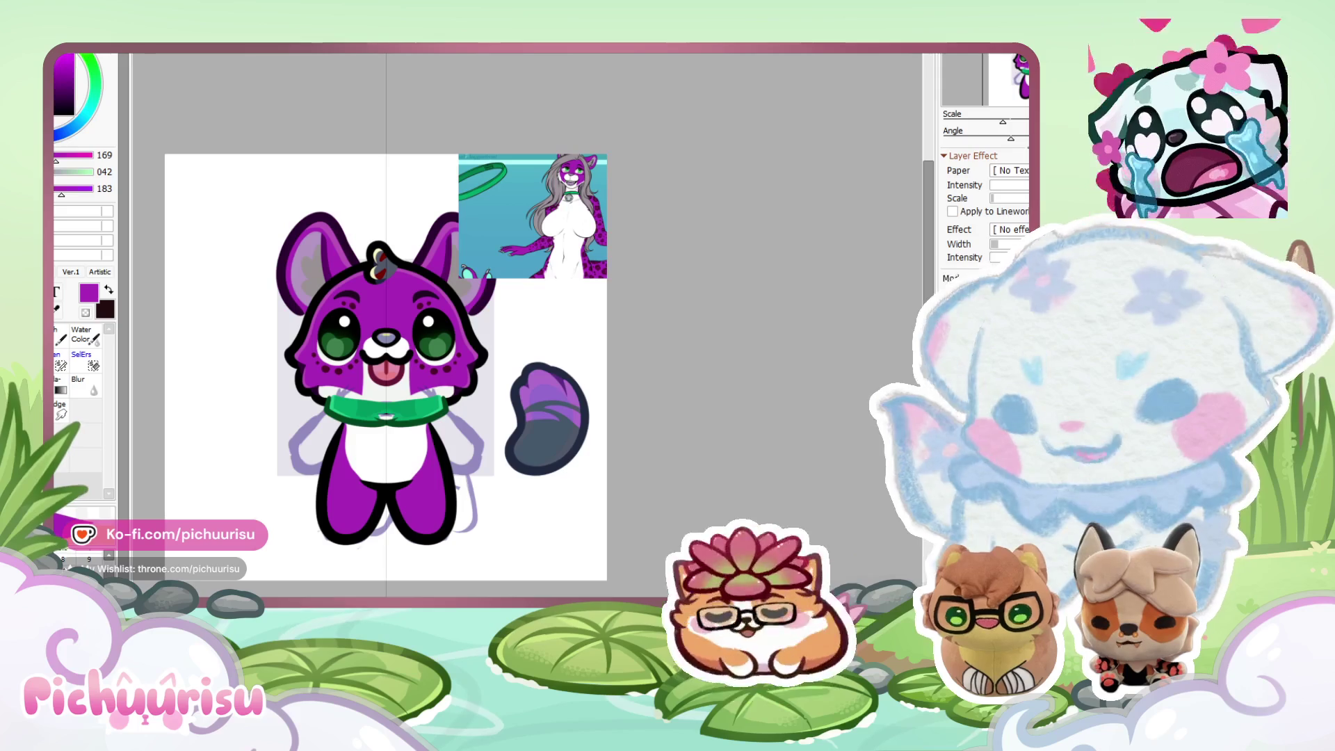
scroll(368, 431, "up", 2)
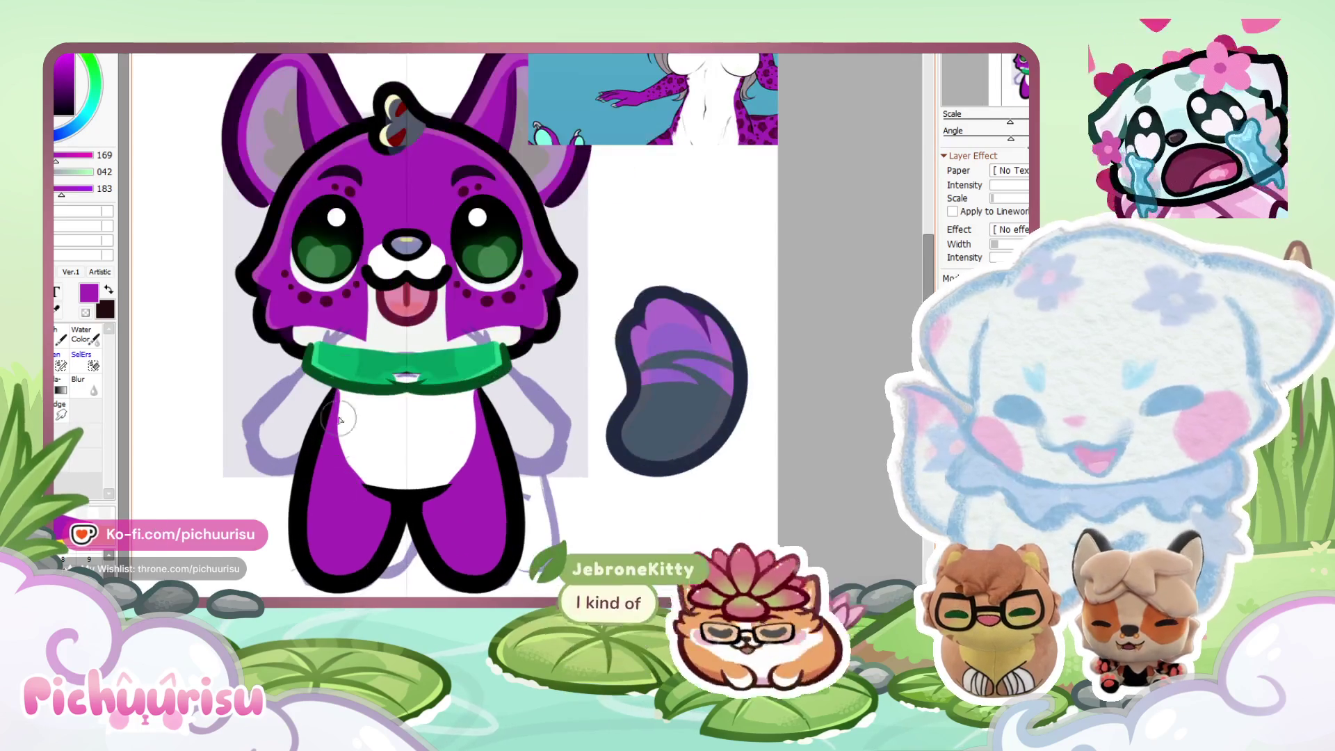
left_click_drag(355, 393, 370, 513)
scroll(332, 449, "up", 2)
left_click(333, 449, "alt")
mouse_move(327, 389)
left_mouse_down()
mouse_move(375, 494)
mouse_move(417, 539)
left_mouse_up()
left_click(324, 447, "alt")
left_click_drag(311, 503, 314, 515)
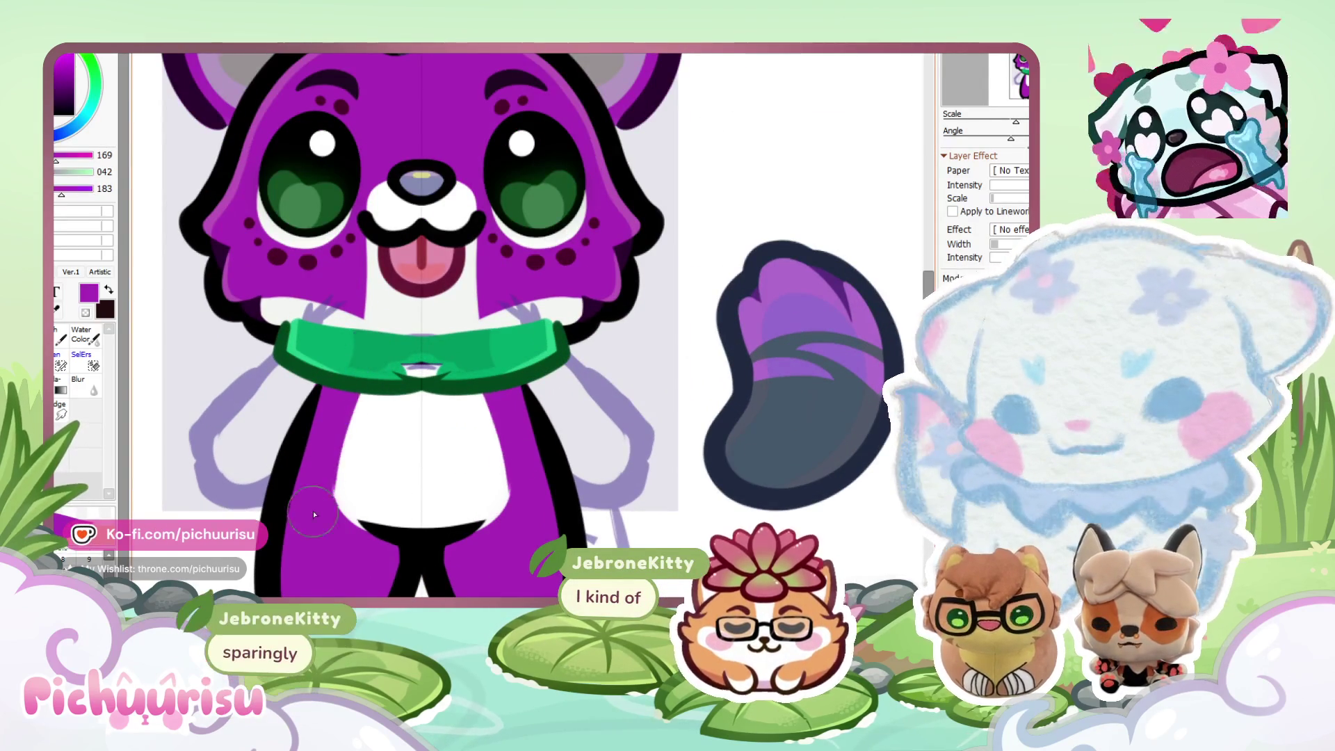
Refine the belly's lower edges, alternating purple and white strokes until the strip looks neat.
scroll(354, 477, "down", 2)
scroll(465, 551, "up", 2)
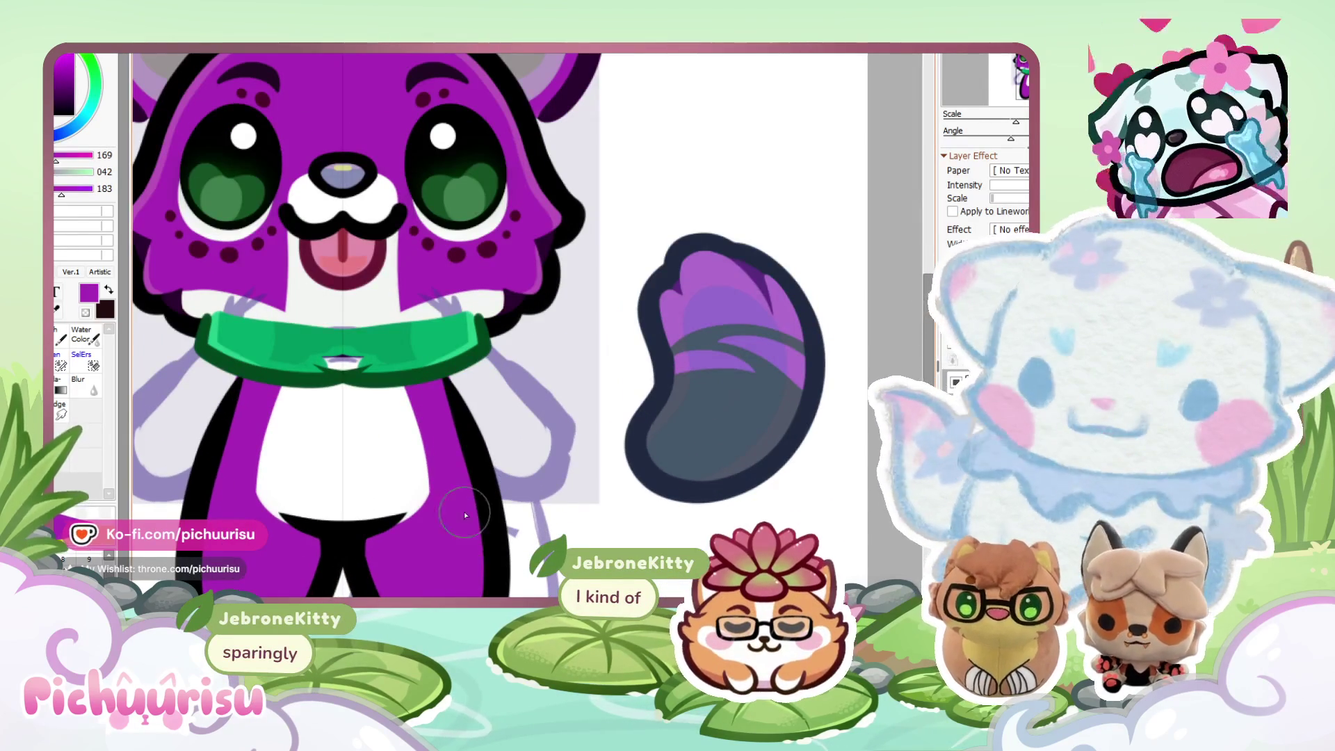
left_click_drag(381, 549, 436, 437)
left_click(392, 429, "alt")
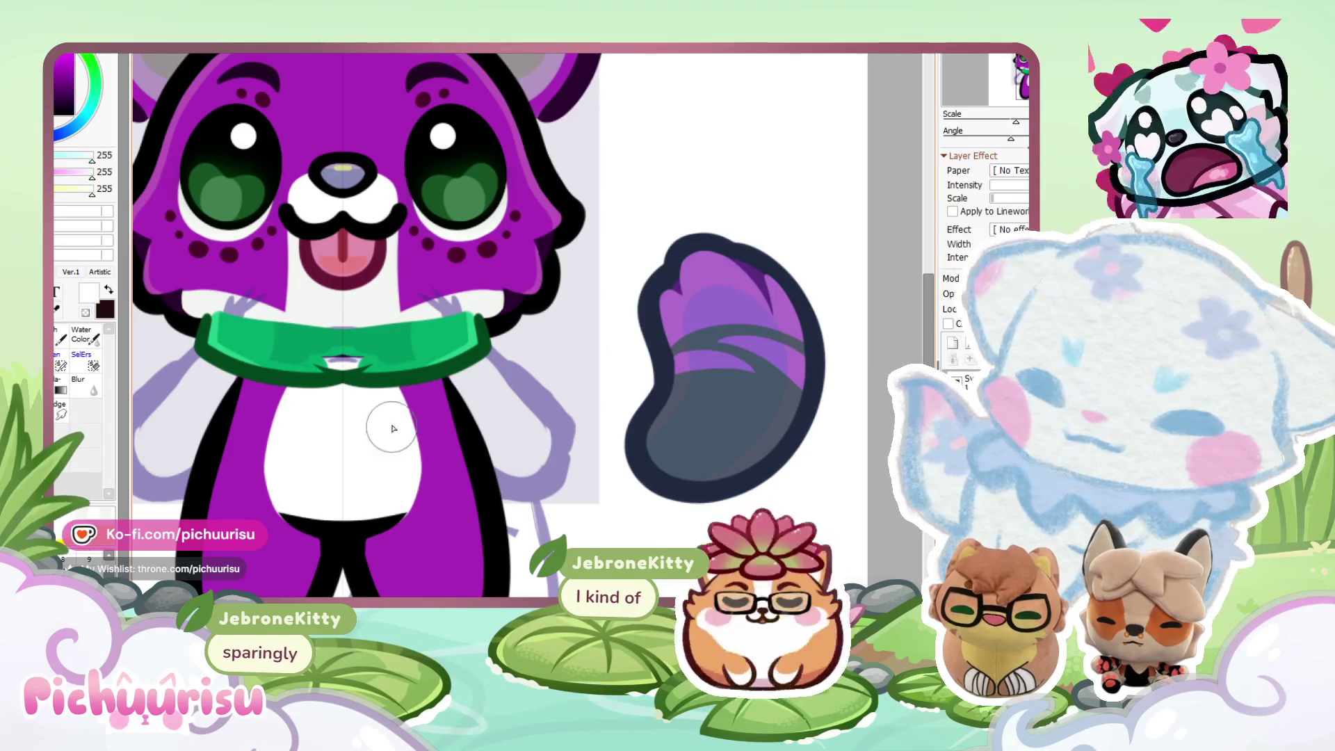
mouse_move(395, 378)
left_mouse_down()
mouse_move(426, 511)
mouse_move(409, 537)
left_mouse_up()
left_click(445, 487, "alt")
left_click(386, 481, "alt")
mouse_move(390, 487)
left_mouse_down()
mouse_move(425, 417)
mouse_move(391, 550)
left_mouse_up()
left_click(445, 383, "alt")
Review the purple body and white belly, then bring up the image collage document.
scroll(356, 390, "down", 4)
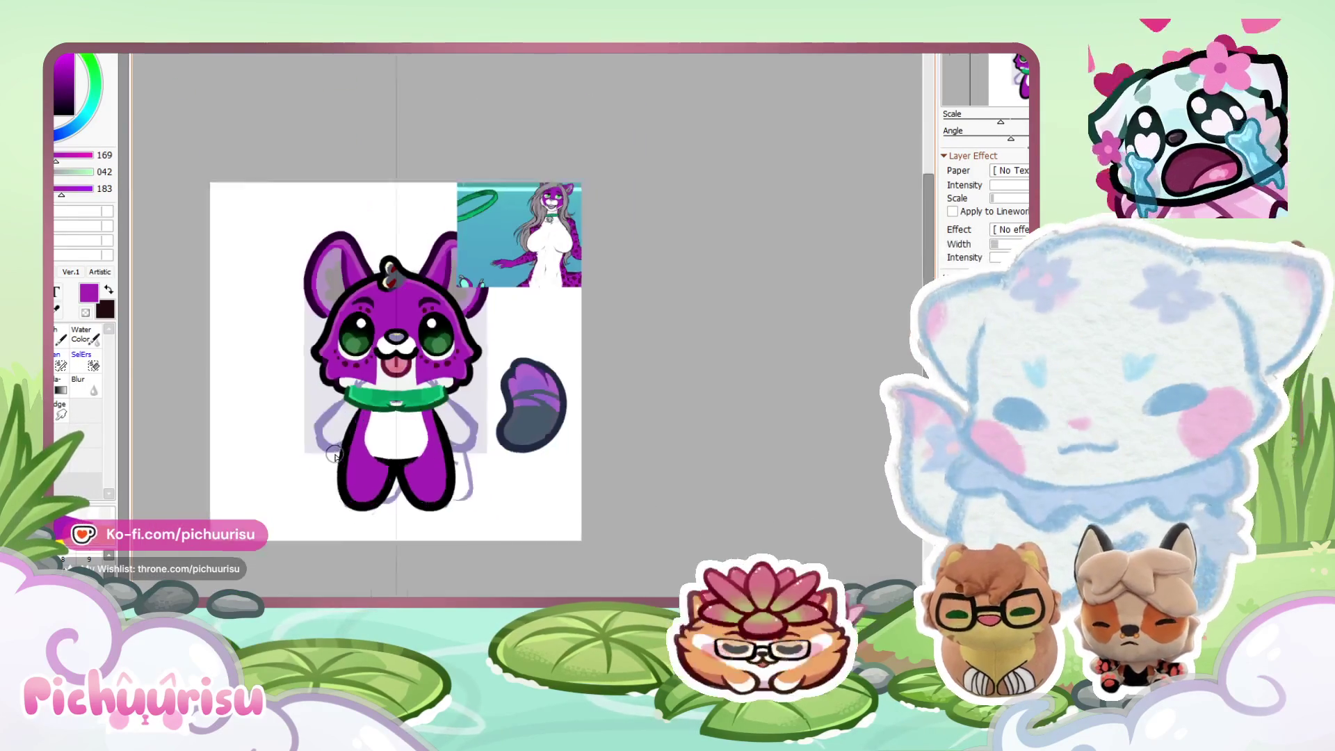
scroll(398, 420, "up", 1)
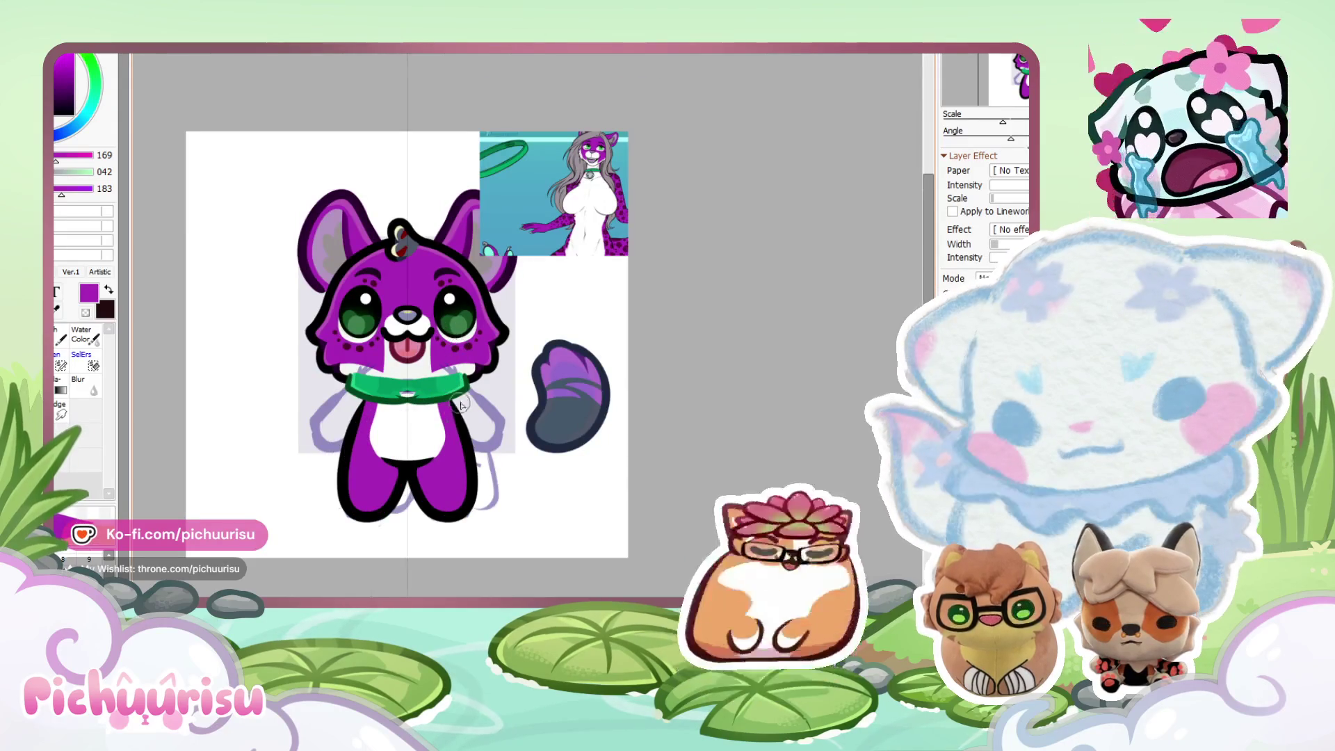
scroll(461, 406, "up", 2)
scroll(424, 423, "up", 1)
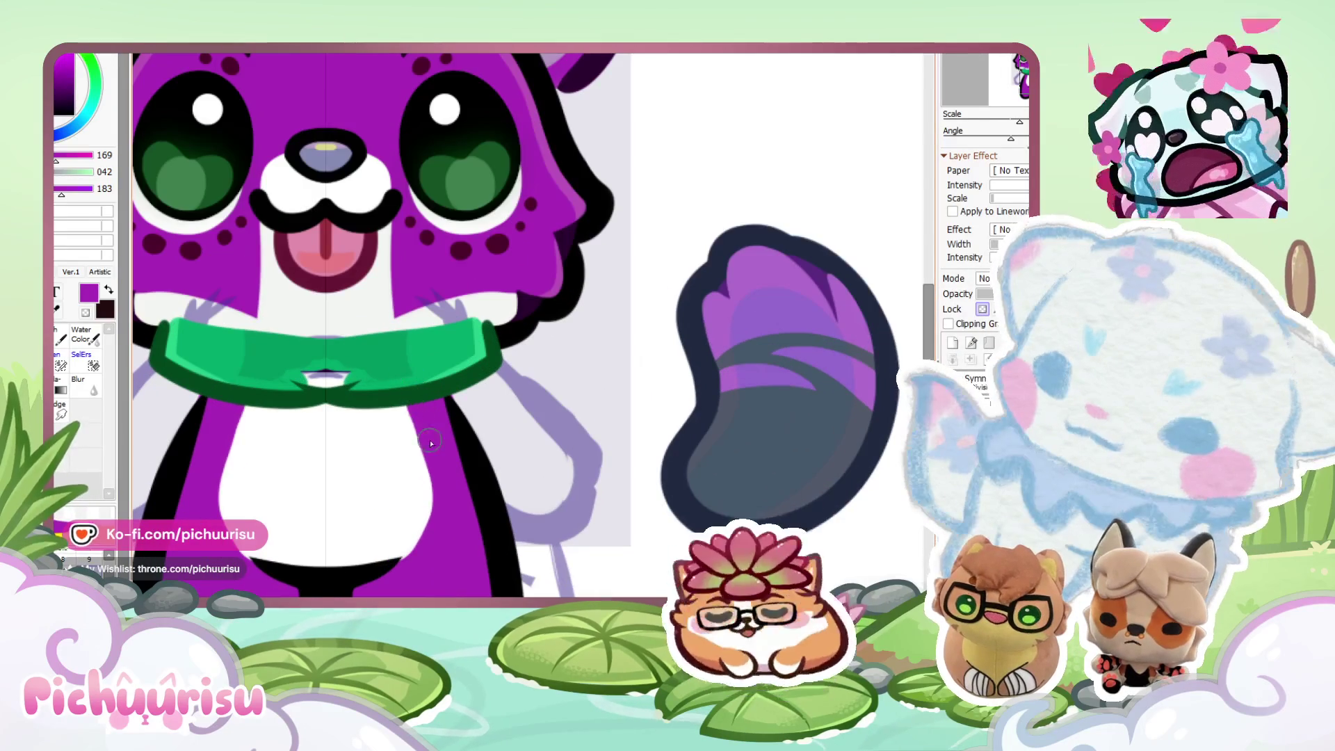
scroll(334, 379, "down", 3)
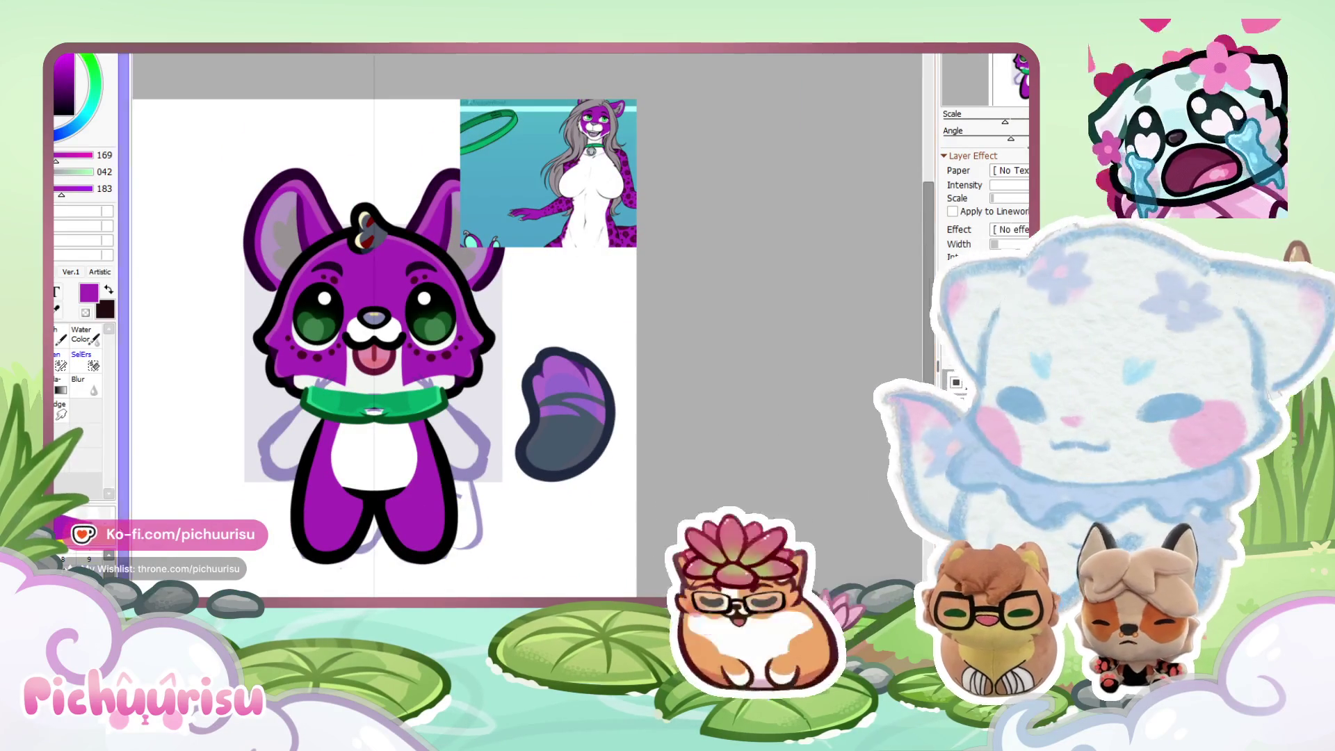
scroll(577, 208, "up", 2)
scroll(581, 197, "down", 3)
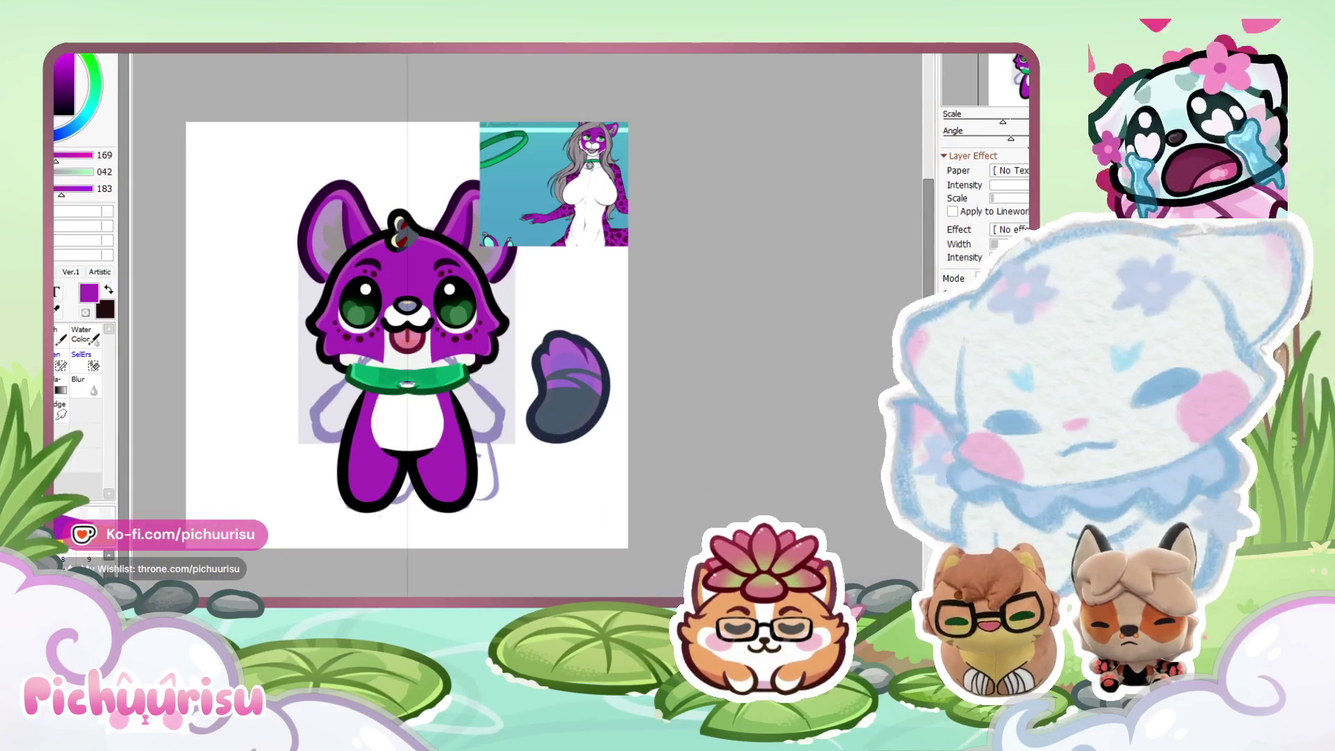
key("ctrl+Tab")
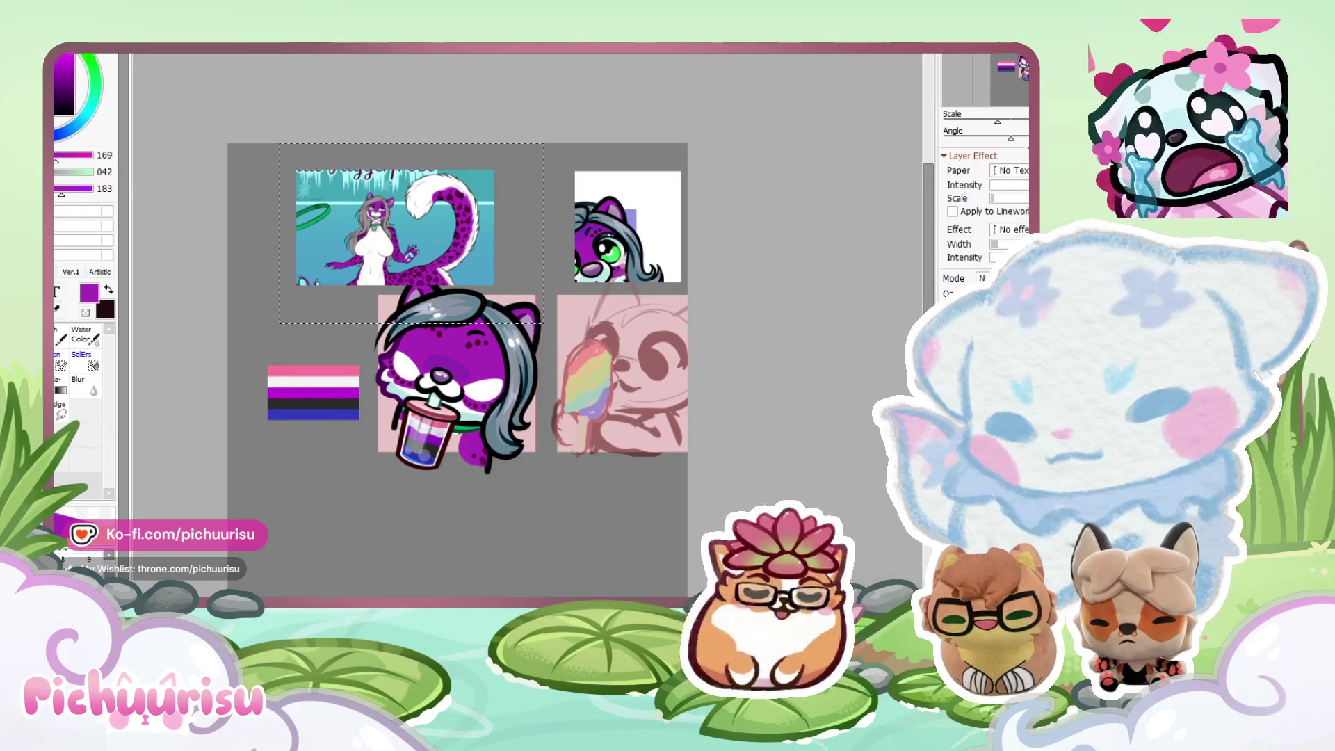
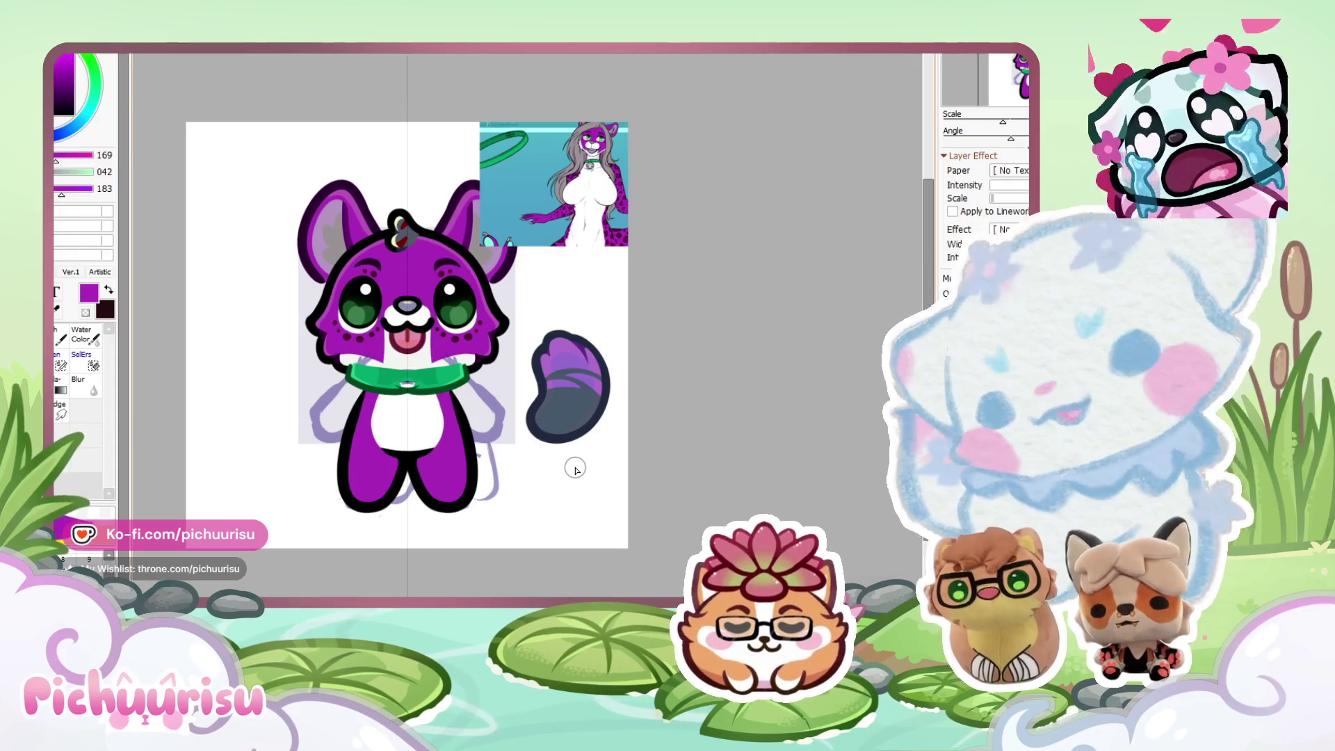
Pick dark maroon and paint a thick curved spot left of the belly, redrawing it once.
scroll(355, 316, "up", 1)
scroll(354, 316, "up", 3)
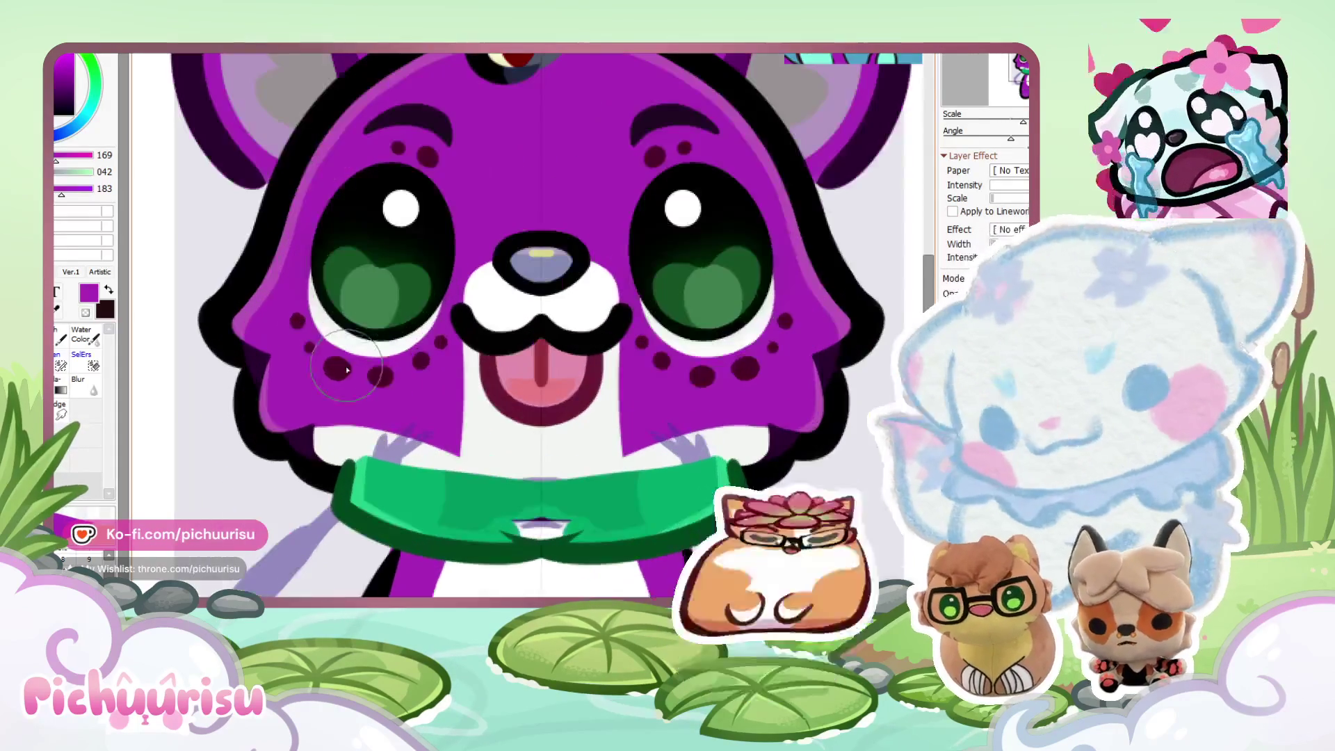
scroll(342, 442, "down", 3)
left_click(343, 443, "alt")
scroll(342, 442, "up", 5)
mouse_move(337, 403)
left_mouse_down()
mouse_move(379, 485)
mouse_move(340, 514)
left_mouse_up()
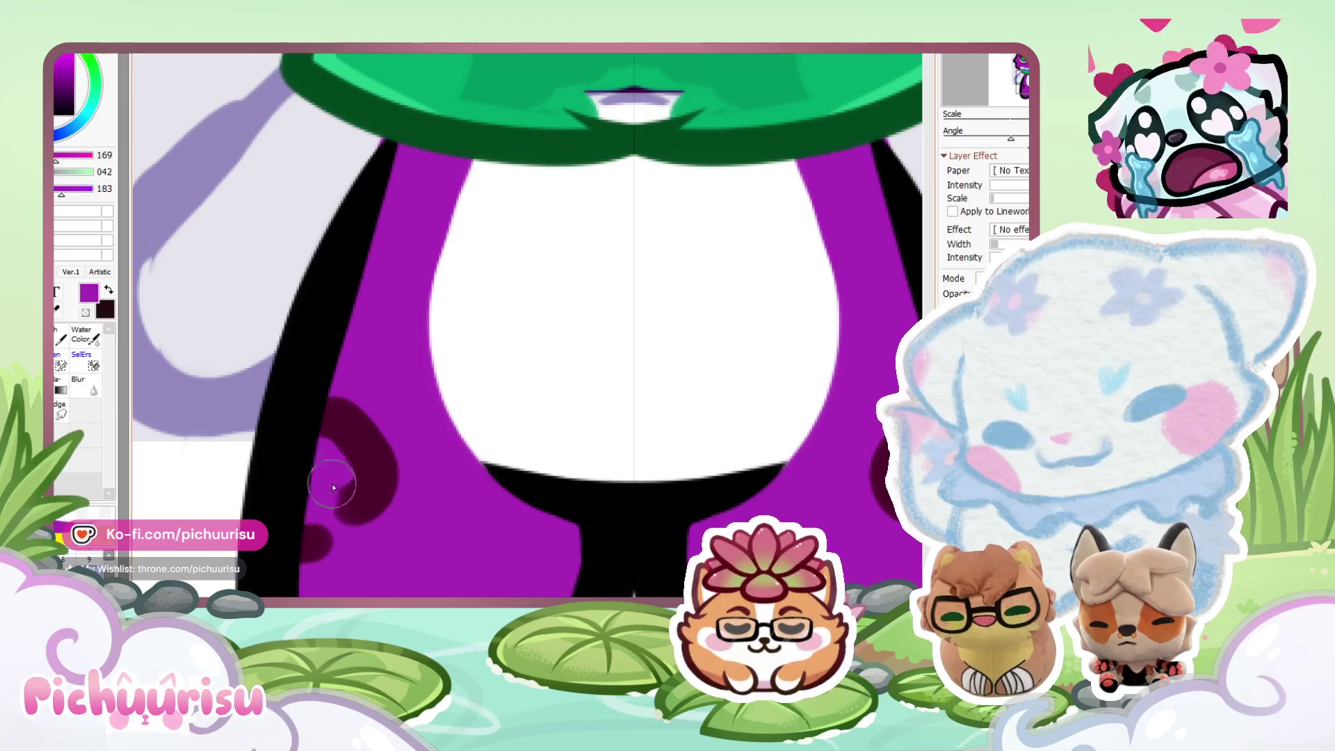
key("ctrl+z")
mouse_move(328, 404)
left_mouse_down()
mouse_move(365, 438)
mouse_move(382, 489)
left_mouse_up()
scroll(383, 490, "down", 5)
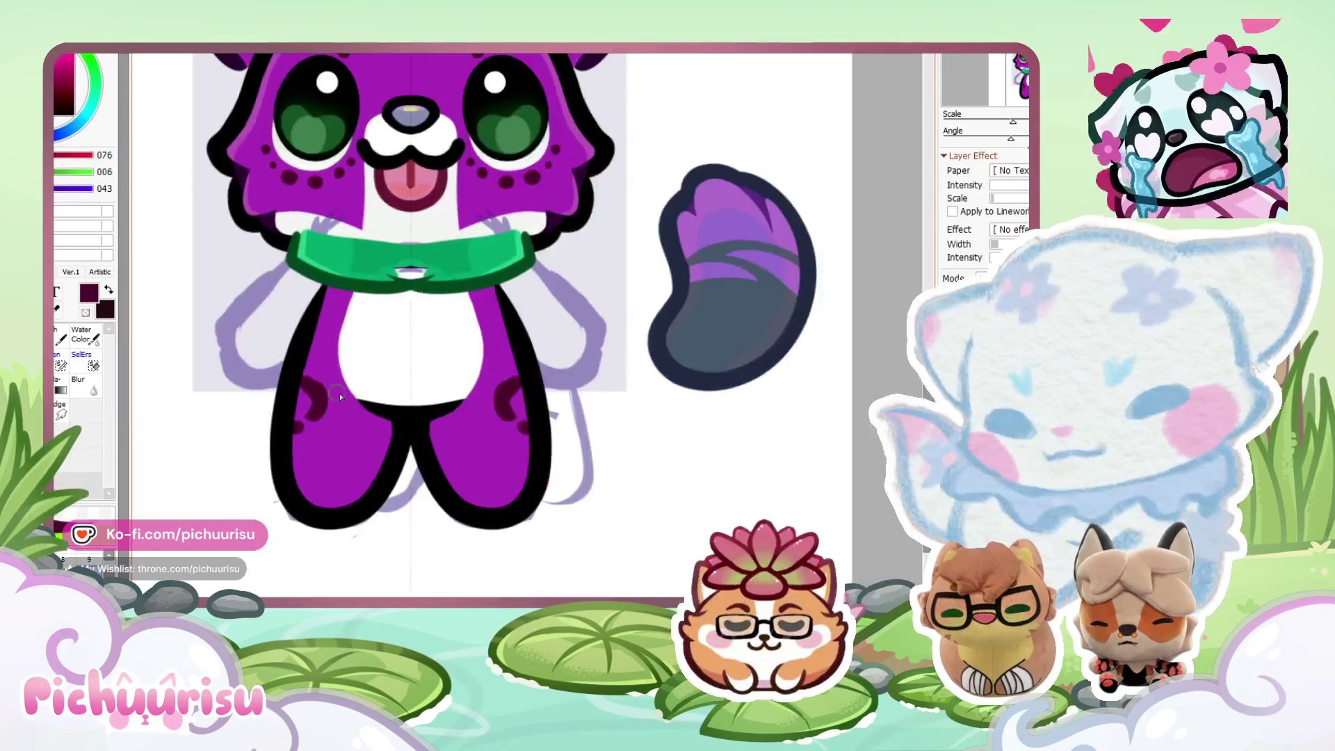
scroll(335, 437, "up", 5)
Dab mirrored dark maroon spots on both legs and a curved mark beside the belly.
left_click(333, 440)
left_click(273, 478)
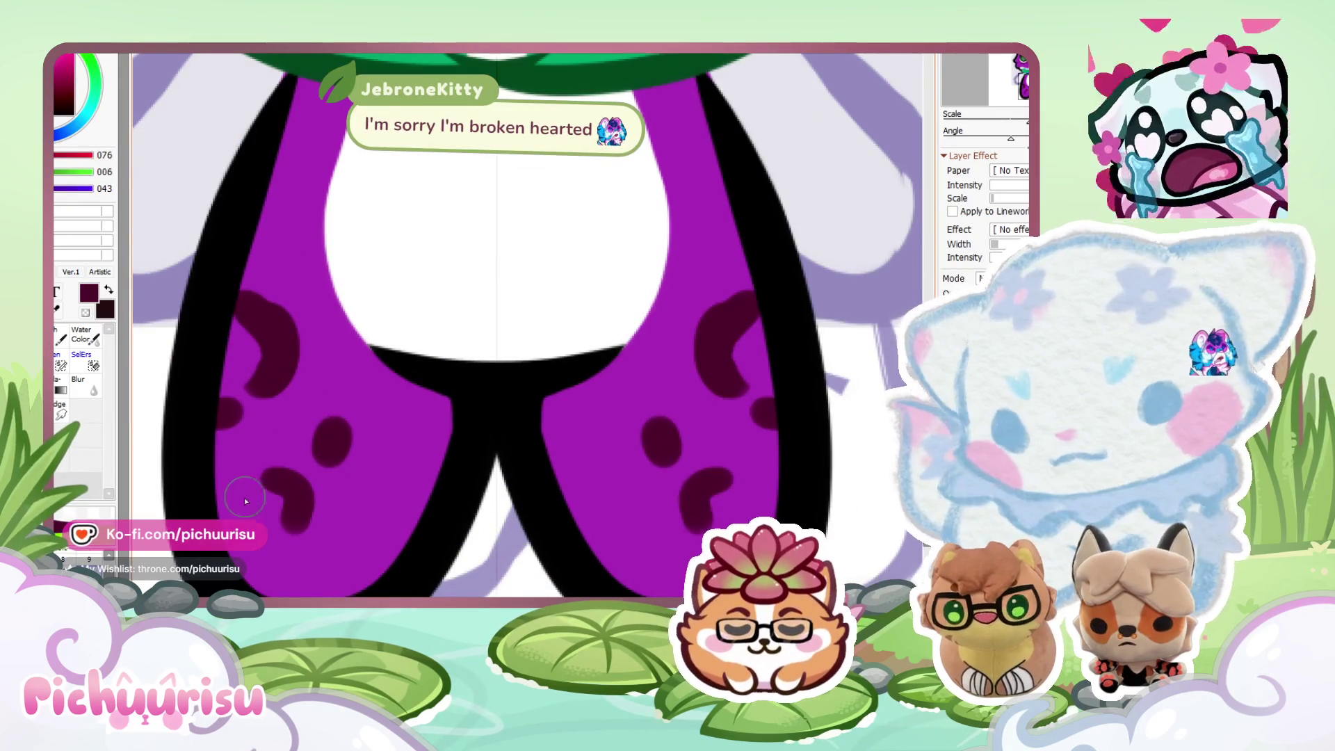
scroll(259, 509, "down", 3)
scroll(272, 345, "up", 4)
mouse_move(277, 335)
left_mouse_down()
mouse_move(295, 387)
mouse_move(269, 405)
left_mouse_up()
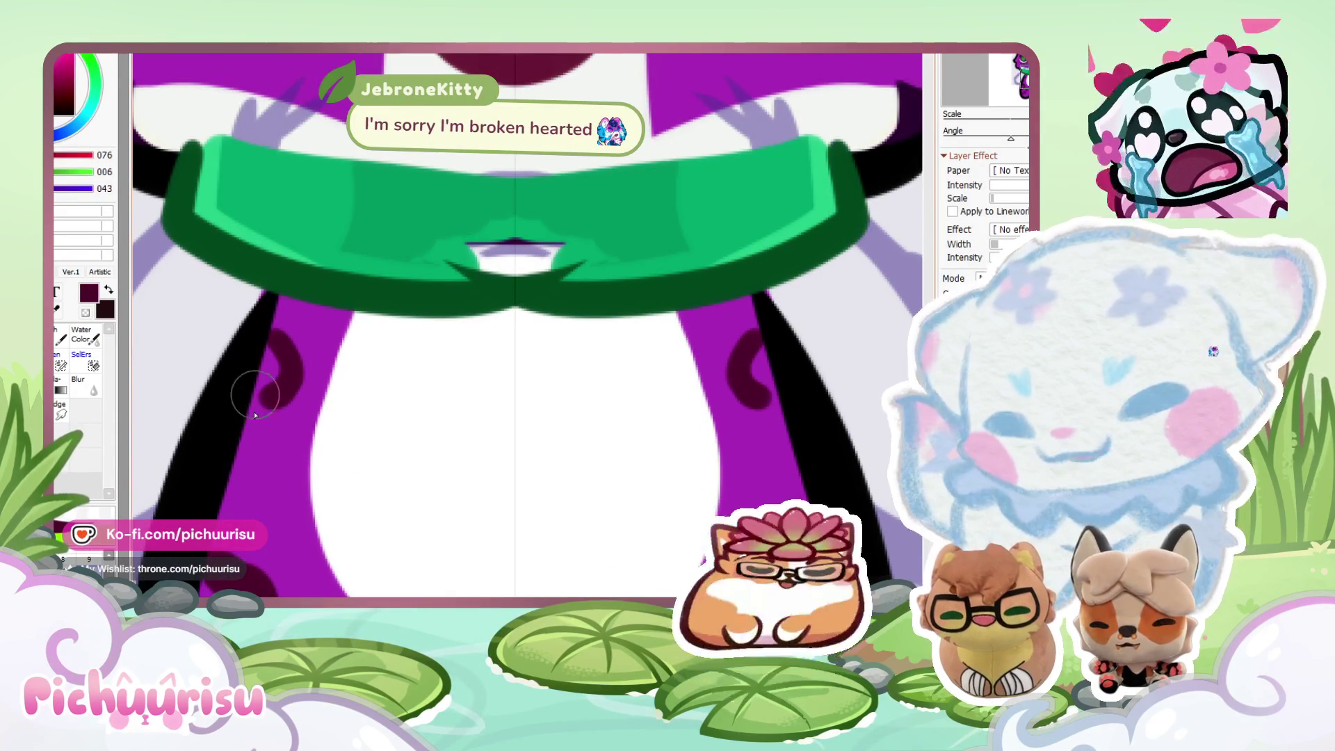
scroll(285, 452, "down", 4)
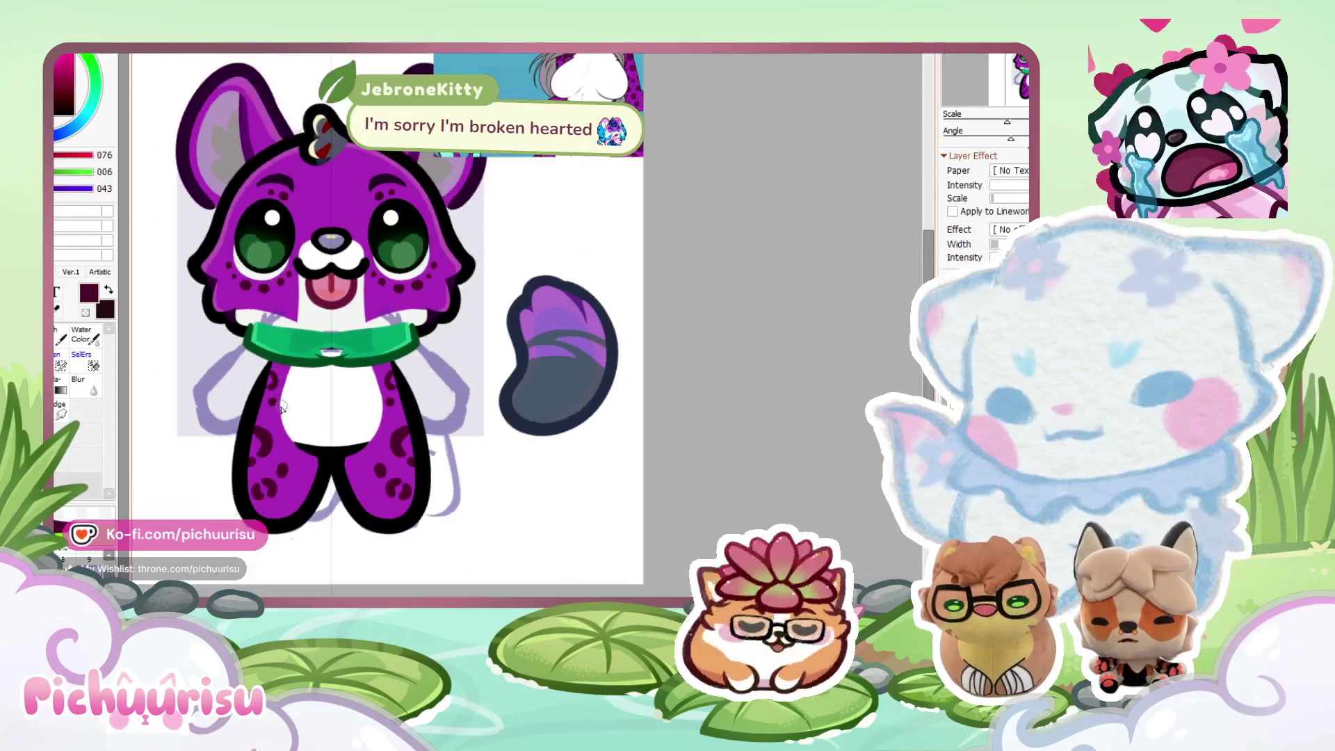
scroll(260, 464, "up", 5)
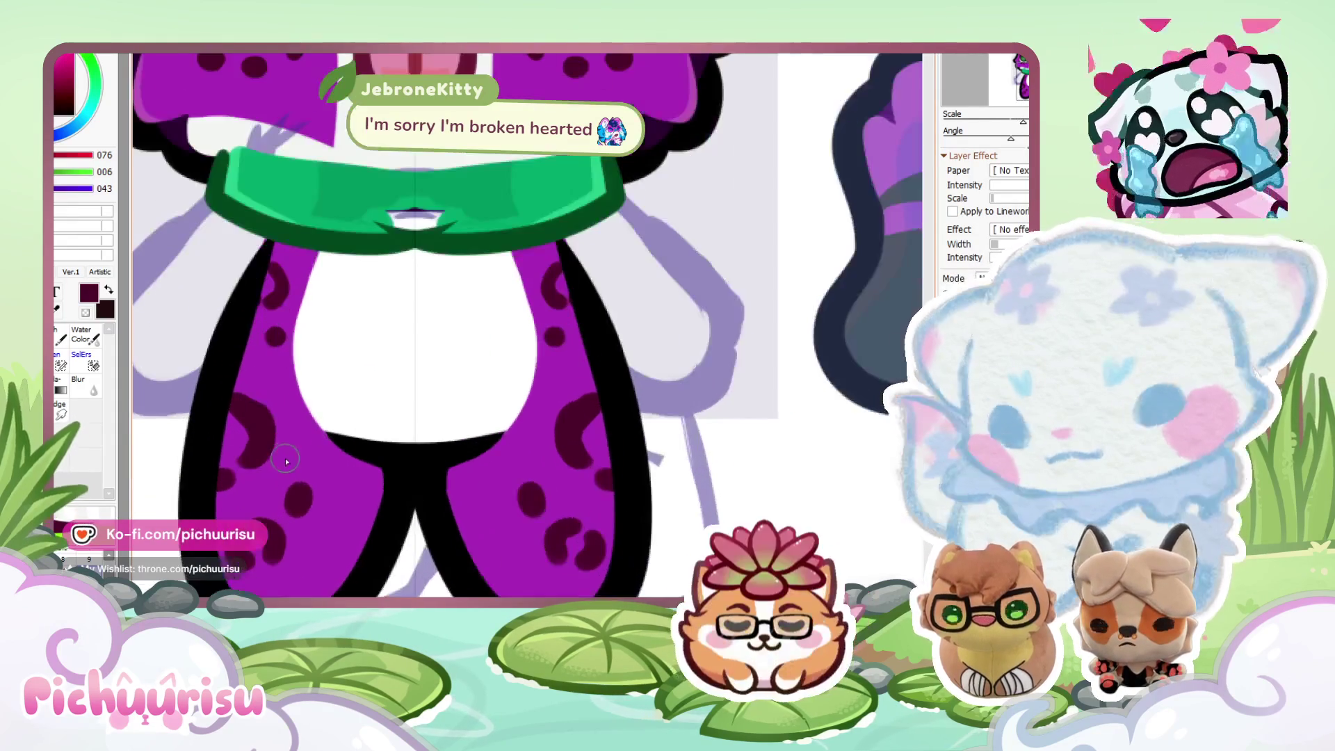
scroll(287, 462, "down", 1)
Dot more small mirrored maroon spots over the legs, including lower down.
left_click(261, 371)
scroll(261, 372, "down", 2)
scroll(330, 477, "up", 4)
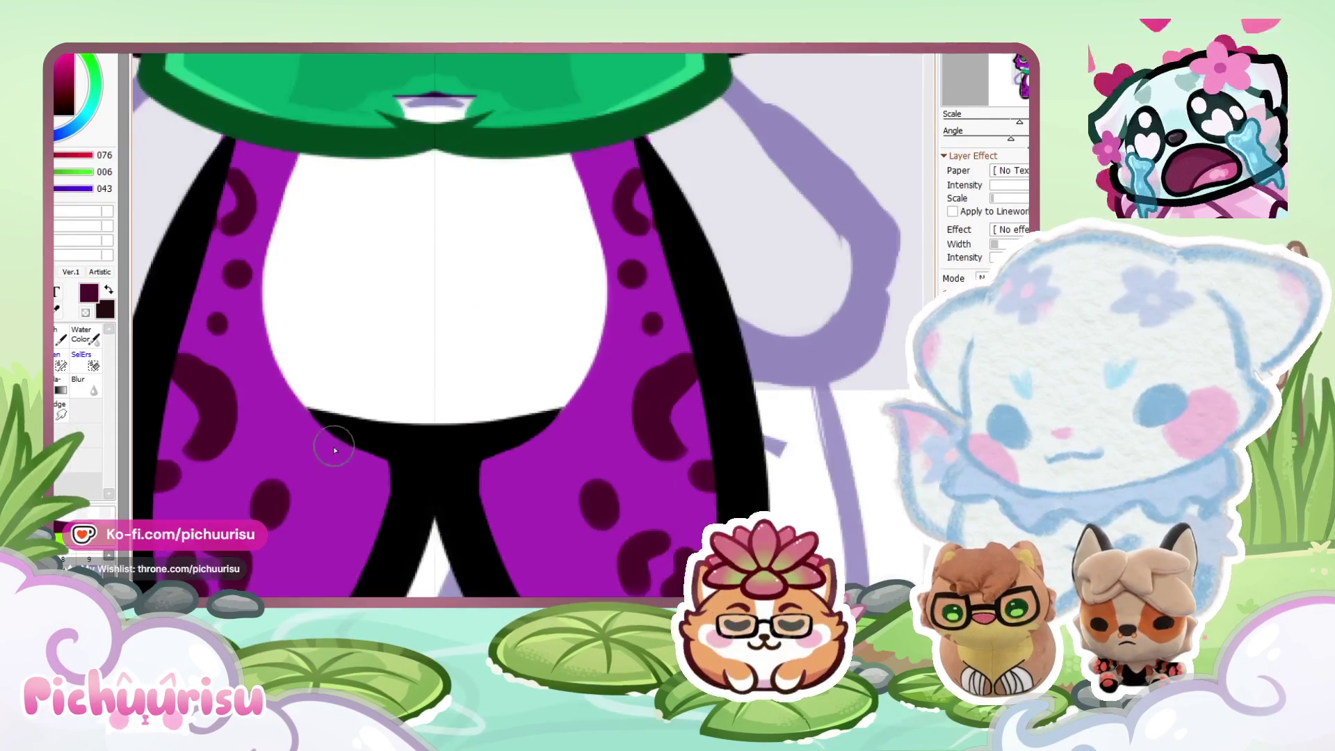
left_click_drag(329, 477, 373, 477)
left_click(374, 477)
scroll(341, 417, "down", 2)
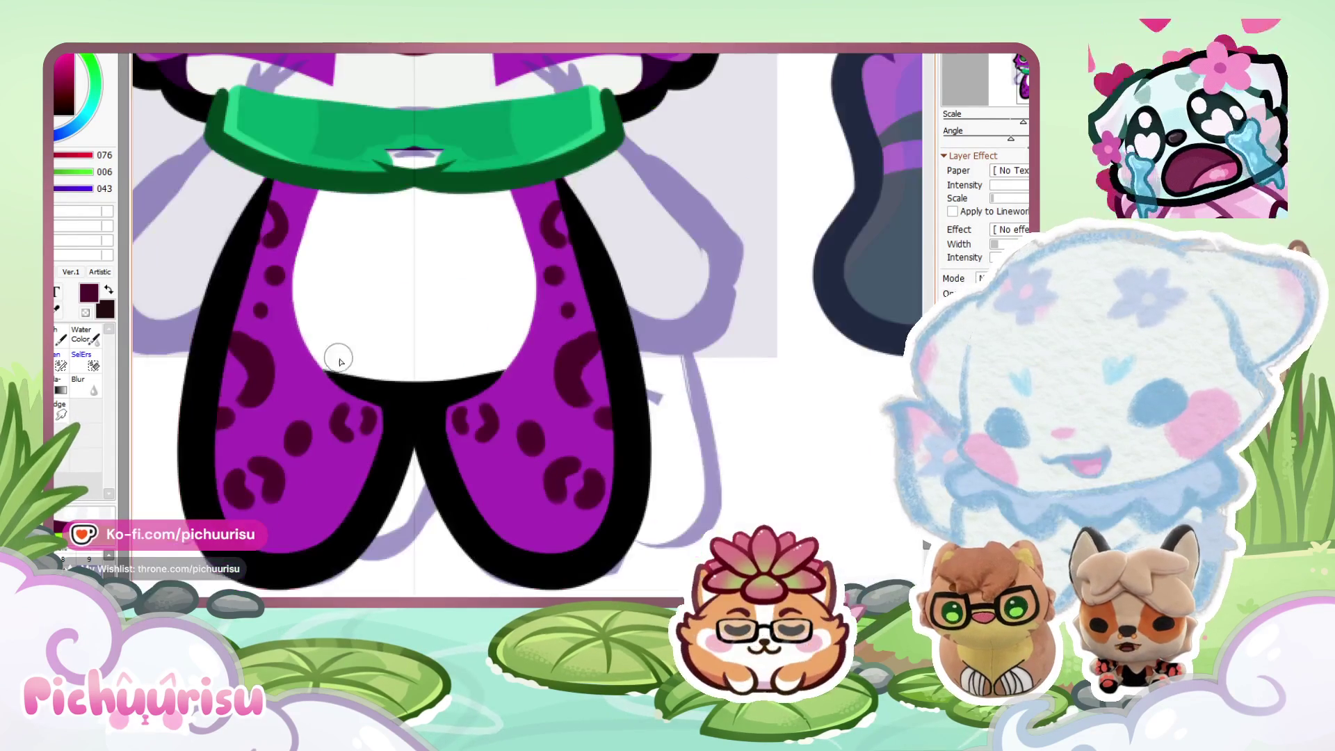
scroll(323, 481, "up", 2)
left_click(308, 321)
left_click(390, 468)
scroll(393, 480, "down", 3)
scroll(352, 459, "up", 2)
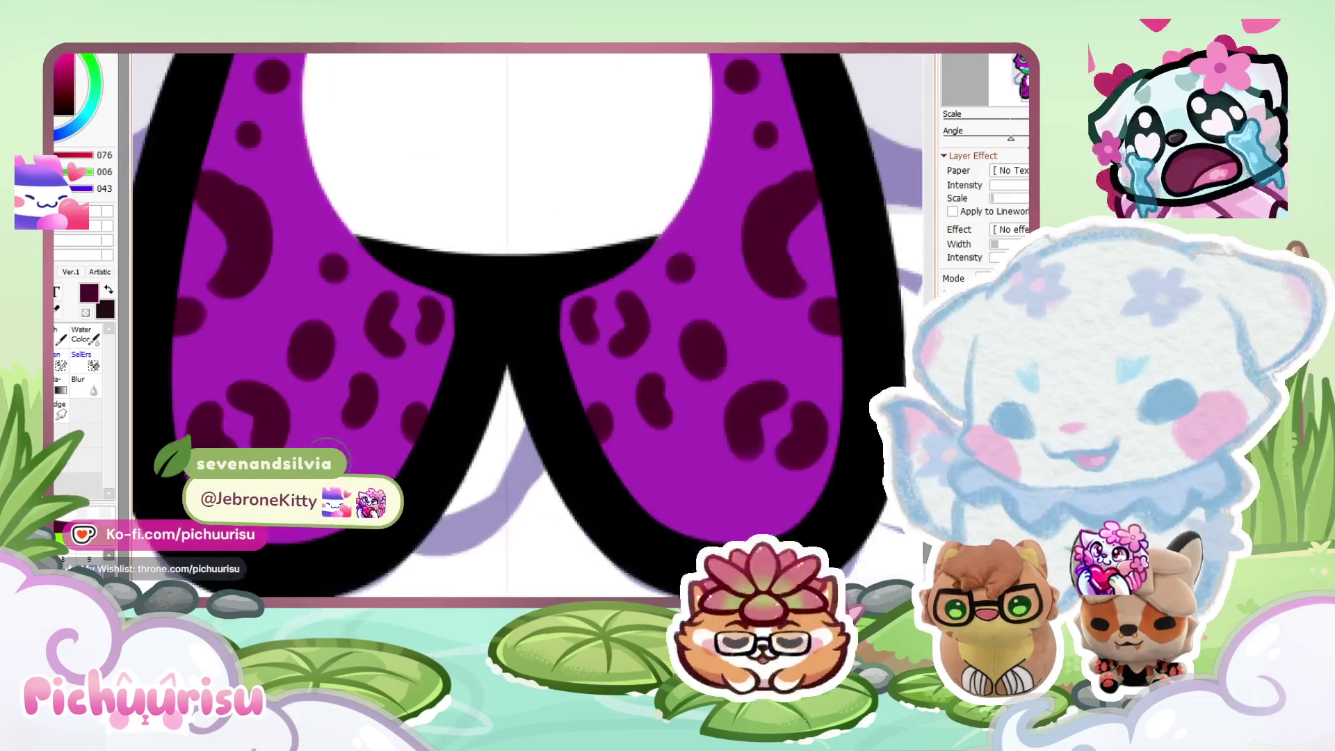
scroll(299, 358, "down", 4)
scroll(299, 358, "up", 3)
scroll(292, 382, "down", 3)
scroll(289, 405, "up", 2)
scroll(419, 396, "down", 3)
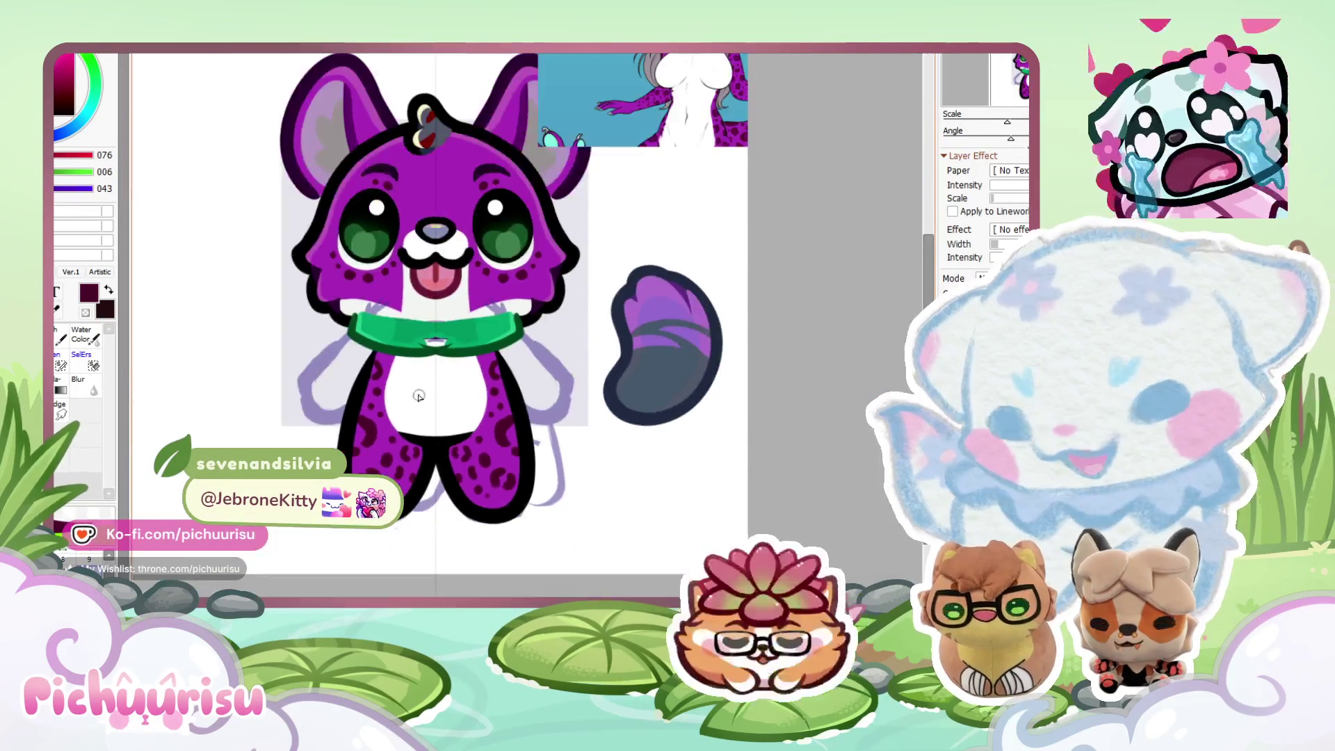
Zoom around the spotted legs and eyedrop the dark maroon spot colour.
scroll(406, 365, "down", 1)
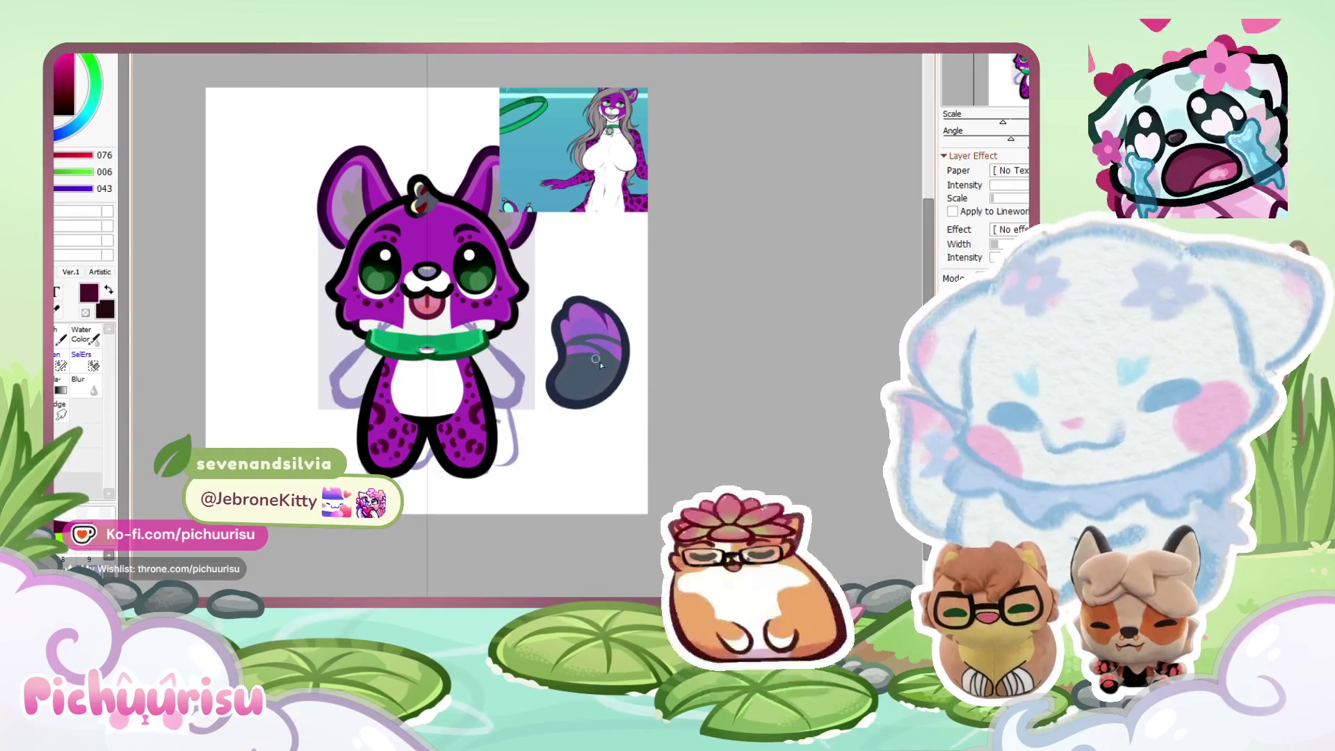
scroll(462, 351, "up", 4)
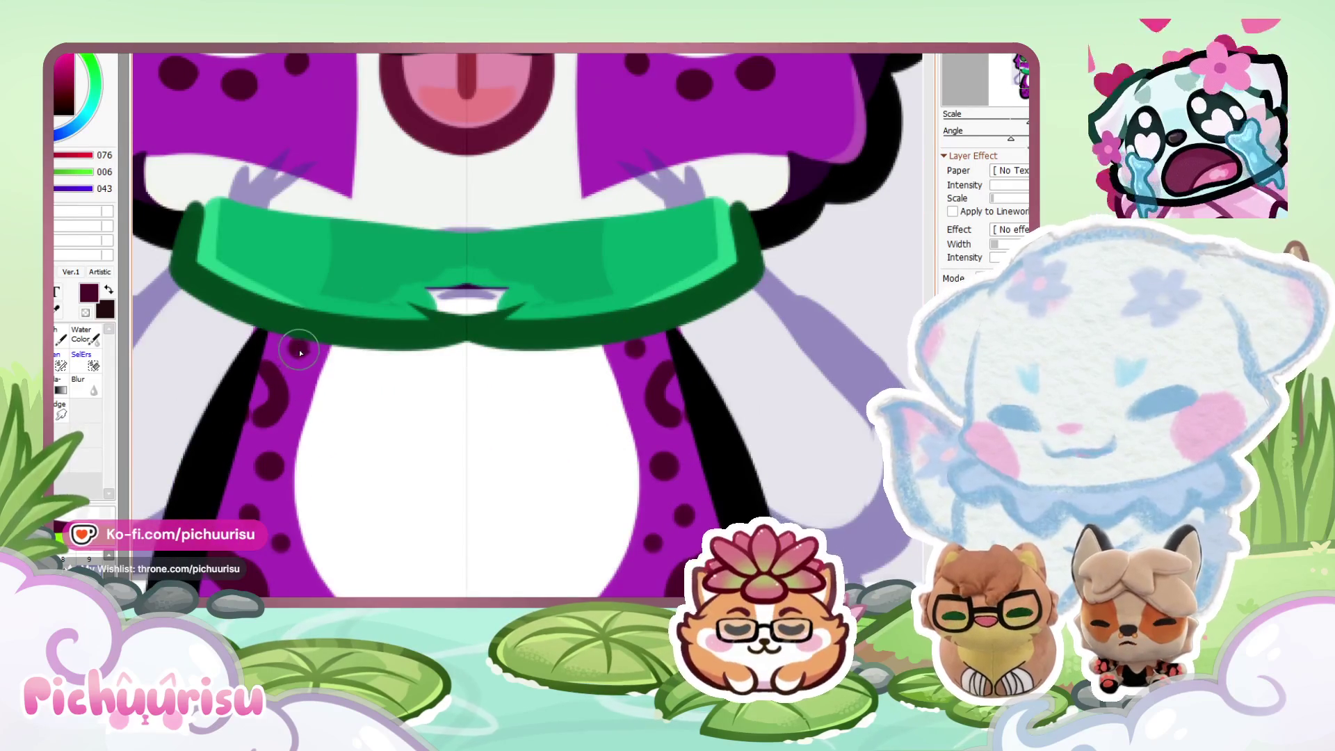
scroll(301, 353, "down", 3)
scroll(295, 376, "up", 3)
scroll(285, 417, "down", 3)
scroll(278, 451, "down", 1)
scroll(278, 451, "up", 2)
scroll(278, 450, "down", 1)
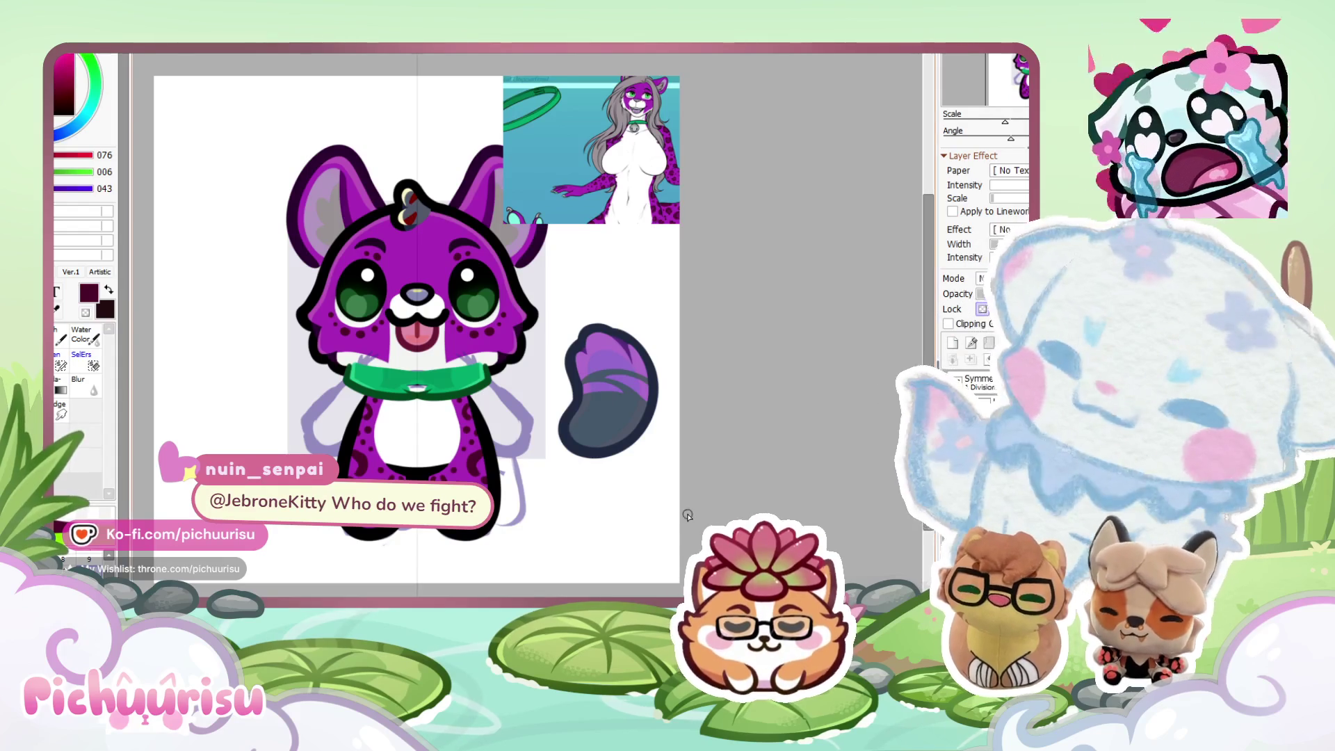
scroll(614, 198, "up", 4)
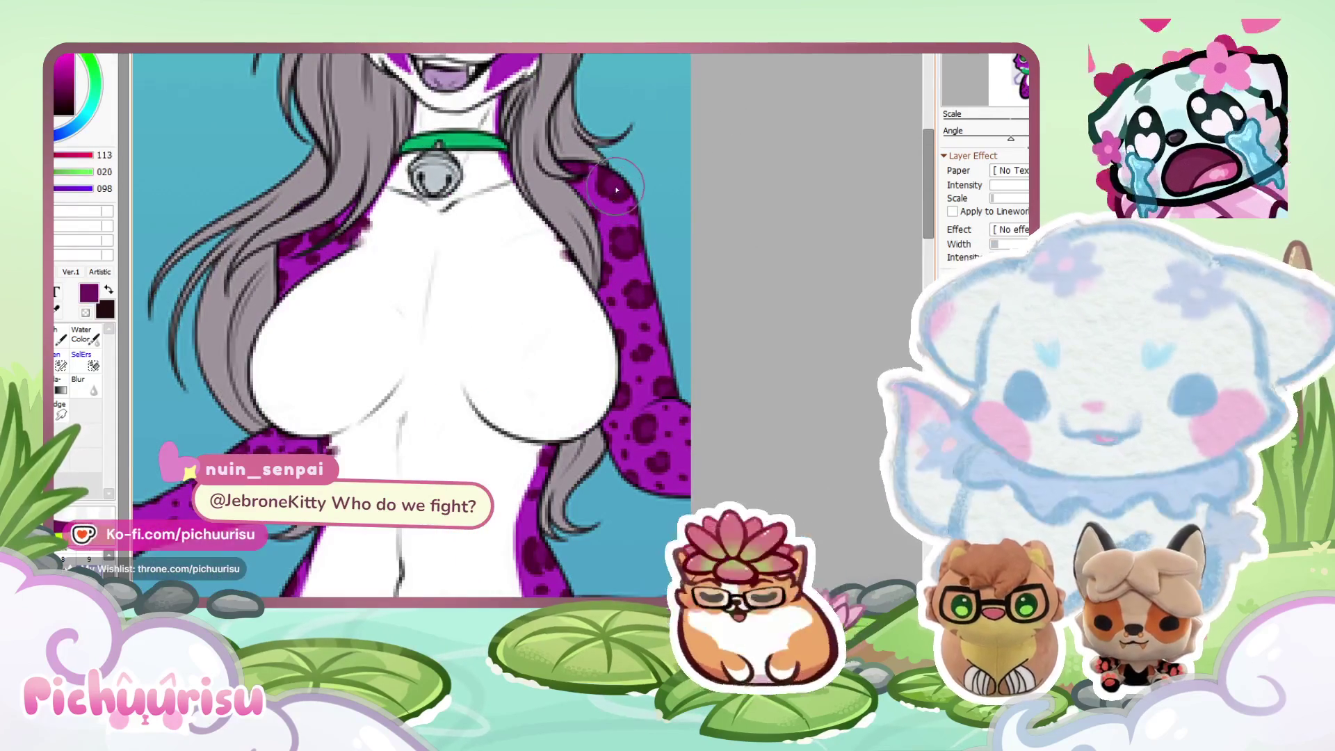
scroll(615, 193, "down", 4)
scroll(374, 452, "up", 5)
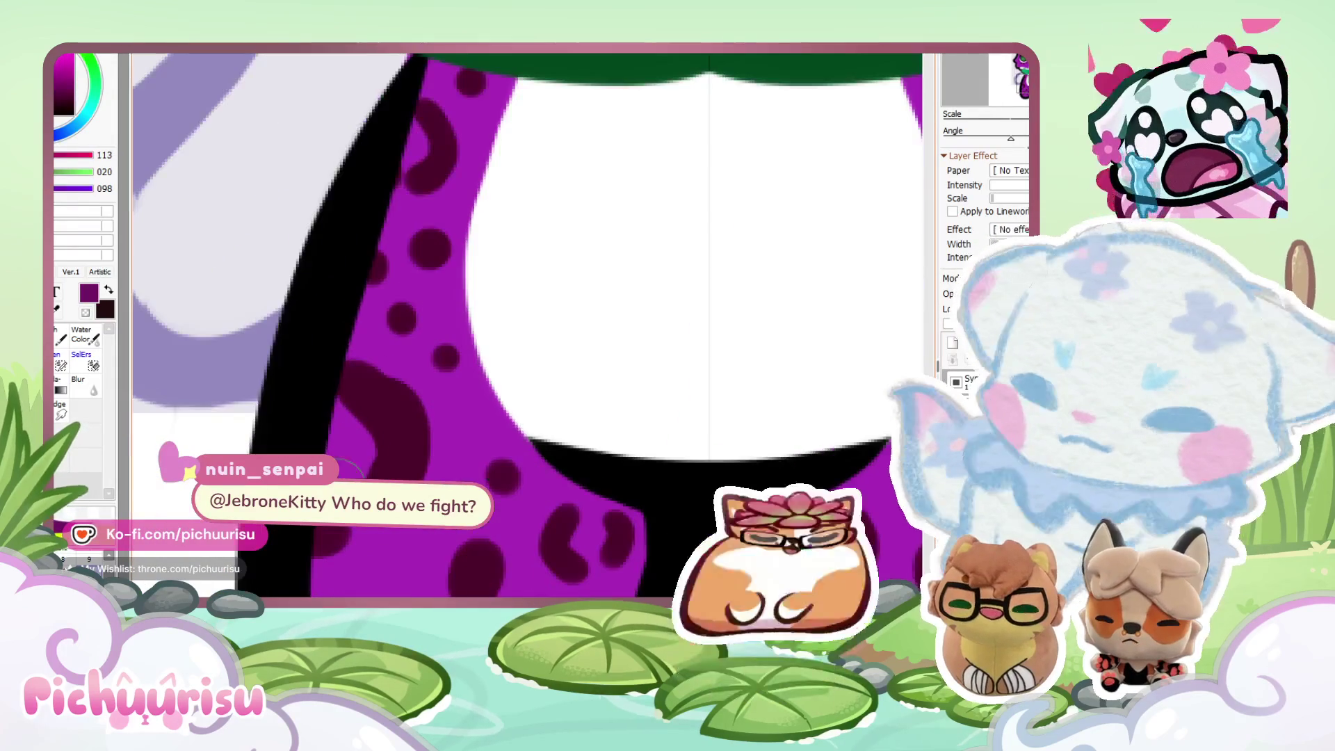
scroll(299, 404, "down", 4)
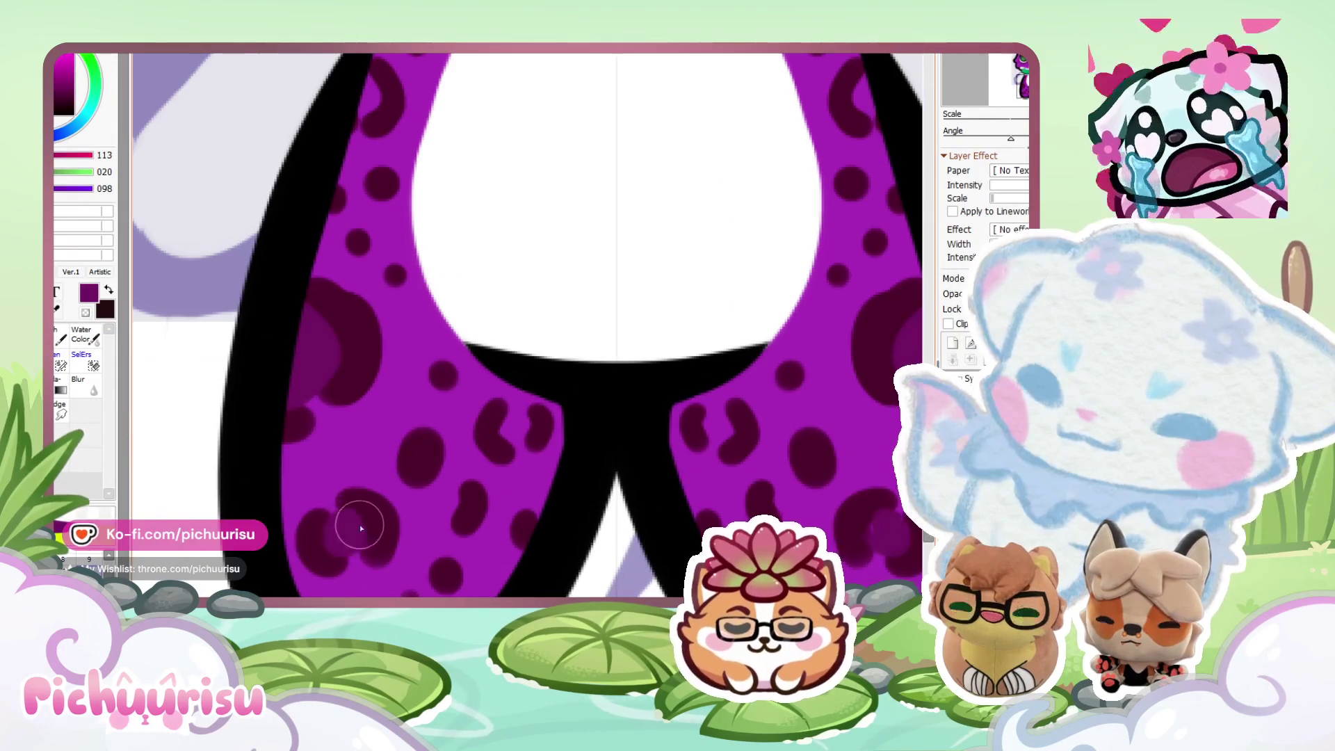
scroll(403, 471, "up", 5)
scroll(403, 469, "down", 6)
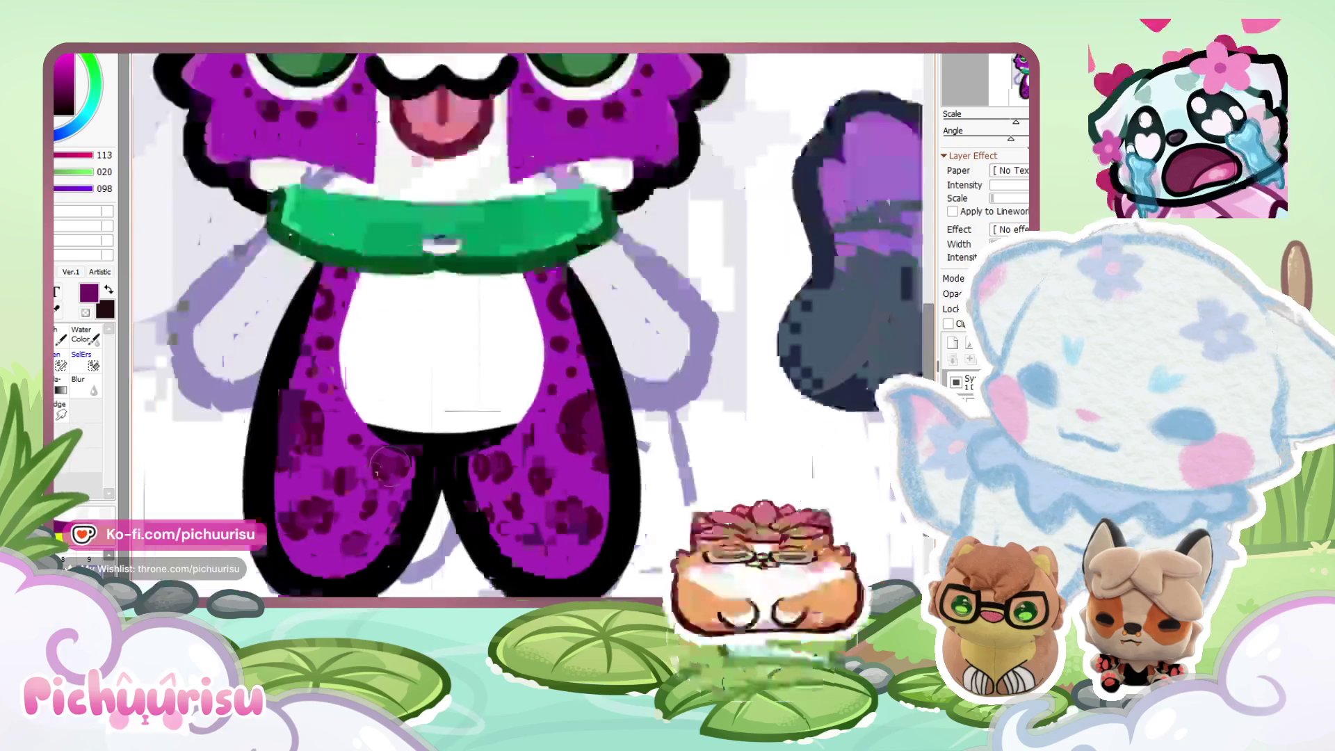
scroll(318, 415, "up", 2)
scroll(330, 423, "down", 1)
scroll(343, 478, "up", 5)
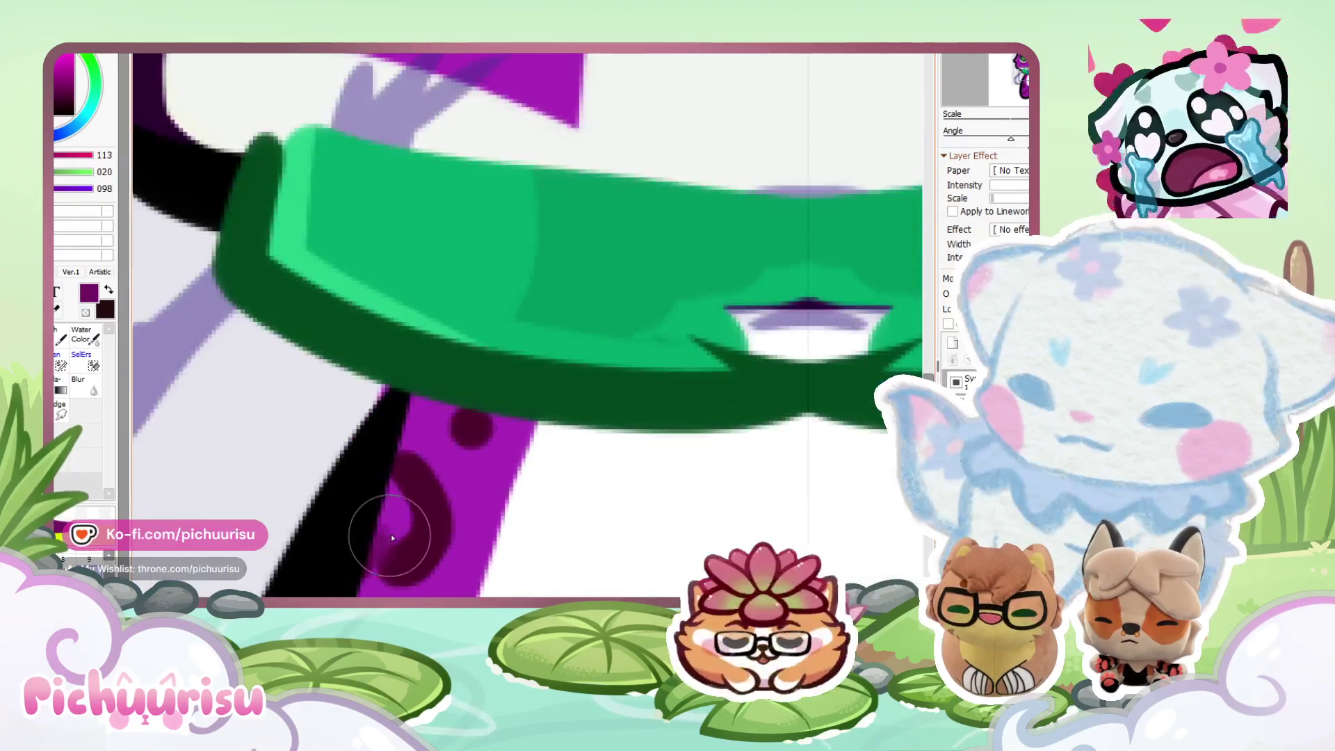
left_click(400, 535, "alt")
scroll(342, 412, "down", 2)
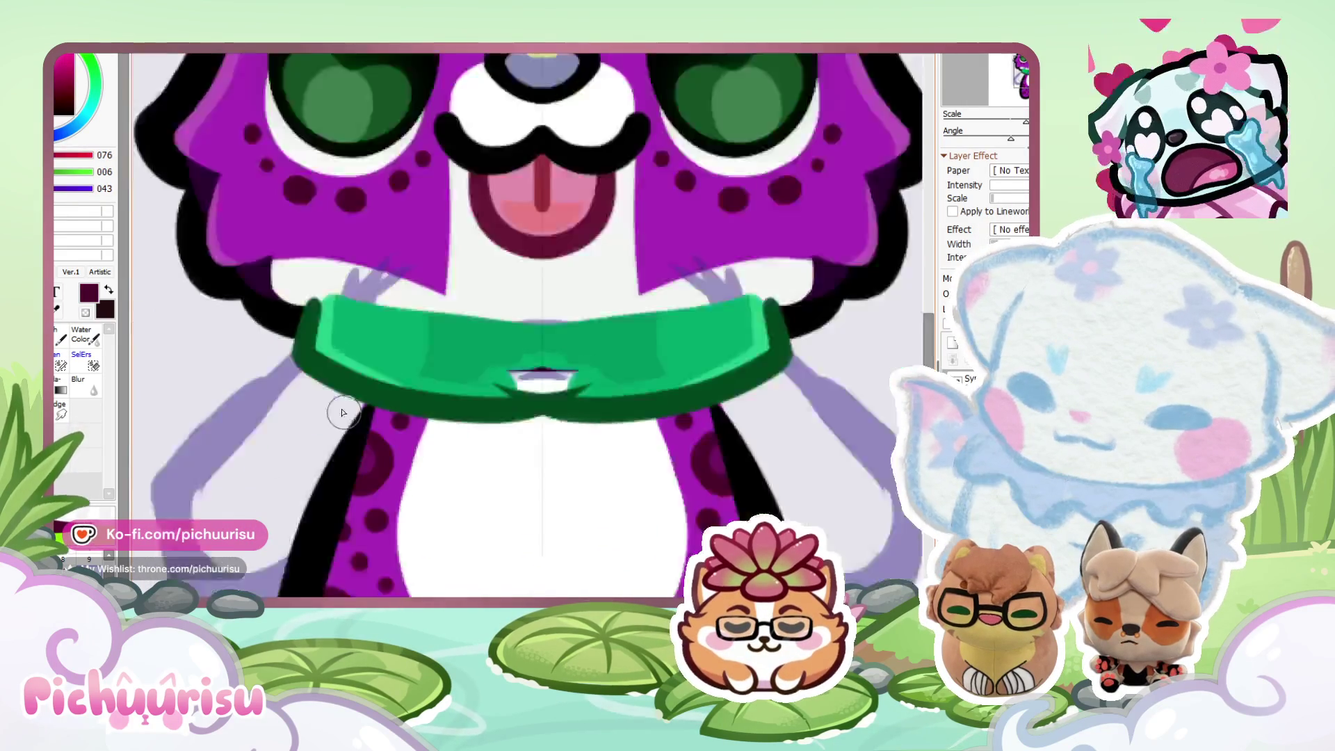
scroll(342, 413, "down", 3)
scroll(345, 475, "down", 2)
scroll(339, 455, "up", 4)
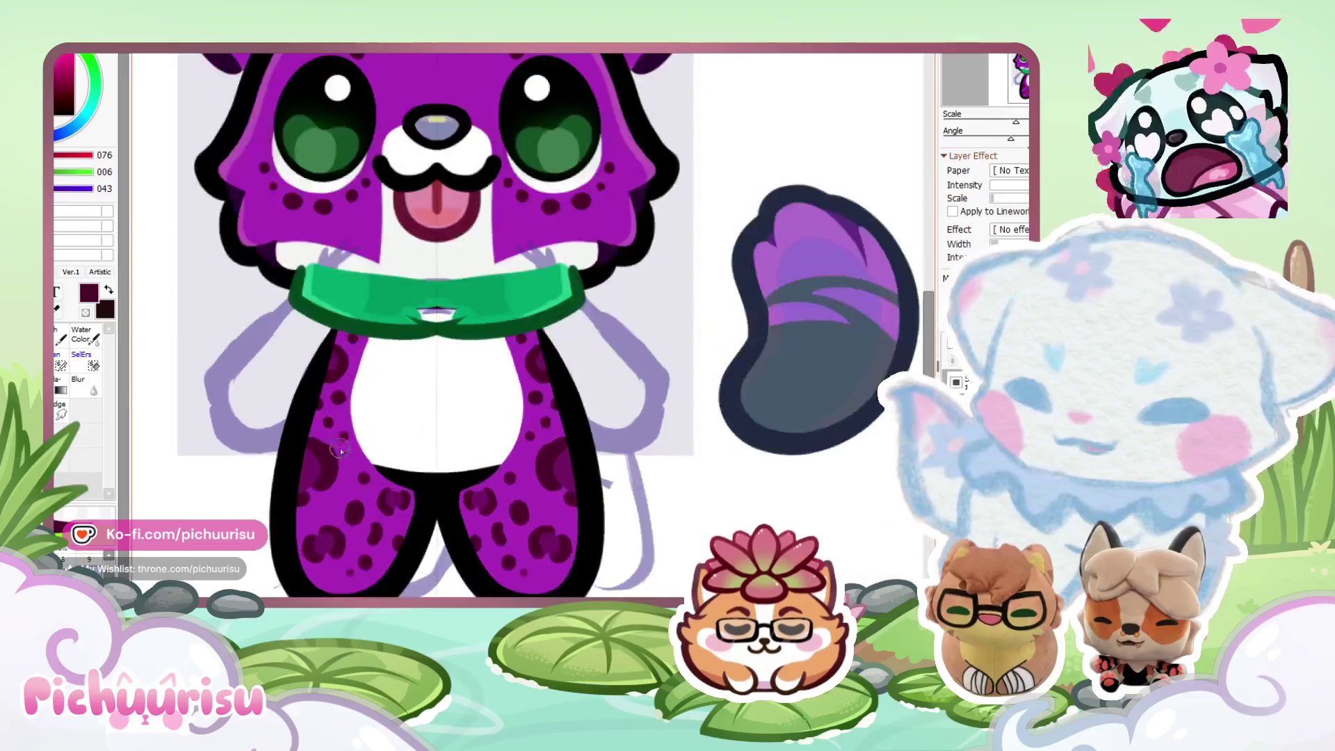
Sample a second maroon, then the lighter plum, from the leg rosettes.
left_click(347, 455, "alt")
scroll(350, 481, "up", 4)
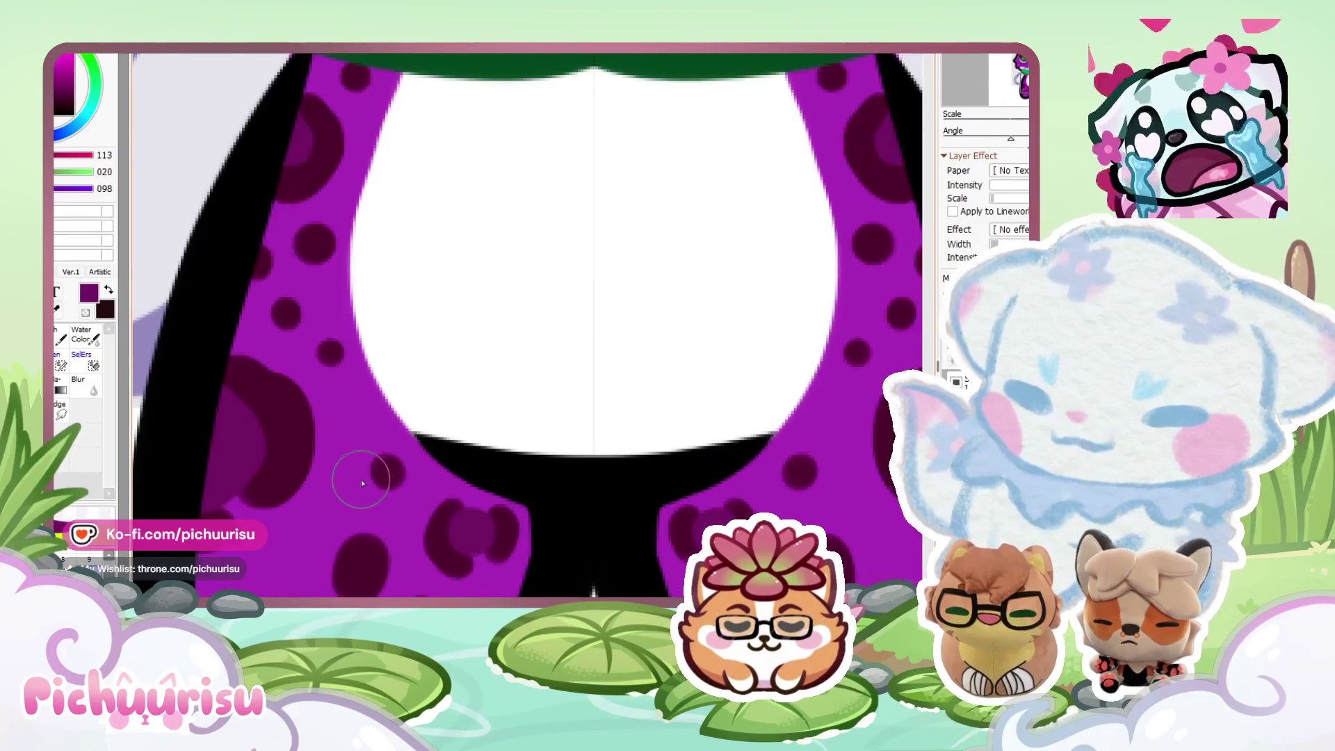
left_click(247, 432, "alt")
scroll(373, 474, "down", 4)
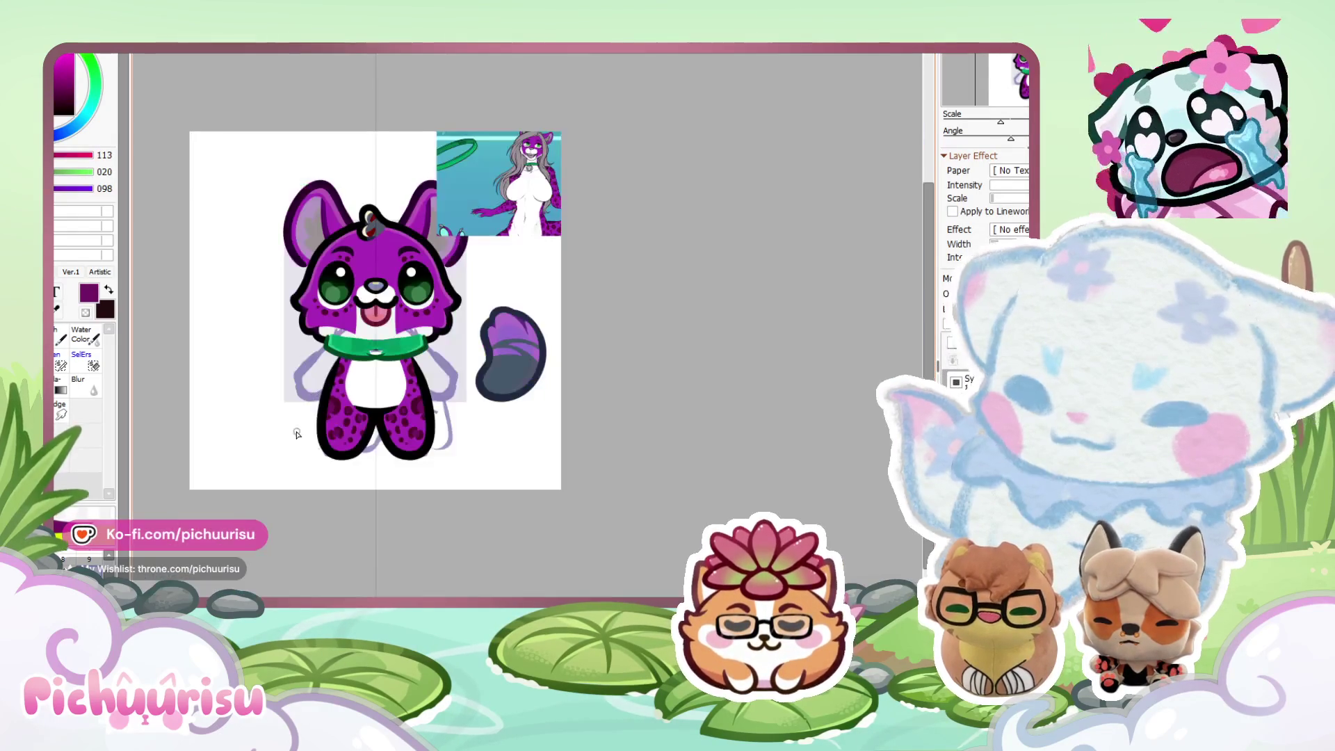
scroll(335, 453, "up", 2)
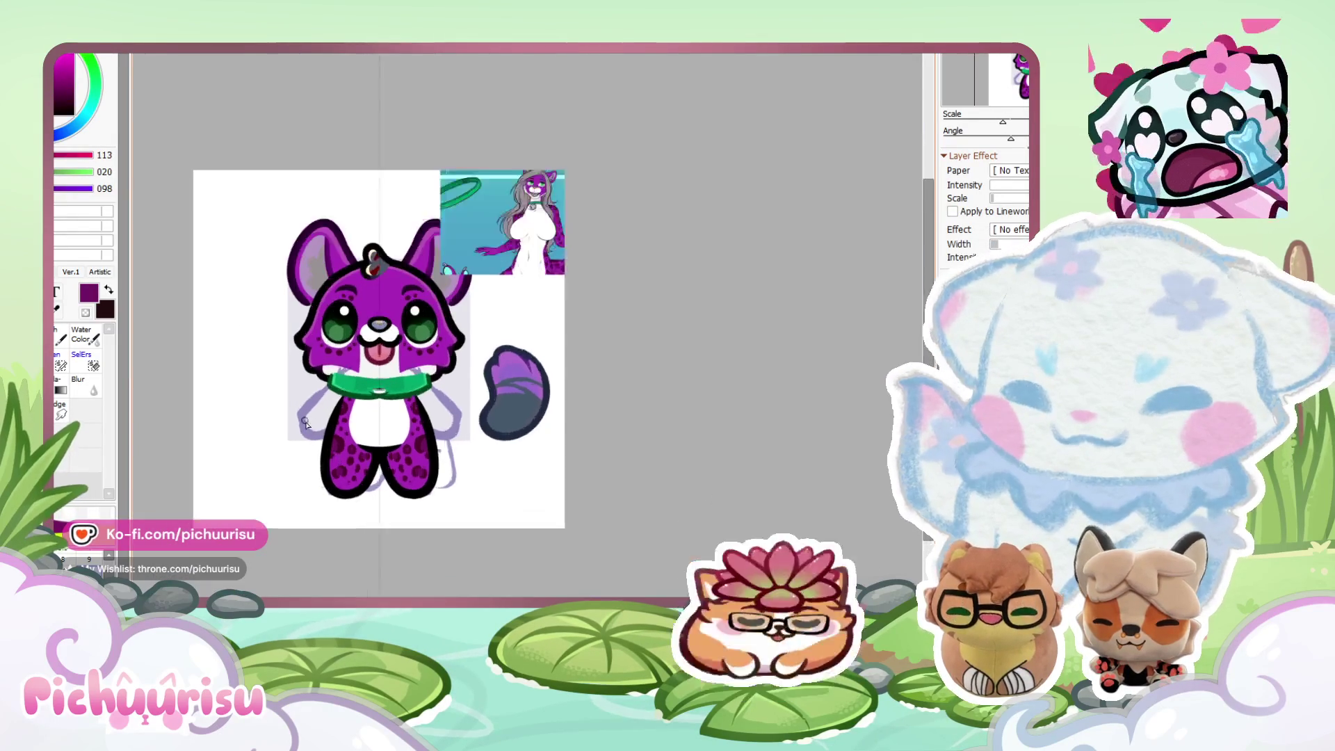
scroll(487, 313, "up", 2)
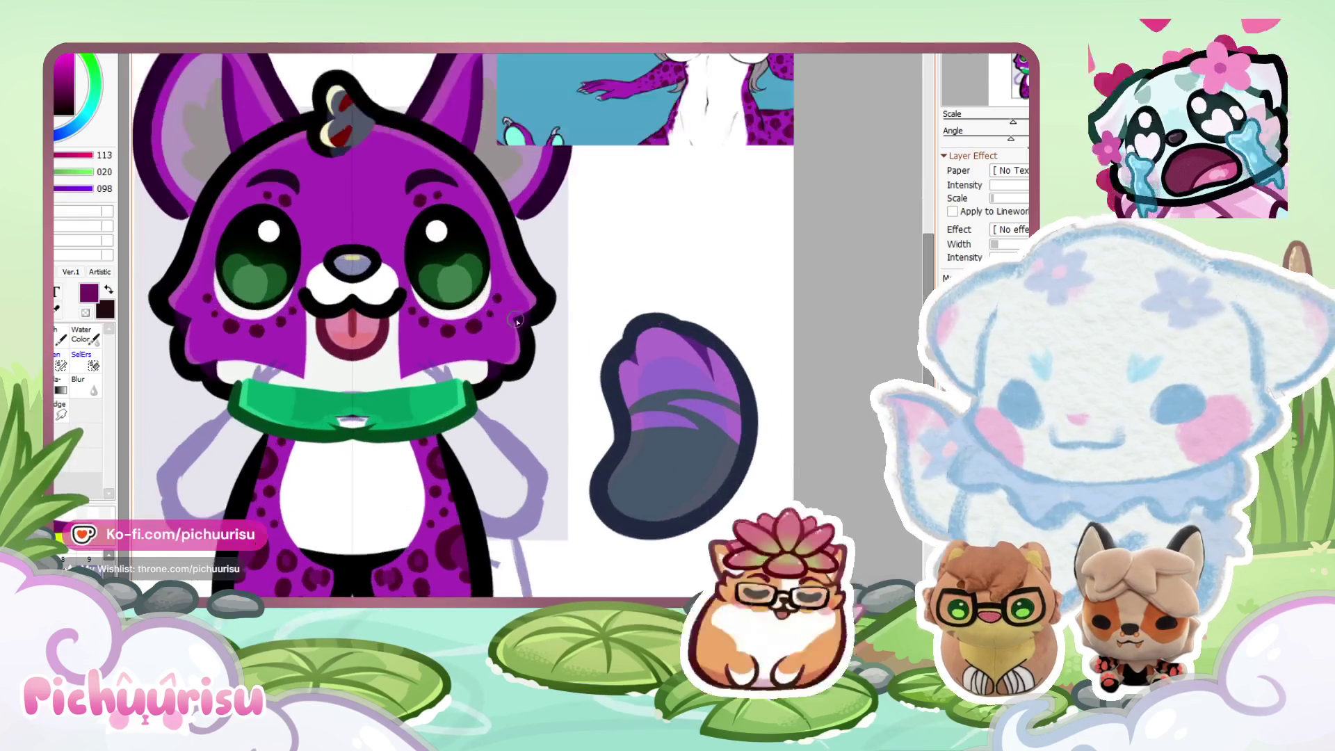
left_click(525, 317, "alt")
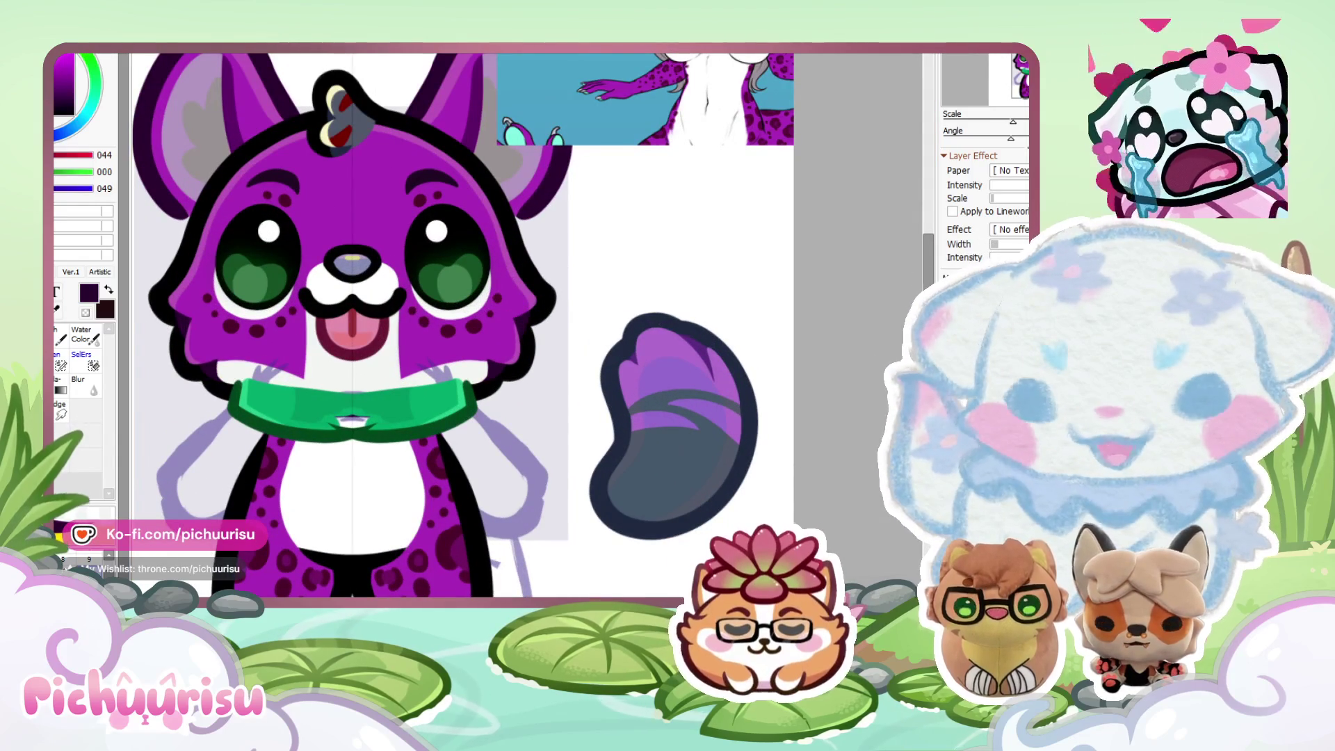
scroll(363, 570, "up", 1)
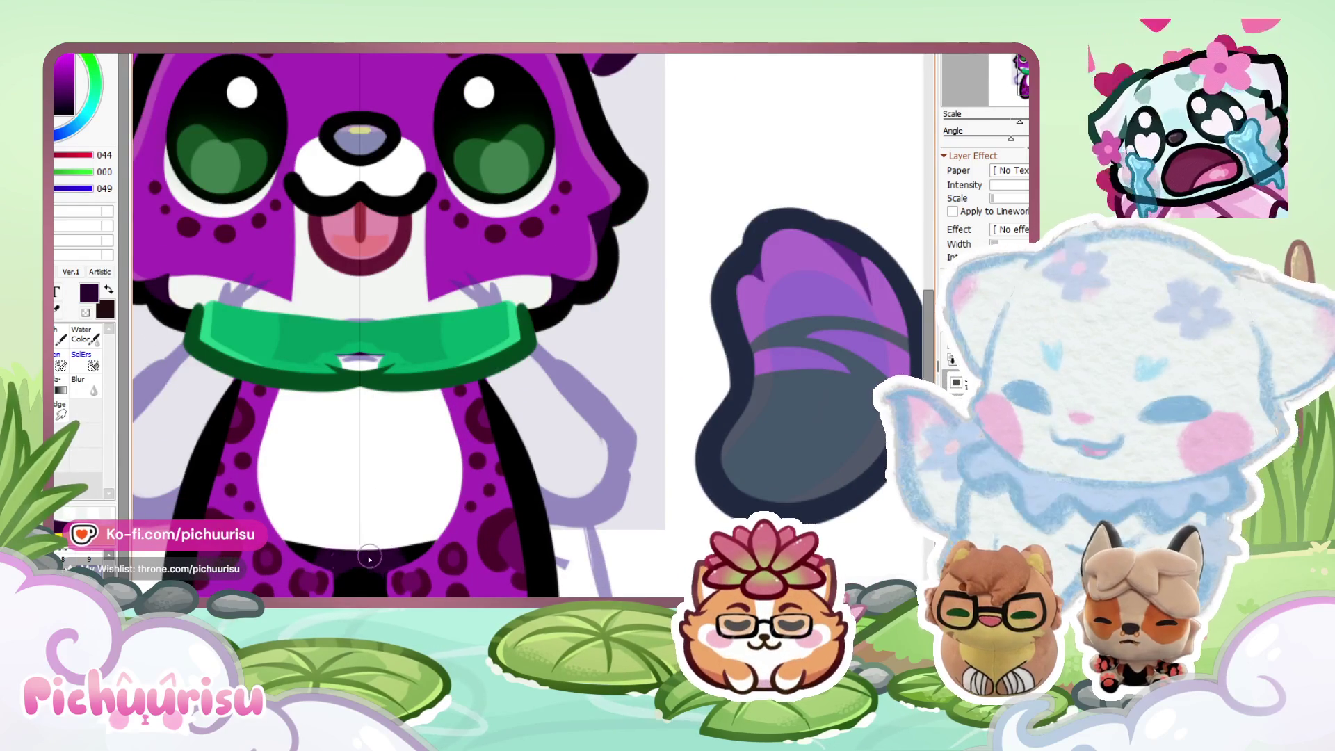
scroll(346, 416, "down", 3)
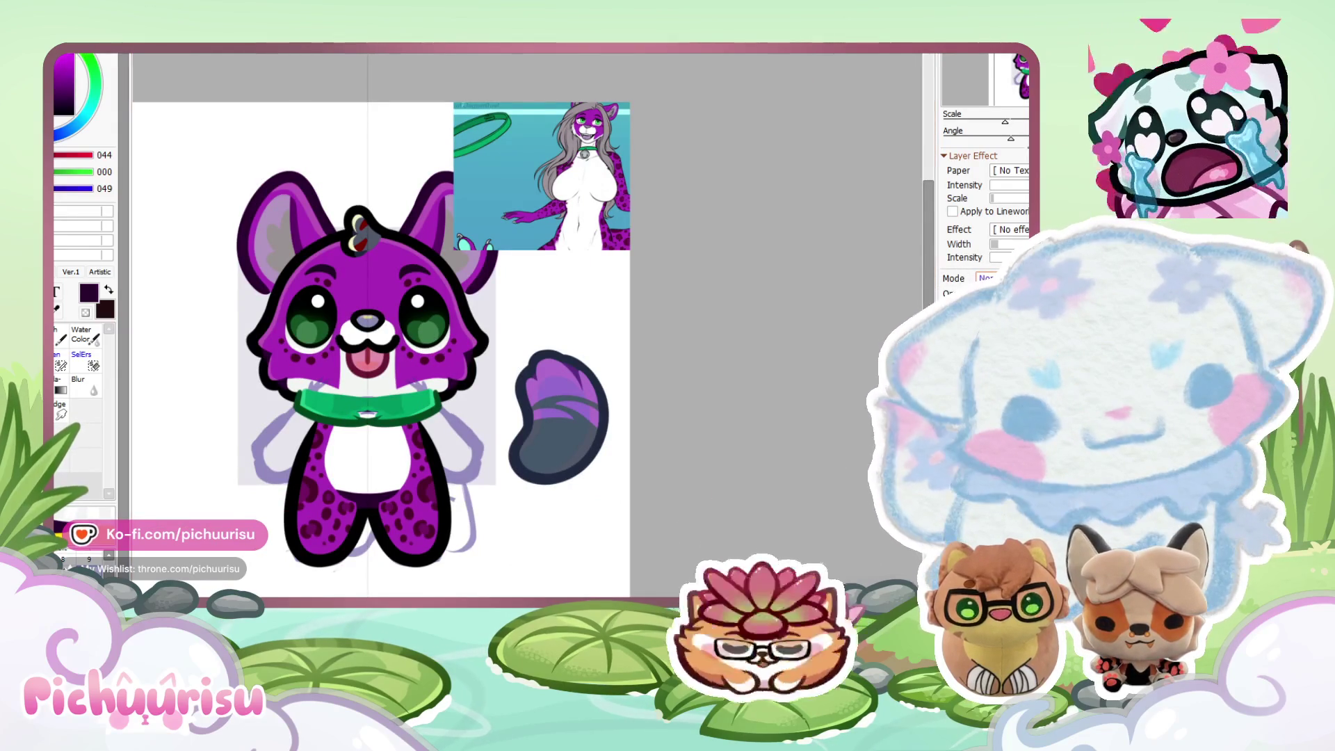
scroll(418, 499, "down", 1)
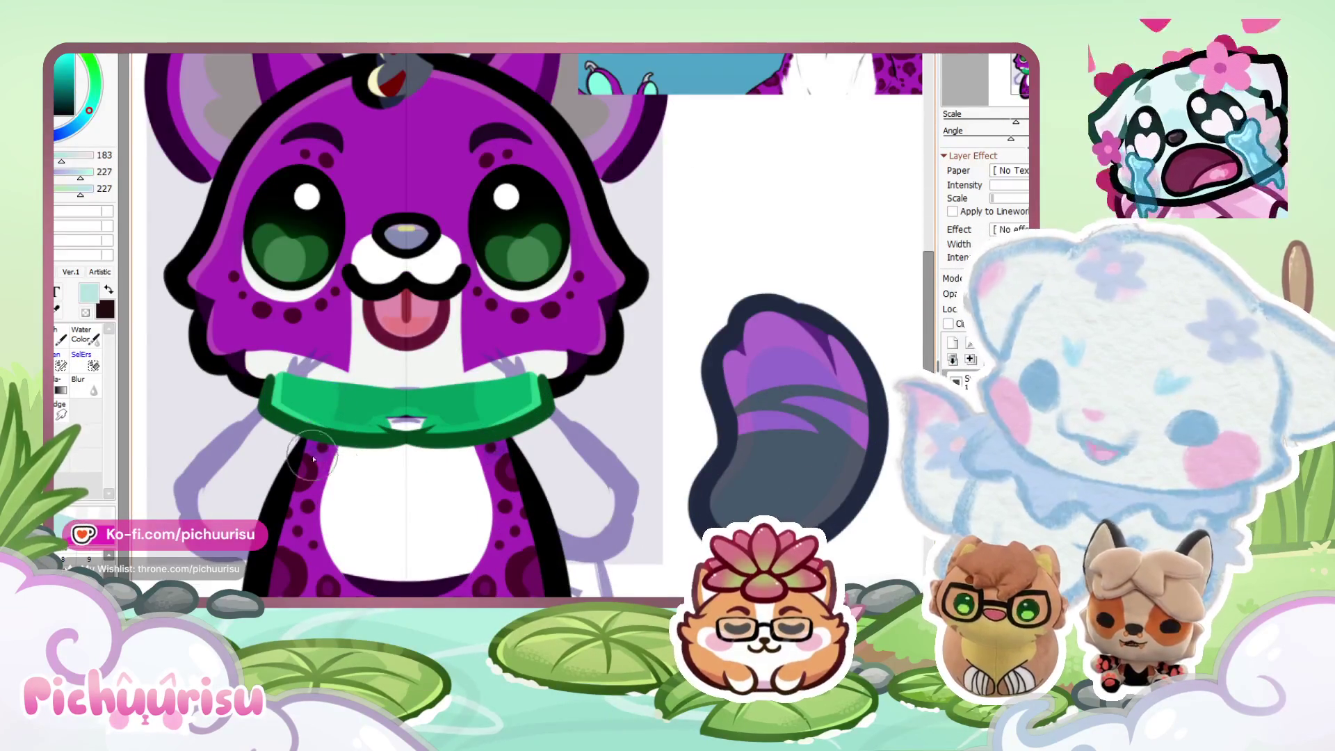
Eyedrop black from the outline and undo to restore black lineart on both arms.
scroll(326, 418, "down", 2)
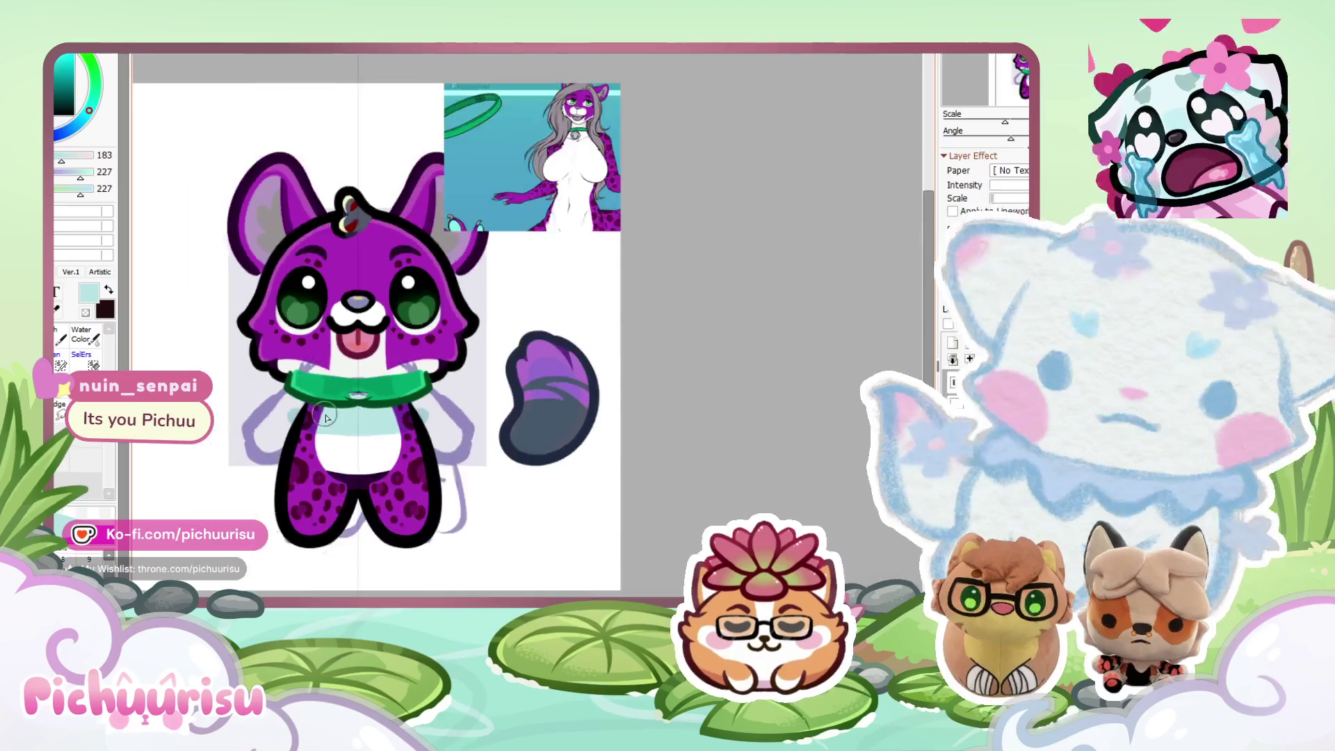
scroll(326, 417, "up", 2)
scroll(316, 392, "down", 2)
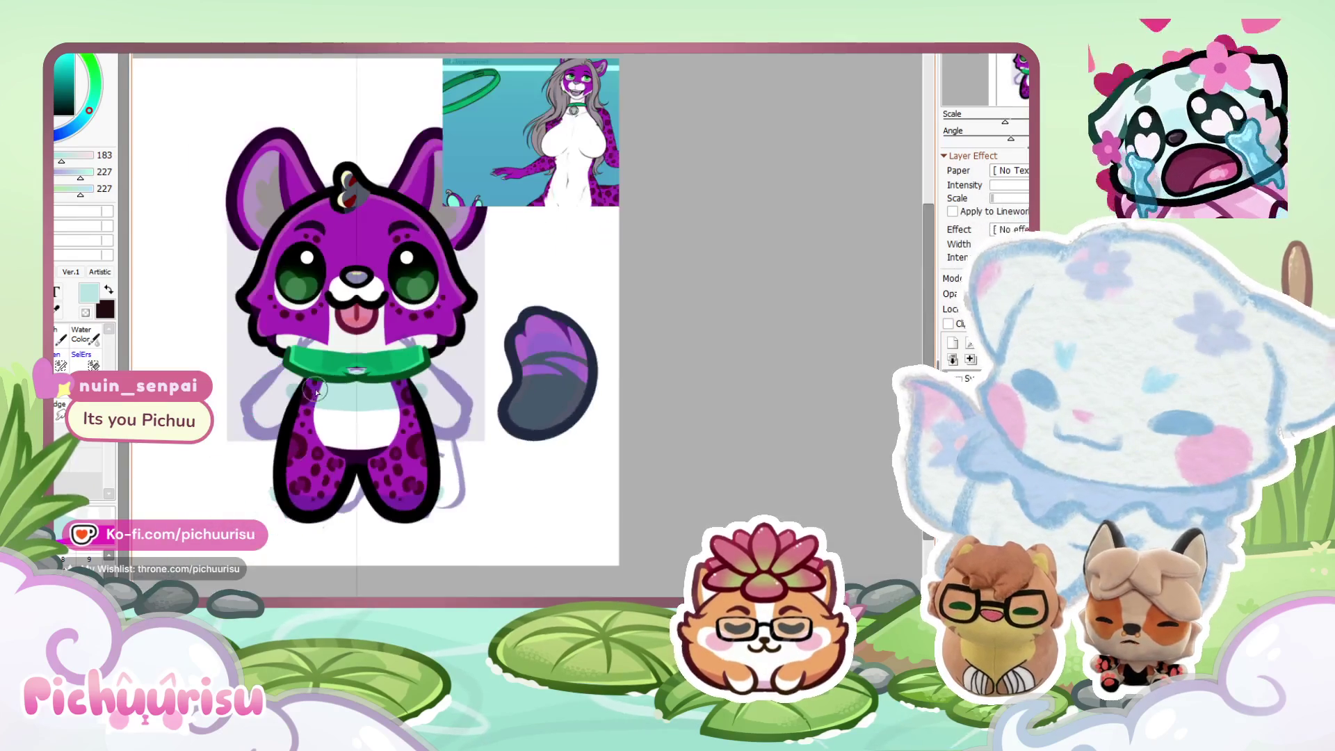
scroll(317, 391, "up", 1)
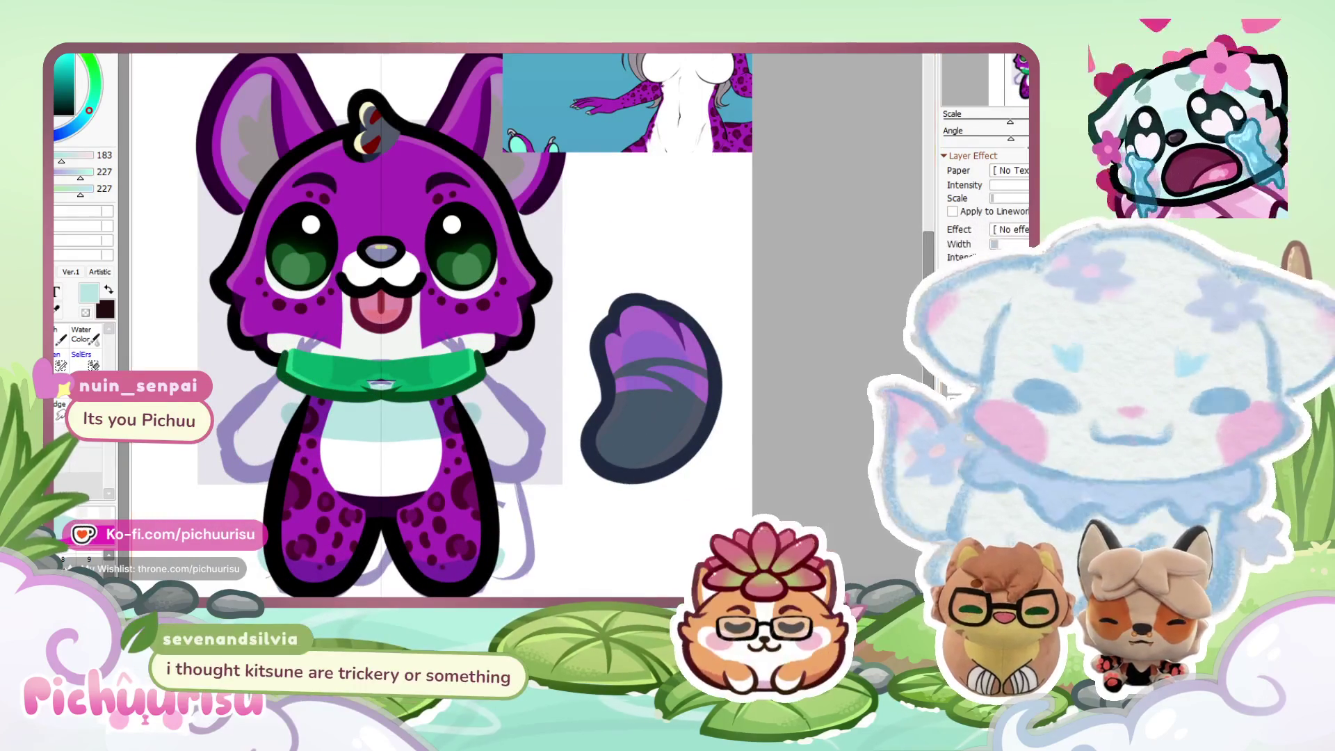
scroll(347, 557, "up", 1)
left_click(372, 464, "alt")
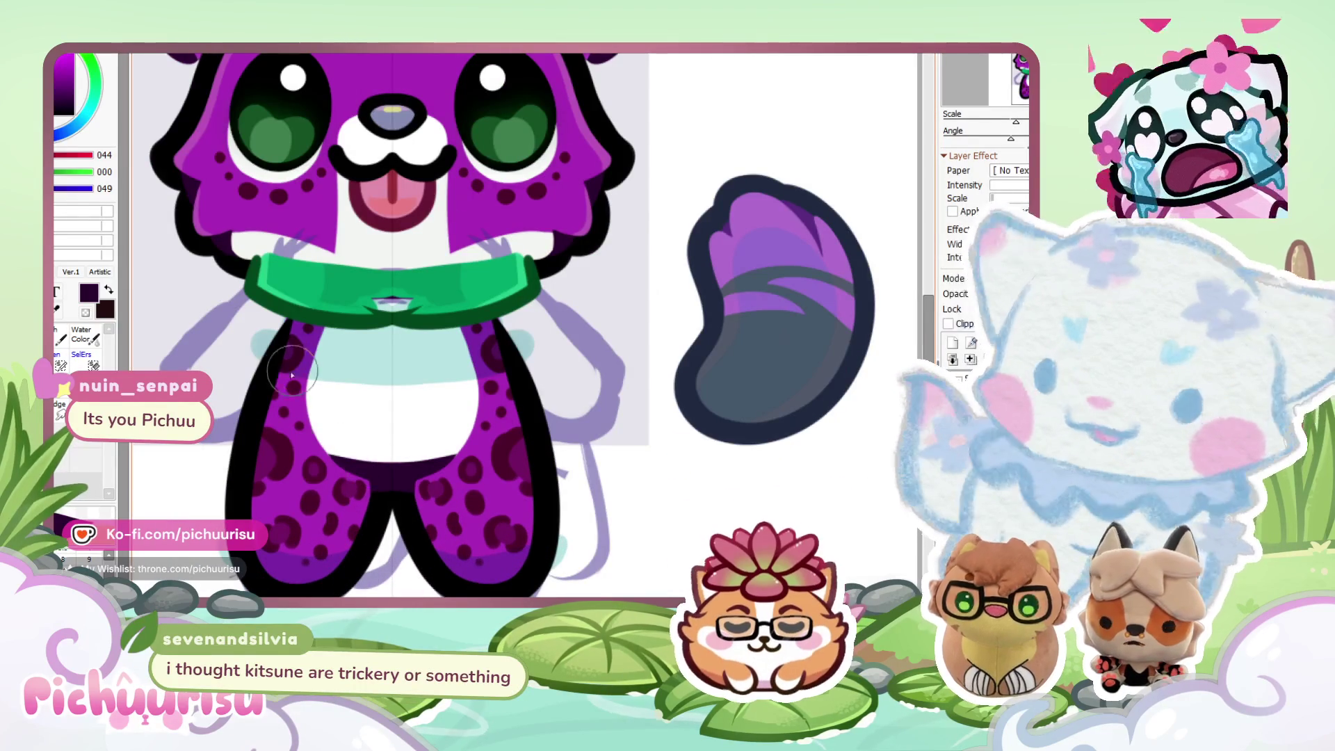
left_click(248, 383, "alt")
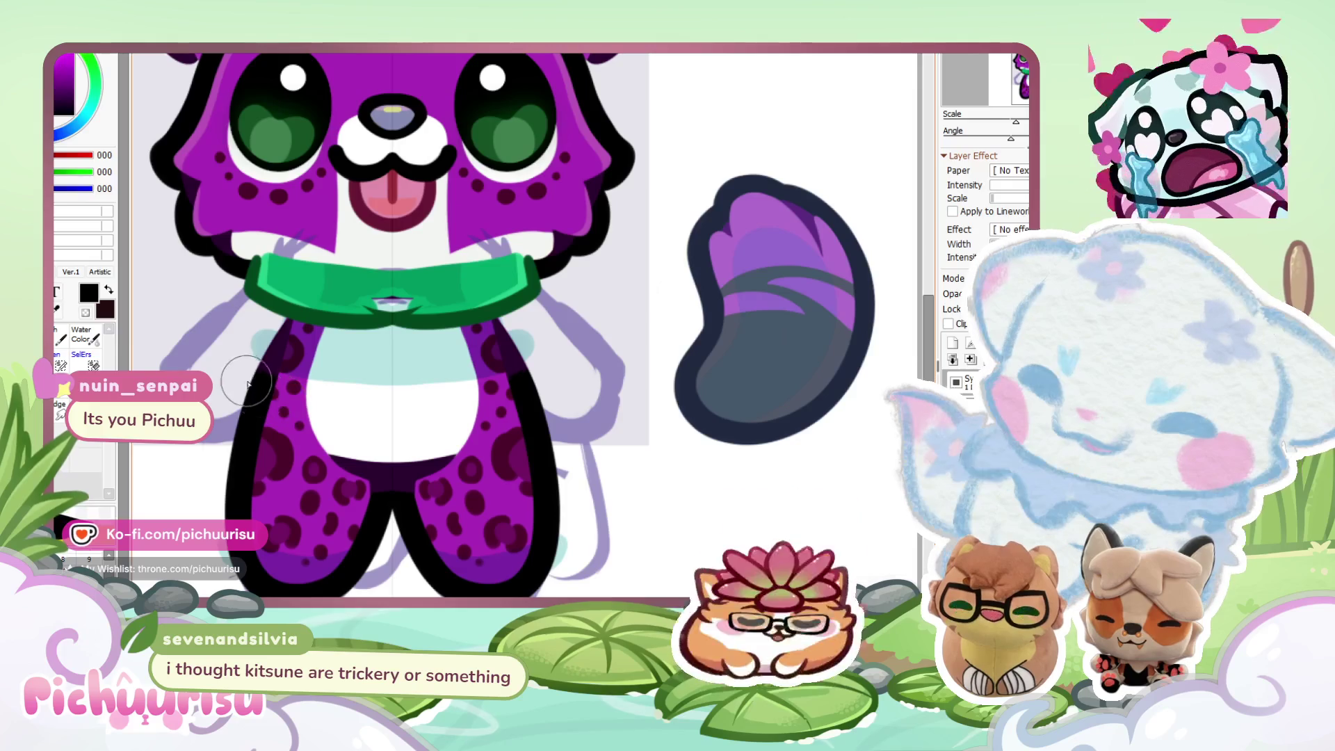
scroll(299, 438, "down", 3)
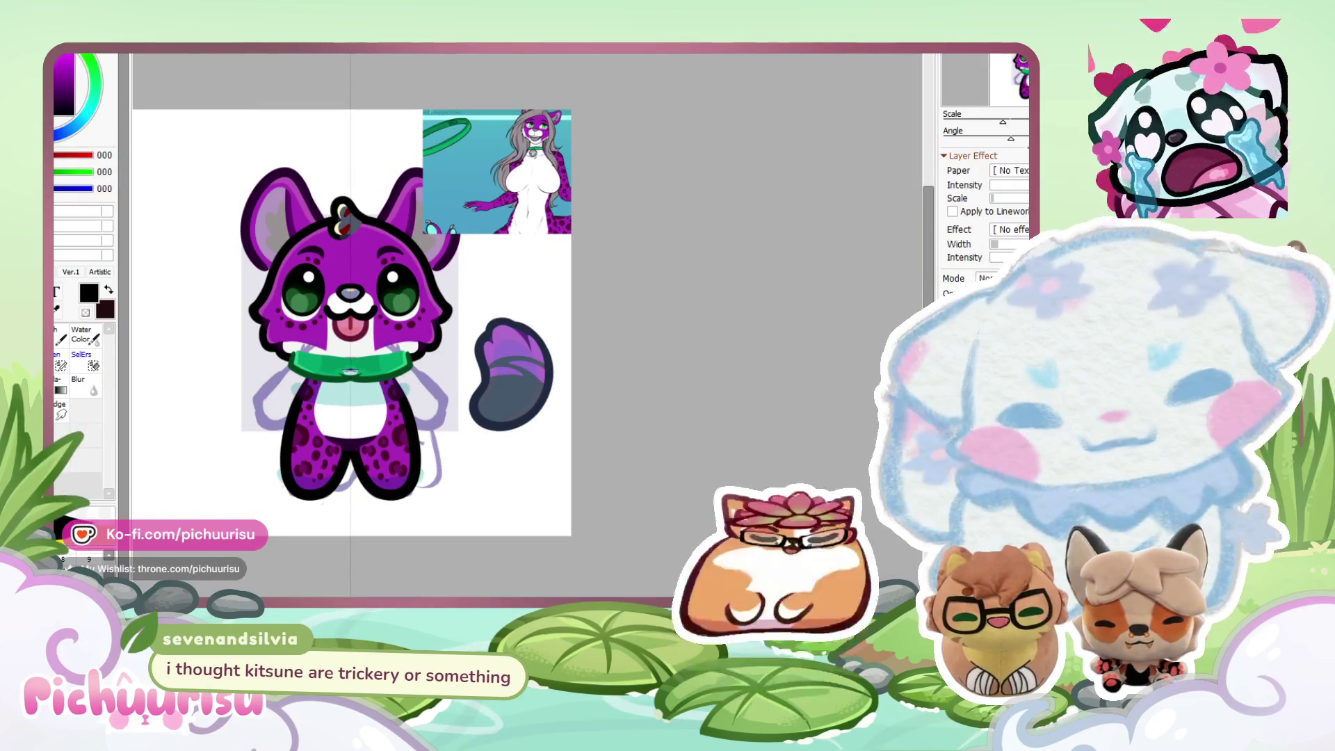
key("ctrl+z")
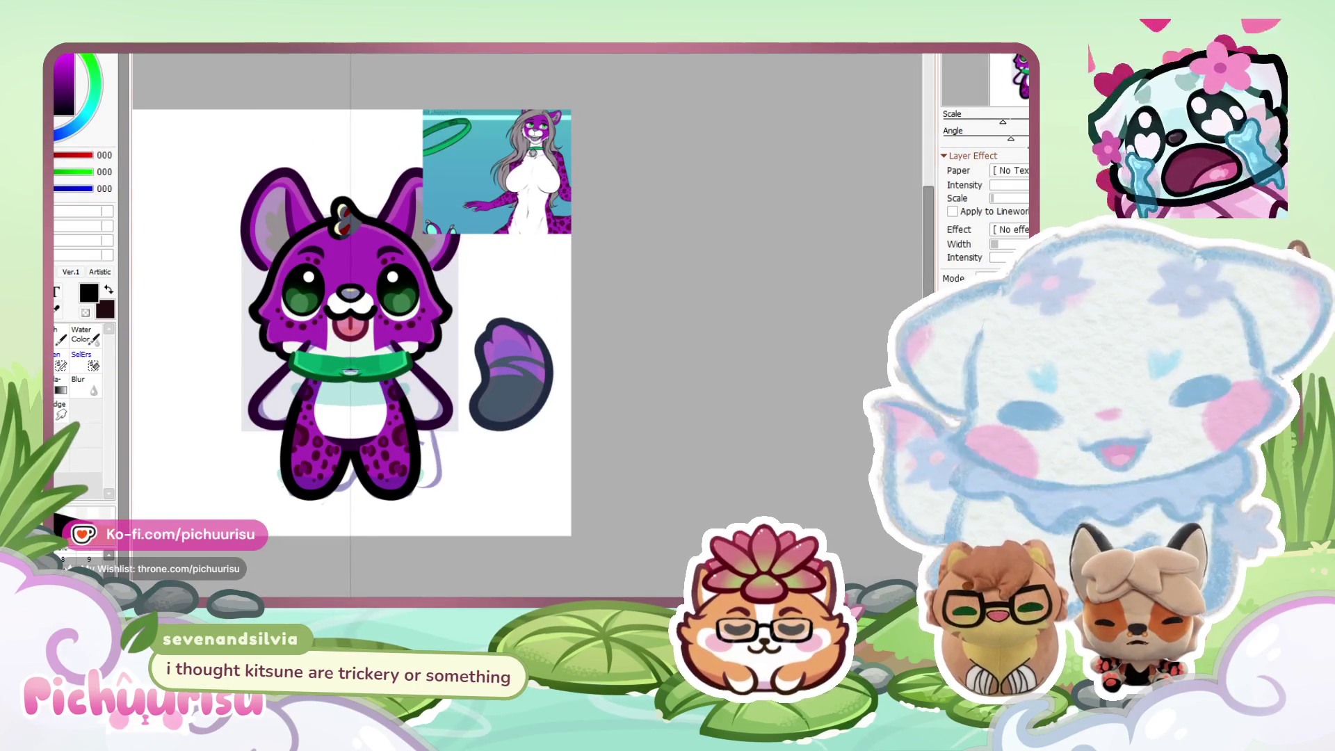
Sample the leopard's bright purple fur colour (169, 042, 183).
scroll(309, 420, "up", 2)
left_click(310, 400, "alt")
scroll(306, 398, "up", 1)
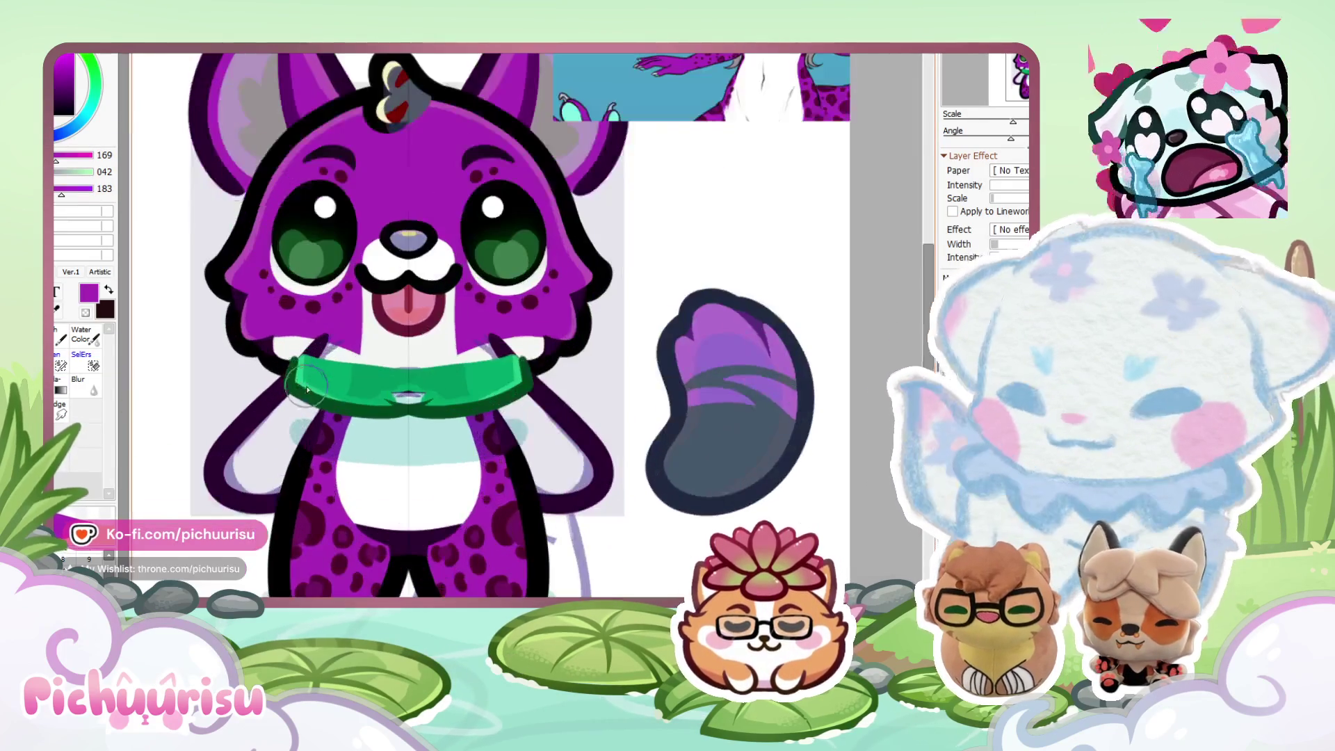
Paint both arms with mirrored purple fur.
mouse_move(300, 397)
left_mouse_down()
mouse_move(271, 479)
mouse_move(251, 497)
mouse_move(229, 472)
left_mouse_up()
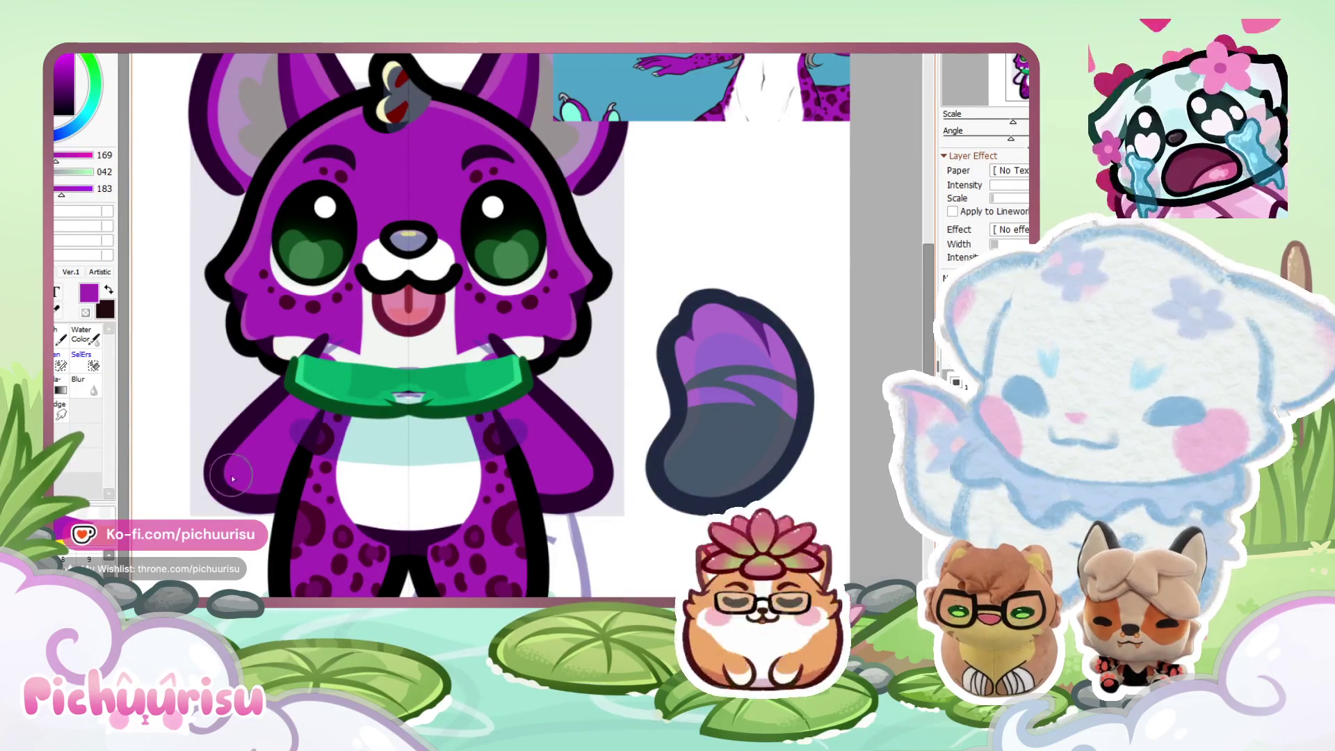
scroll(331, 376, "down", 2)
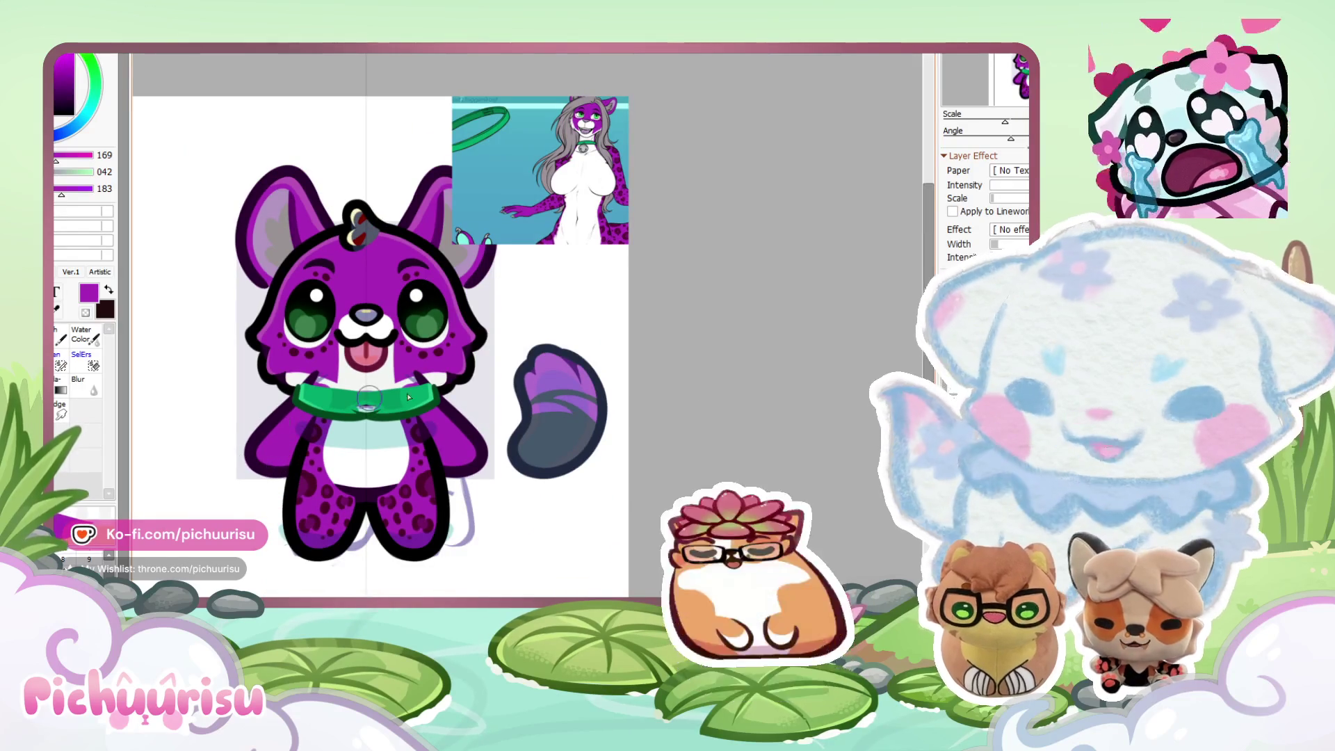
scroll(295, 400, "up", 2)
Eyedrop dark maroon and dab leopard spots onto both arms.
left_click(295, 403, "alt")
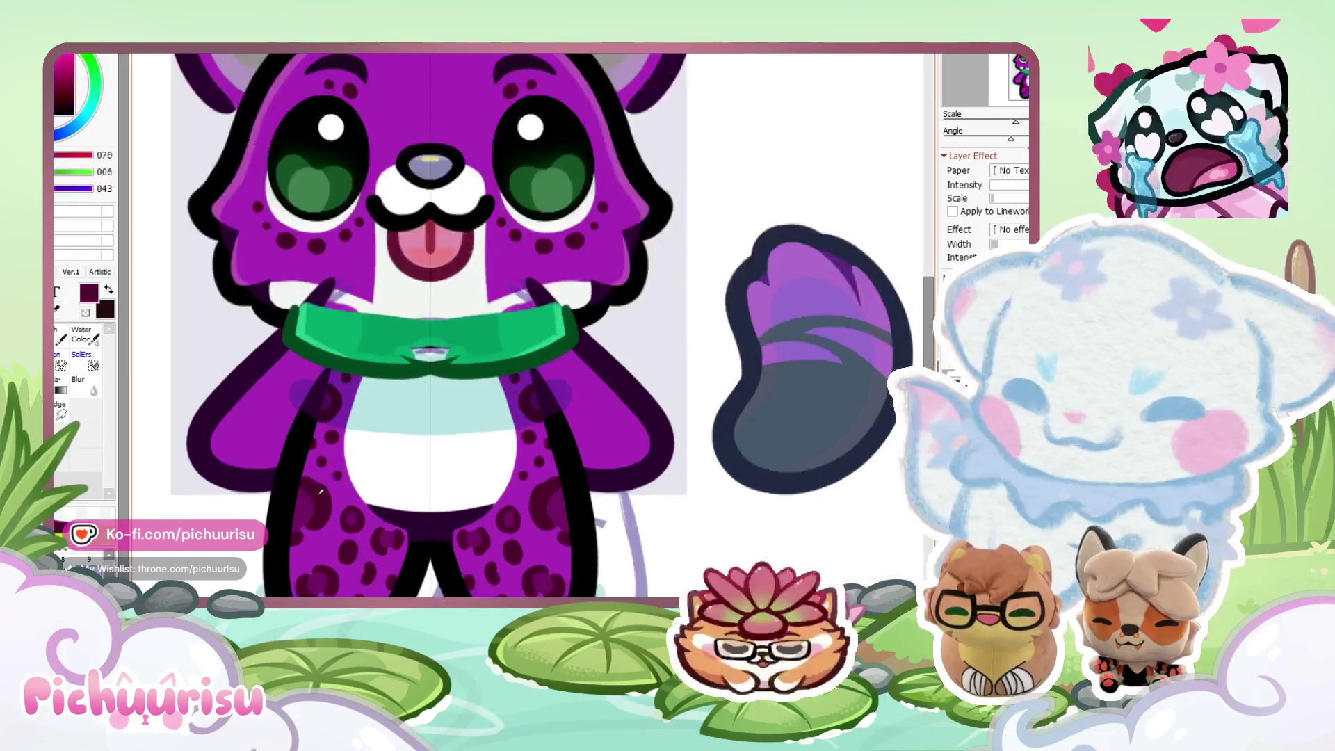
scroll(292, 339, "up", 2)
mouse_move(248, 418)
left_mouse_down()
mouse_move(278, 397)
mouse_move(268, 390)
left_mouse_up()
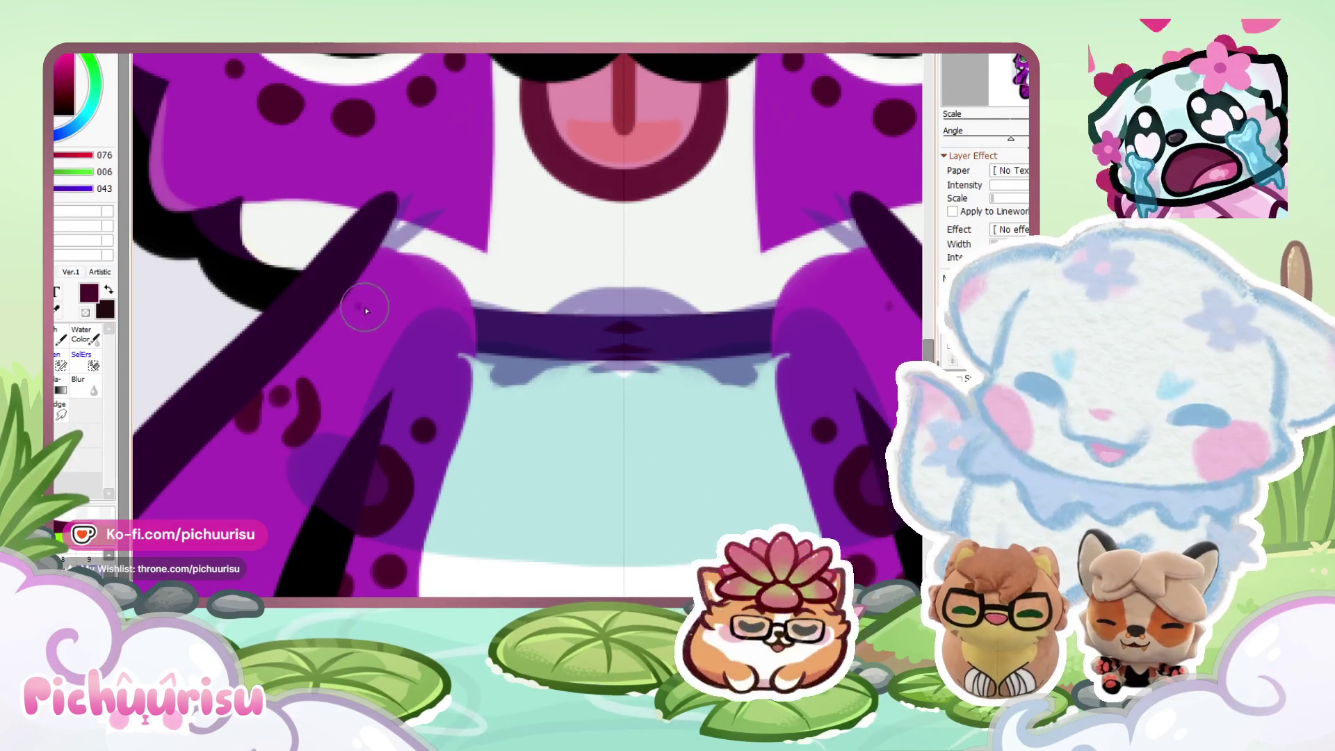
left_click(360, 306)
scroll(370, 355, "down", 3)
scroll(317, 374, "up", 3)
mouse_move(306, 424)
left_mouse_down()
mouse_move(334, 358)
mouse_move(292, 386)
left_mouse_up()
scroll(314, 358, "down", 1)
scroll(314, 359, "up", 1)
scroll(331, 443, "down", 3)
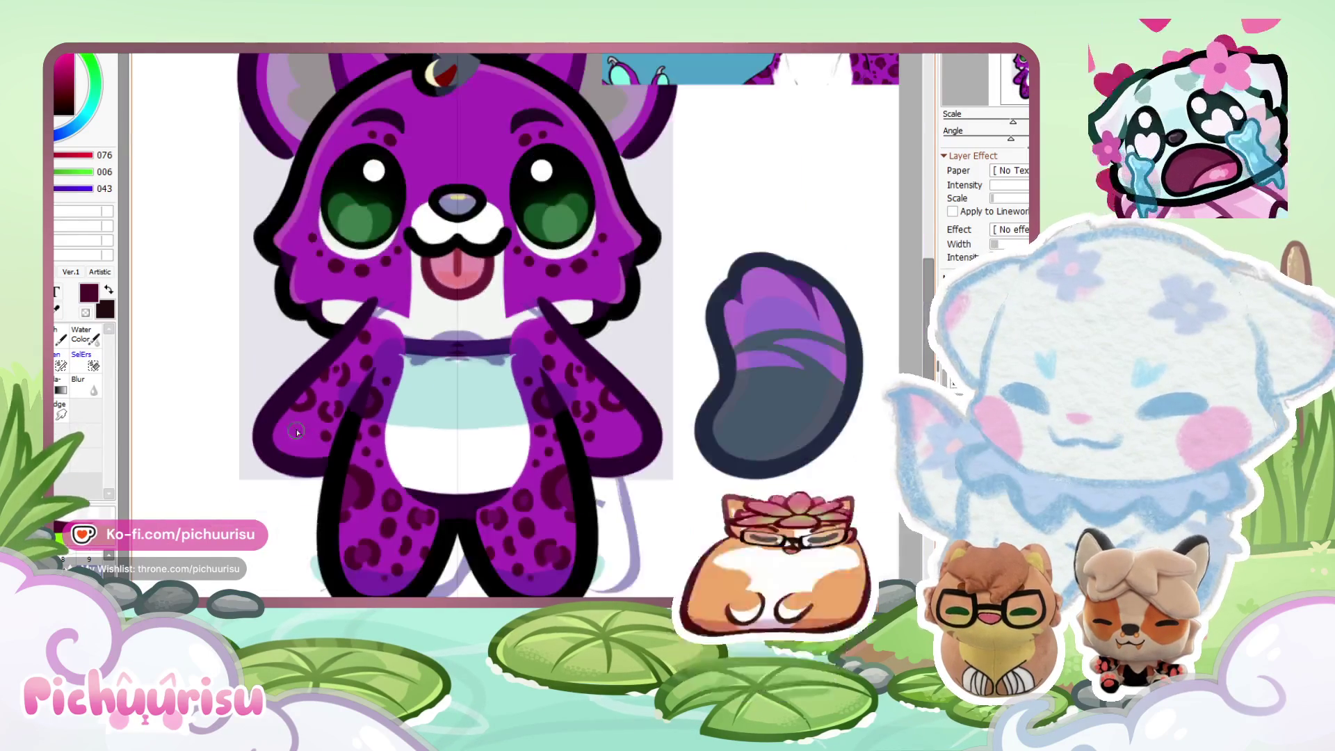
scroll(296, 432, "up", 2)
scroll(292, 445, "up", 1)
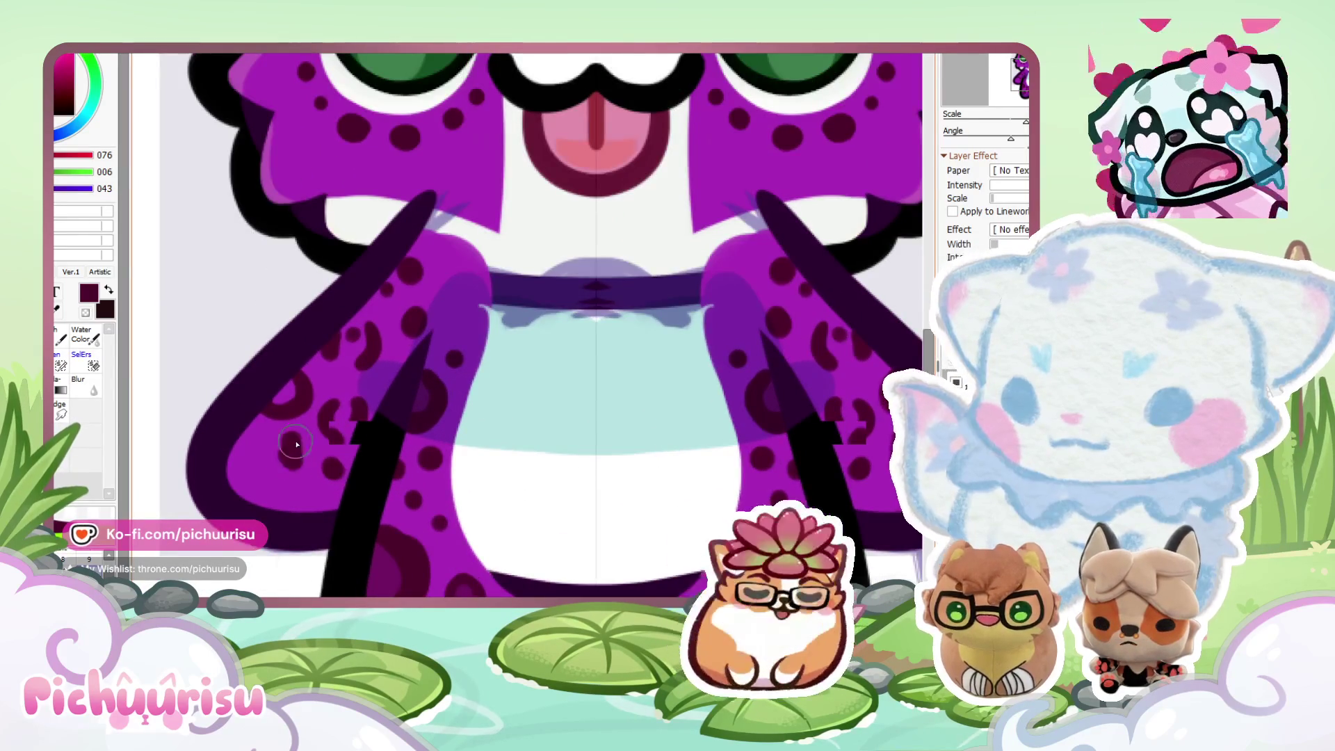
scroll(292, 441, "down", 3)
Sample a deep plum (113, 020, 098) from the drawing.
left_click(334, 501, "alt")
scroll(278, 419, "up", 3)
scroll(295, 418, "up", 3)
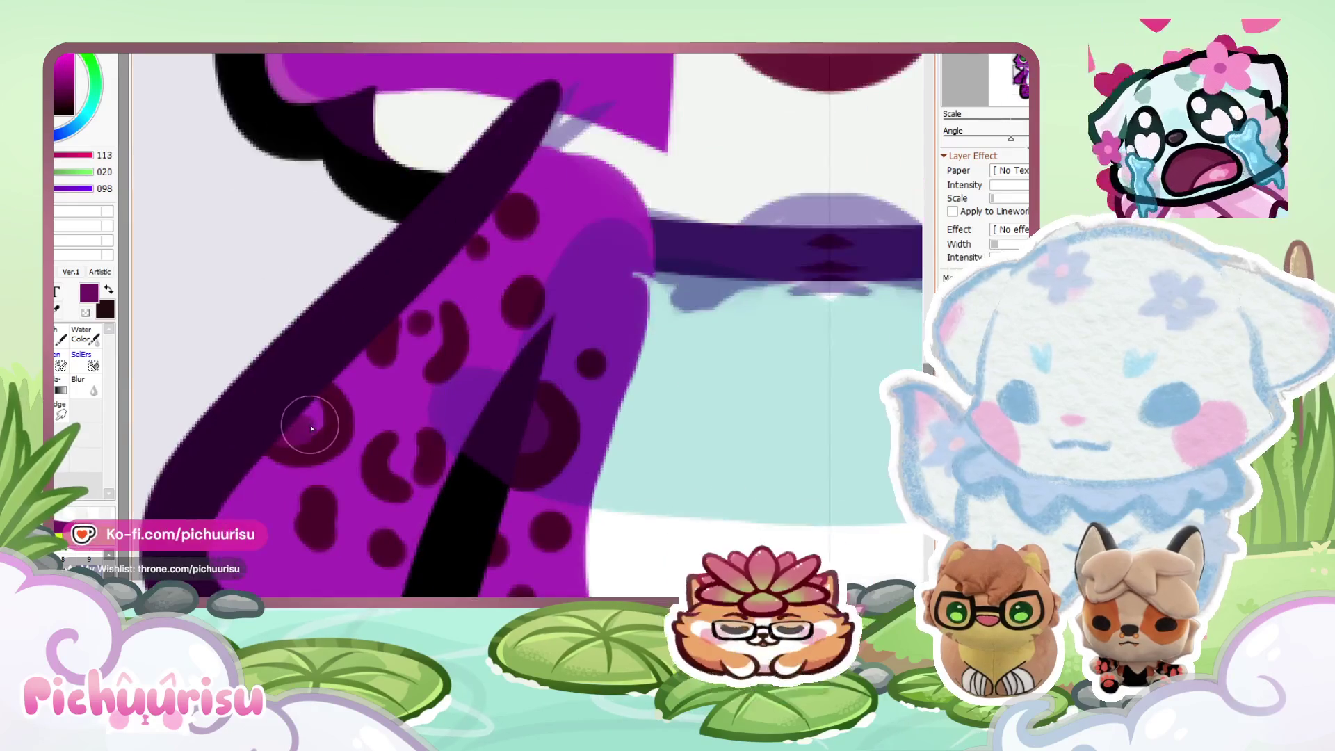
scroll(400, 444, "up", 1)
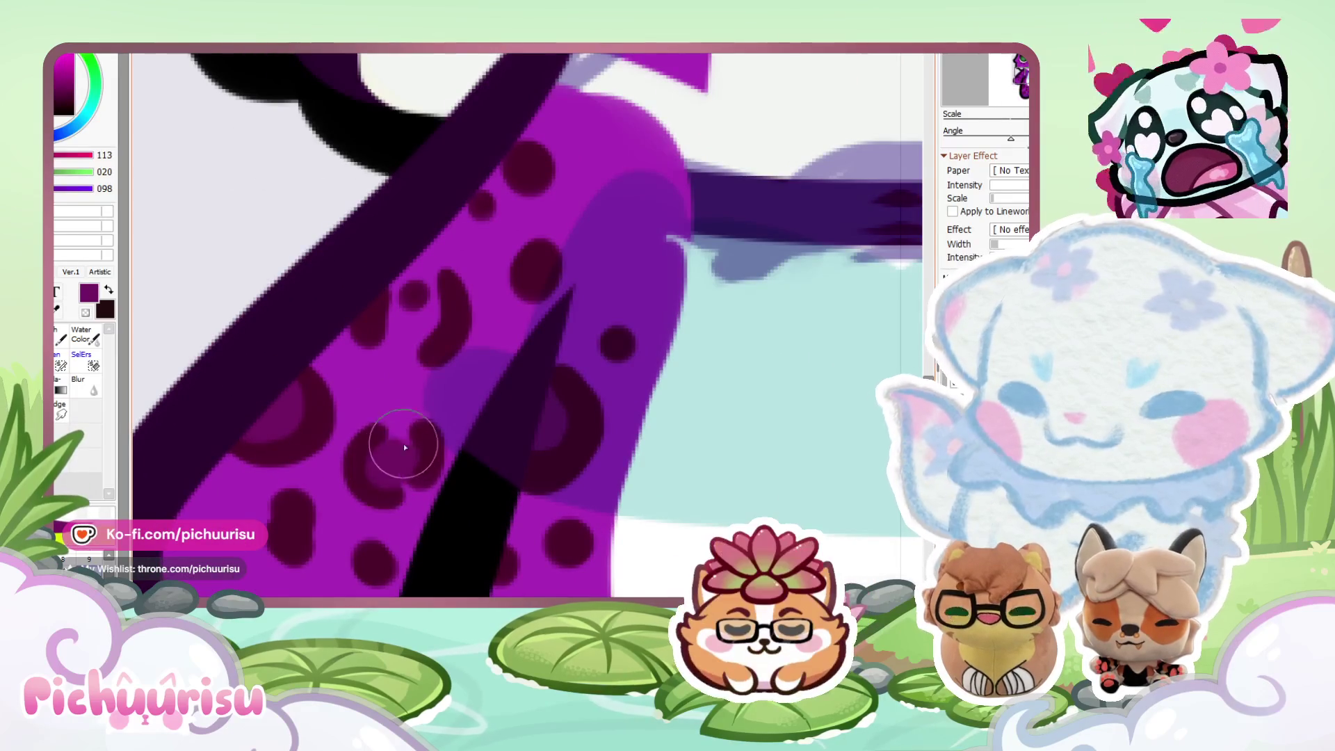
scroll(403, 444, "down", 3)
scroll(374, 407, "up", 3)
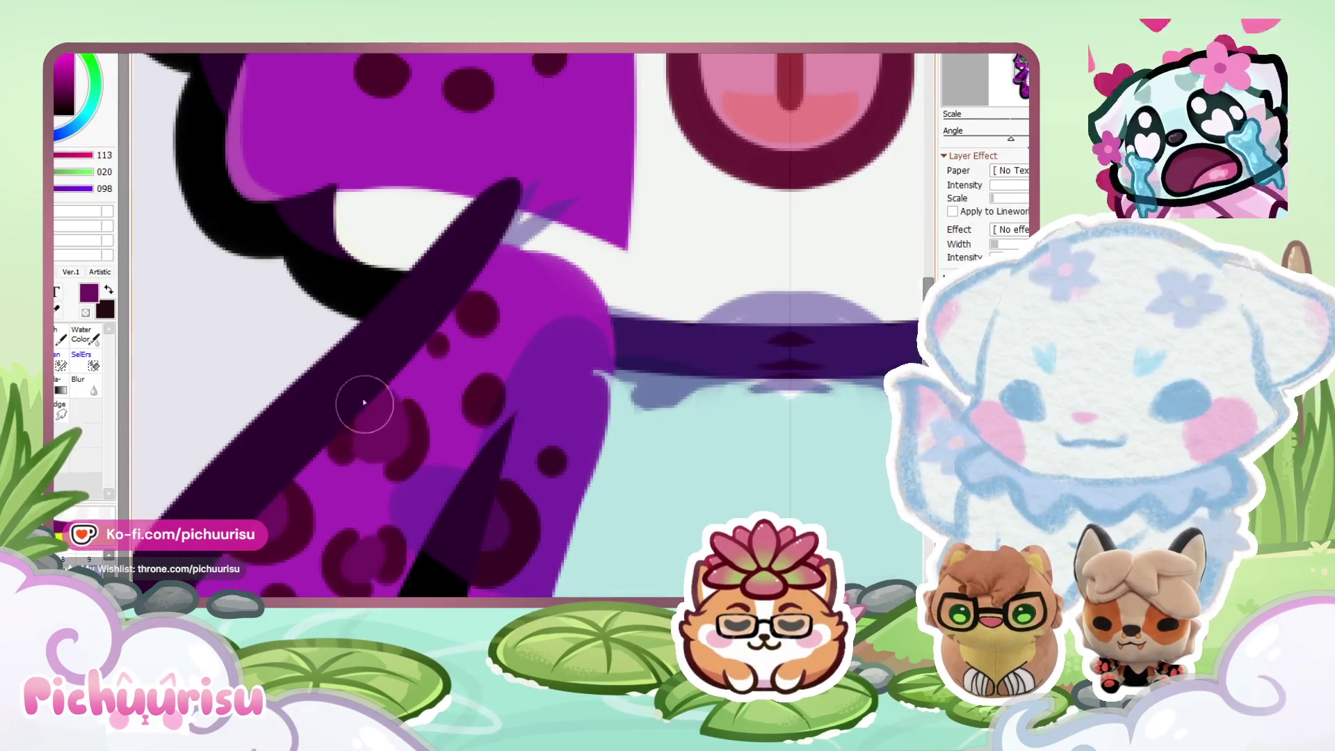
scroll(340, 438, "down", 5)
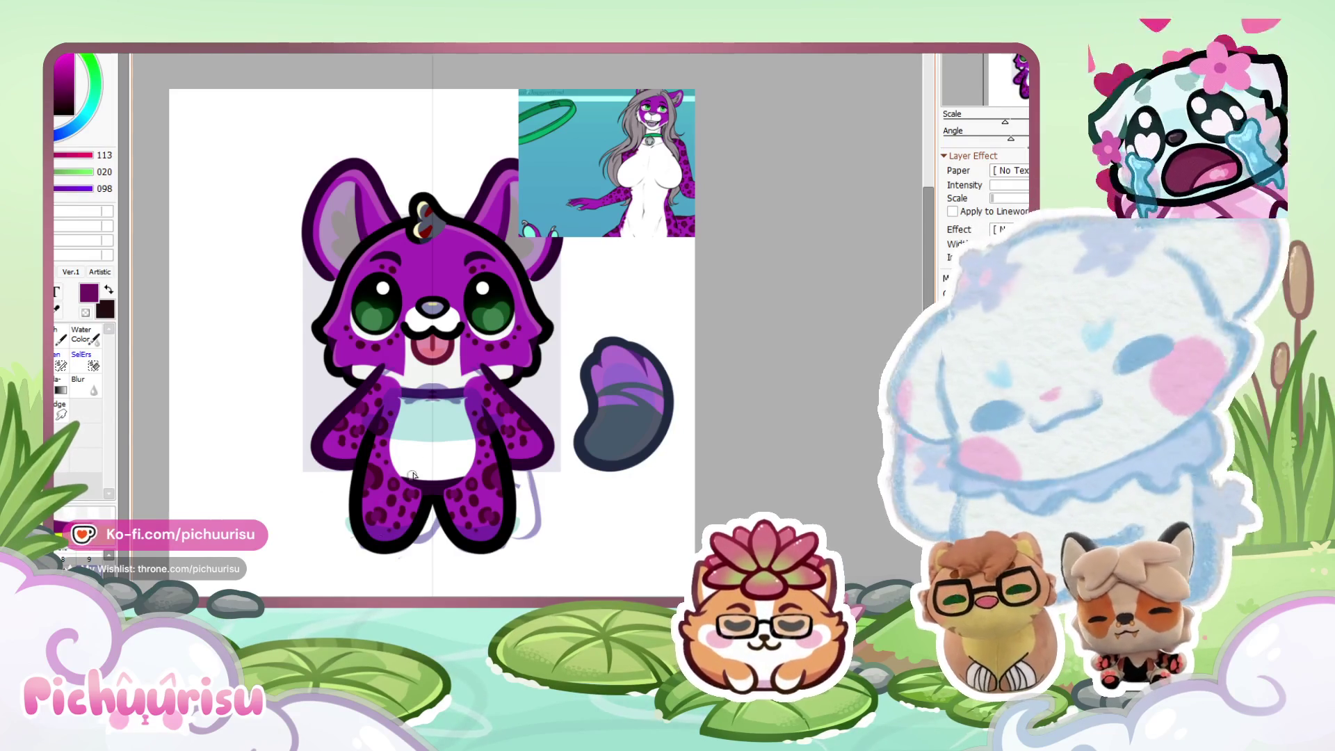
Shade down the arms and shoulders with the collar's dark purple, mirrored.
scroll(411, 394, "up", 2)
left_click(408, 393, "alt")
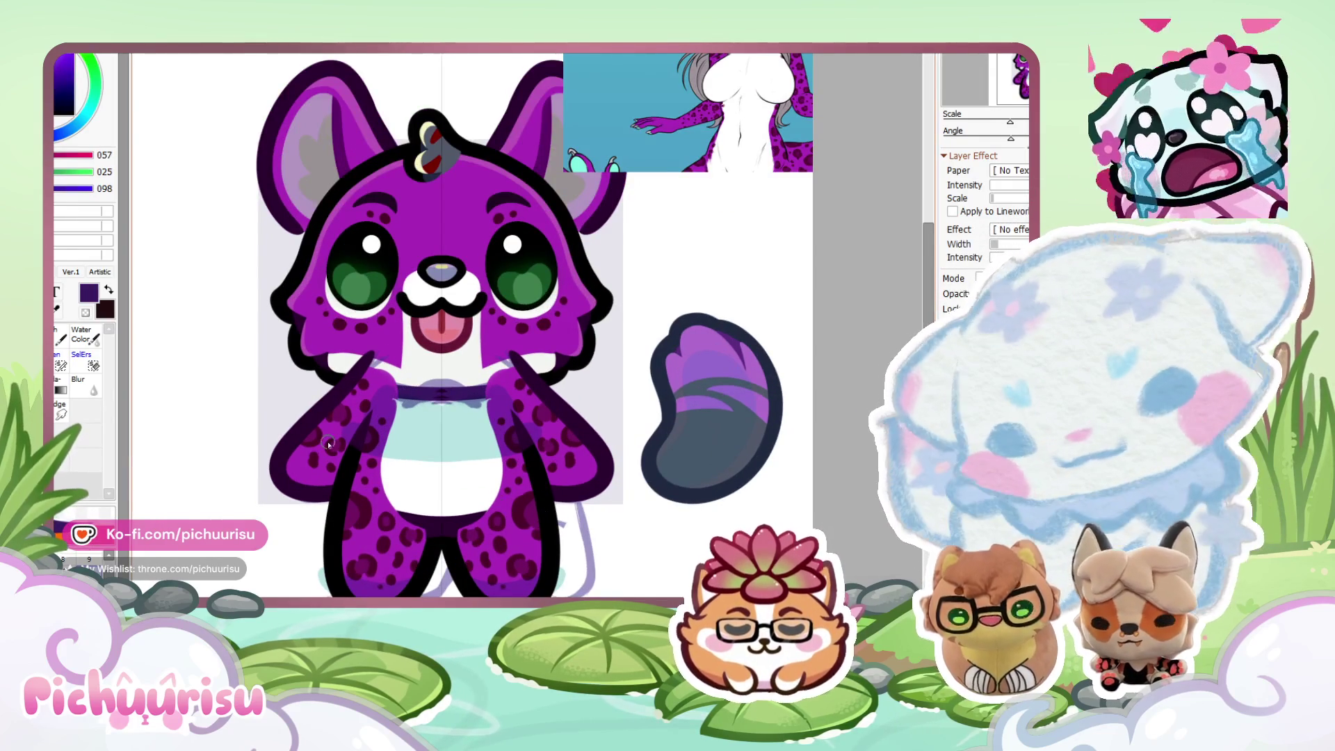
scroll(331, 449, "up", 1)
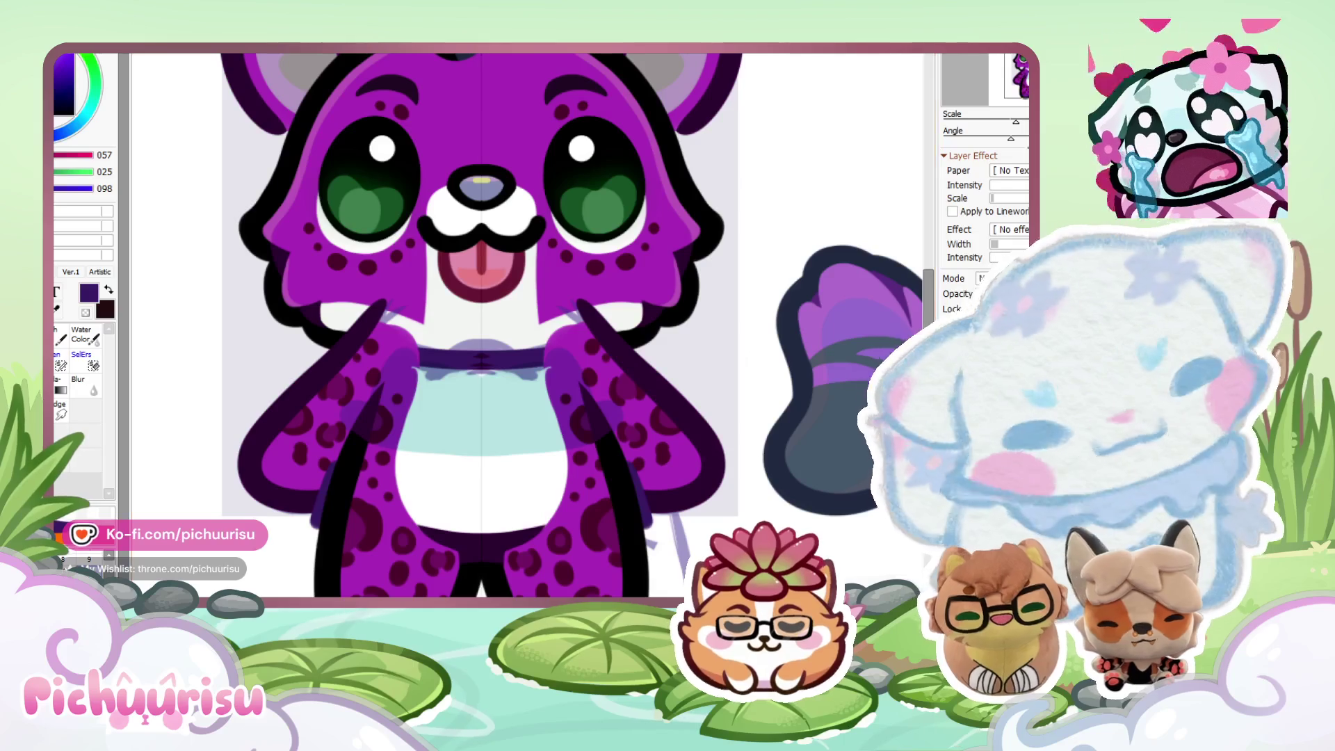
mouse_move(373, 422)
left_mouse_down()
mouse_move(379, 448)
mouse_move(324, 511)
left_mouse_up()
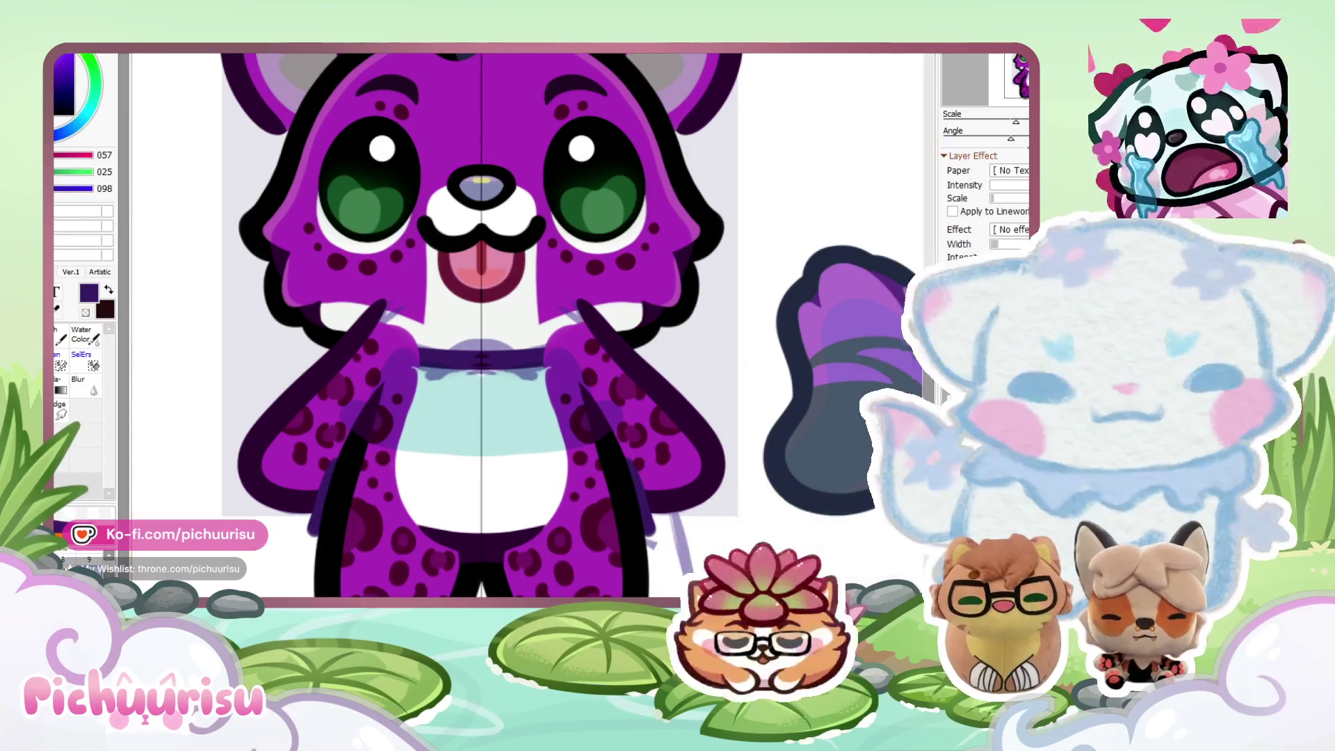
left_click_drag(339, 337, 362, 322)
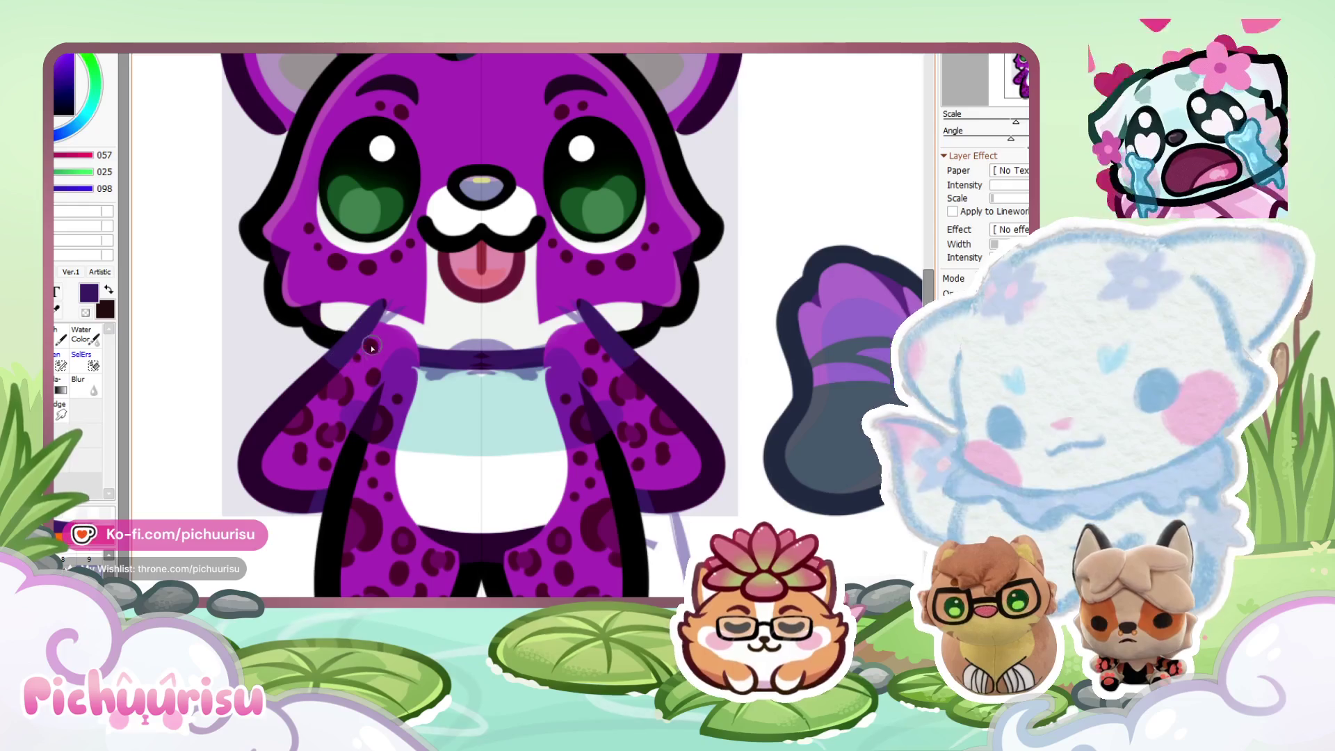
scroll(495, 353, "down", 2)
scroll(566, 362, "down", 1)
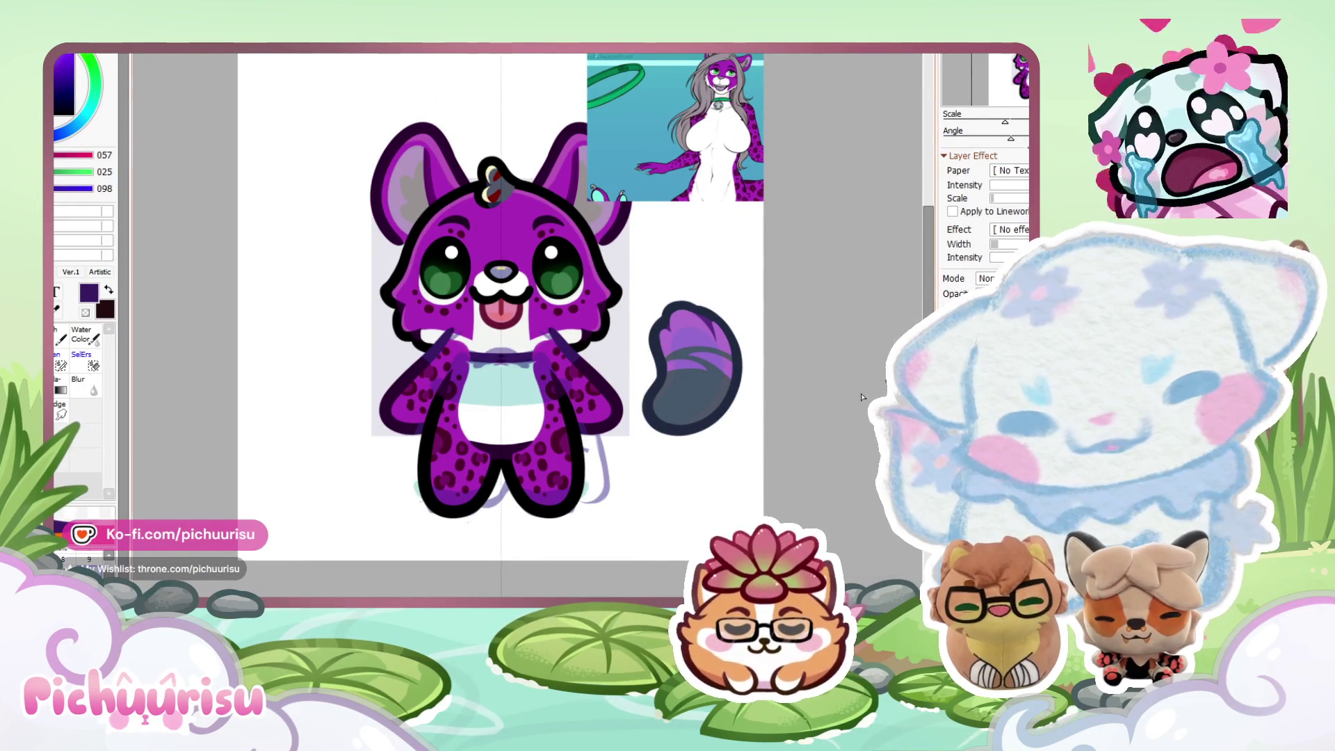
scroll(446, 483, "up", 1)
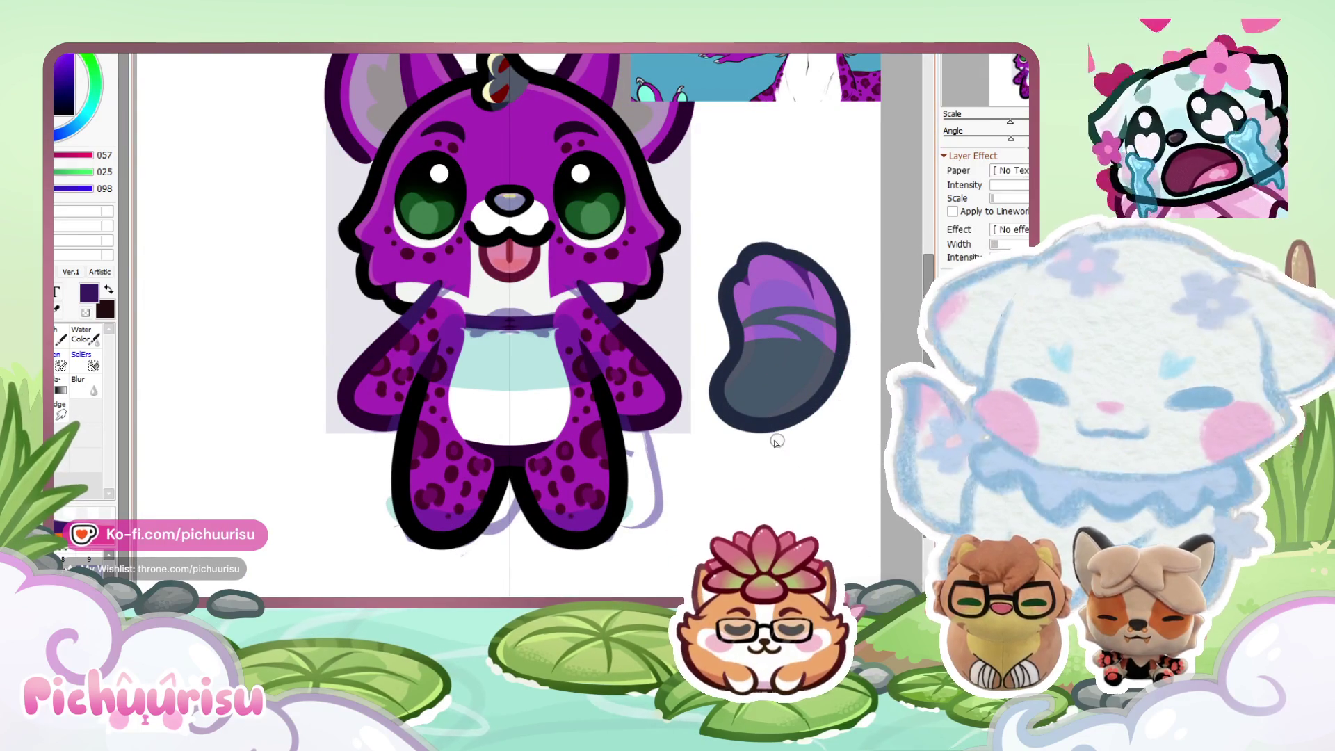
scroll(676, 424, "up", 1)
Darken the inner leg and crotch outline with a deeper purple.
left_click(320, 426, "alt")
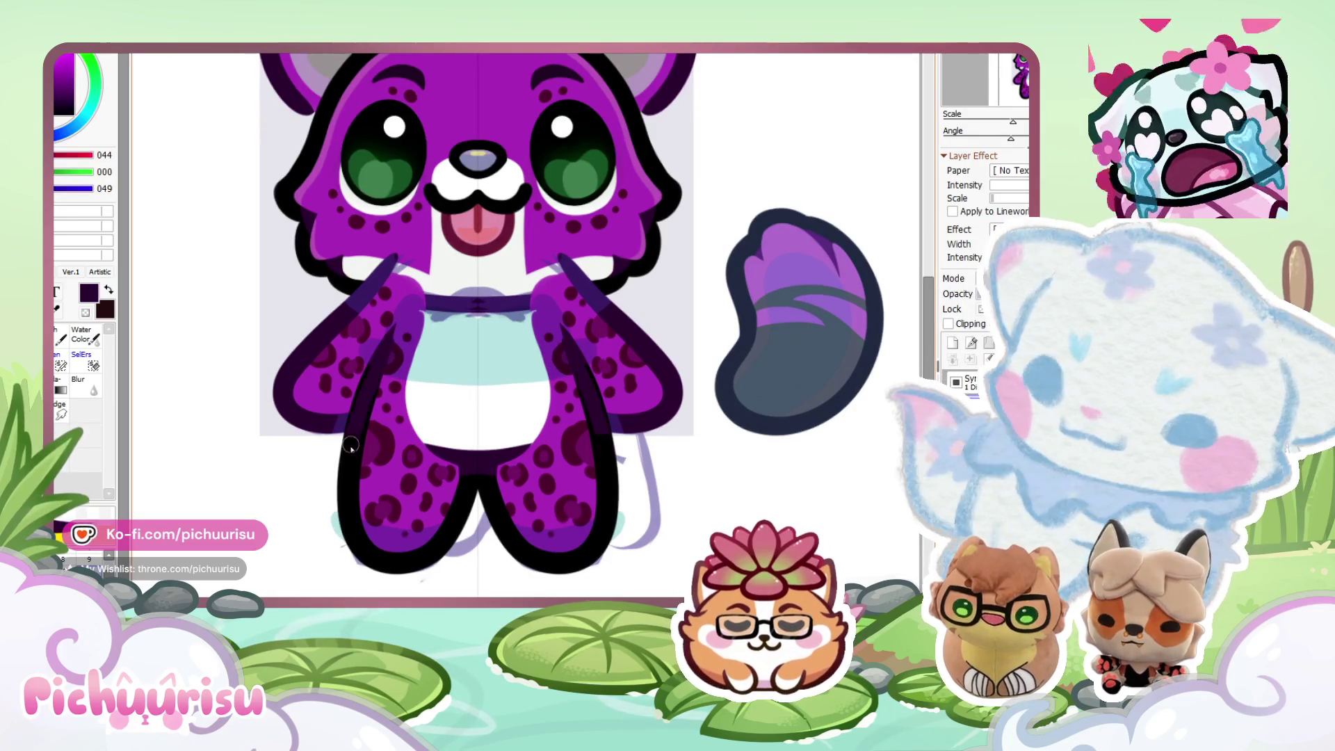
scroll(495, 447, "up", 2)
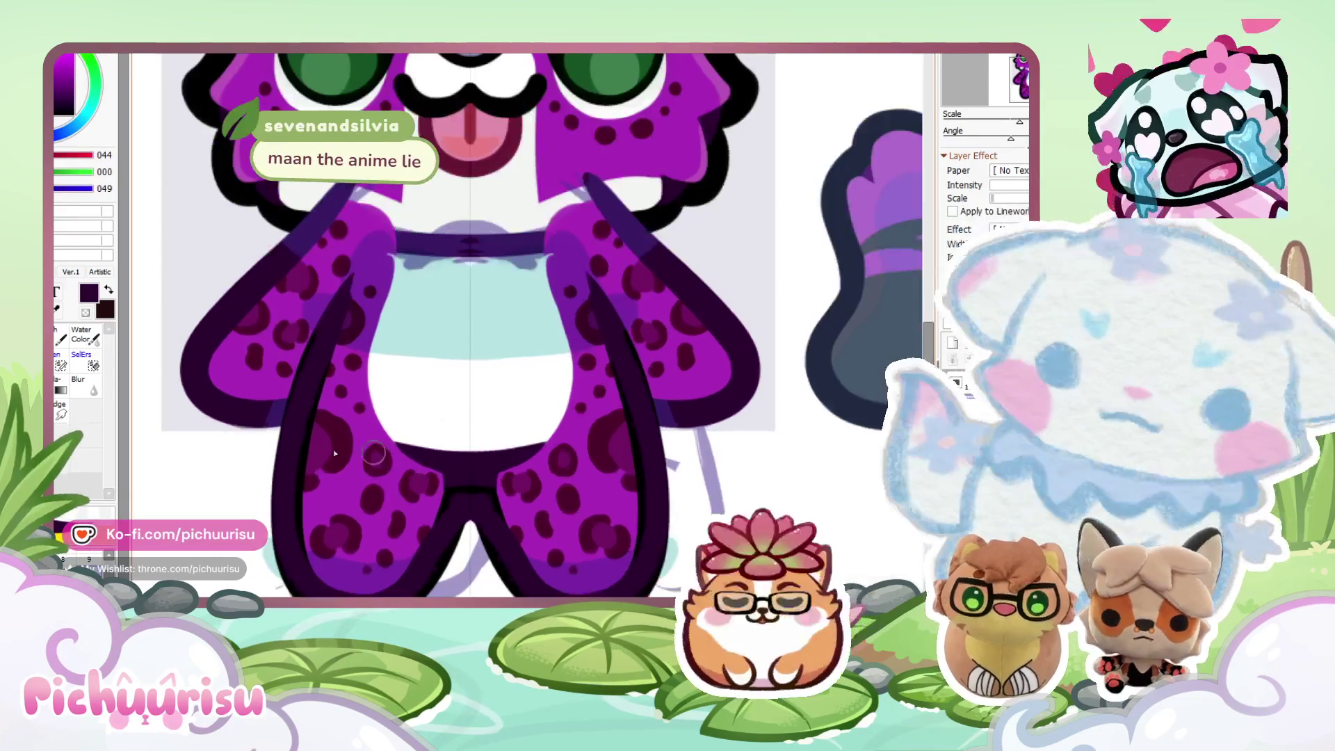
left_click(299, 424, "ctrl")
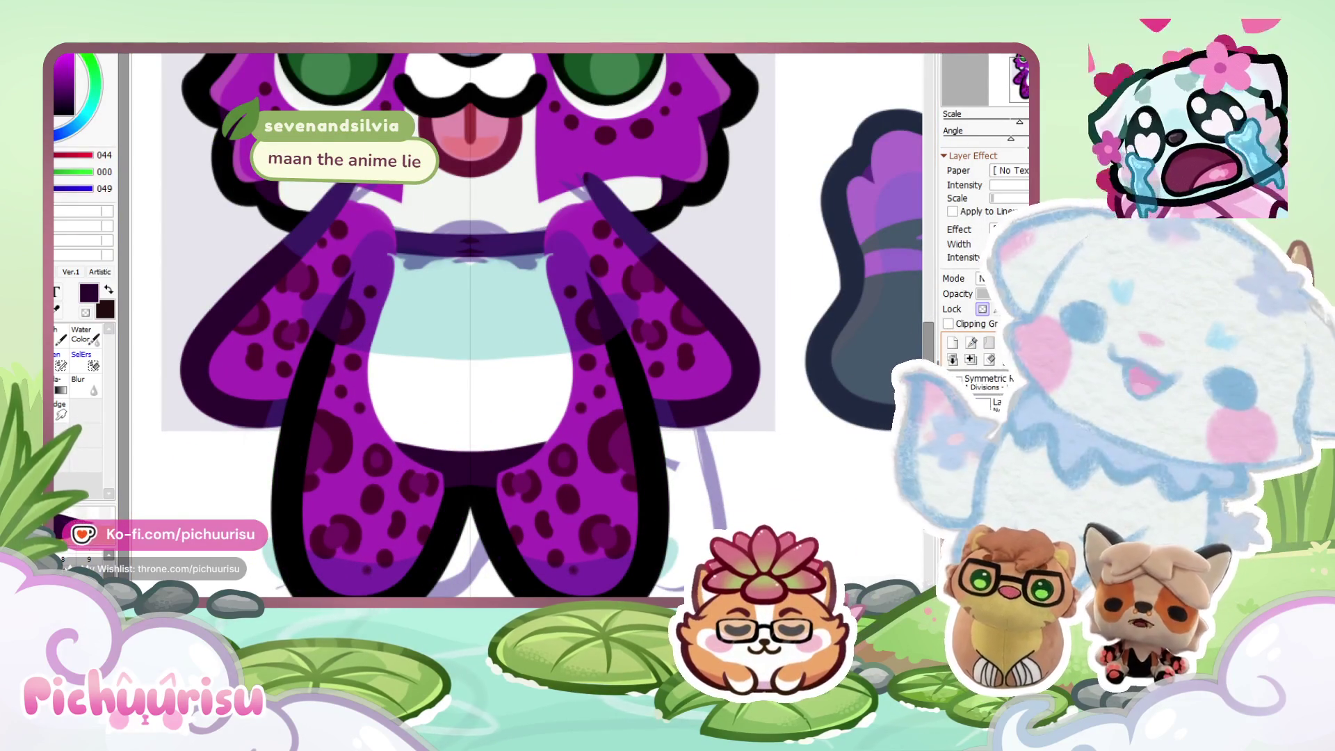
scroll(528, 326, "down", 2)
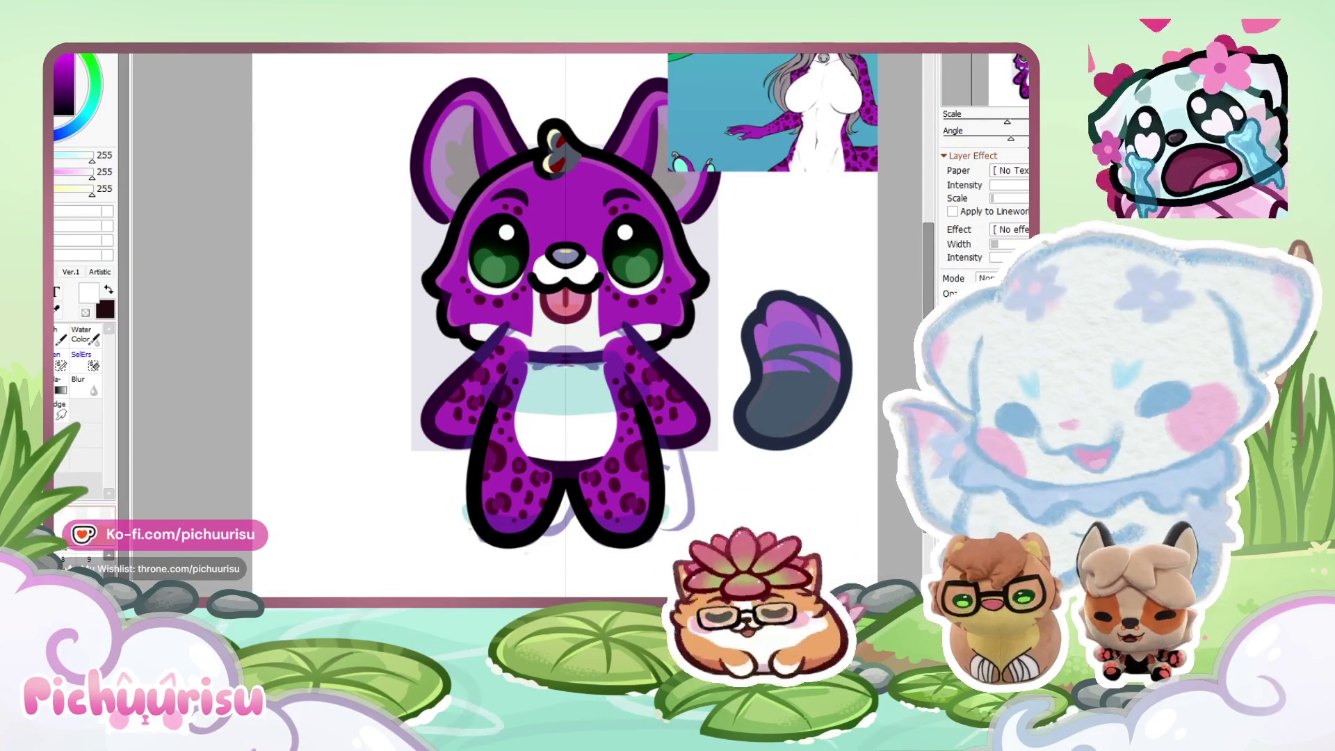
Erase and clear the figure, then restore it as a faded guide.
left_click_drag(536, 299, 352, 486)
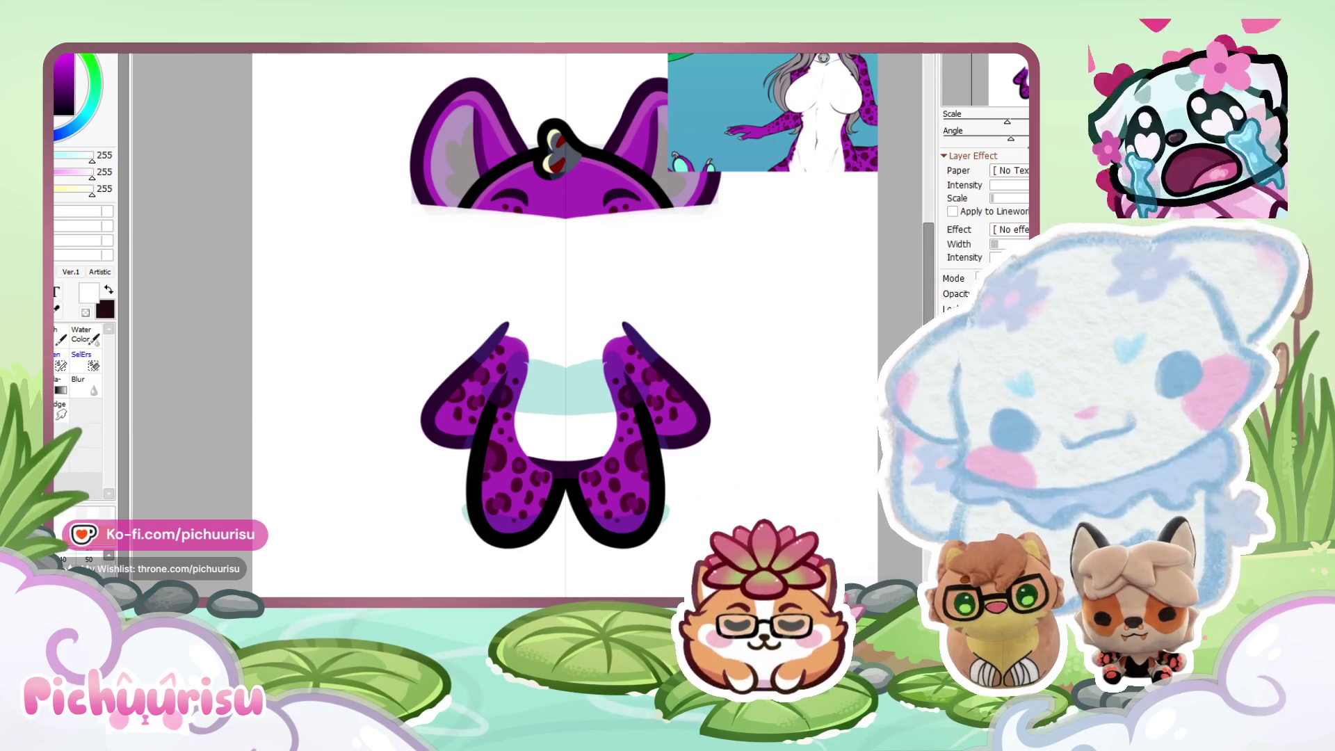
key("Delete")
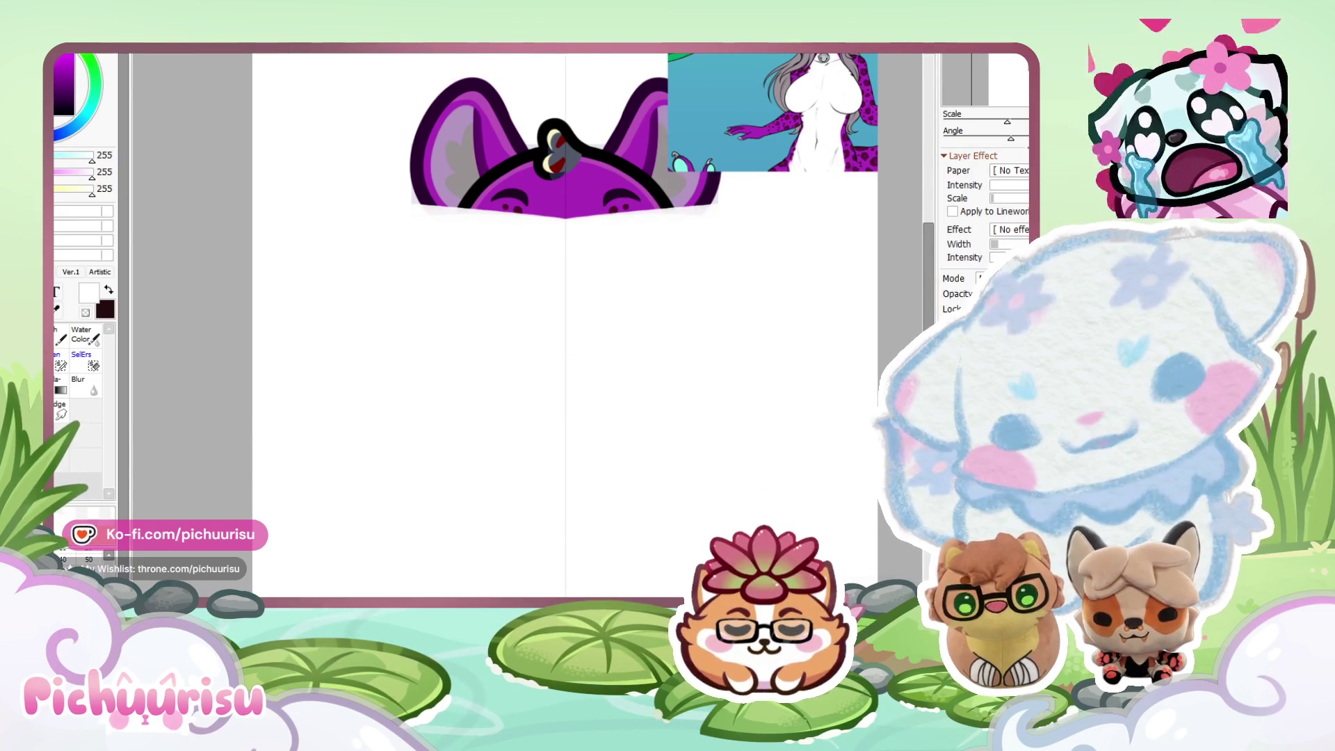
key("ctrl+z")
key("ctrl+z")
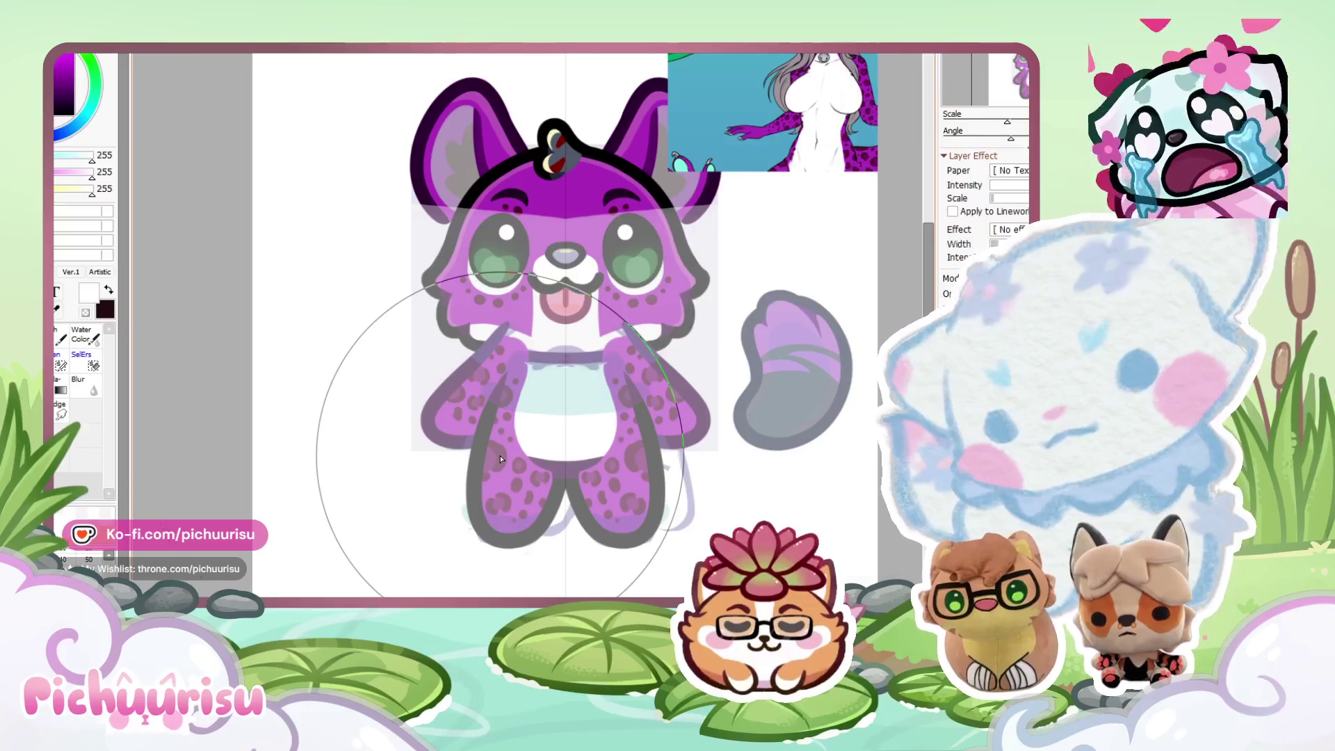
Eyedrop near-black purple (044, 000, 049) from the ear and start a mirrored body outline.
left_click(416, 157, "alt")
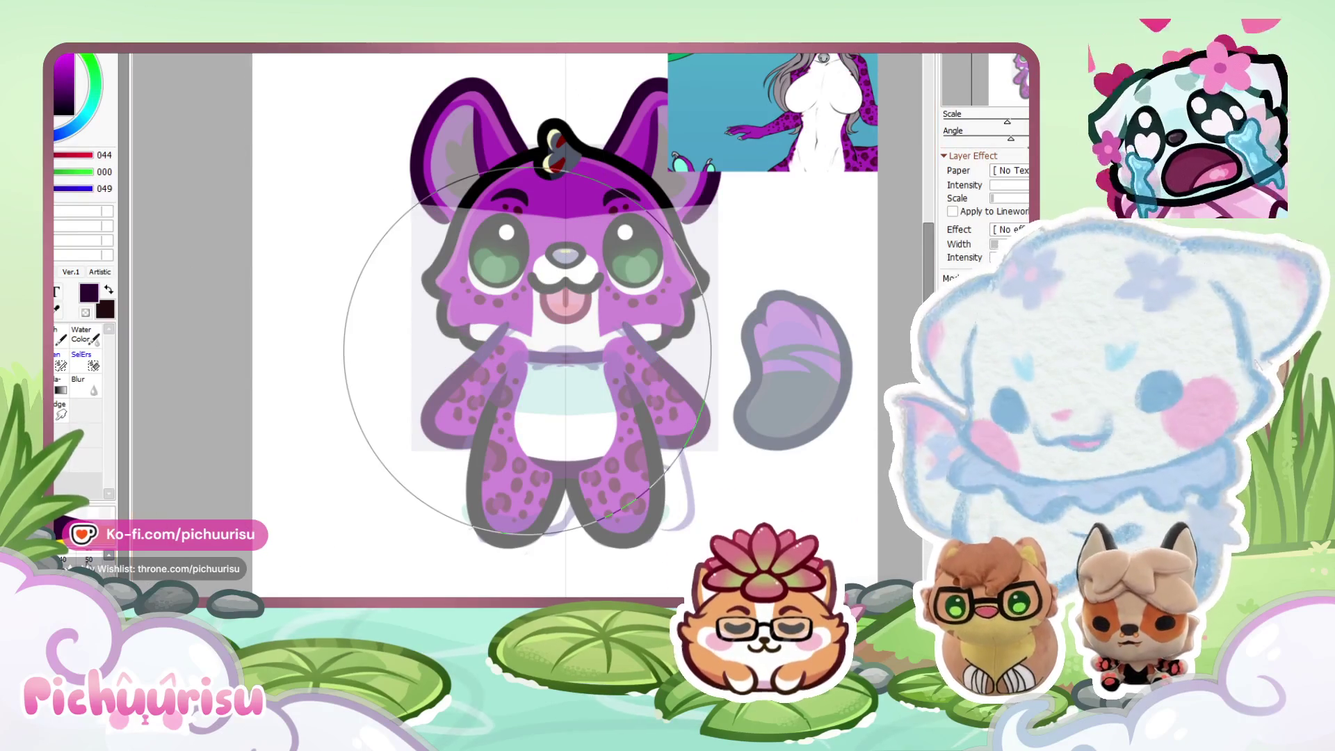
scroll(513, 413, "up", 1)
mouse_move(574, 363)
left_mouse_down()
mouse_move(453, 525)
mouse_move(574, 473)
left_mouse_up()
Try several mirrored outline strokes down the legs and over the belly, undoing each.
key("ctrl+z")
key("ctrl+z")
mouse_move(574, 362)
left_mouse_down()
mouse_move(448, 480)
mouse_move(535, 577)
mouse_move(549, 459)
left_mouse_up()
key("ctrl+z")
key("ctrl+z")
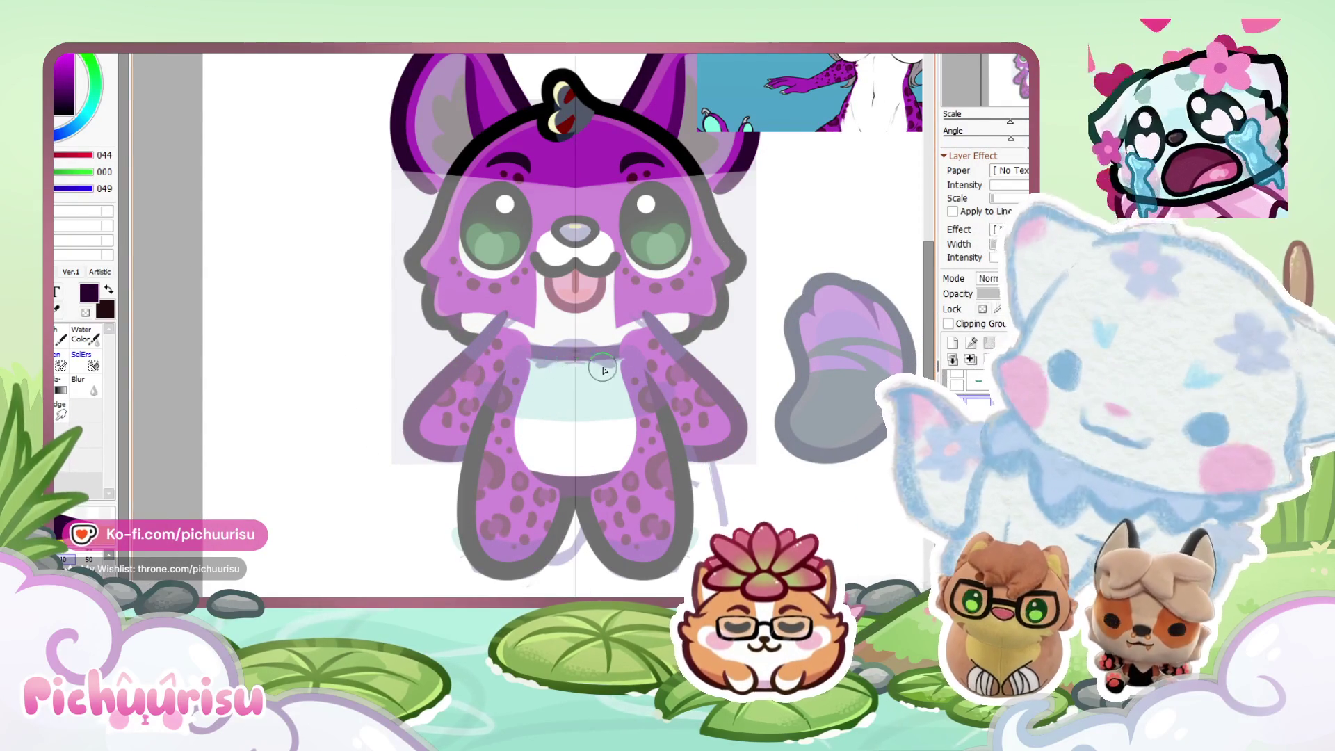
left_click_drag(575, 362, 495, 570)
key("ctrl+z")
mouse_move(575, 480)
left_mouse_down()
mouse_move(458, 528)
mouse_move(574, 363)
mouse_move(685, 466)
mouse_move(607, 480)
mouse_move(474, 429)
left_mouse_up()
key("ctrl+z")
key("ctrl+z")
key("ctrl+z")
left_click_drag(574, 341, 454, 459)
Redraw one continuous thick mirrored outline around legs and belly until it looks right.
key("ctrl+z")
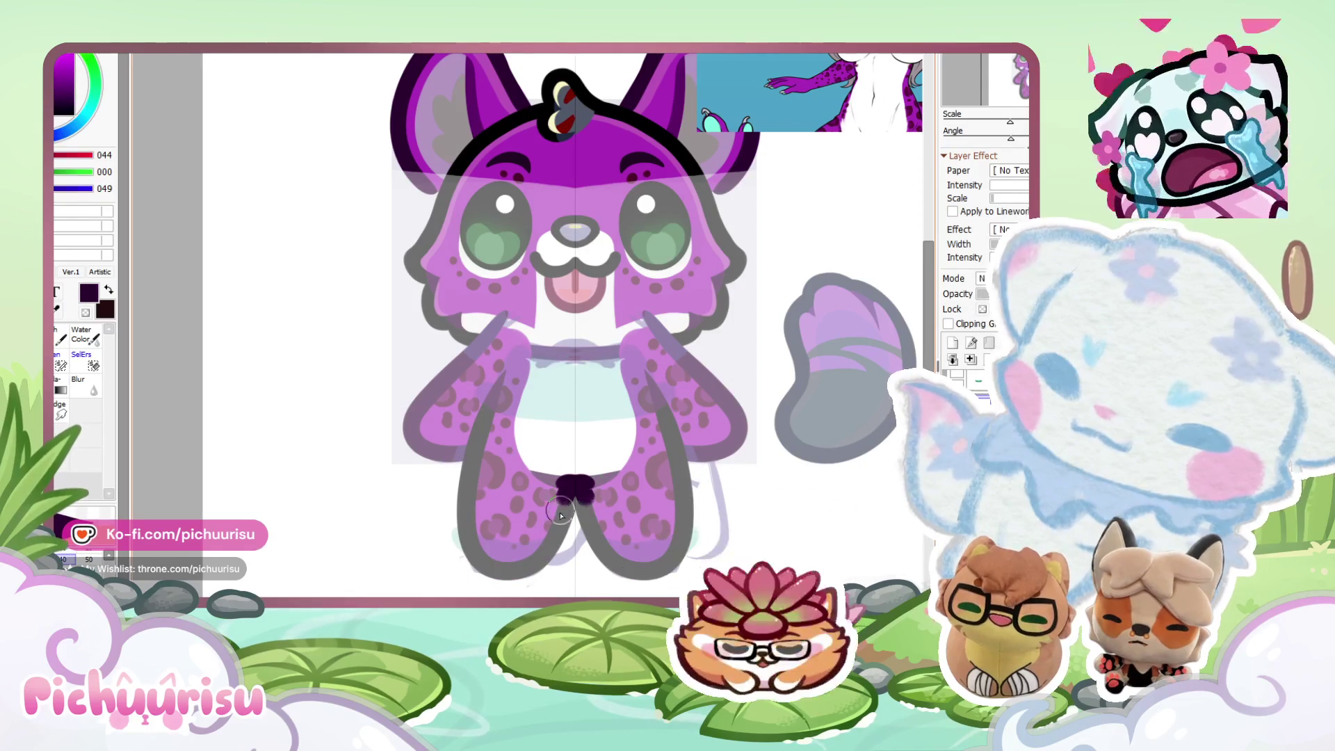
left_click_drag(575, 480, 467, 417)
key("ctrl+z")
mouse_move(574, 341)
left_mouse_down()
mouse_move(461, 556)
mouse_move(589, 482)
mouse_move(535, 556)
mouse_move(456, 396)
mouse_move(528, 335)
mouse_move(479, 487)
mouse_move(591, 484)
left_mouse_up()
key("ctrl+z")
key("ctrl+z")
key("ctrl+z")
mouse_move(549, 524)
left_mouse_down()
mouse_move(448, 389)
mouse_move(575, 328)
left_mouse_up()
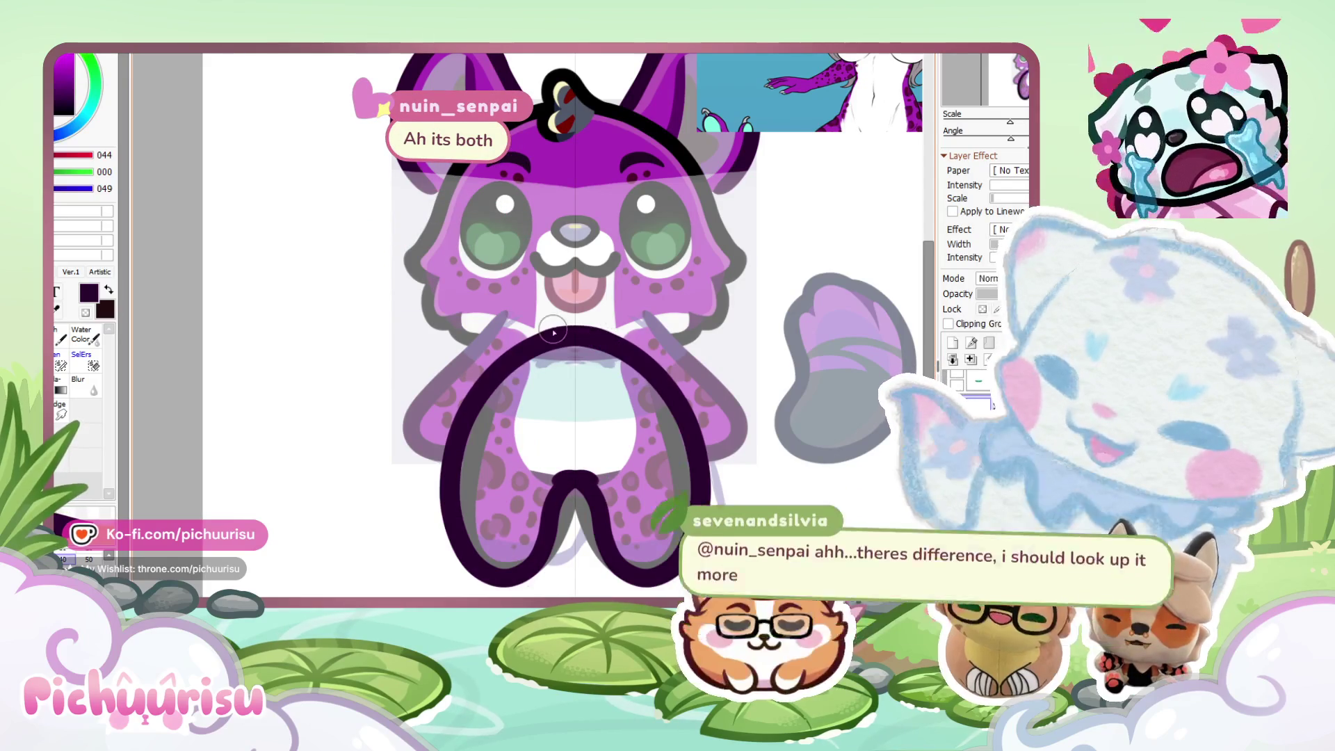
key("ctrl+z")
mouse_move(574, 479)
left_mouse_down()
mouse_move(487, 556)
mouse_move(542, 341)
left_mouse_up()
key("ctrl+z")
mouse_move(574, 480)
left_mouse_down()
mouse_move(567, 508)
mouse_move(487, 556)
mouse_move(493, 406)
left_mouse_up()
key("ctrl+z")
mouse_move(575, 480)
left_mouse_down()
mouse_move(566, 515)
mouse_move(472, 487)
mouse_move(480, 402)
left_mouse_up()
Thicken the crotch outline into a rounded apex.
scroll(292, 360, "up", 5)
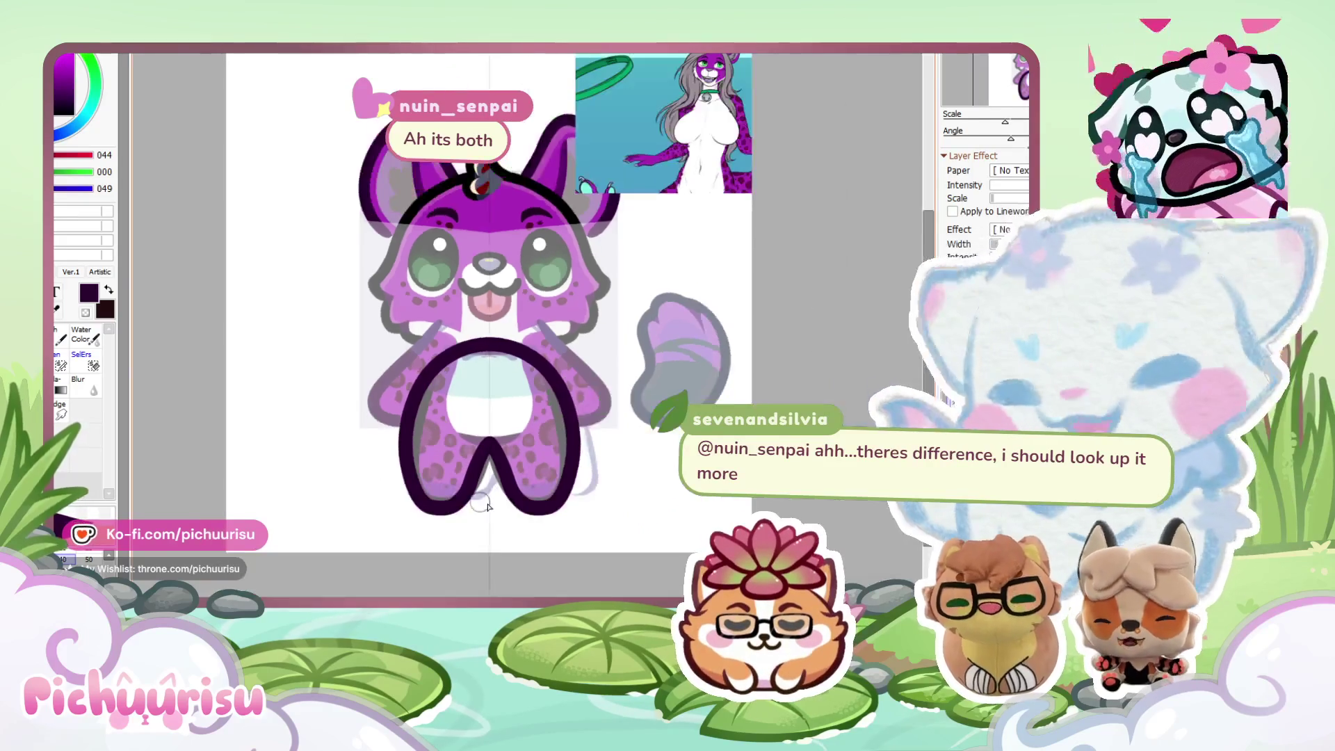
scroll(397, 535, "up", 1)
mouse_move(382, 545)
left_mouse_down()
mouse_move(531, 250)
mouse_move(393, 596)
left_mouse_up()
Brush solid bright purple inside both leg outlines.
scroll(536, 352, "down", 2)
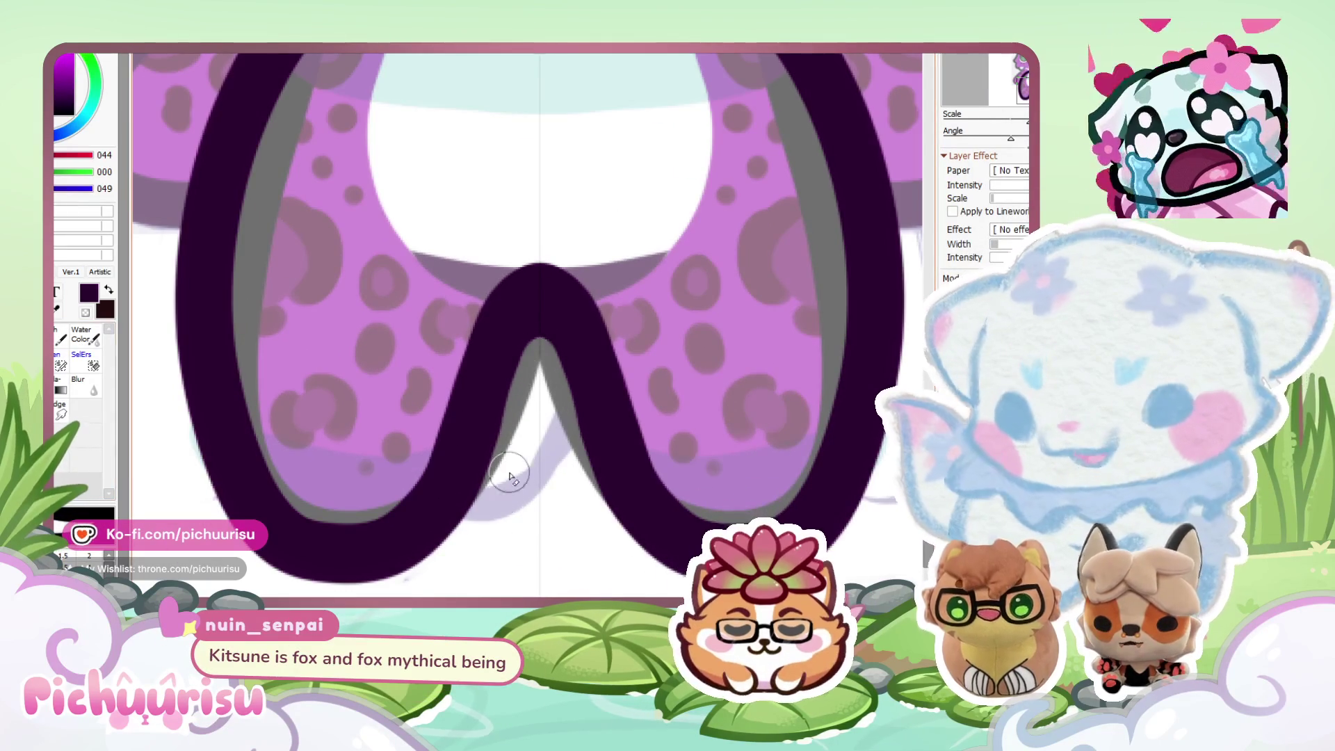
scroll(538, 347, "up", 1)
scroll(492, 352, "down", 1)
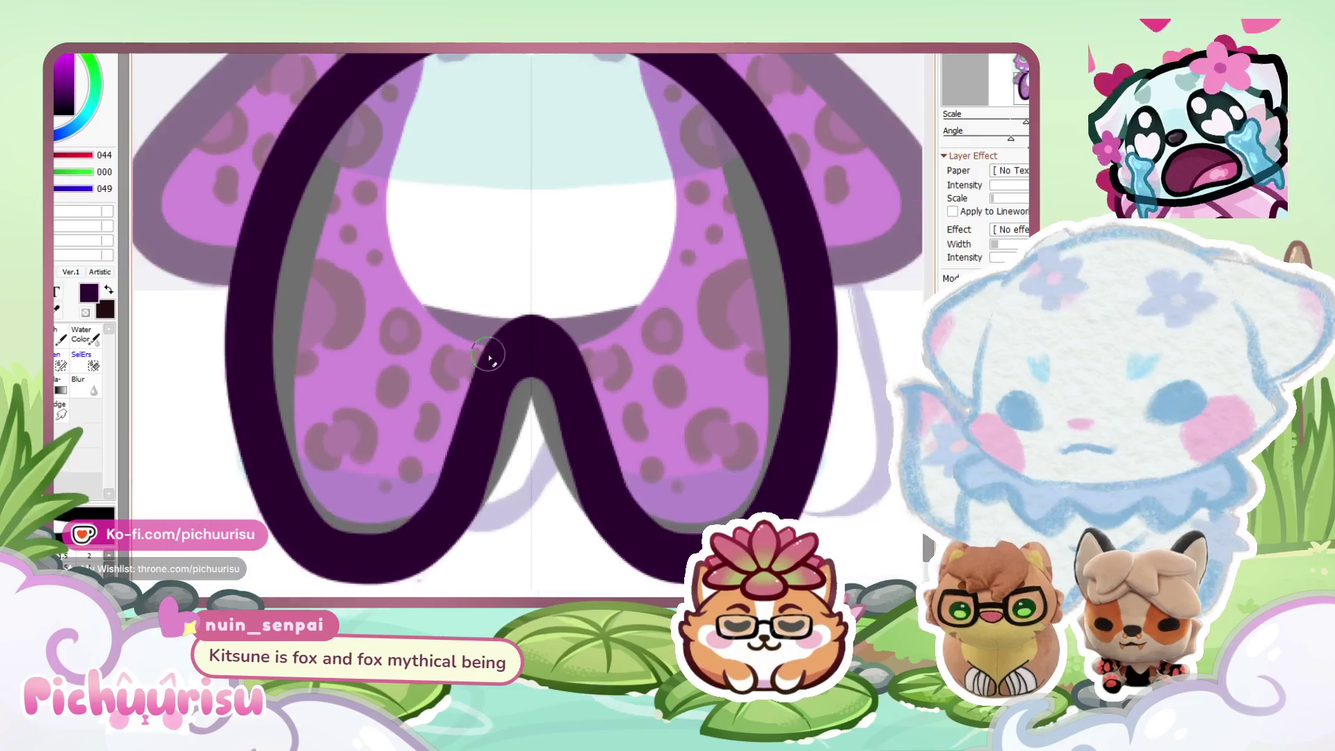
scroll(449, 365, "up", 1)
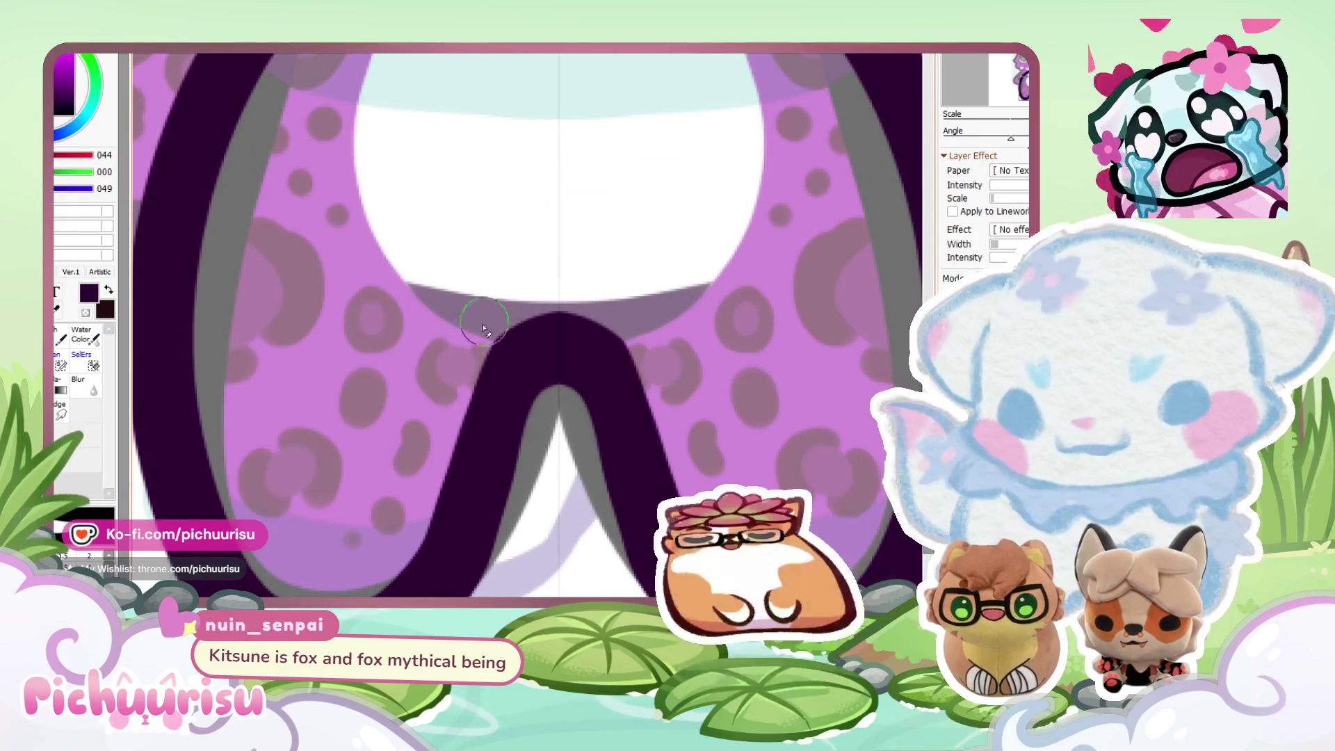
scroll(387, 409, "down", 1)
scroll(315, 425, "up", 2)
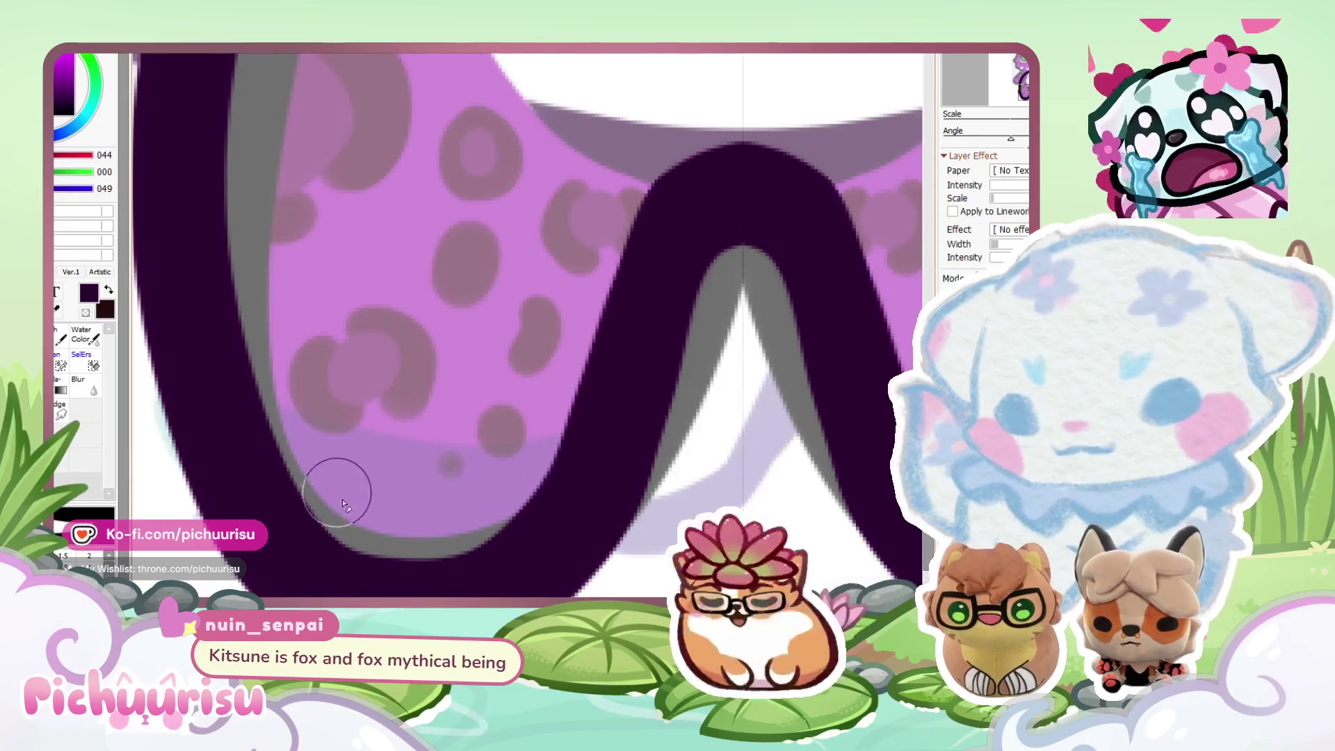
scroll(540, 343, "down", 1)
scroll(360, 454, "down", 3)
scroll(207, 400, "down", 1)
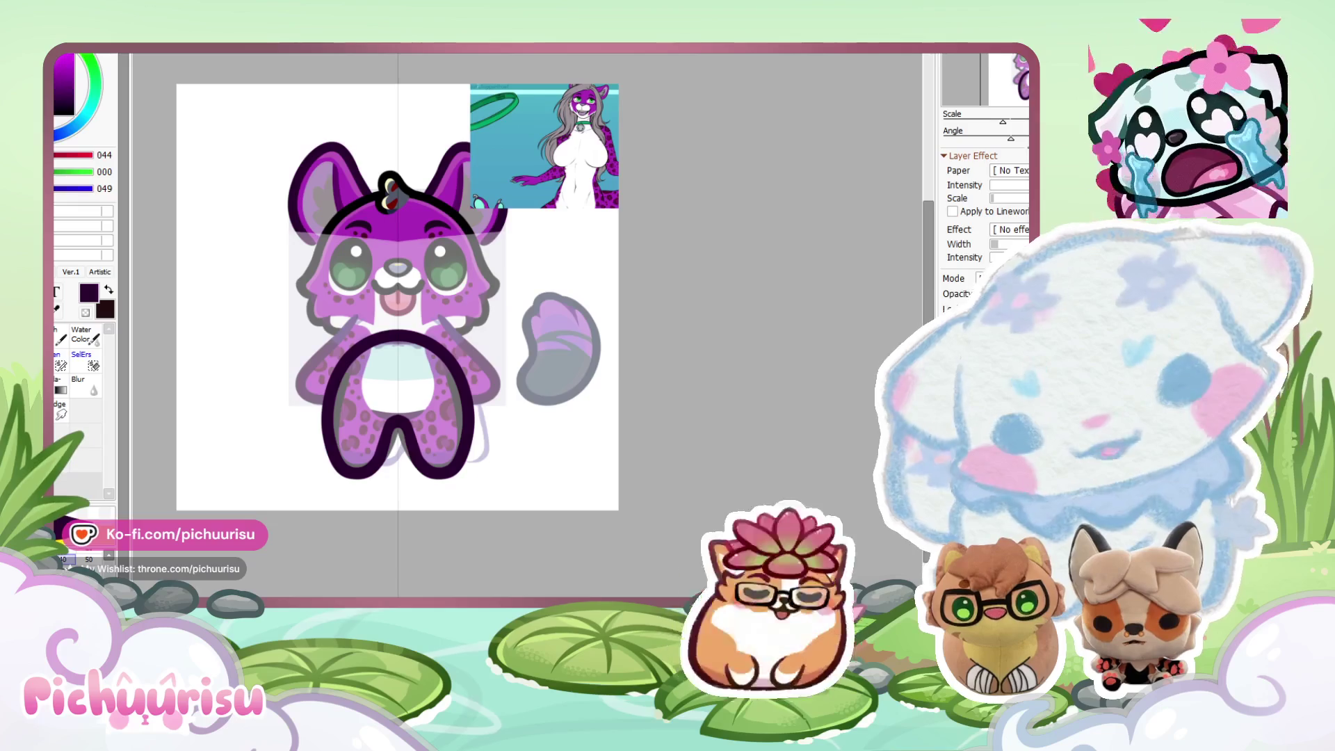
scroll(546, 158, "up", 3)
scroll(545, 158, "down", 1)
scroll(569, 388, "down", 1)
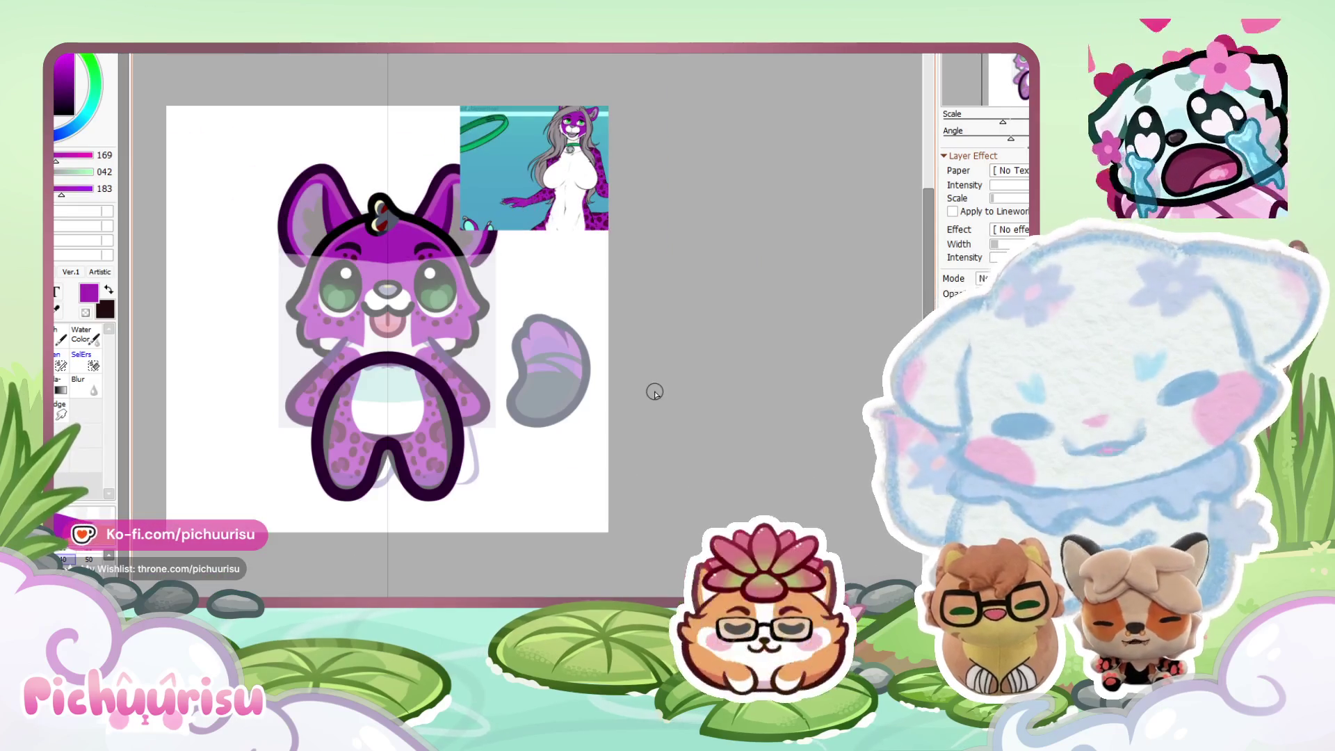
scroll(569, 387, "up", 2)
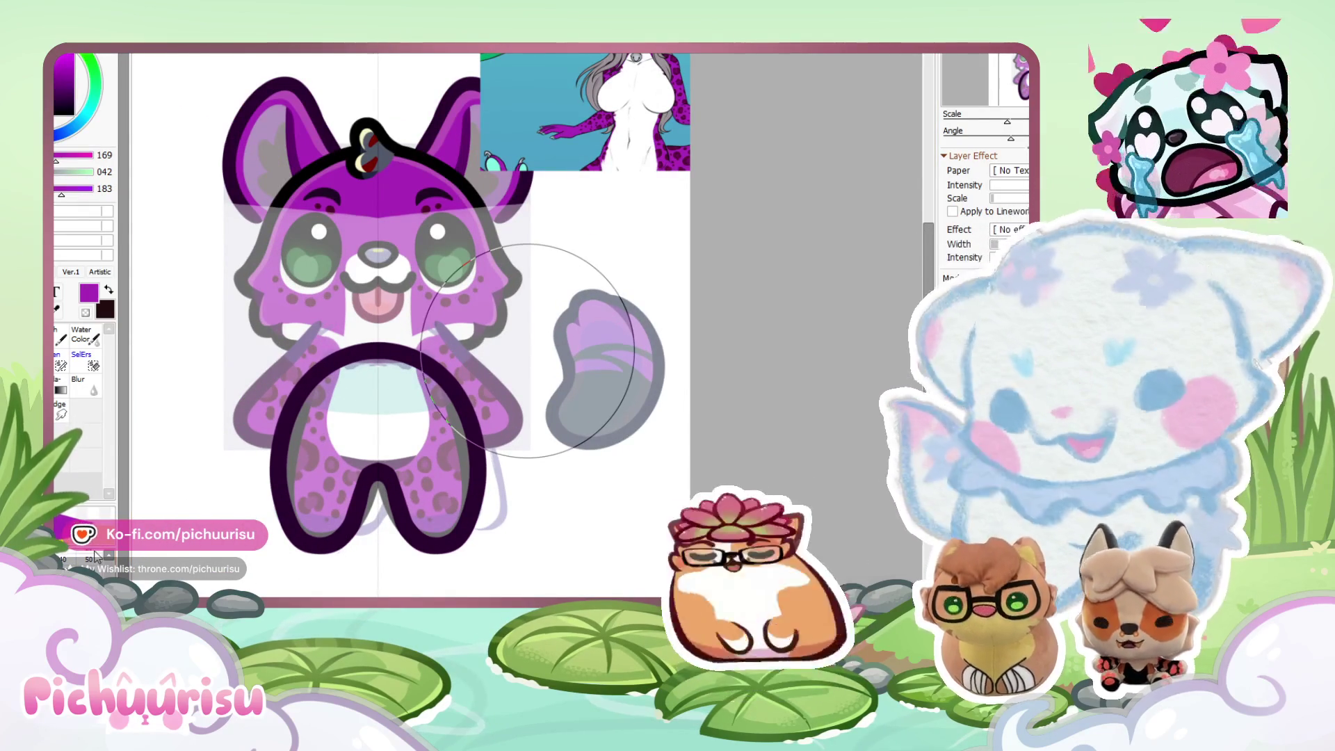
mouse_move(351, 466)
left_mouse_down()
mouse_move(334, 525)
mouse_move(377, 403)
mouse_move(417, 417)
mouse_move(297, 454)
left_mouse_up()
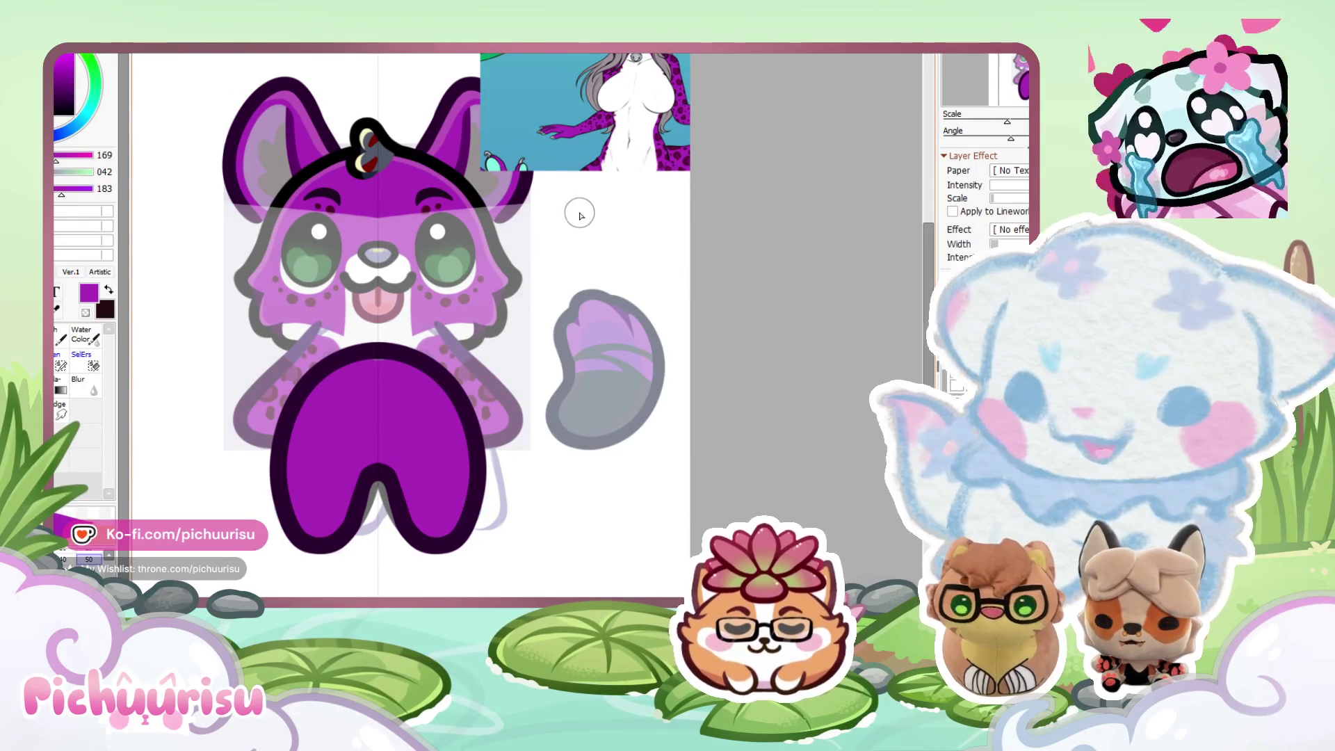
Switch the paint colour to dark maroon (076, 006, 043).
scroll(581, 215, "up", 5)
left_click(691, 155, "alt")
scroll(584, 226, "down", 2)
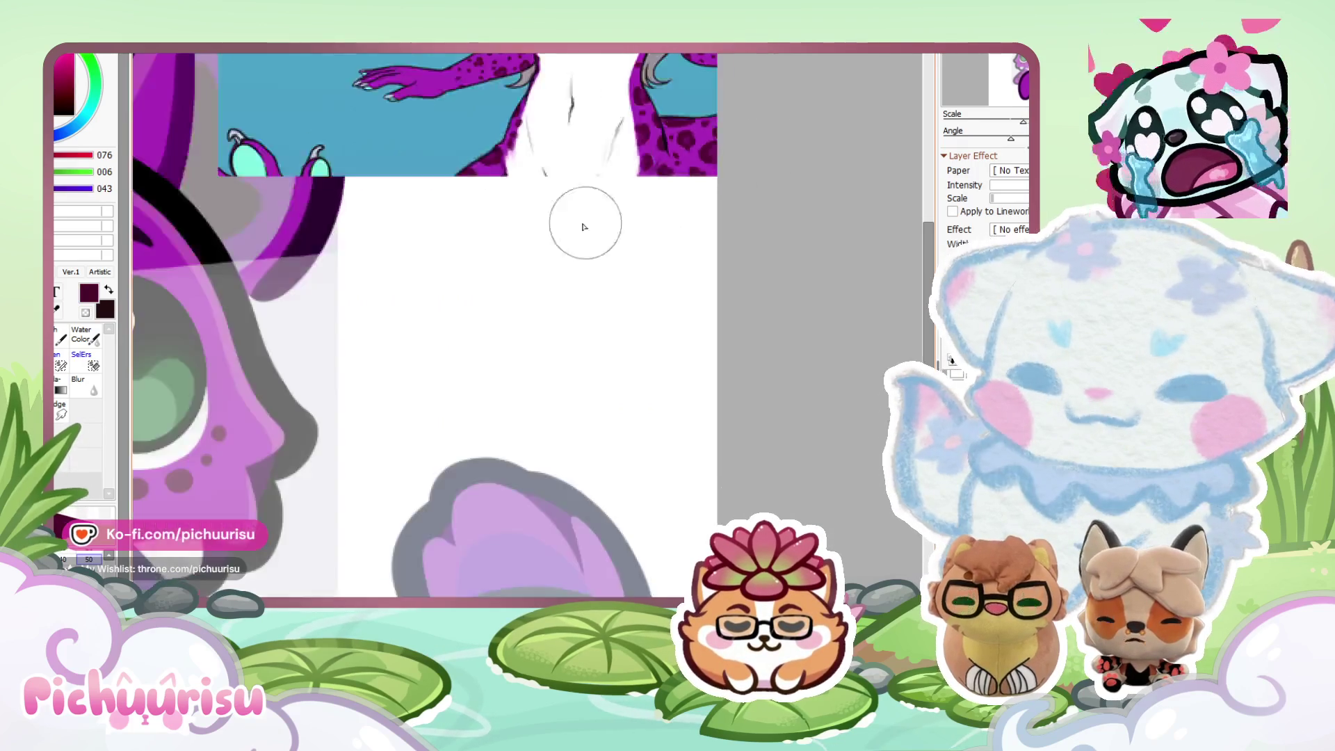
Draw mirrored dark maroon leopard spots across the legs and low on the belly.
scroll(584, 226, "down", 2)
scroll(243, 477, "up", 3)
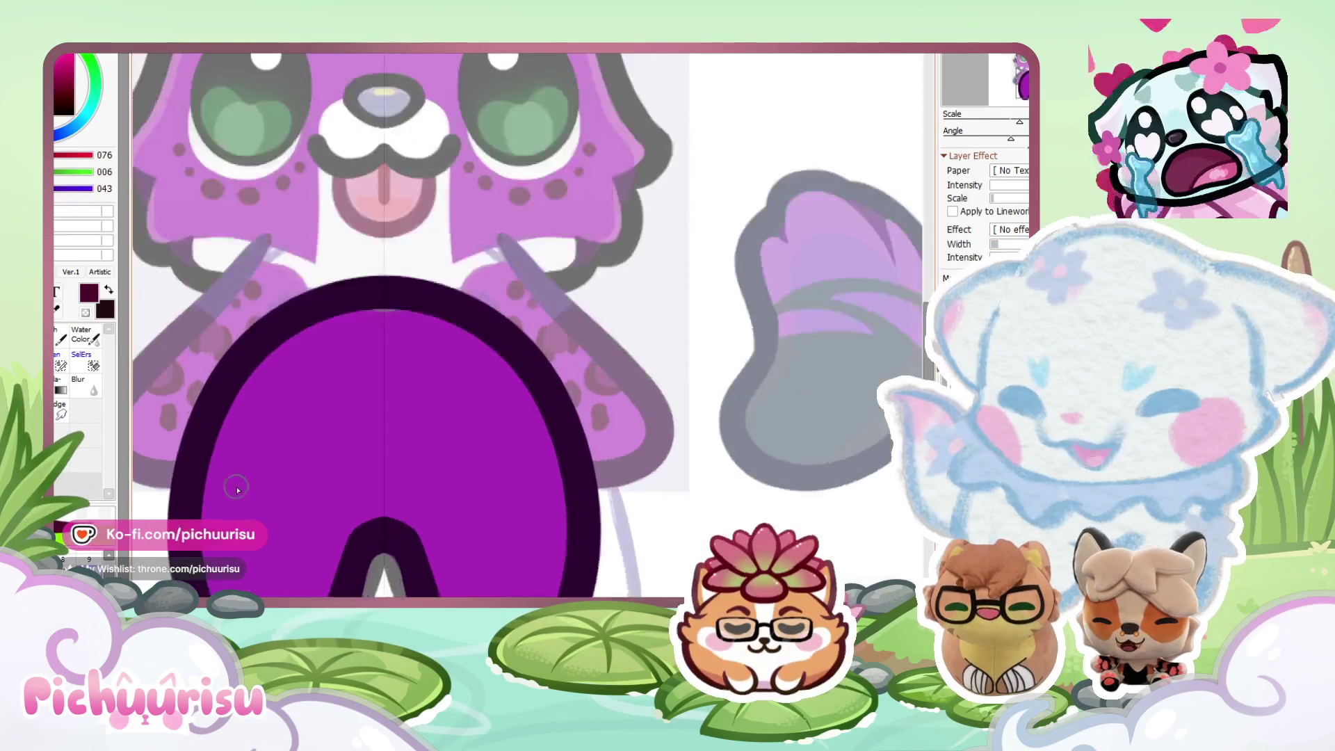
mouse_move(240, 462)
left_mouse_down()
mouse_move(275, 549)
mouse_move(250, 487)
left_mouse_up()
scroll(185, 498, "down", 2)
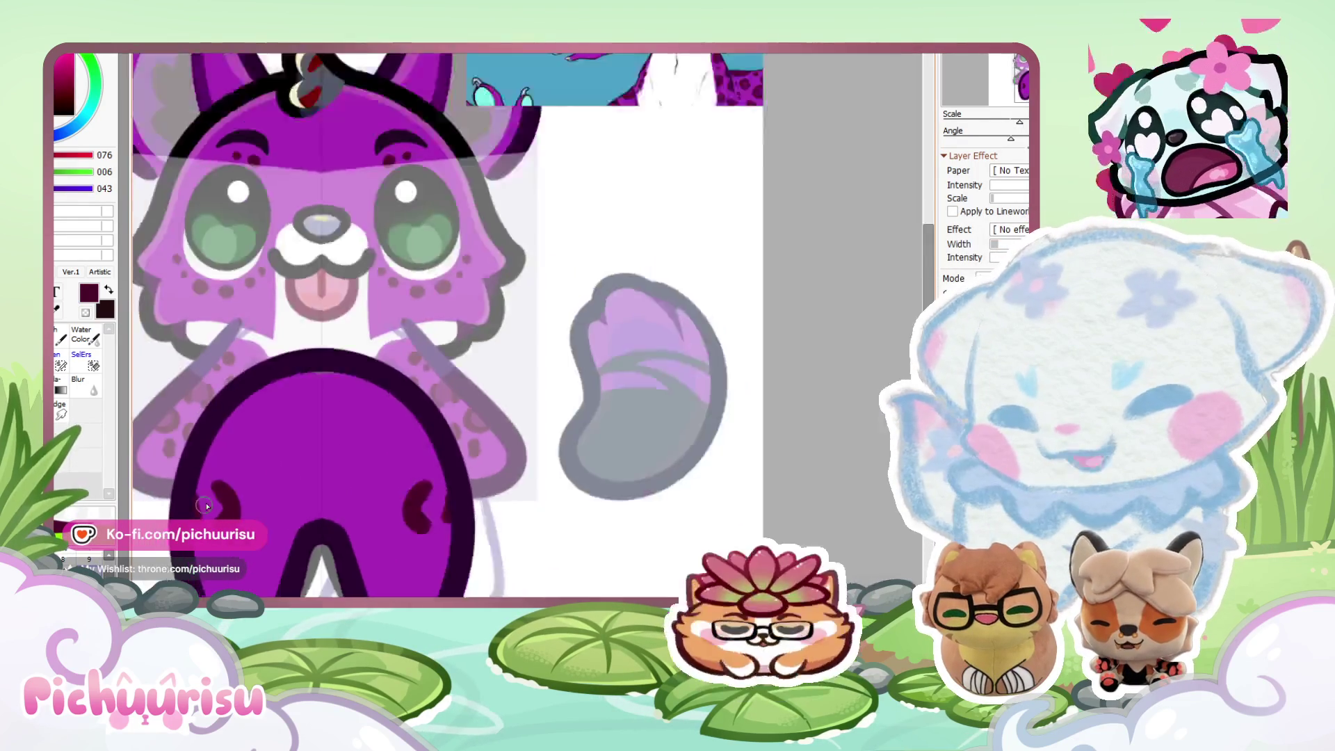
scroll(245, 432, "up", 1)
left_click_drag(318, 523, 278, 589)
mouse_move(327, 515)
left_mouse_down()
mouse_move(319, 542)
mouse_move(334, 515)
mouse_move(282, 500)
left_mouse_up()
scroll(333, 470, "down", 2)
scroll(289, 469, "up", 2)
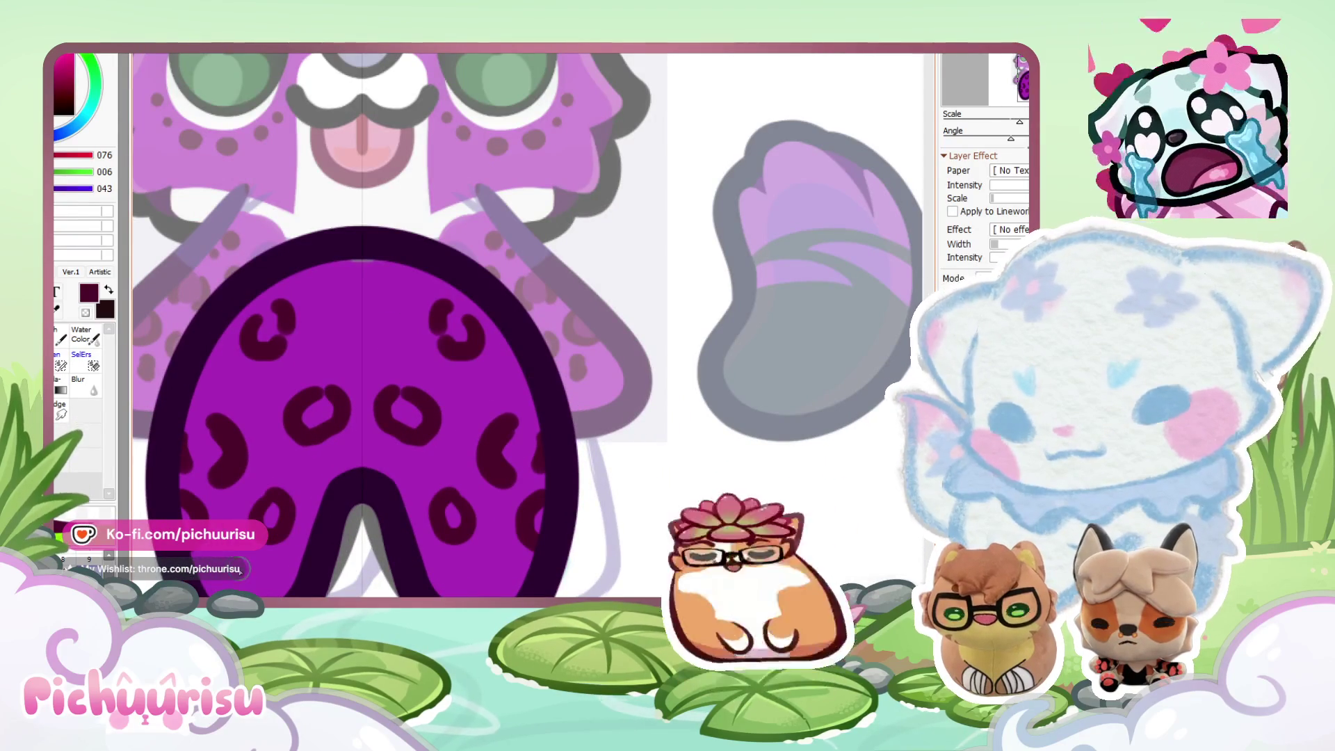
scroll(226, 437, "down", 2)
scroll(225, 436, "up", 2)
left_click_drag(260, 475, 263, 470)
scroll(263, 470, "down", 2)
scroll(262, 433, "up", 2)
left_click_drag(299, 372, 303, 381)
scroll(303, 381, "down", 2)
scroll(281, 455, "up", 2)
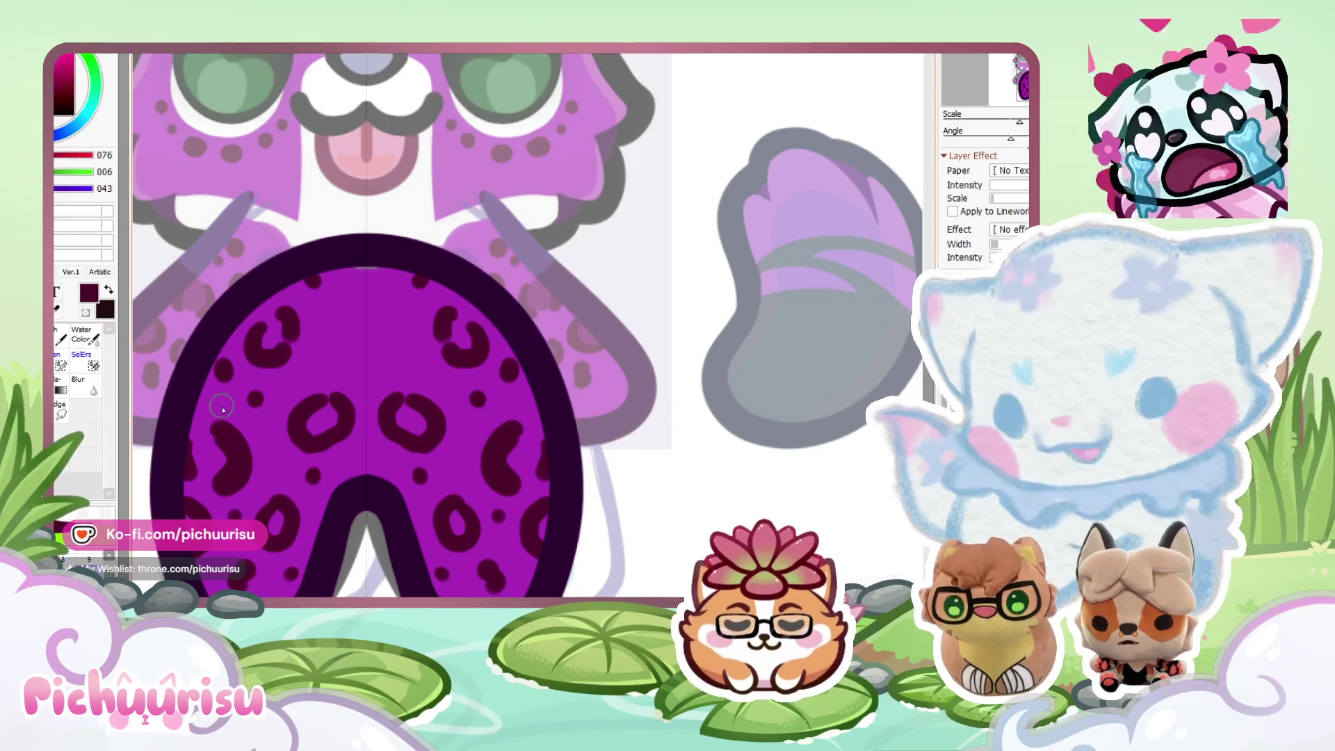
scroll(267, 482, "down", 2)
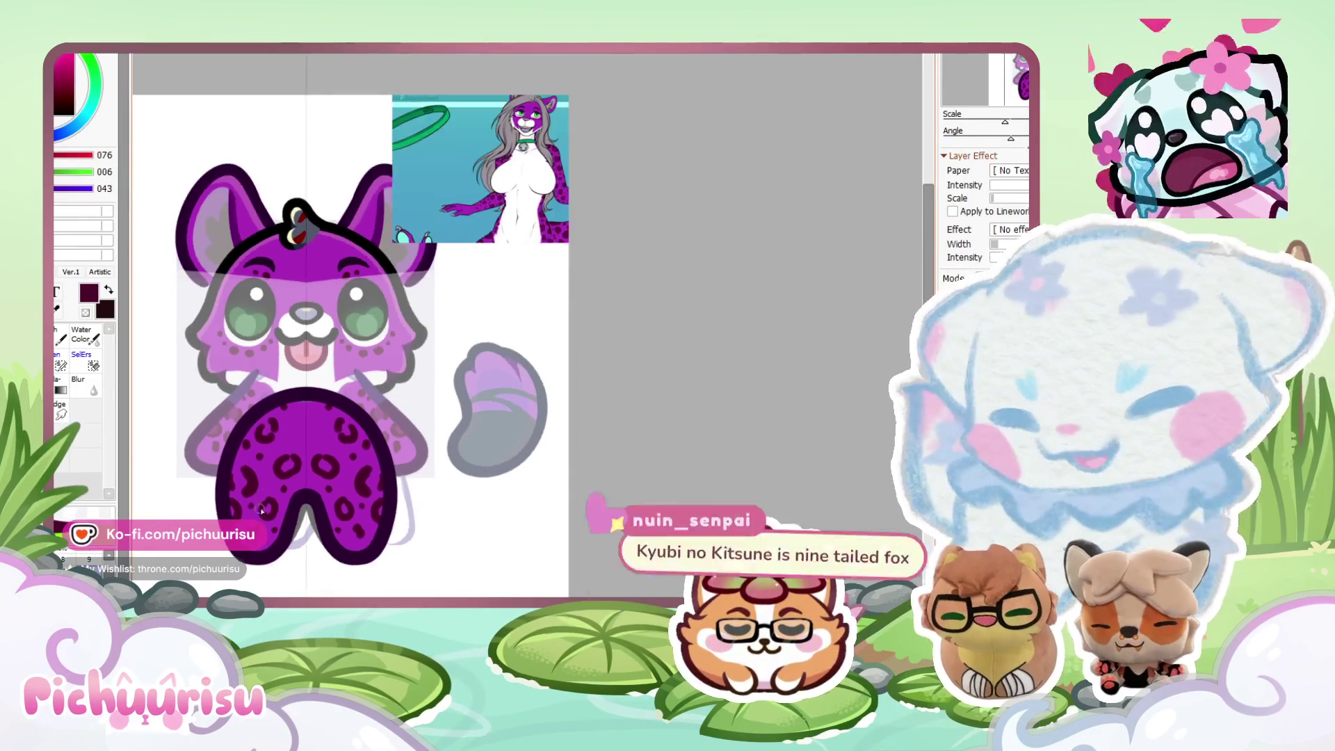
scroll(577, 173, "up", 3)
scroll(443, 301, "down", 3)
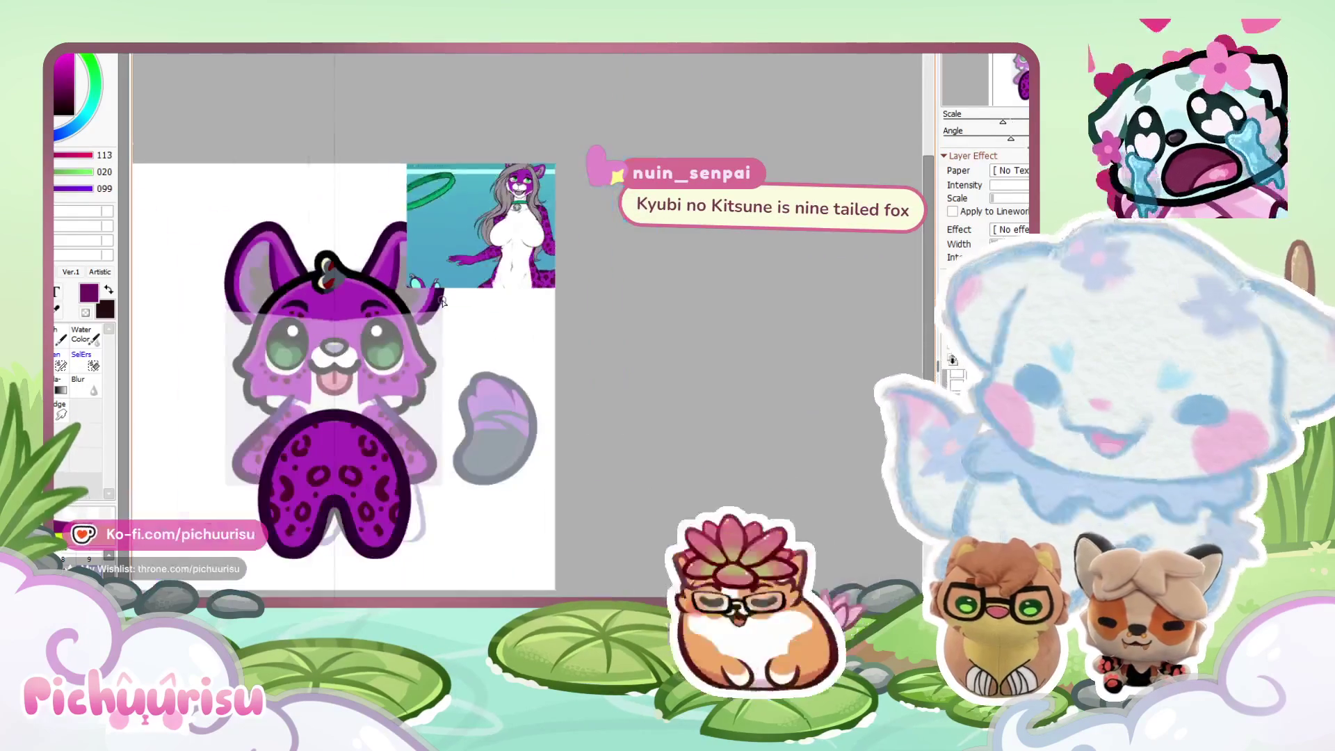
scroll(279, 513, "up", 5)
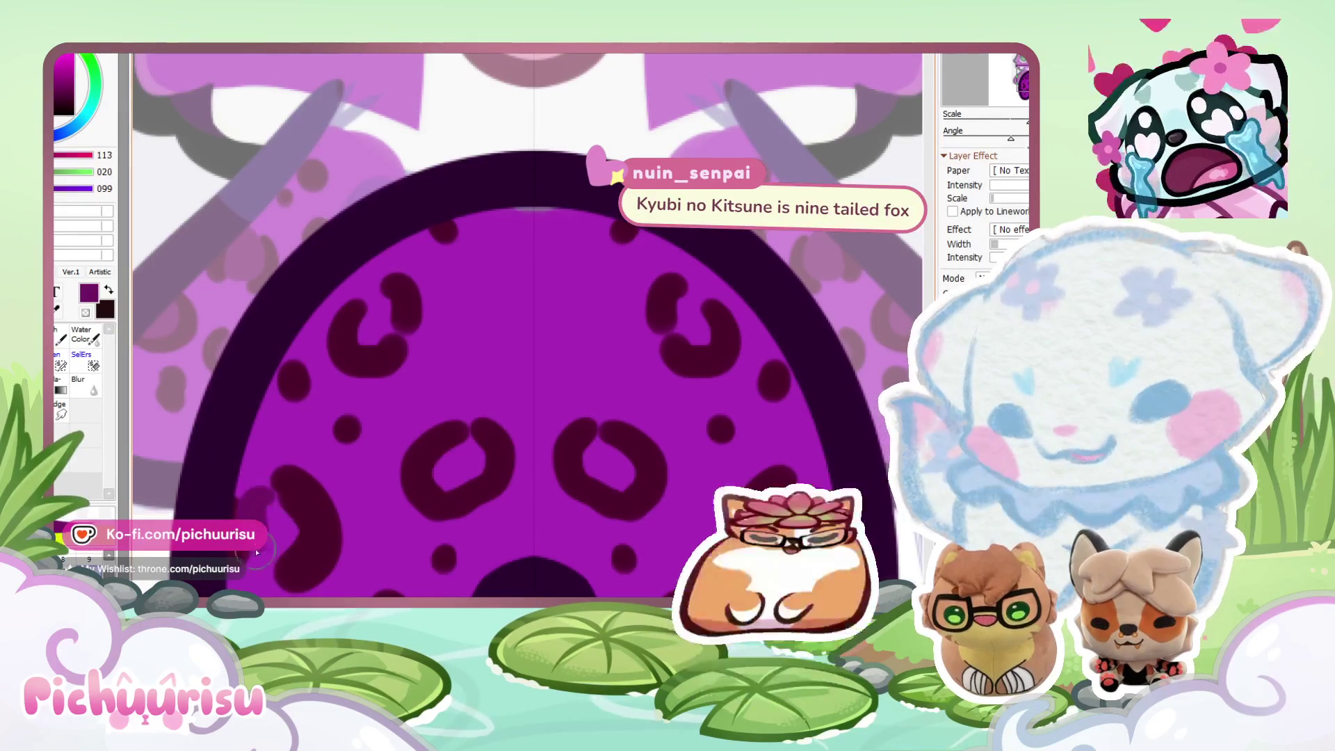
scroll(307, 499, "down", 2)
scroll(352, 536, "up", 2)
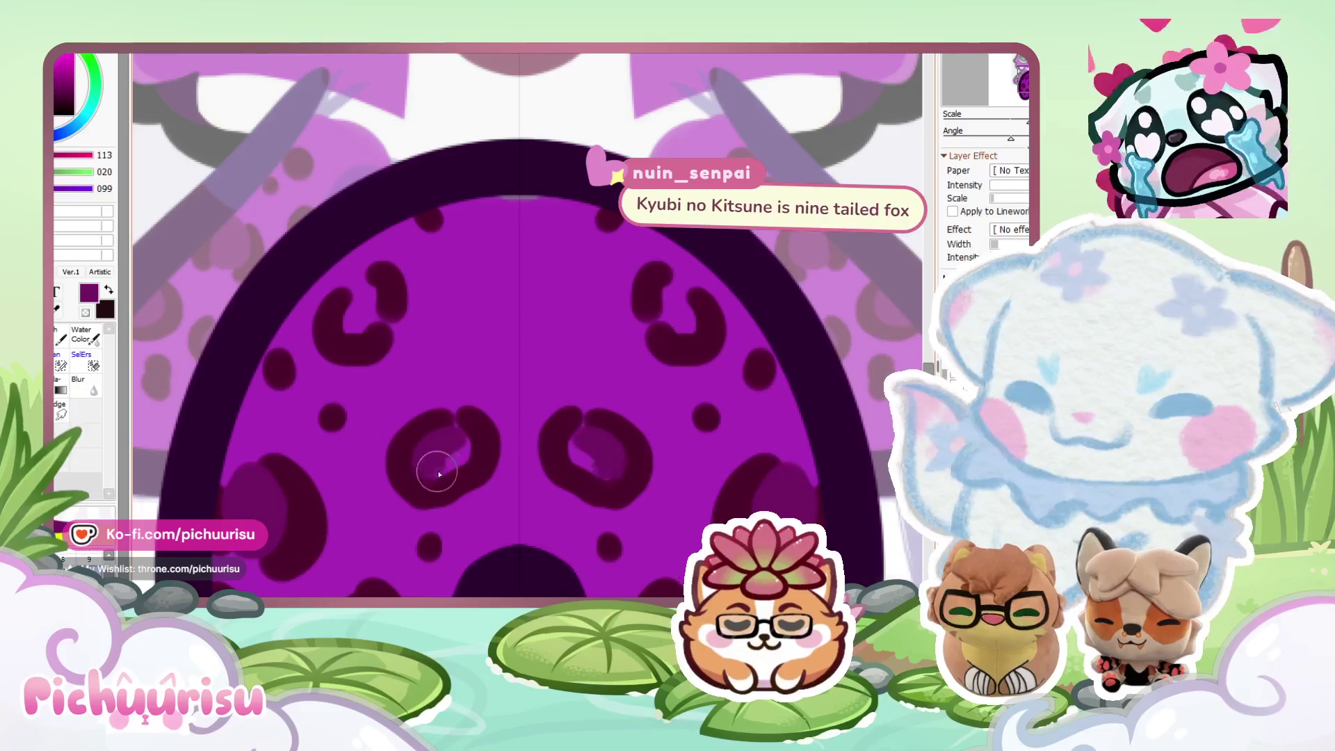
scroll(352, 535, "down", 2)
scroll(387, 360, "up", 2)
Fill the centre of a leopard spot in a darker colour.
left_click_drag(389, 363, 400, 357)
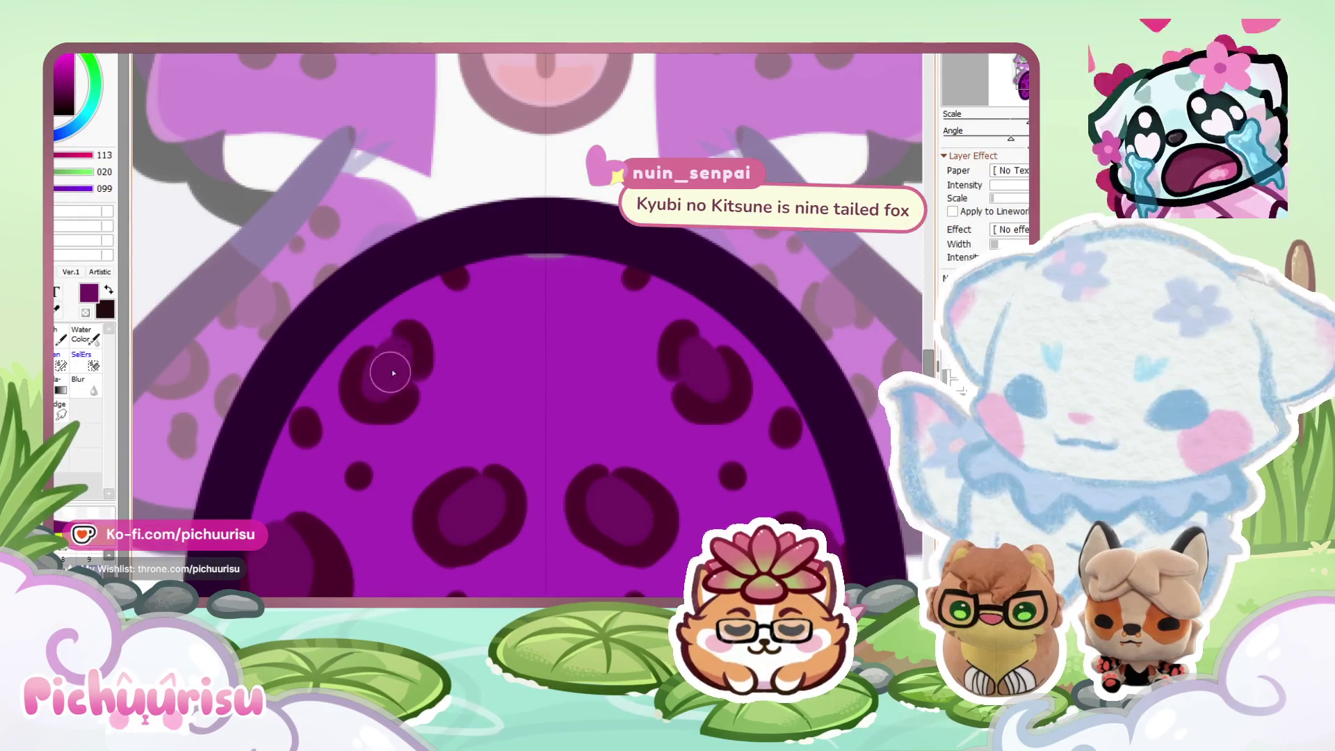
scroll(393, 373, "down", 2)
scroll(322, 495, "up", 2)
scroll(314, 479, "down", 2)
scroll(437, 450, "up", 2)
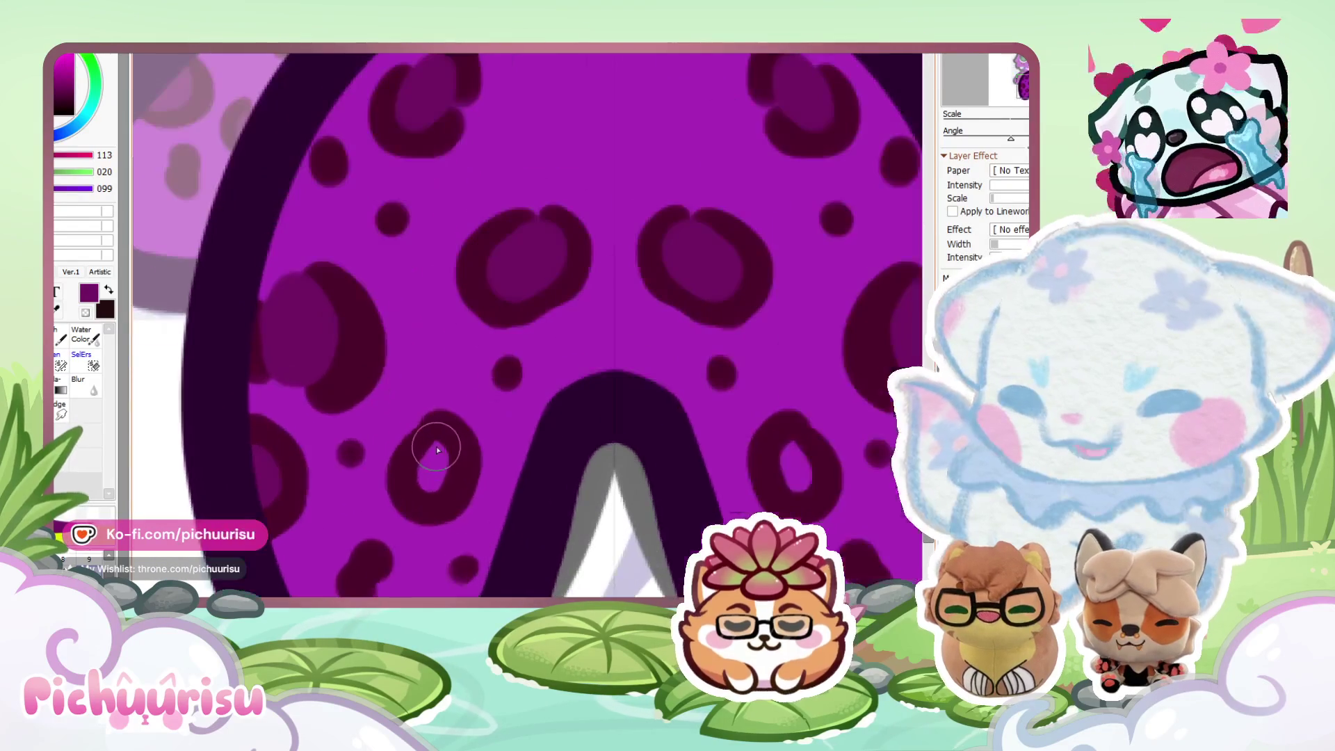
scroll(437, 456, "down", 3)
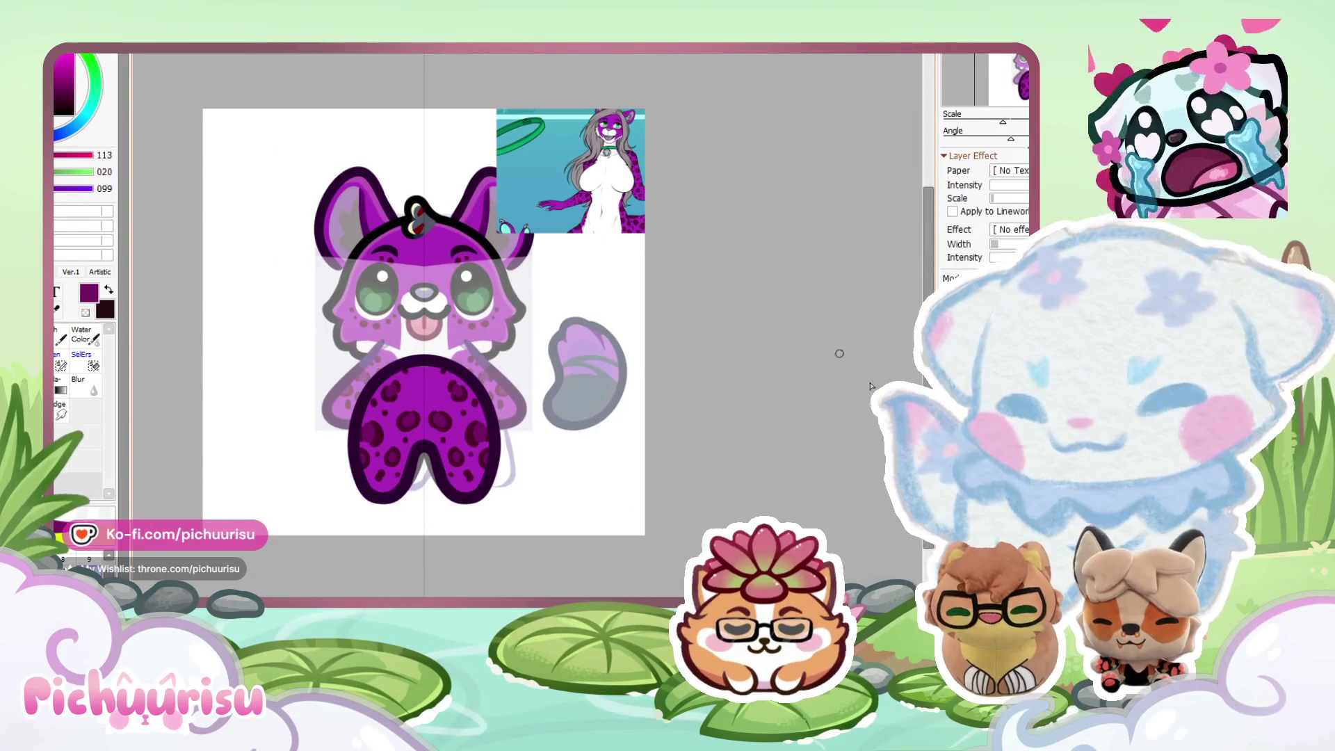
scroll(456, 193, "up", 2)
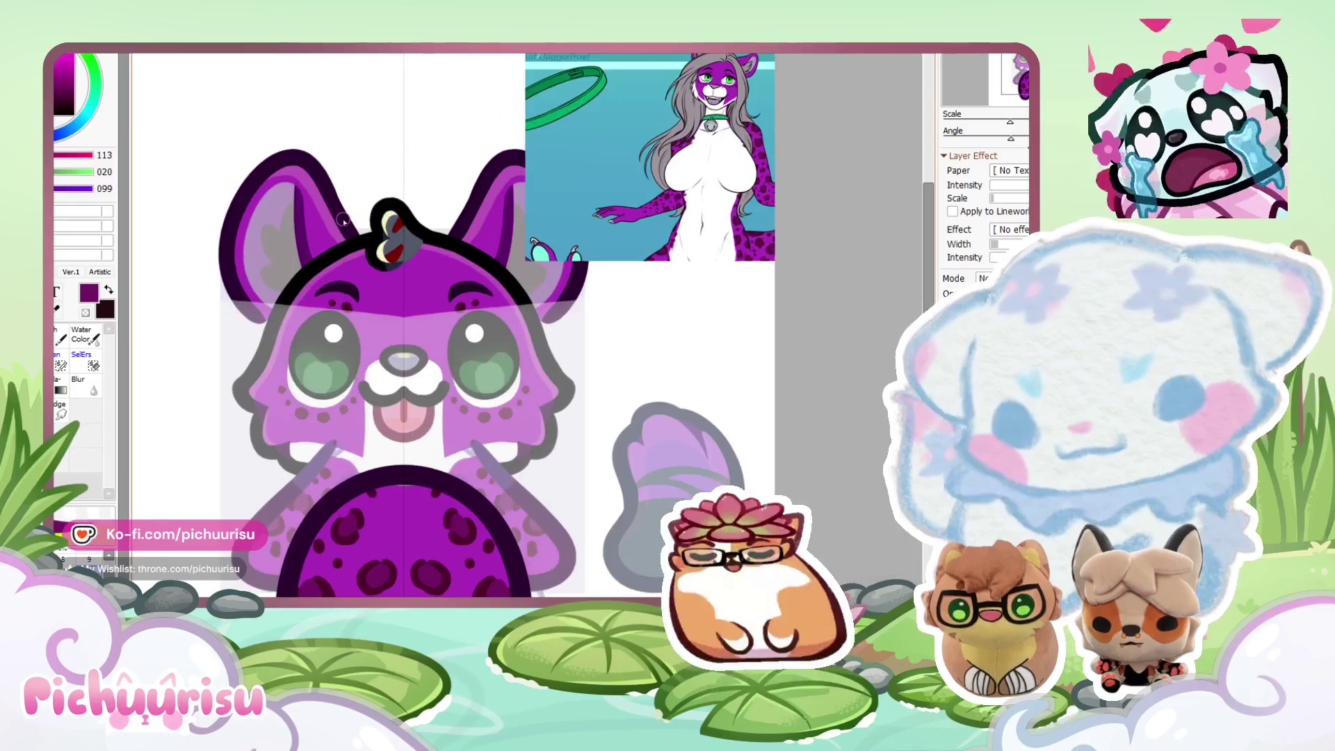
scroll(339, 220, "down", 1)
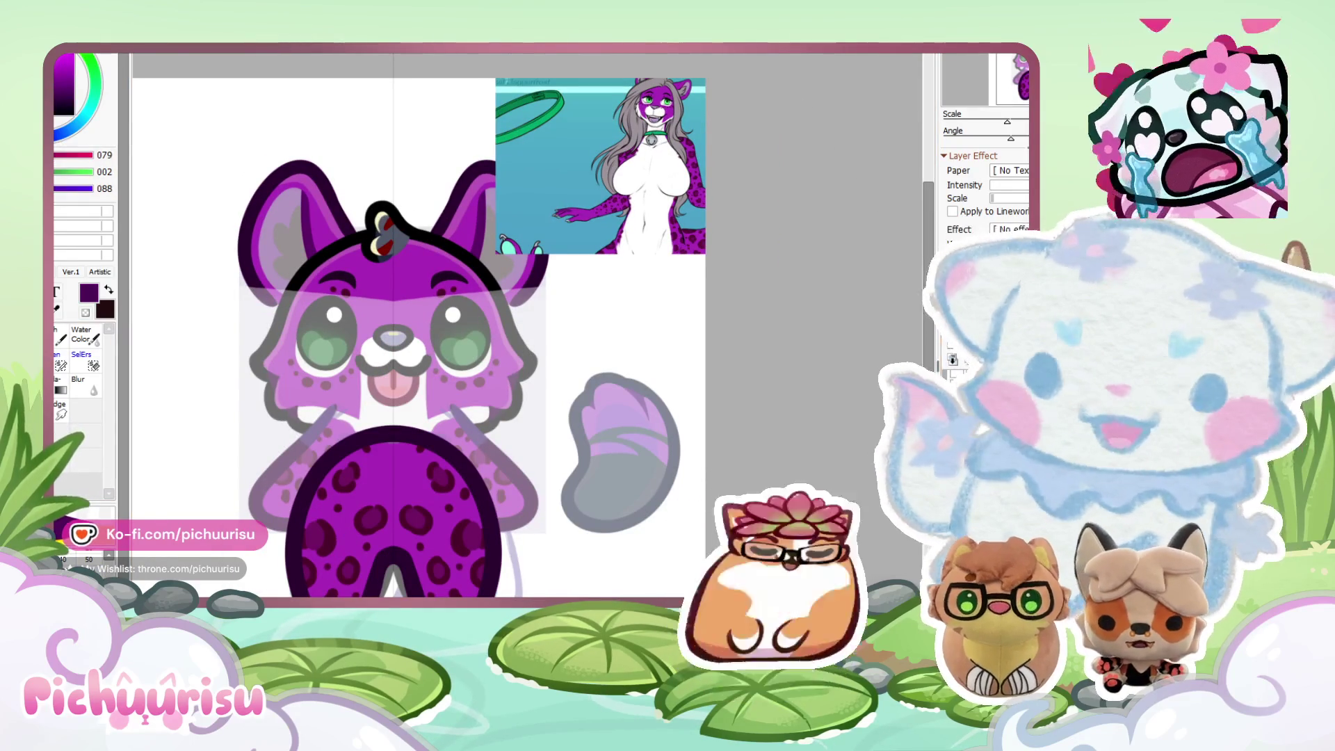
Eyedrop the dark purple from the cat's forehead.
scroll(595, 451, "down", 1)
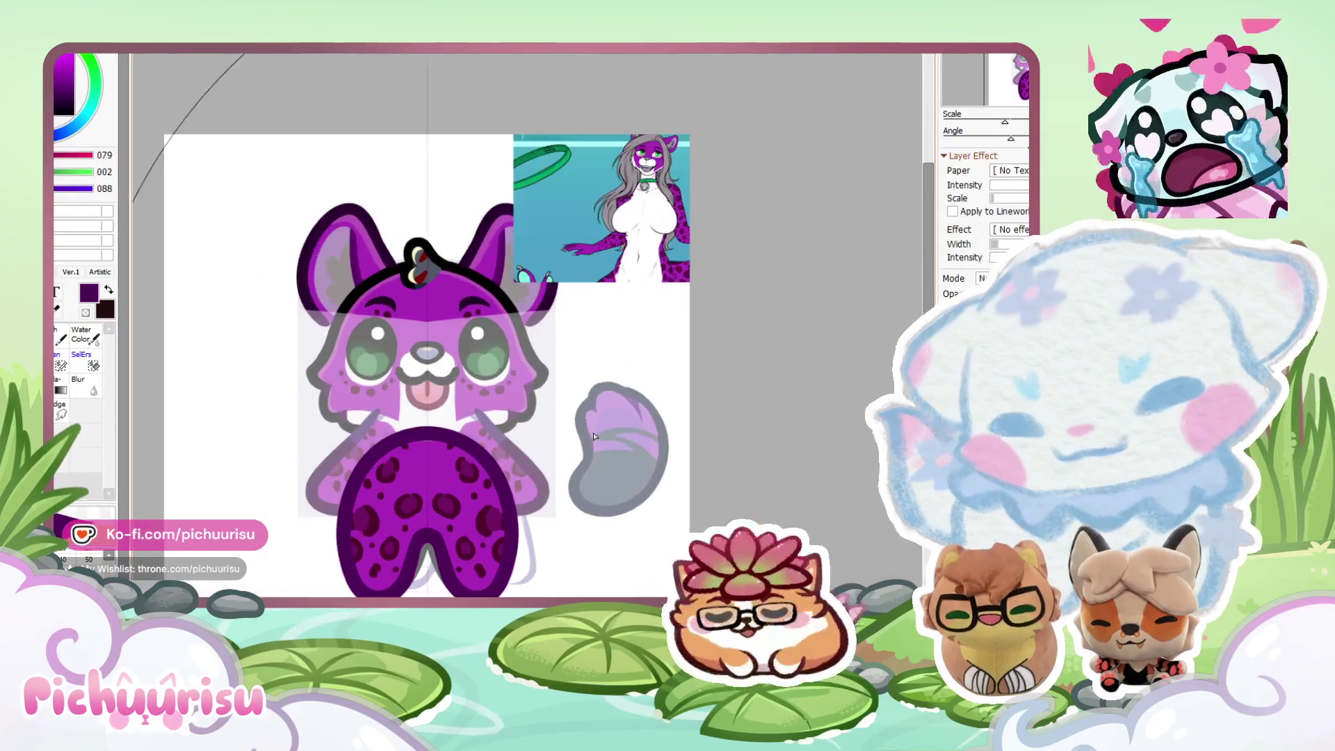
left_click(368, 299, "alt")
scroll(543, 288, "down", 1)
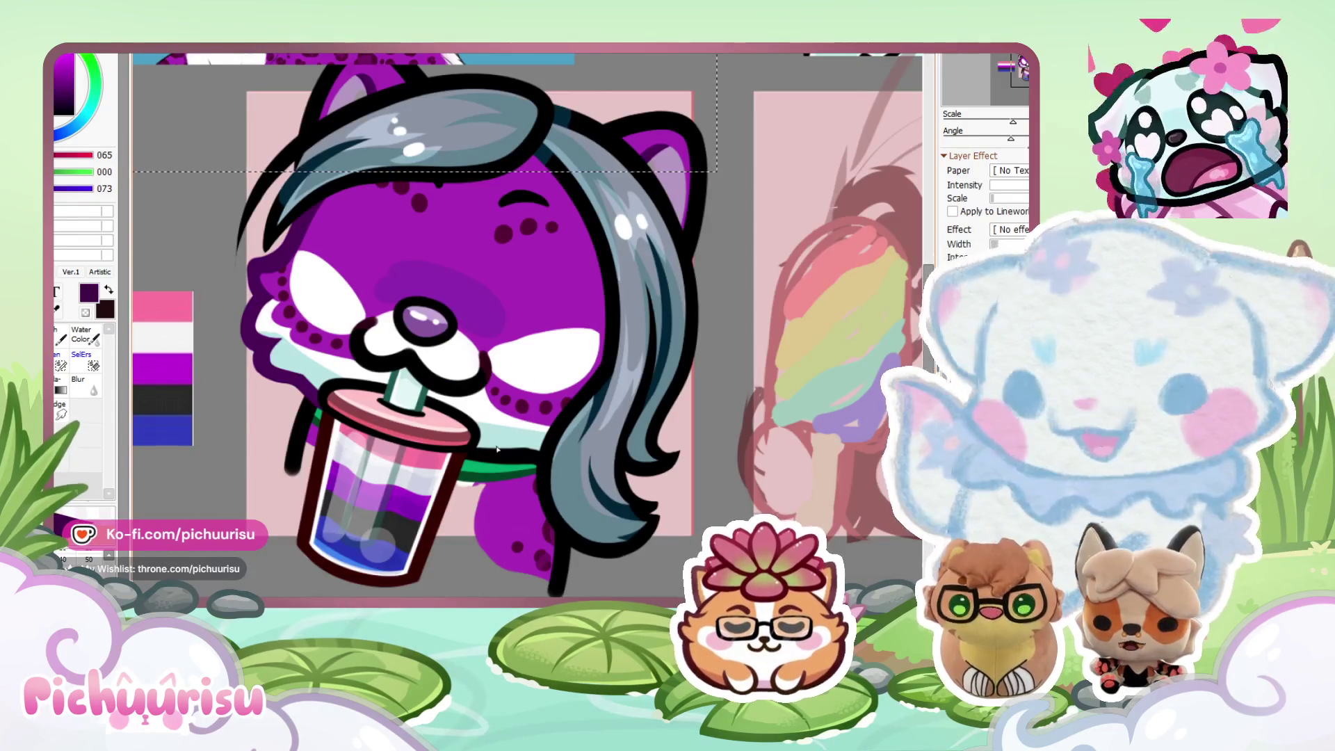
Sample a colour and brush darker purple shading over the belly and spotted legs.
right_click(497, 448)
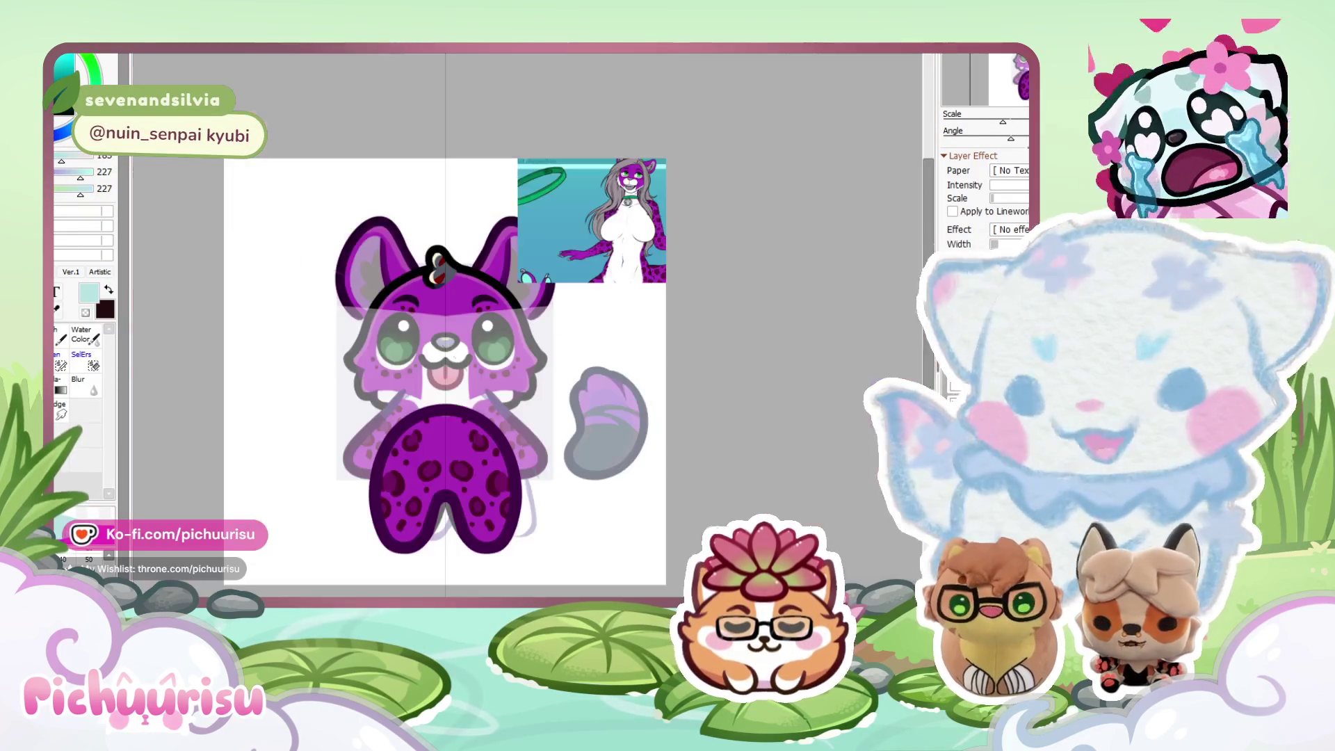
scroll(379, 528, "up", 2)
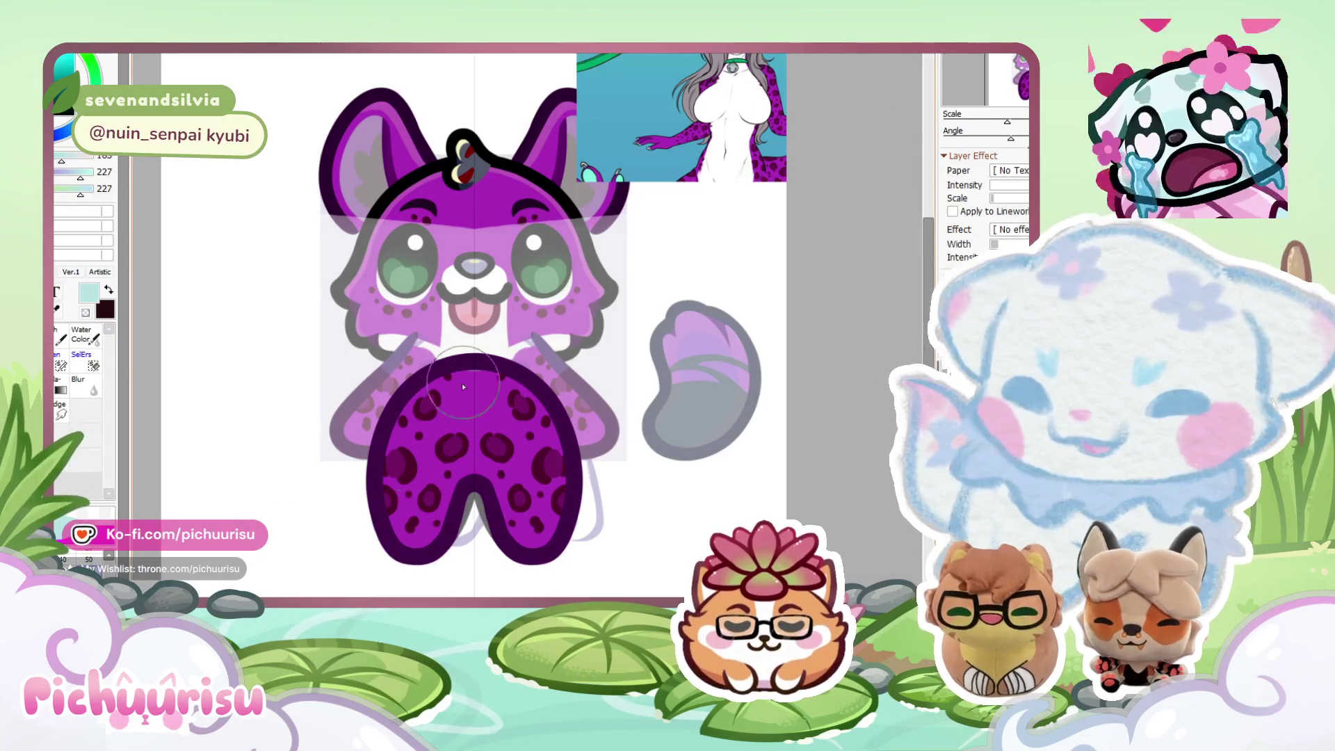
mouse_move(442, 393)
left_mouse_down()
mouse_move(415, 524)
mouse_move(459, 435)
mouse_move(452, 379)
mouse_move(445, 368)
mouse_move(403, 401)
left_mouse_up()
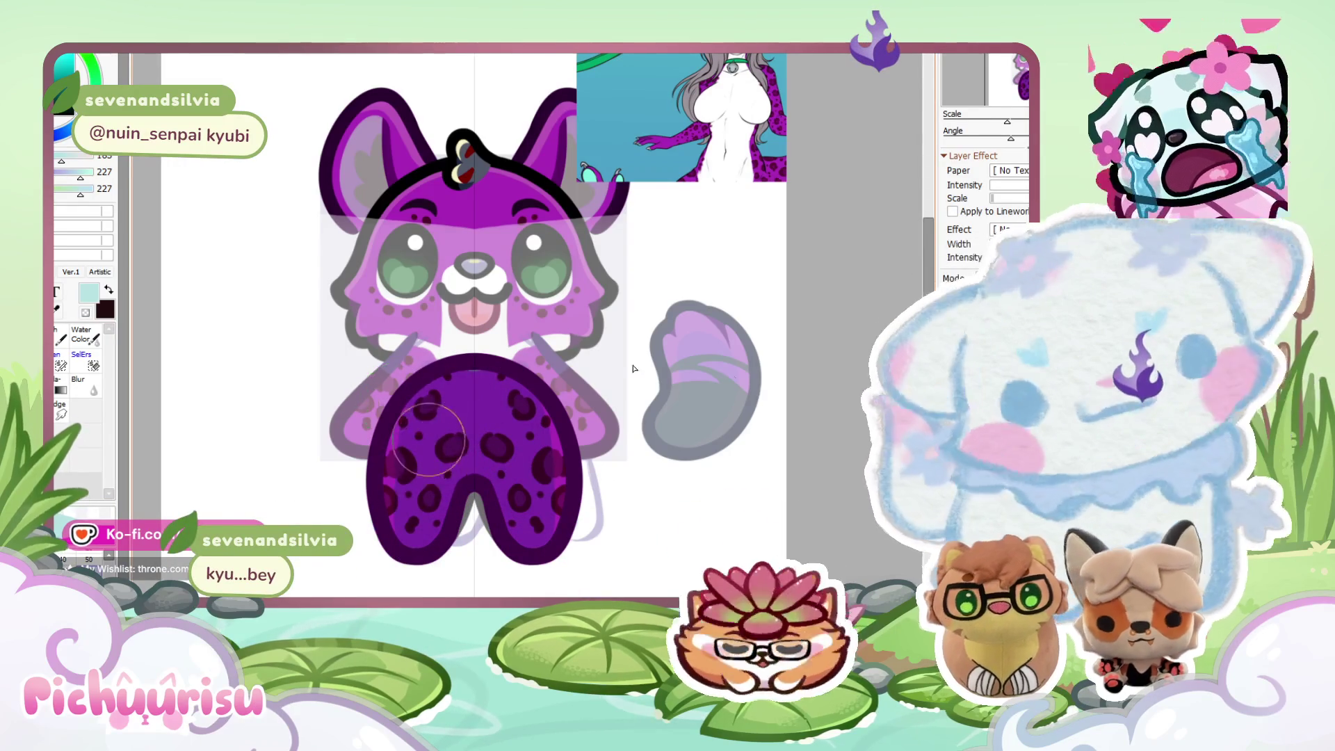
scroll(428, 440, "down", 3)
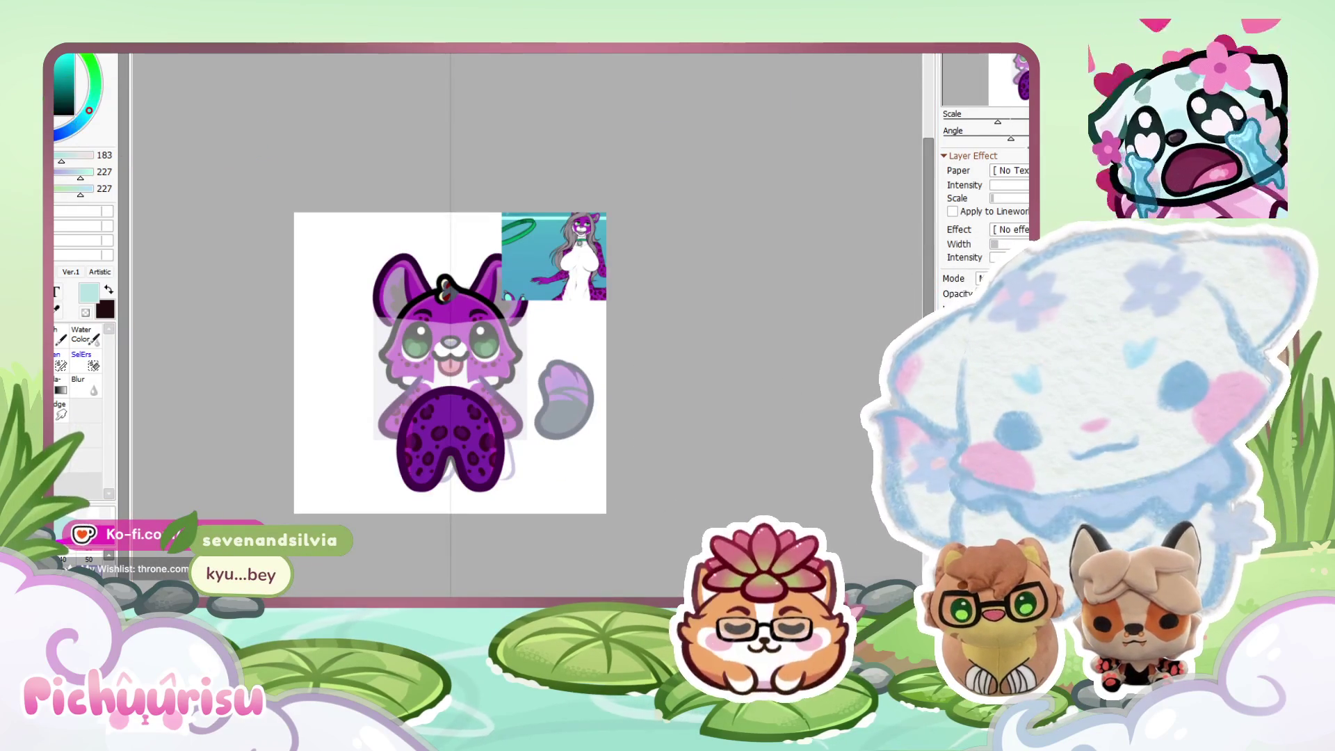
scroll(520, 295, "up", 1)
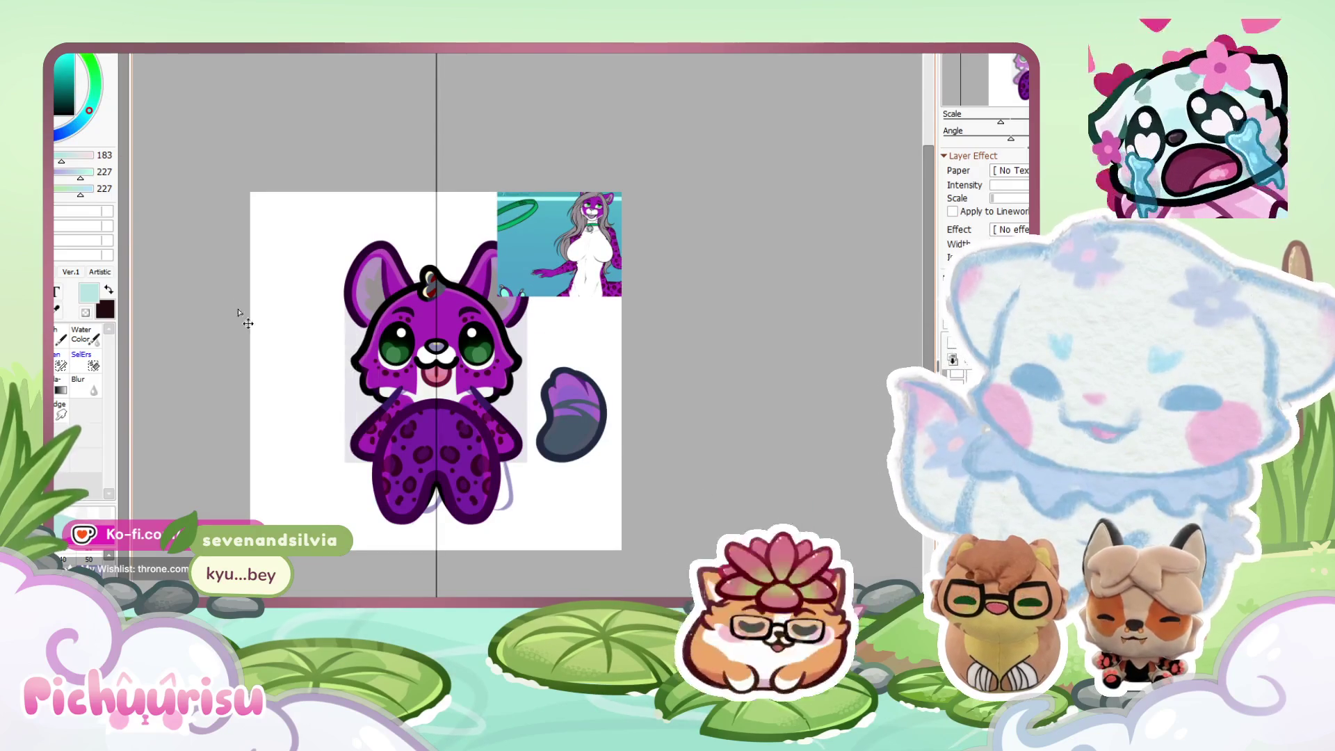
scroll(589, 409, "up", 1)
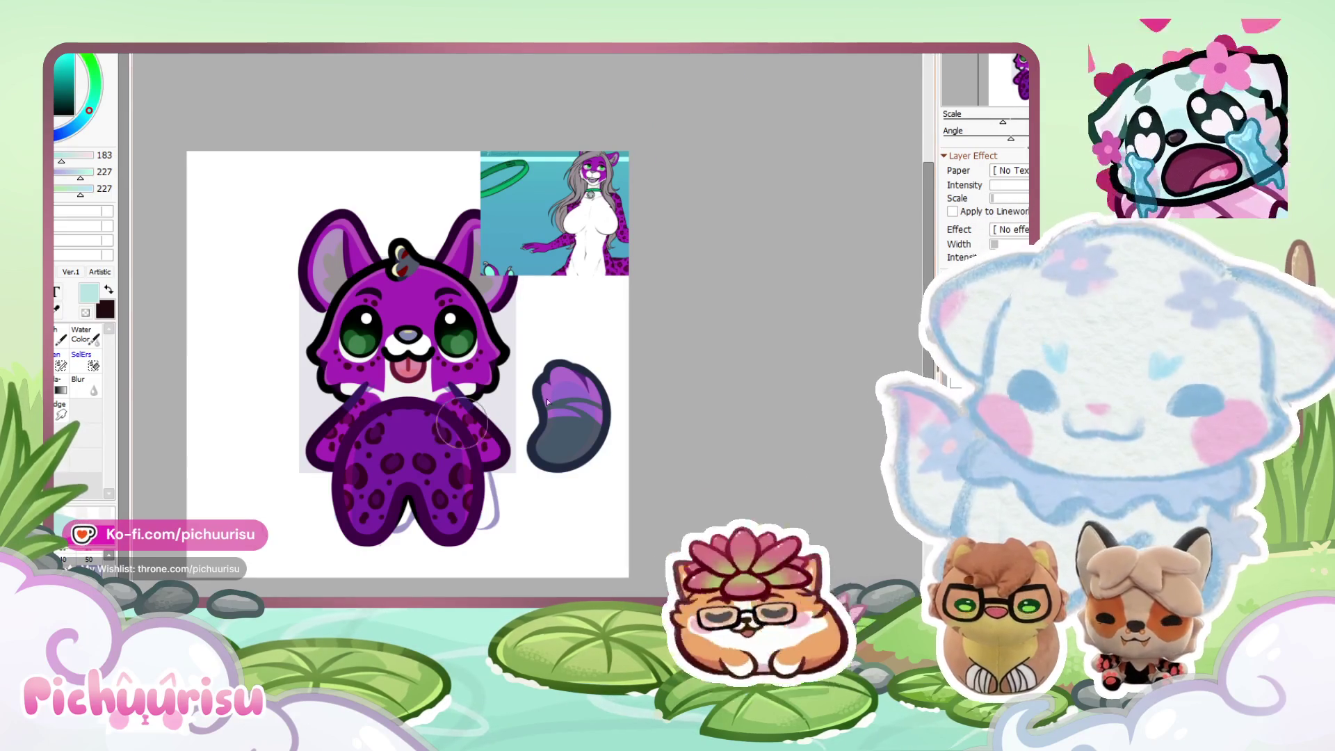
scroll(643, 242, "up", 6)
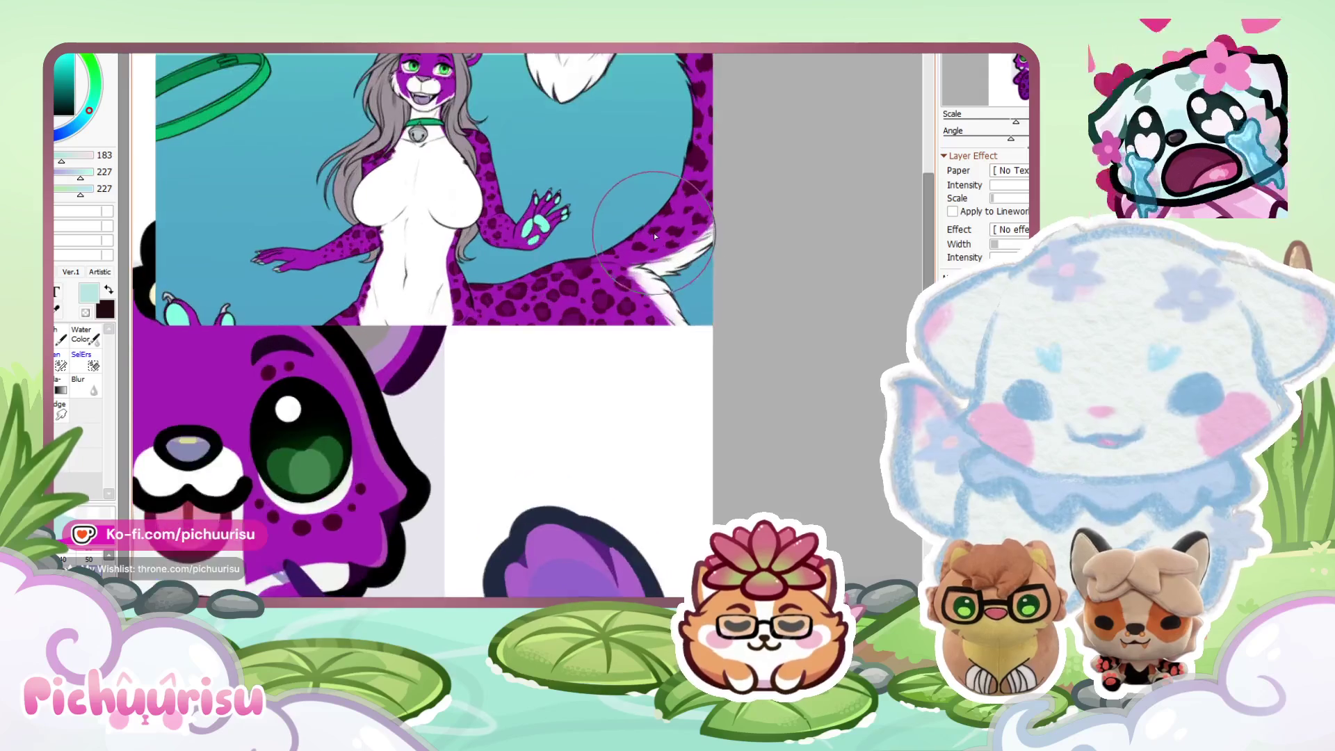
Paint the tail fill solid purple.
scroll(625, 351, "down", 5)
scroll(626, 352, "up", 4)
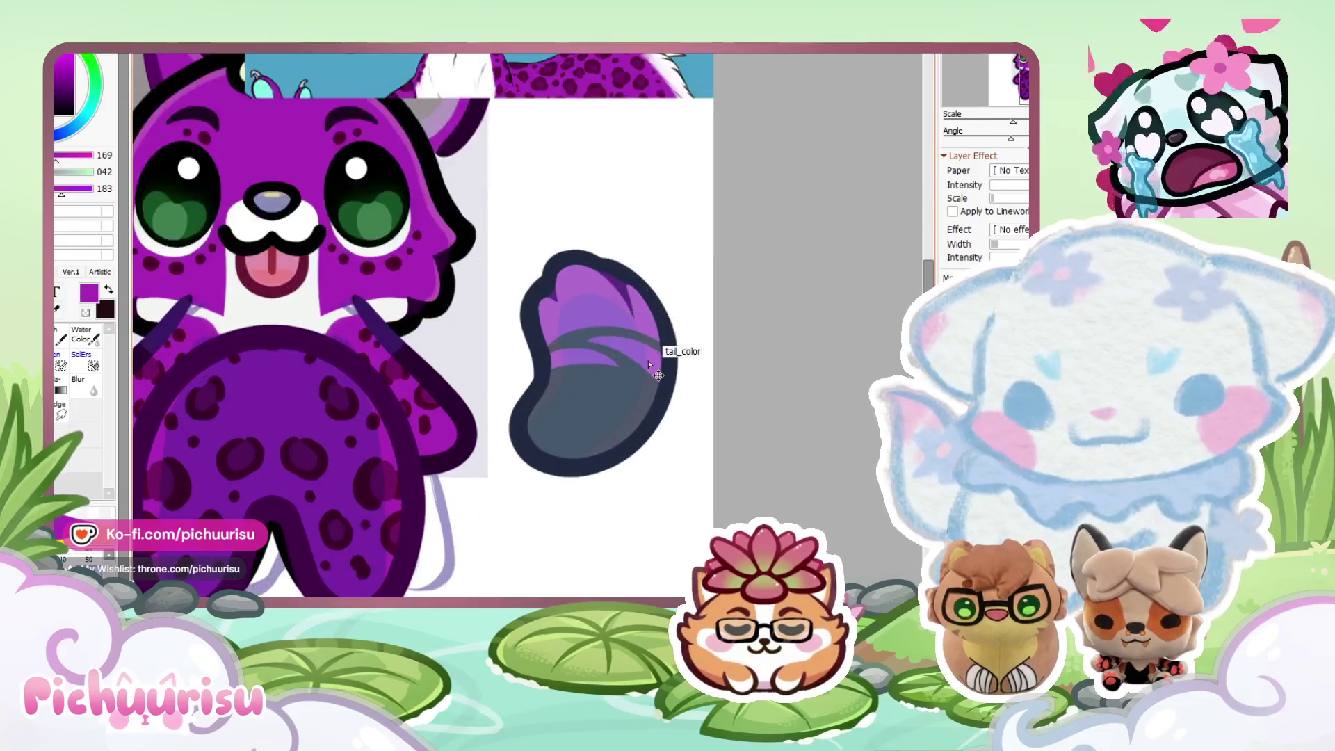
mouse_move(537, 364)
left_mouse_down()
mouse_move(584, 313)
mouse_move(597, 412)
left_mouse_up()
scroll(596, 412, "down", 4)
Pick a near-white colour and paint a pale highlight along the tail's right edge.
left_click(617, 268, "alt")
scroll(601, 194, "up", 5)
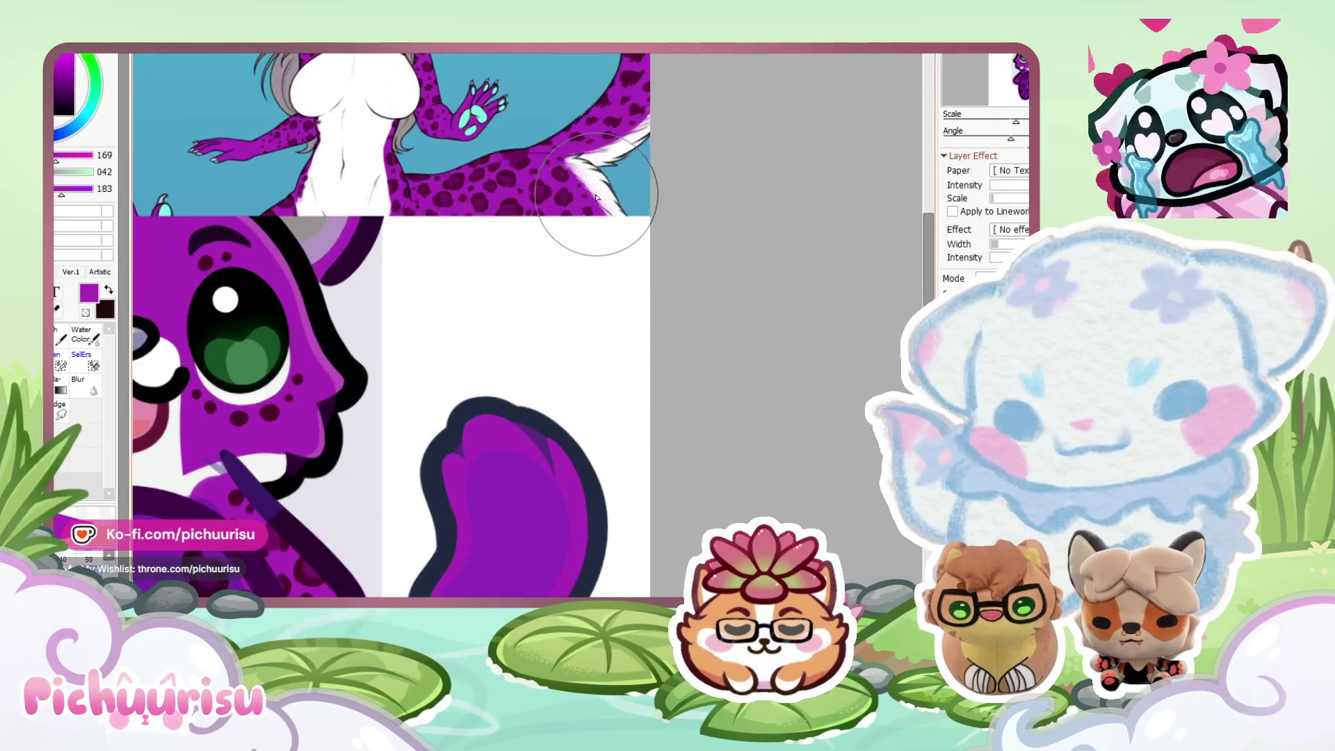
scroll(601, 195, "down", 4)
scroll(605, 352, "up", 4)
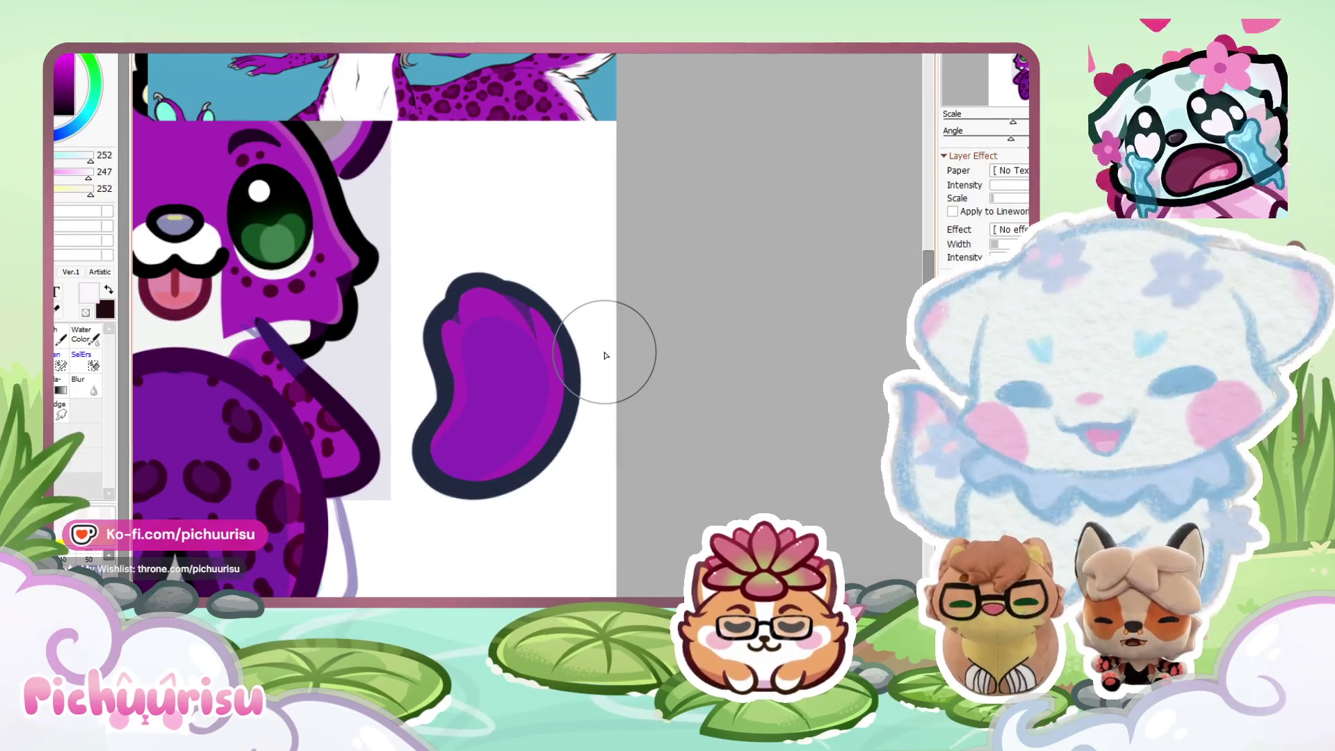
left_click_drag(497, 292, 522, 431)
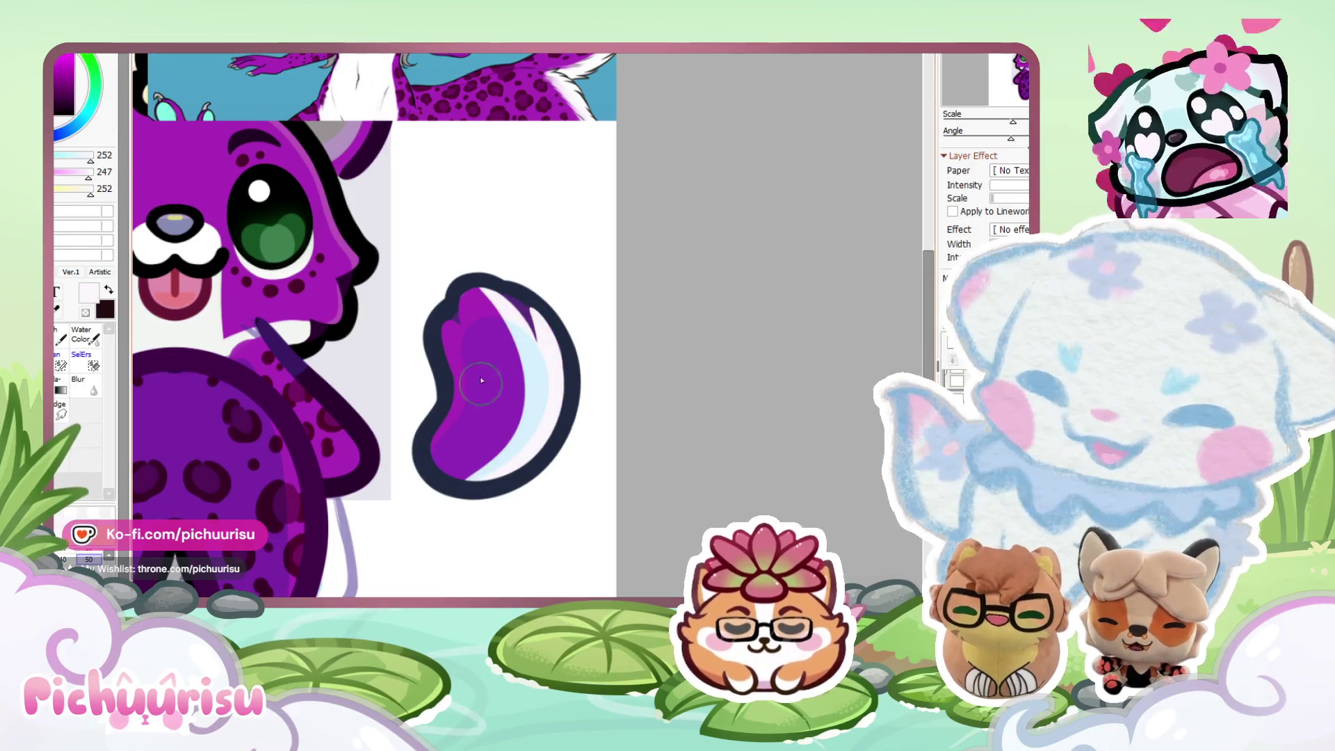
left_click_drag(467, 289, 452, 479)
Pick dark maroon and dab a first spot inside the tail.
scroll(487, 313, "down", 3)
scroll(520, 148, "up", 5)
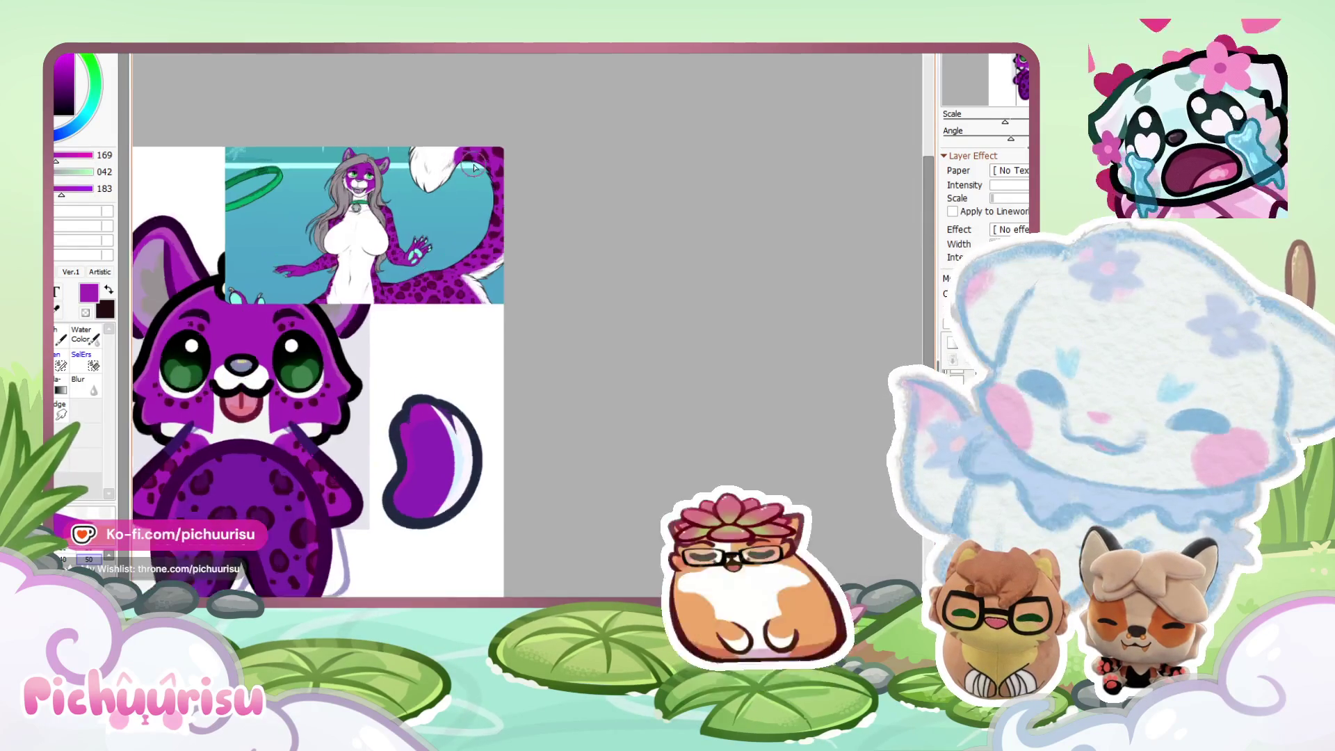
left_click(520, 148, "alt")
scroll(520, 147, "down", 5)
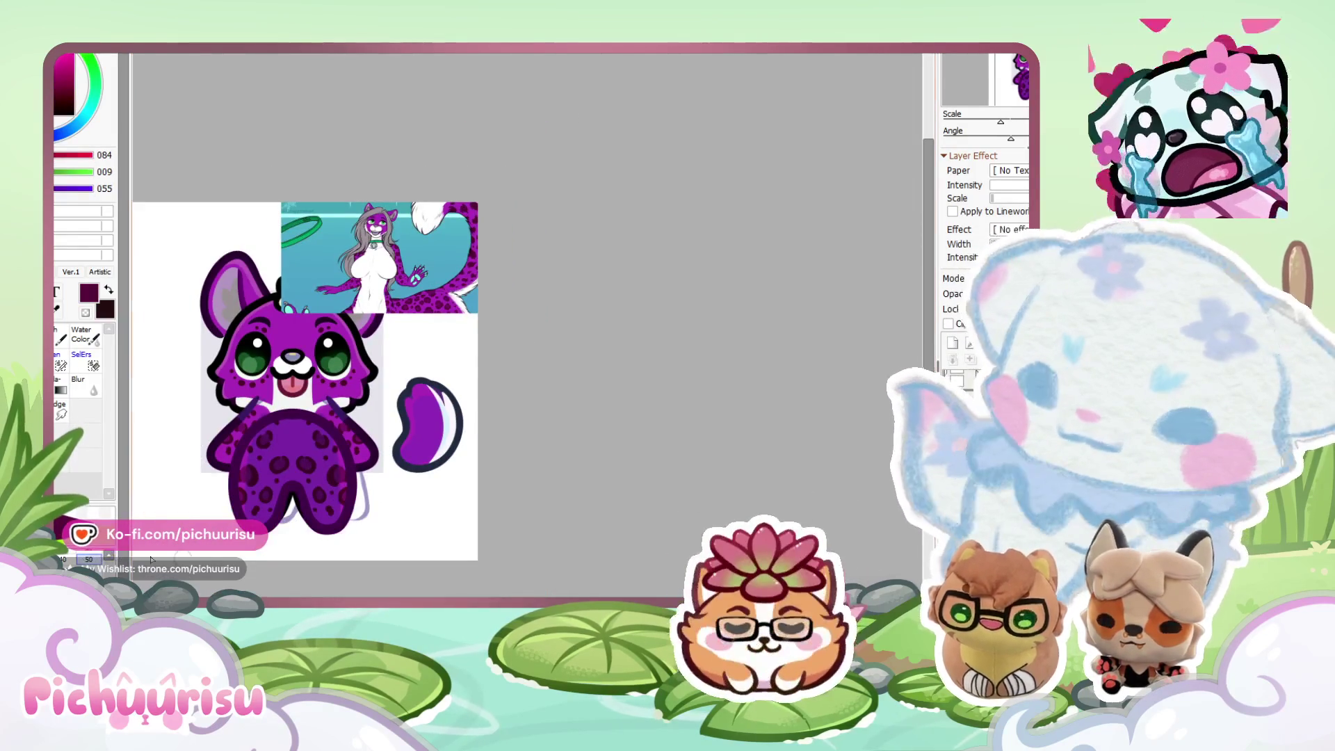
scroll(418, 417, "up", 5)
left_click_drag(403, 387, 390, 431)
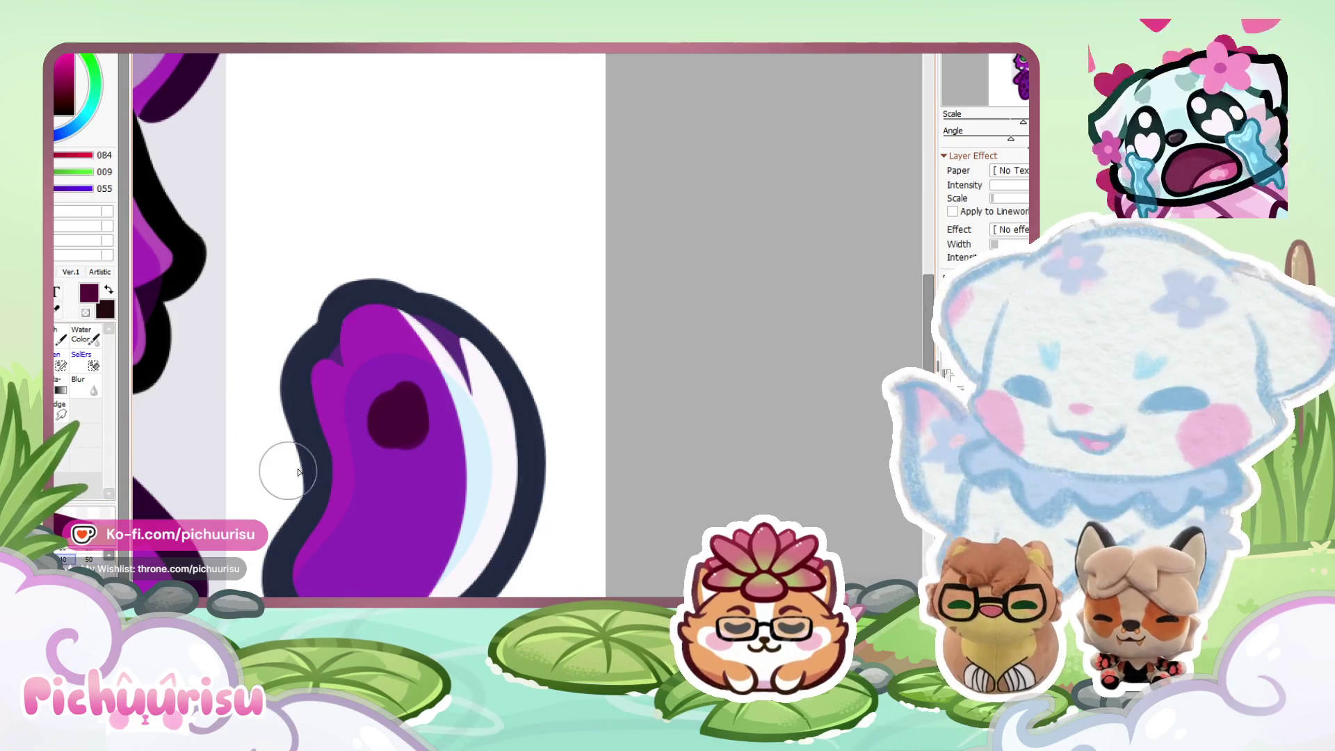
Undo the maroon blob and paint small and large dark spots across the tail.
key("ctrl+z")
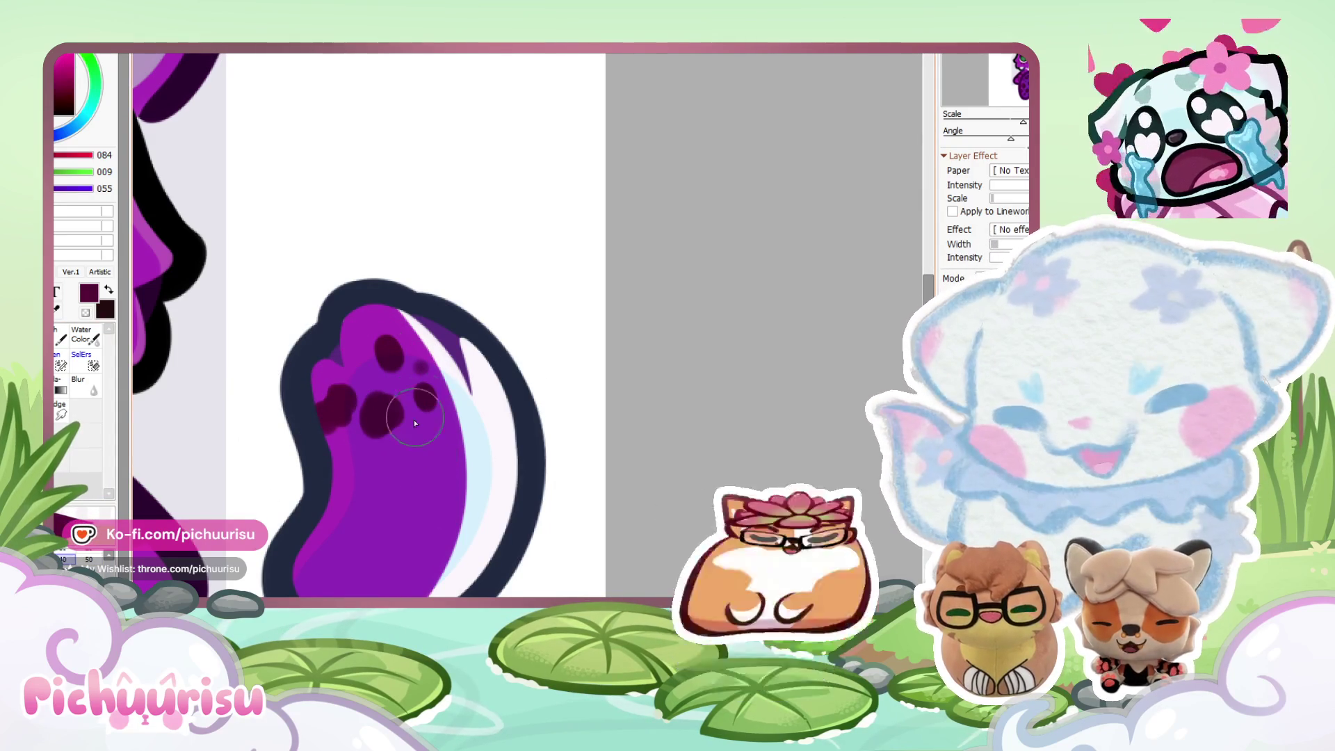
left_click(420, 363)
mouse_move(432, 469)
left_mouse_down()
mouse_move(418, 483)
mouse_move(353, 475)
left_mouse_up()
mouse_move(377, 535)
left_mouse_down()
mouse_move(368, 529)
mouse_move(414, 580)
left_mouse_up()
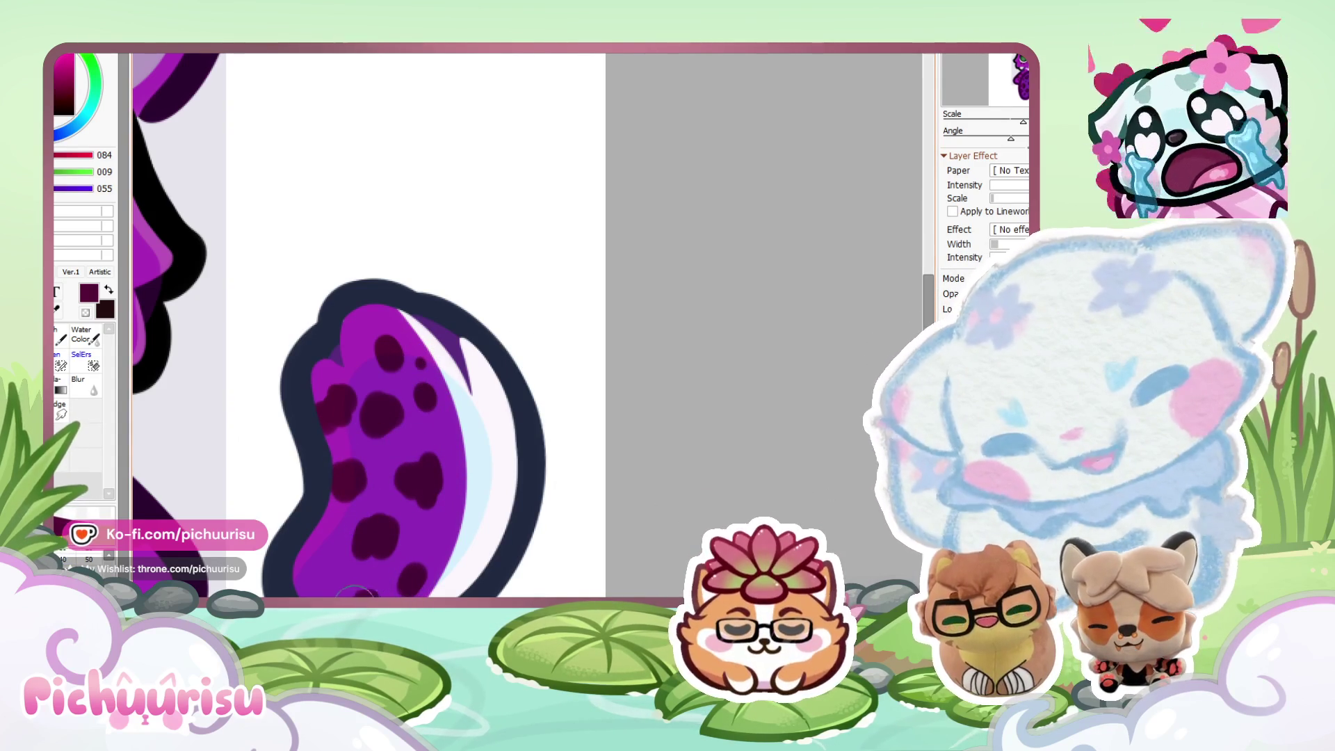
scroll(312, 550, "down", 5)
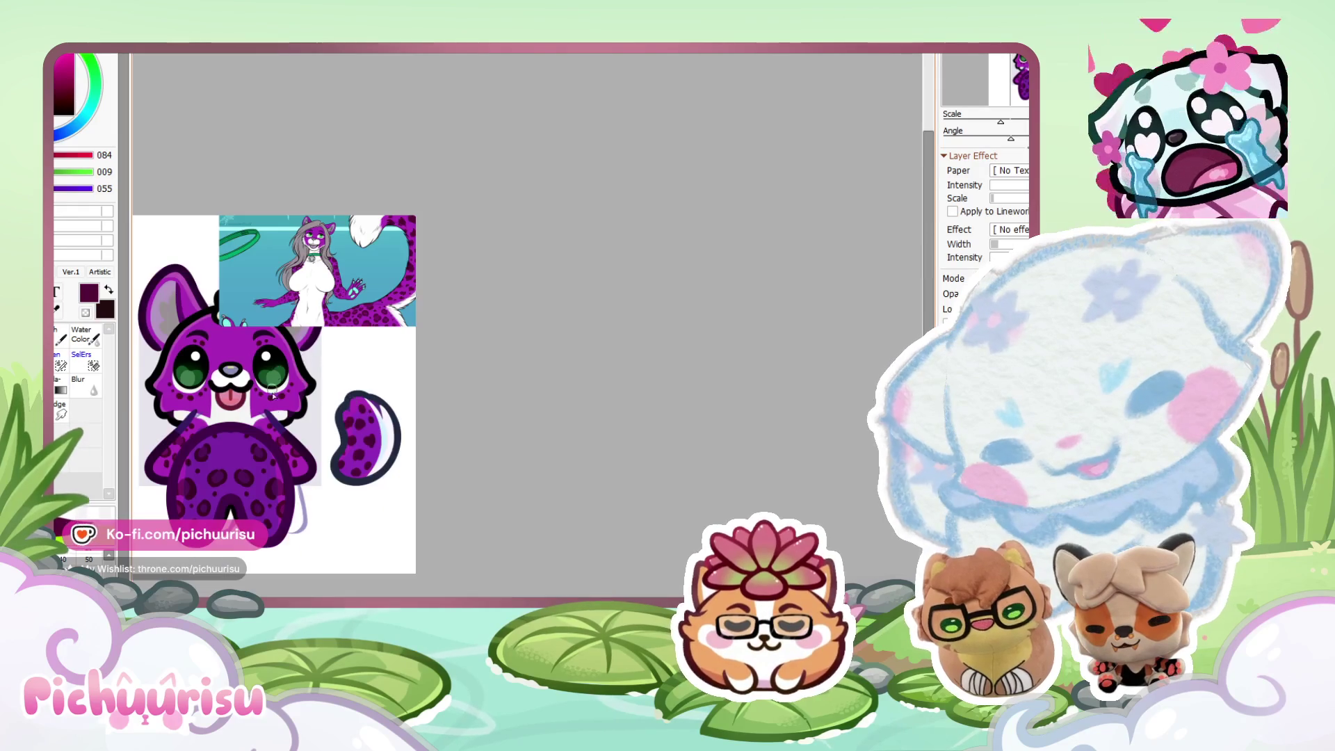
scroll(256, 470, "up", 3)
scroll(256, 470, "down", 1)
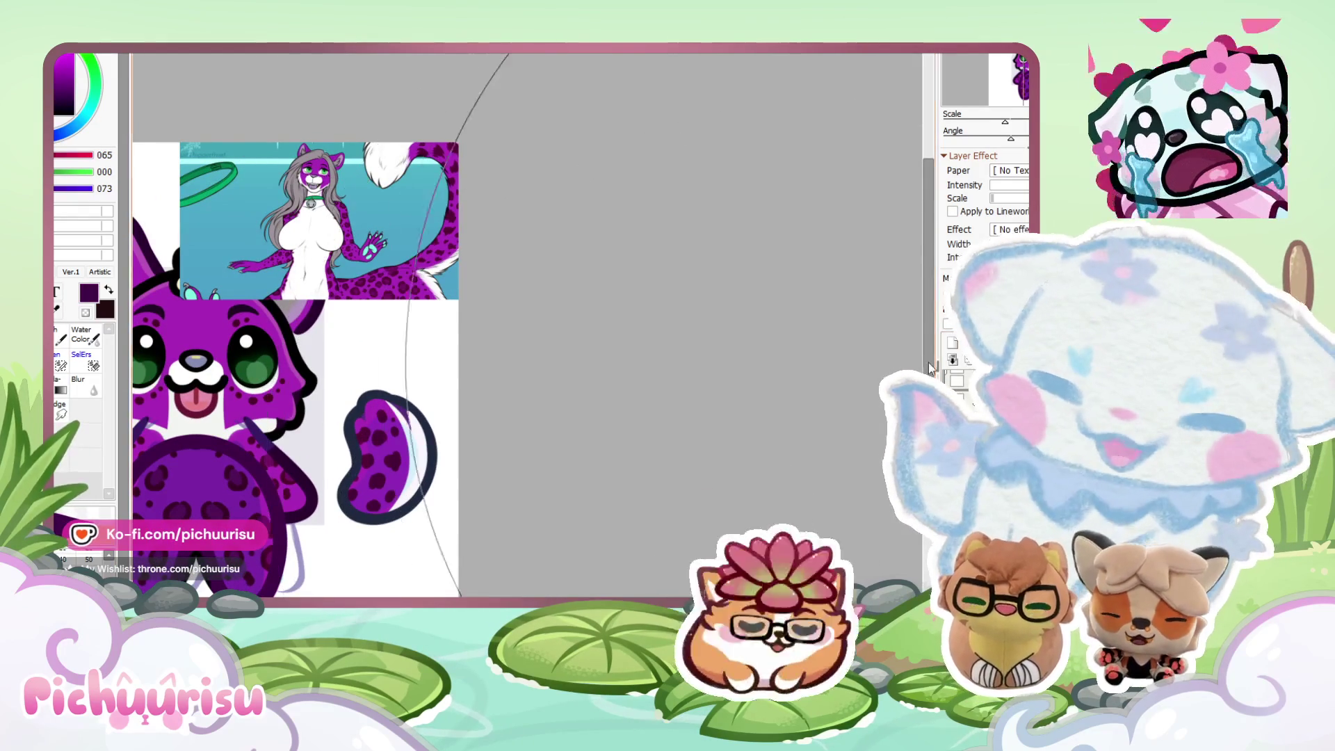
scroll(391, 453, "up", 2)
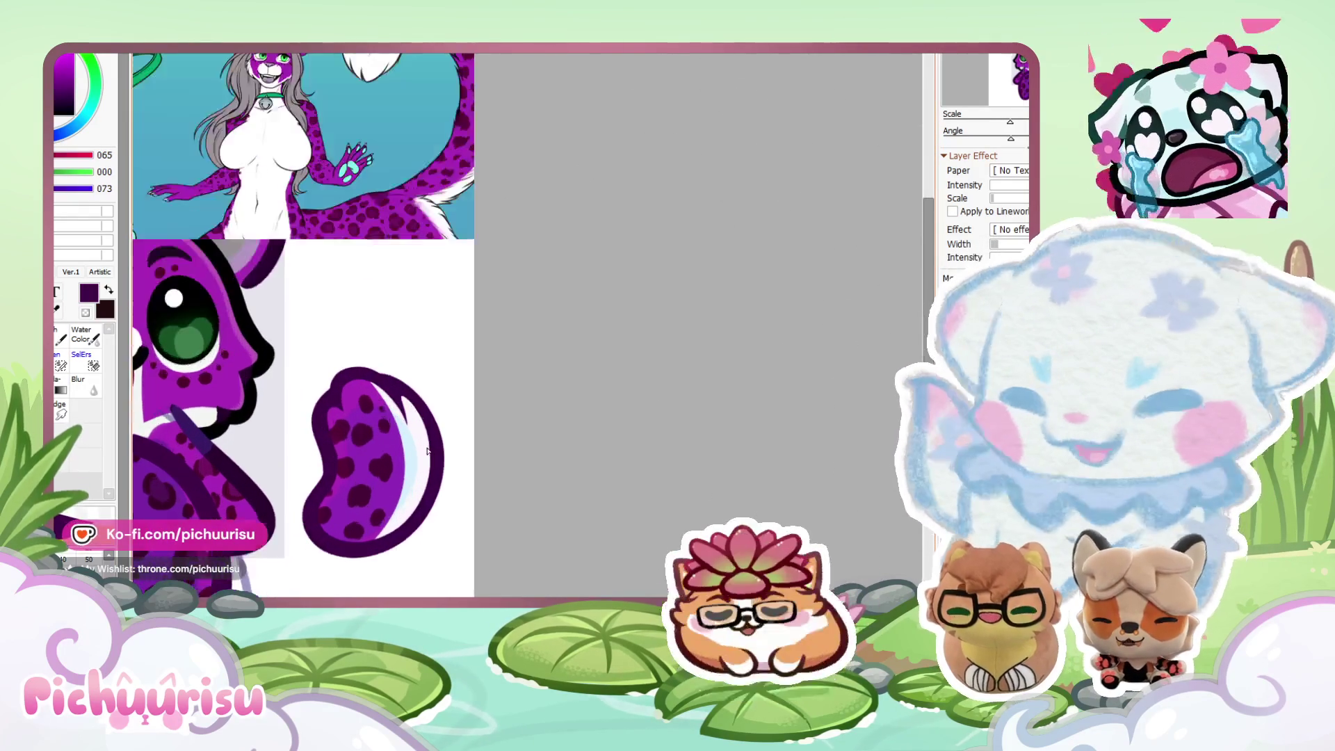
scroll(372, 383, "up", 1)
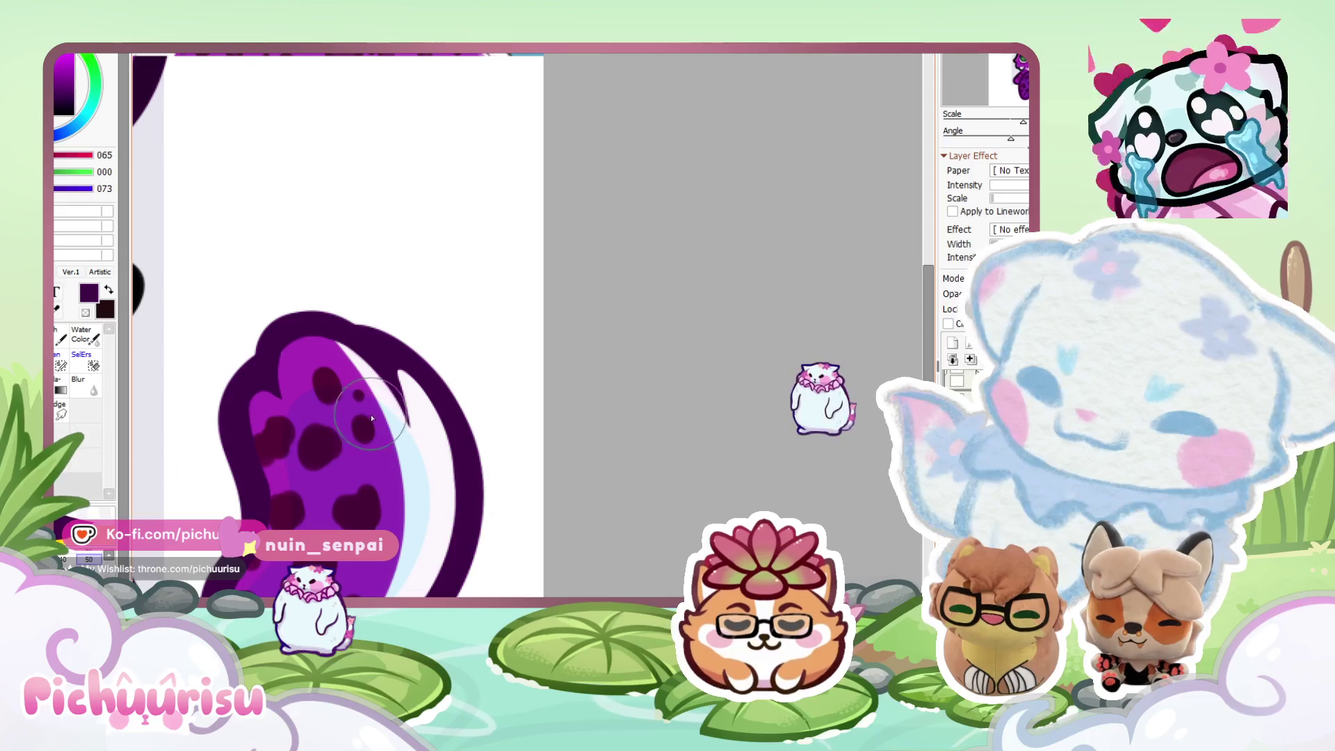
Sample the tail's purple, a darker purple and the near-white highlight colour.
left_click(365, 411, "alt")
left_click(275, 424, "alt")
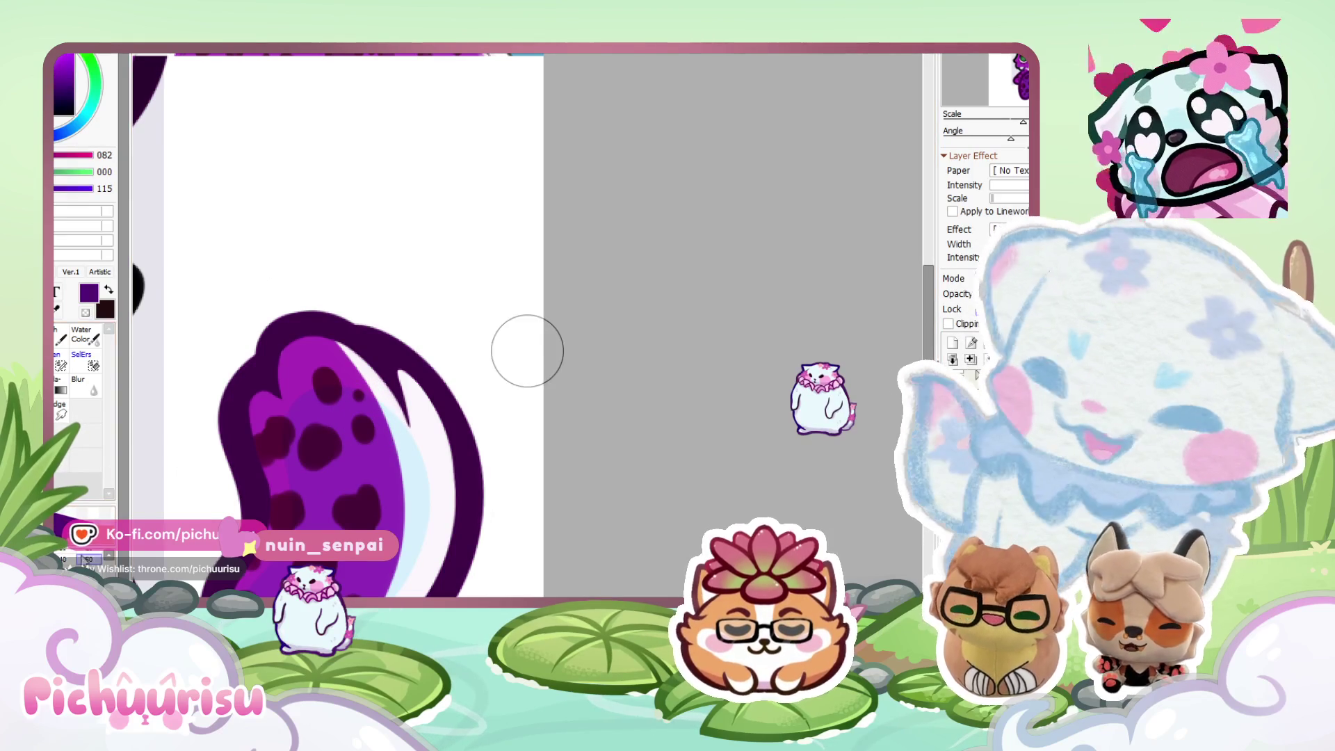
scroll(296, 372, "up", 1)
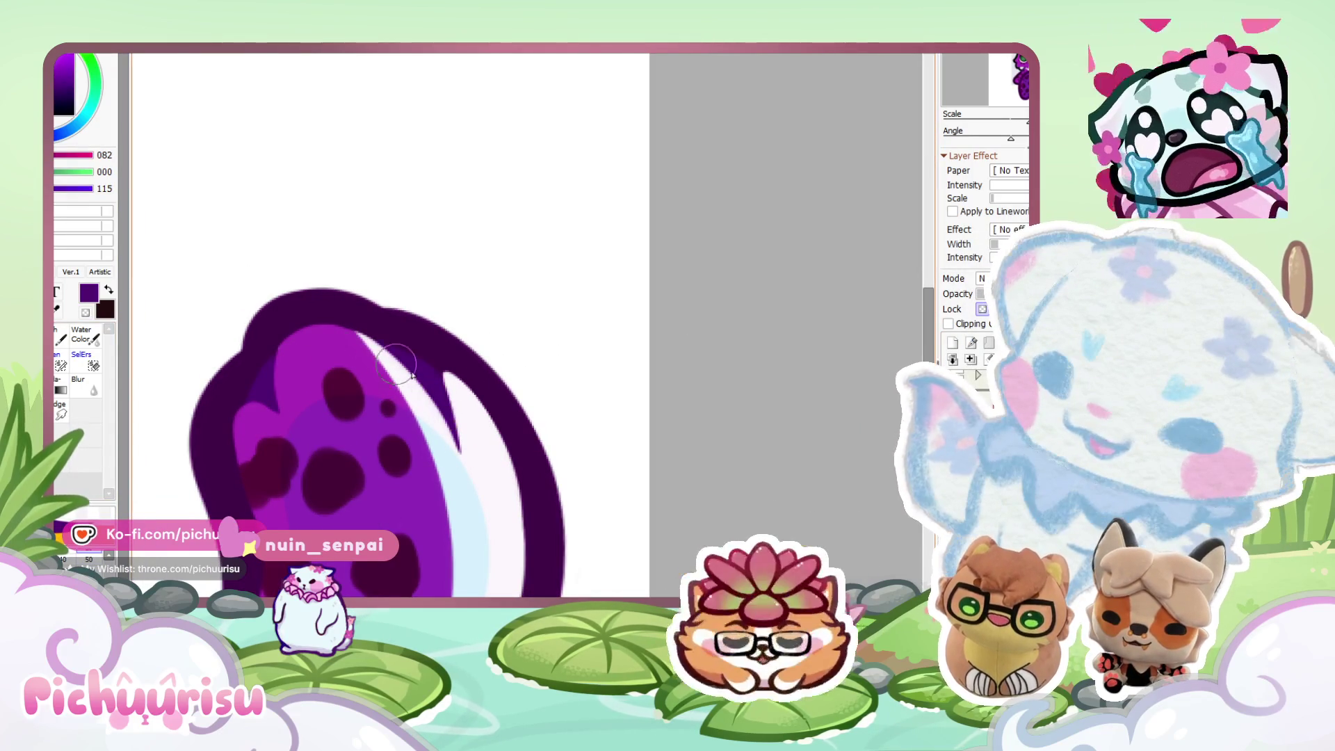
left_click(431, 405, "alt")
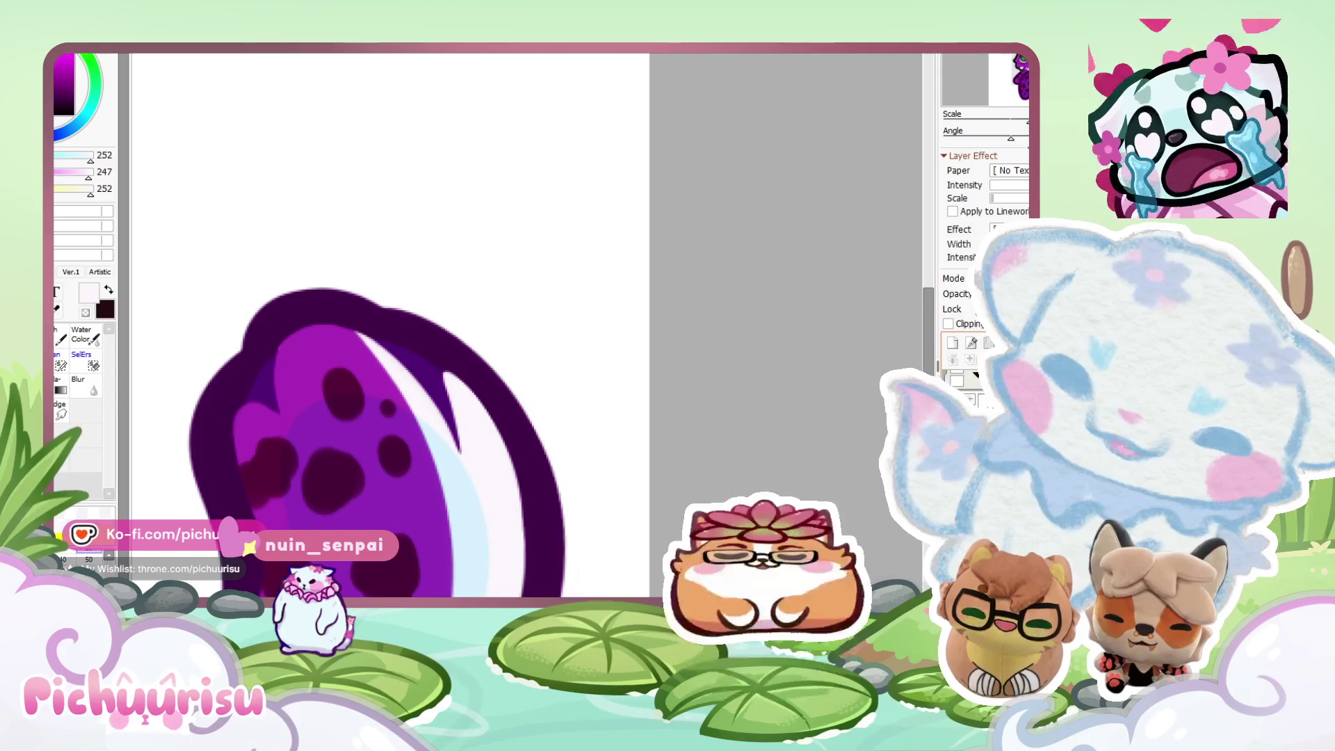
left_click(271, 351, "alt")
Drag the reference image left and down.
scroll(611, 346, "down", 4)
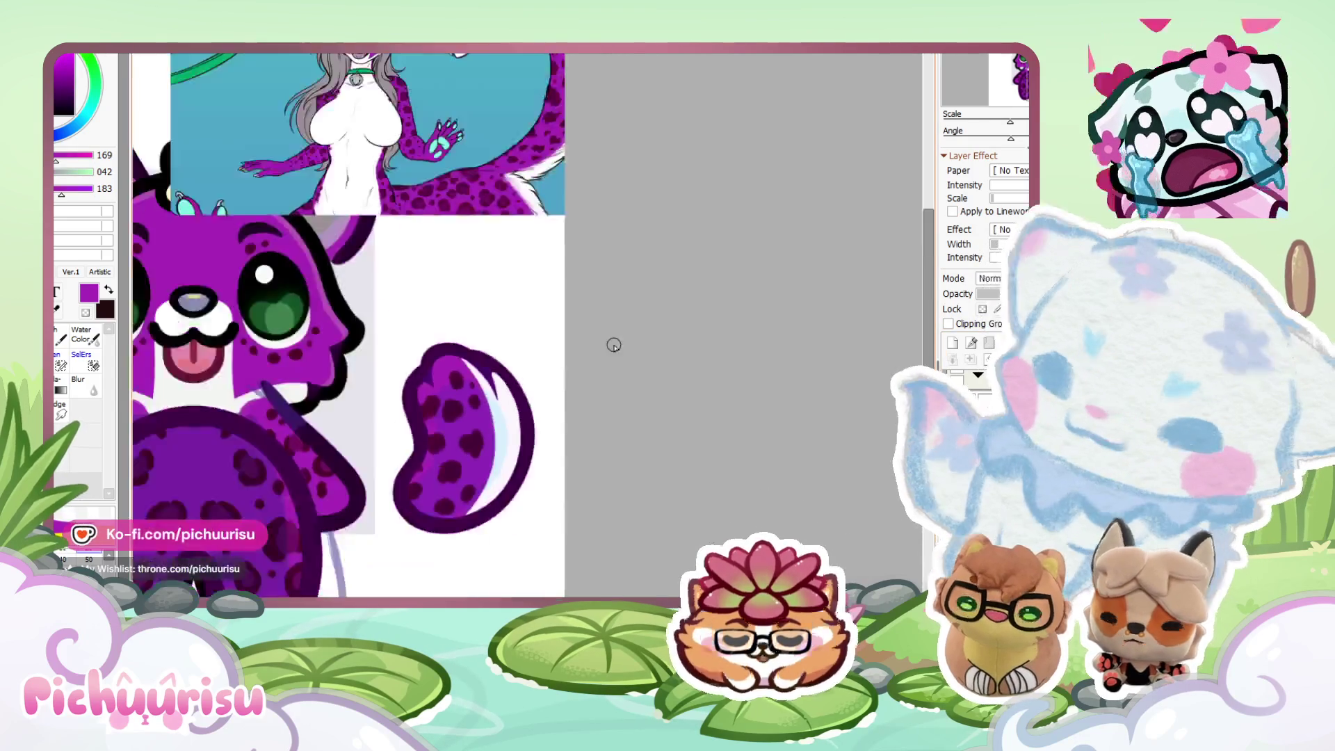
scroll(422, 191, "up", 2)
left_click_drag(422, 190, 402, 252)
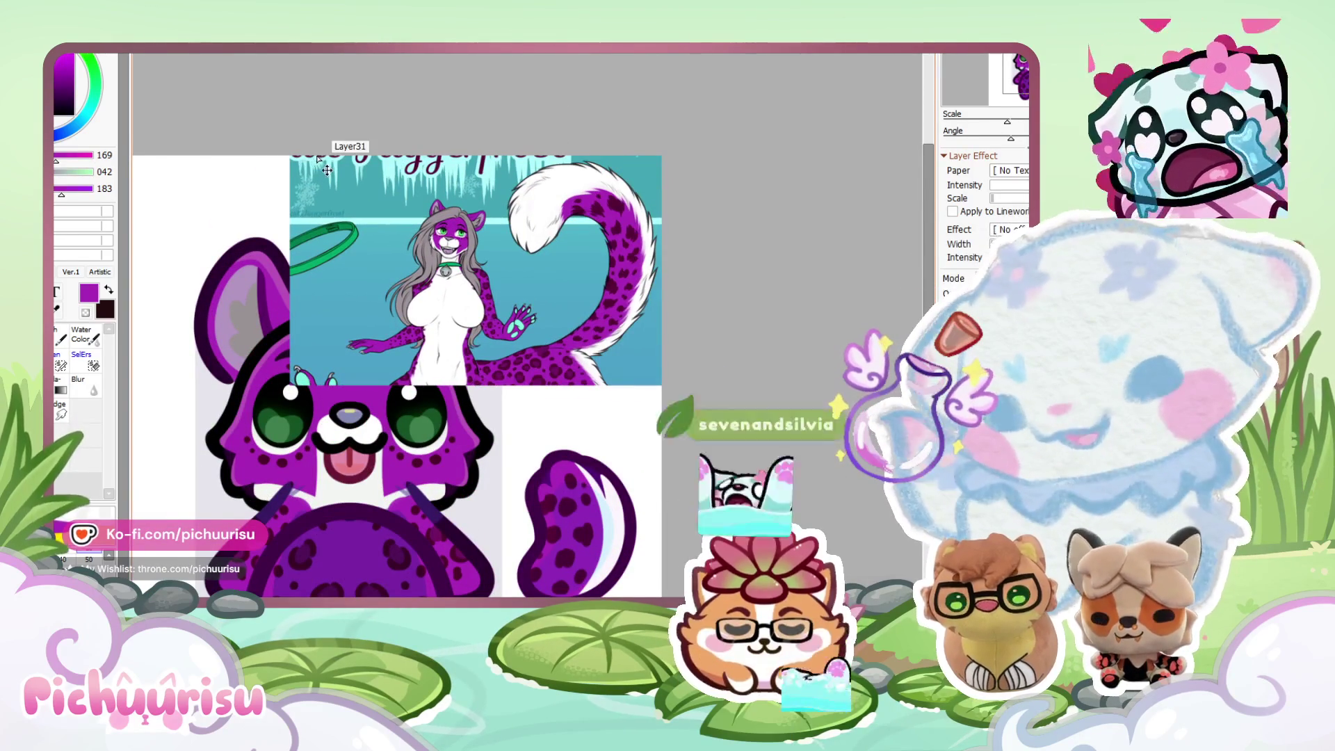
Scale the reference image down with Ctrl+T and move it up and right.
key("ctrl+t")
left_click_drag(302, 149, 403, 217)
left_click_drag(487, 299, 572, 260)
key("Return")
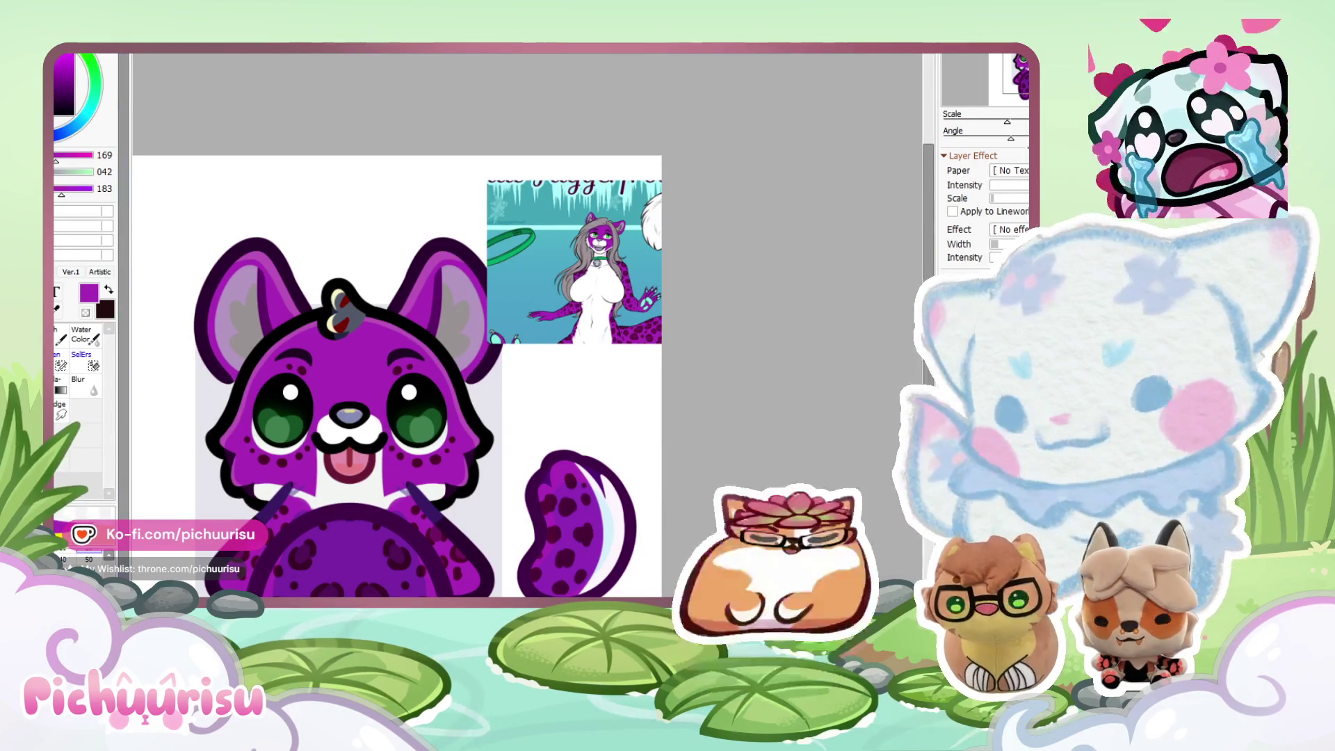
Wash over the head and tail with white to fade them.
left_click(584, 417, "alt")
scroll(527, 351, "down", 3)
left_click_drag(293, 551, 293, 550)
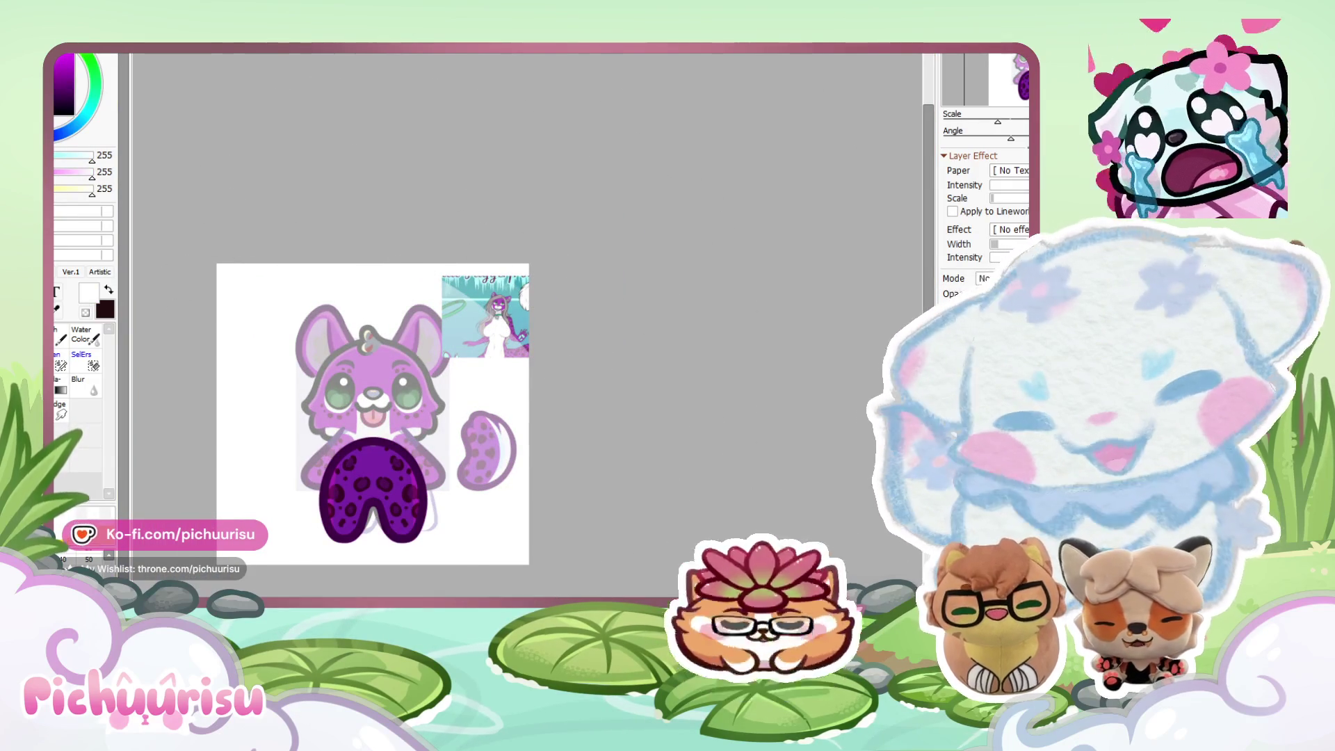
Eyedrop the dark purple from the ball.
scroll(536, 306, "up", 2)
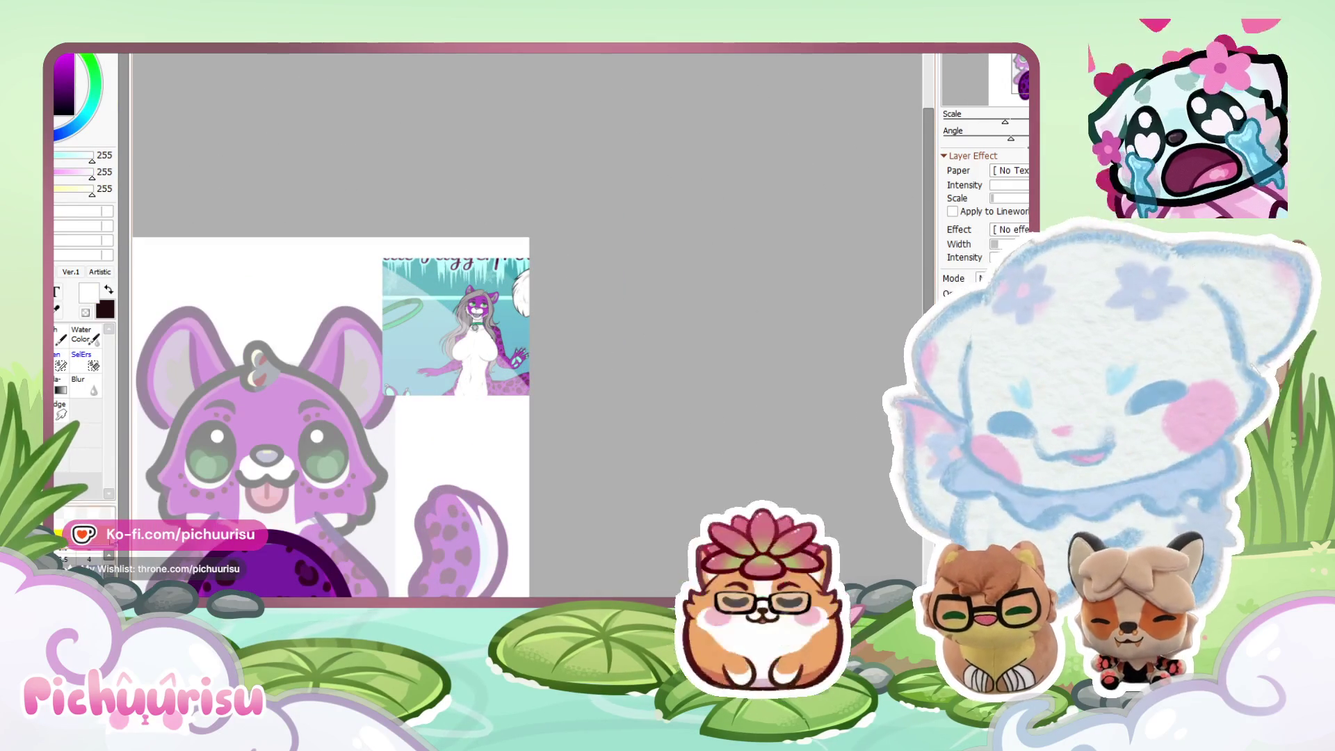
scroll(333, 549, "down", 2)
left_click(337, 552, "alt")
scroll(471, 465, "up", 2)
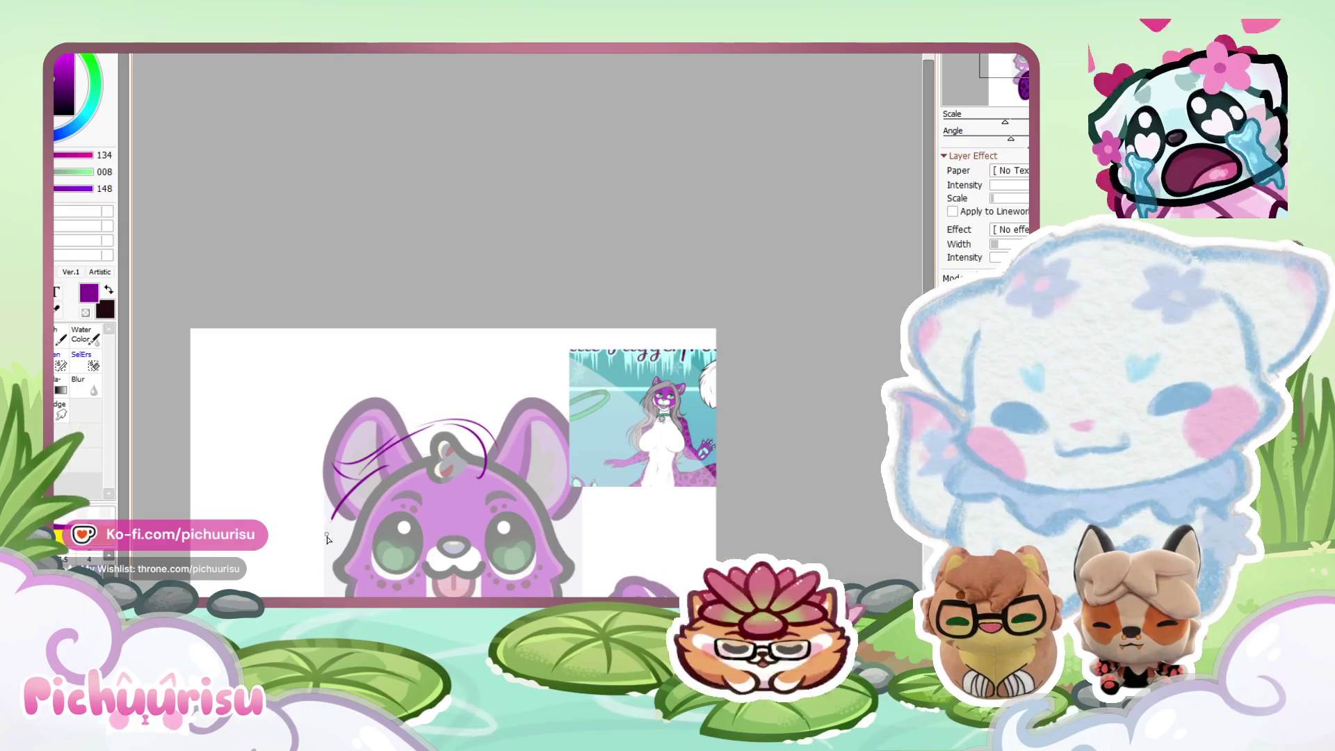
scroll(345, 370, "down", 2)
scroll(343, 447, "up", 1)
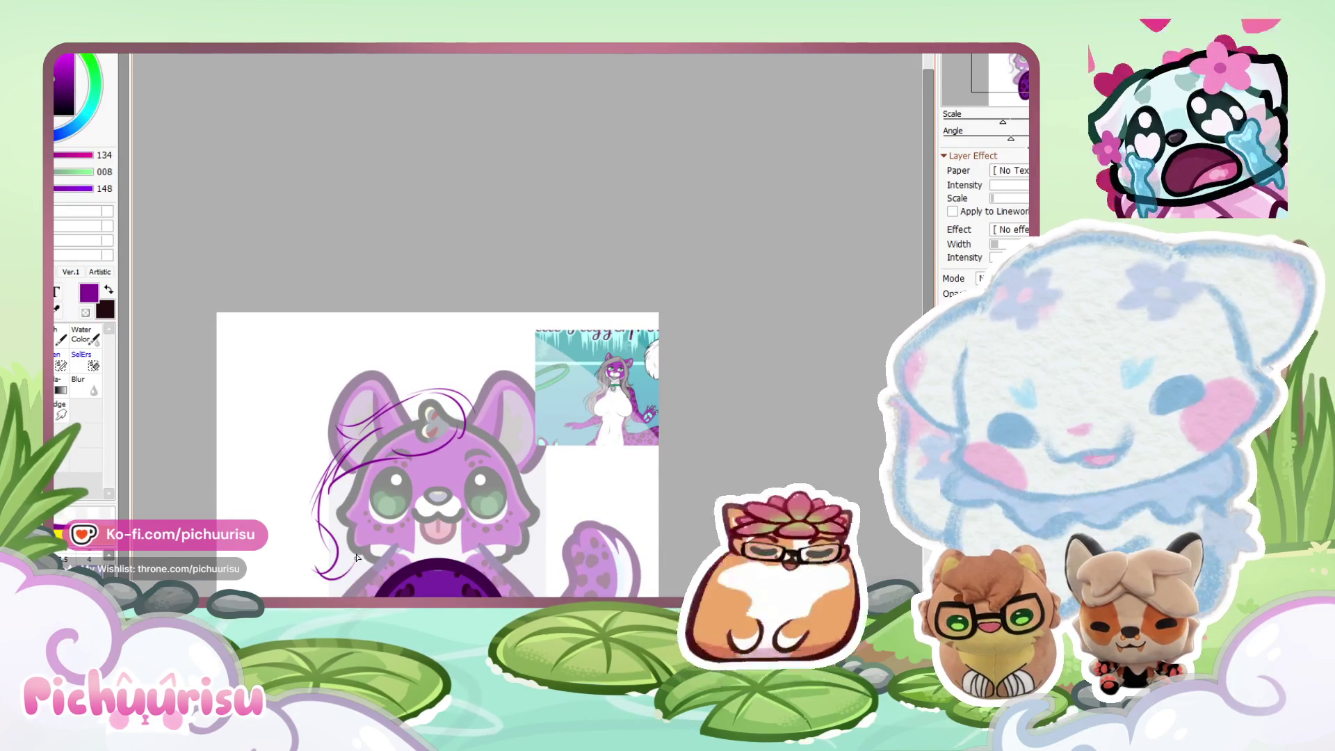
Sketch loose purple hair strands down the cheek and around the right side of the head.
left_click_drag(541, 496, 540, 537)
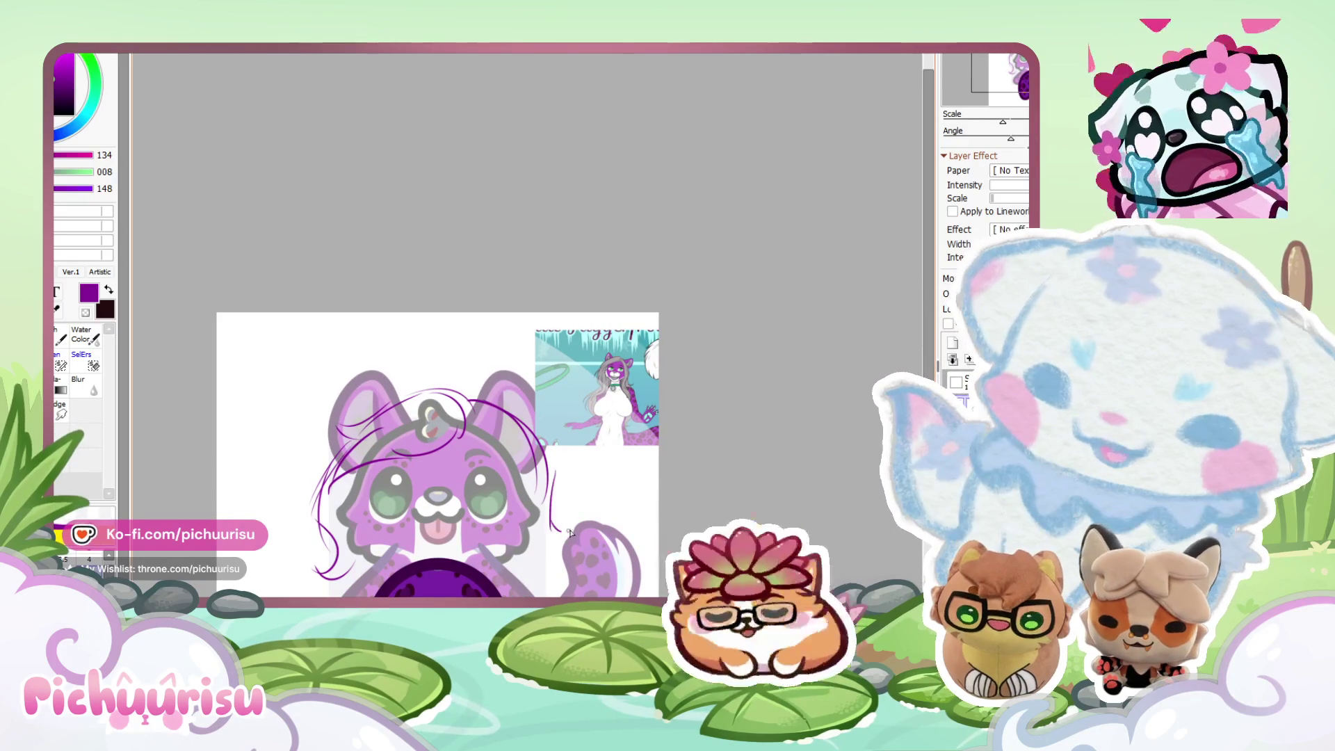
left_click_drag(549, 487, 564, 539)
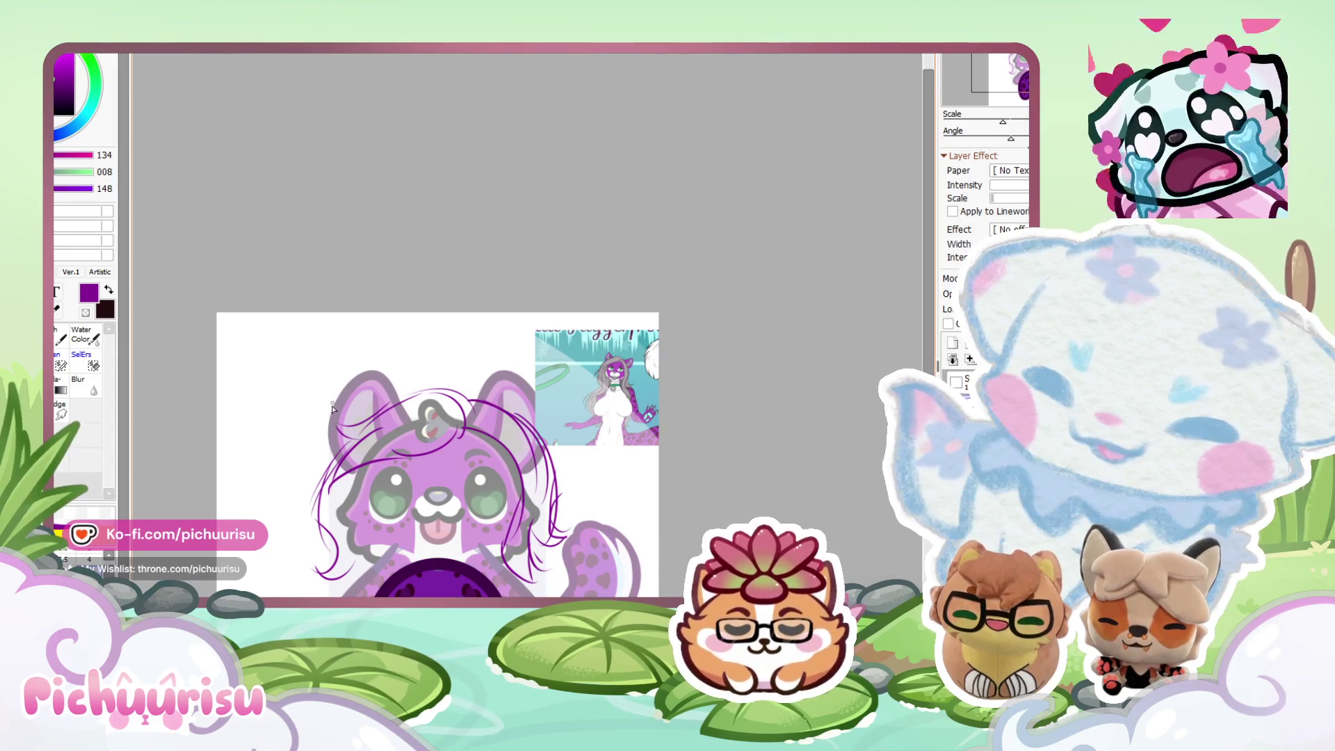
left_click_drag(342, 413, 285, 380)
scroll(404, 403, "up", 2)
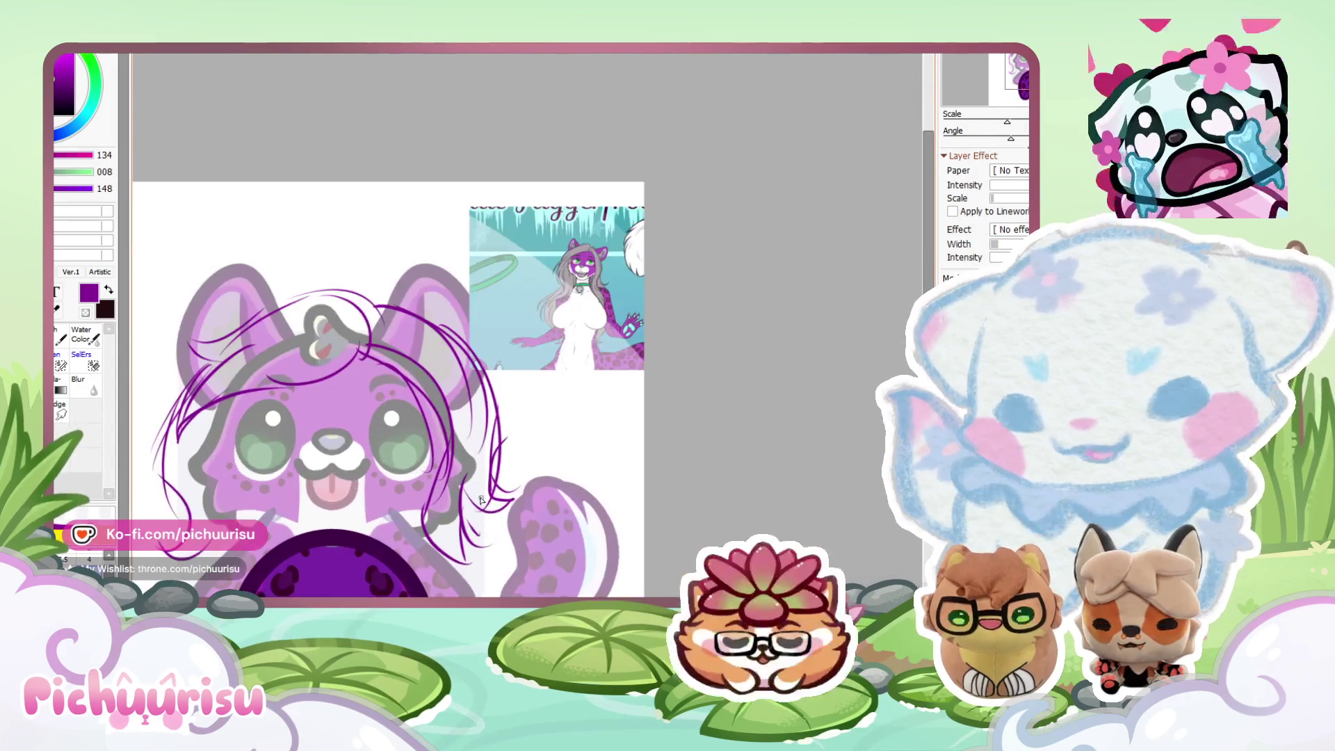
scroll(452, 425, "down", 1)
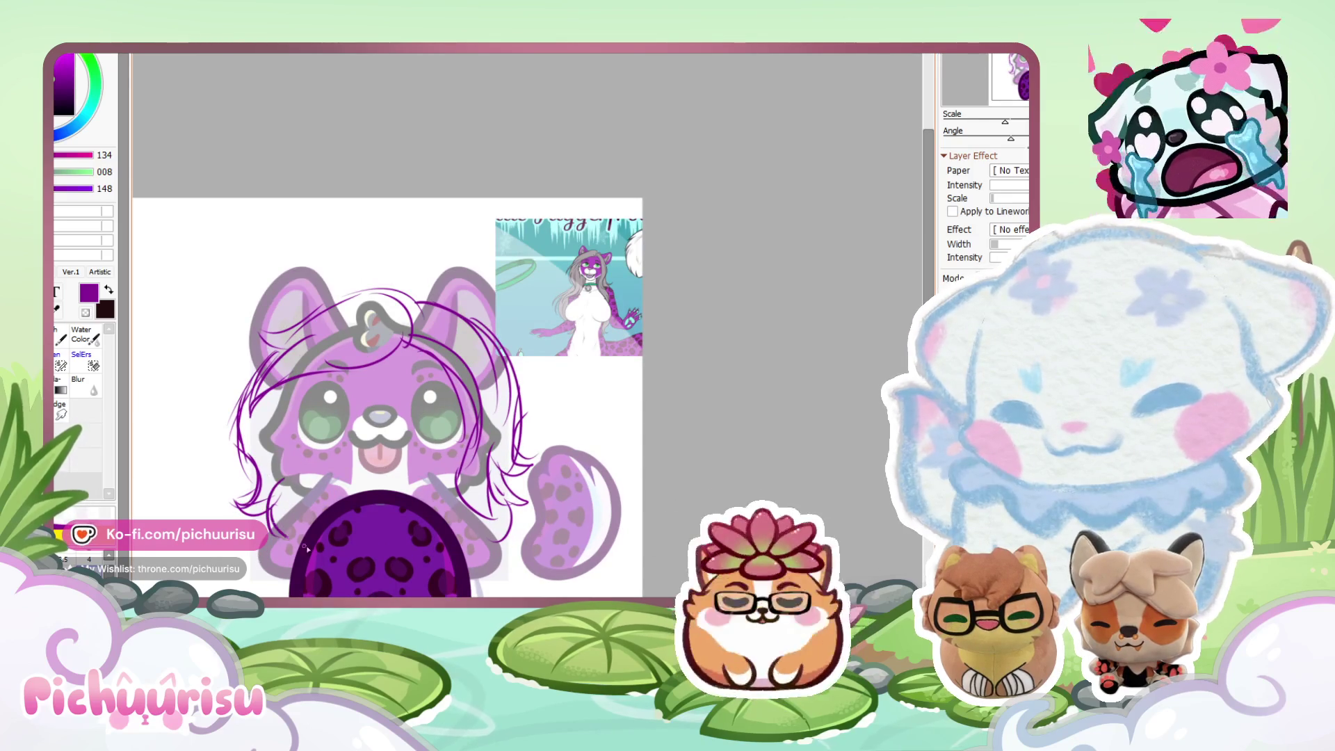
scroll(292, 351, "down", 3)
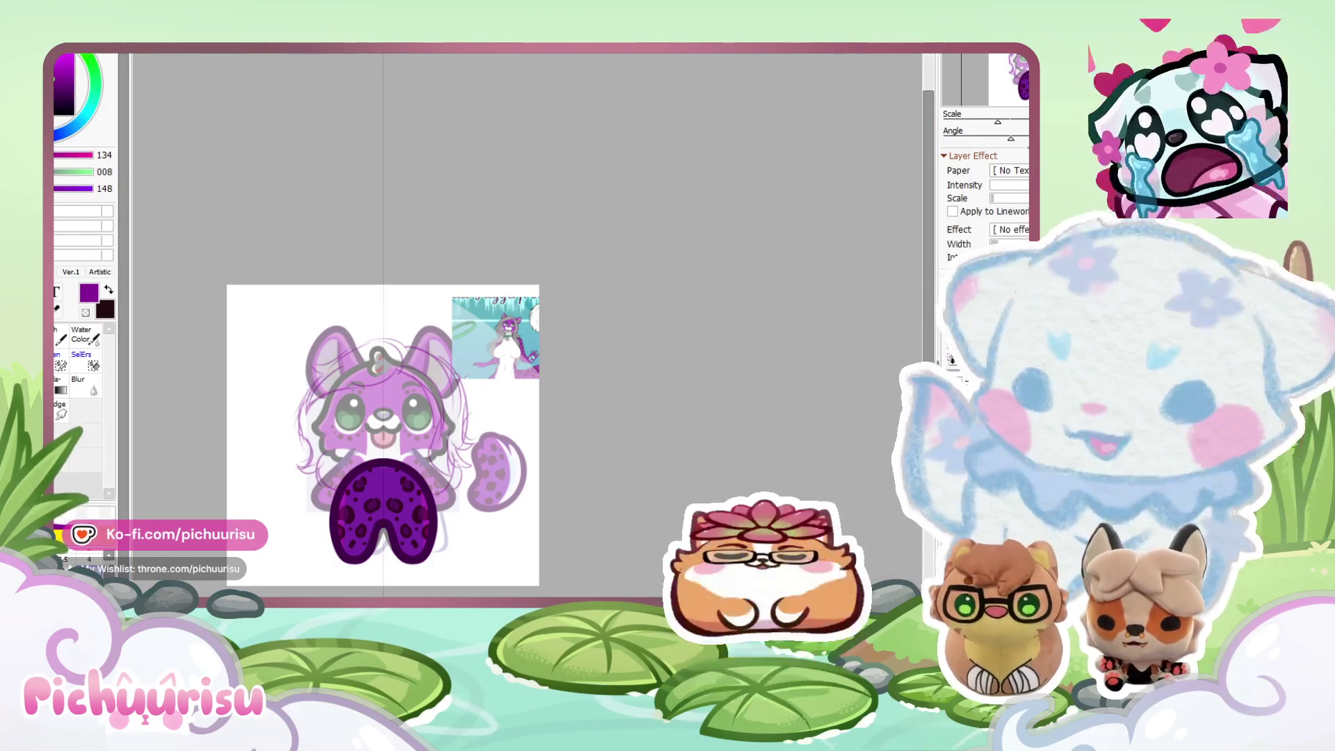
Switch to black and draw the first hair outline strokes beside the face.
left_click(61, 114)
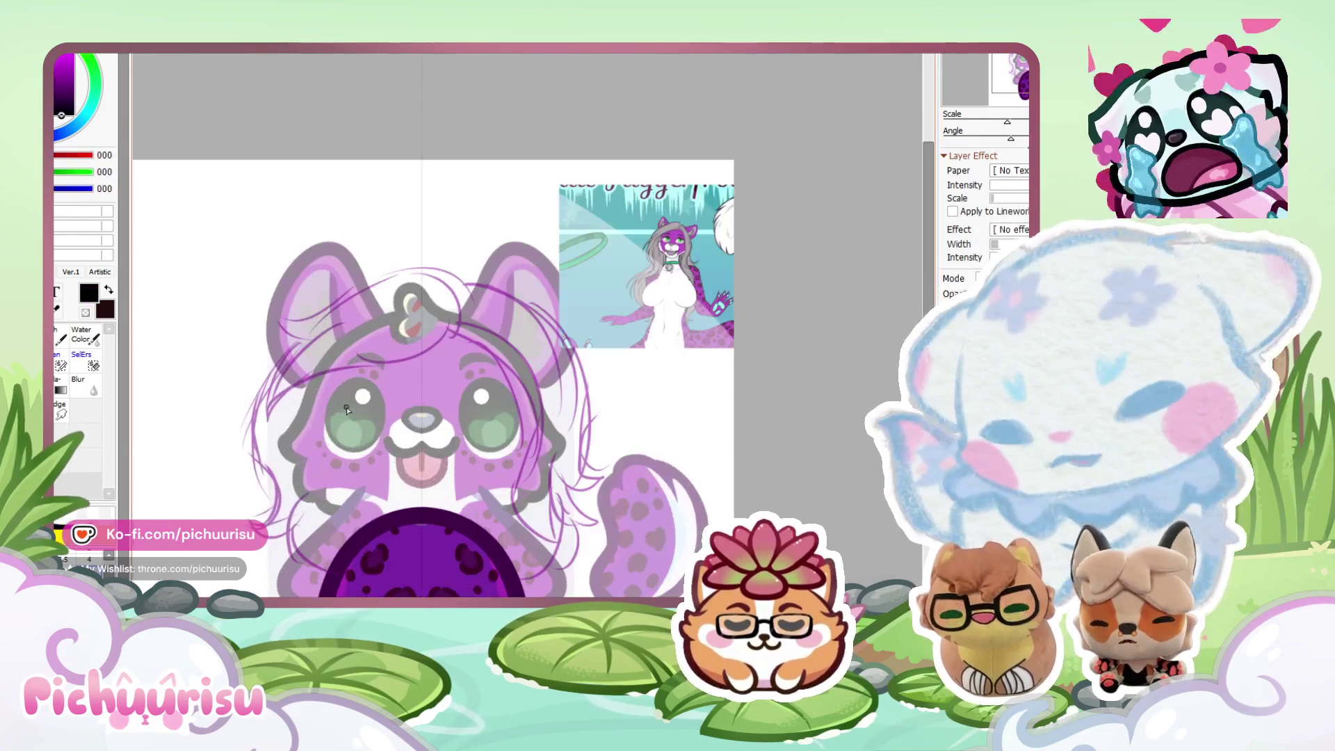
scroll(300, 357, "up", 3)
left_click_drag(300, 357, 254, 514)
scroll(417, 390, "down", 2)
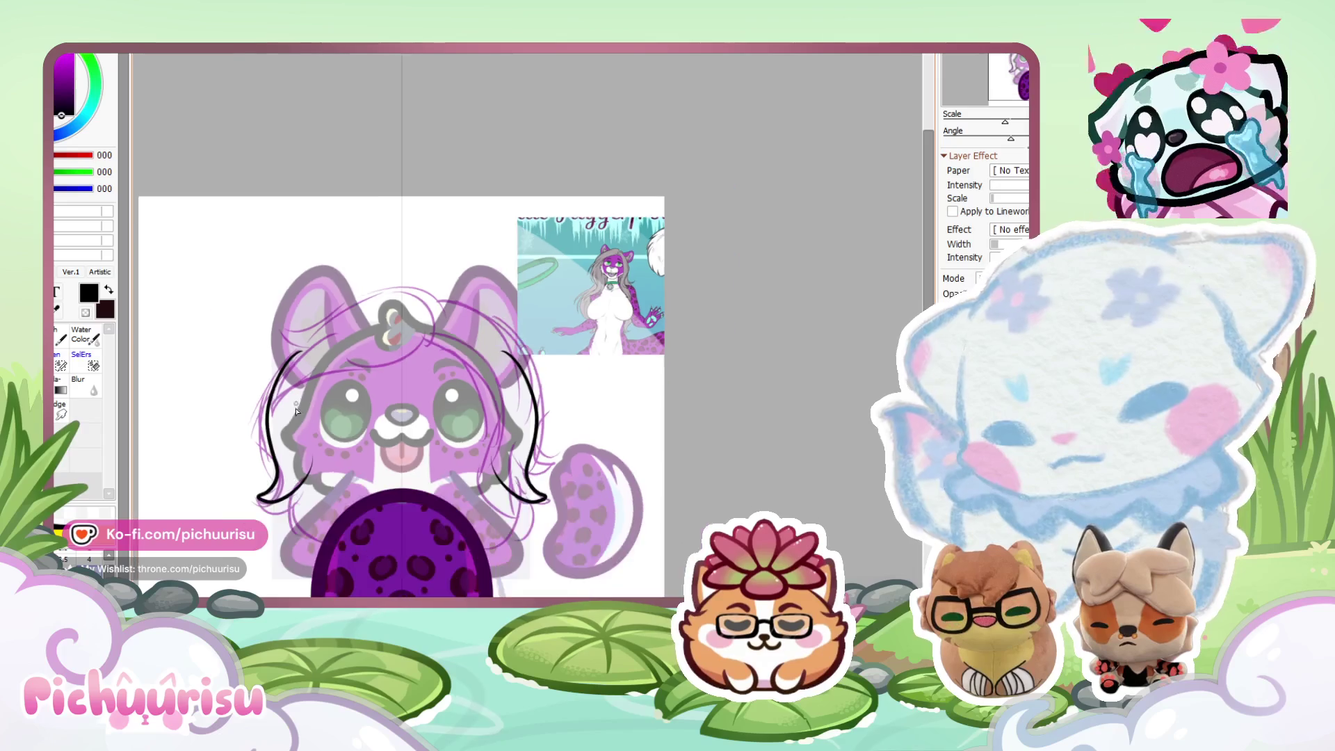
Try thick mirrored black hair strokes on both sides, undoing each attempt.
scroll(486, 348, "up", 3)
left_click_drag(654, 260, 710, 487)
key("ctrl+z")
mouse_move(351, 224)
left_mouse_down()
mouse_move(268, 417)
mouse_move(250, 513)
left_mouse_up()
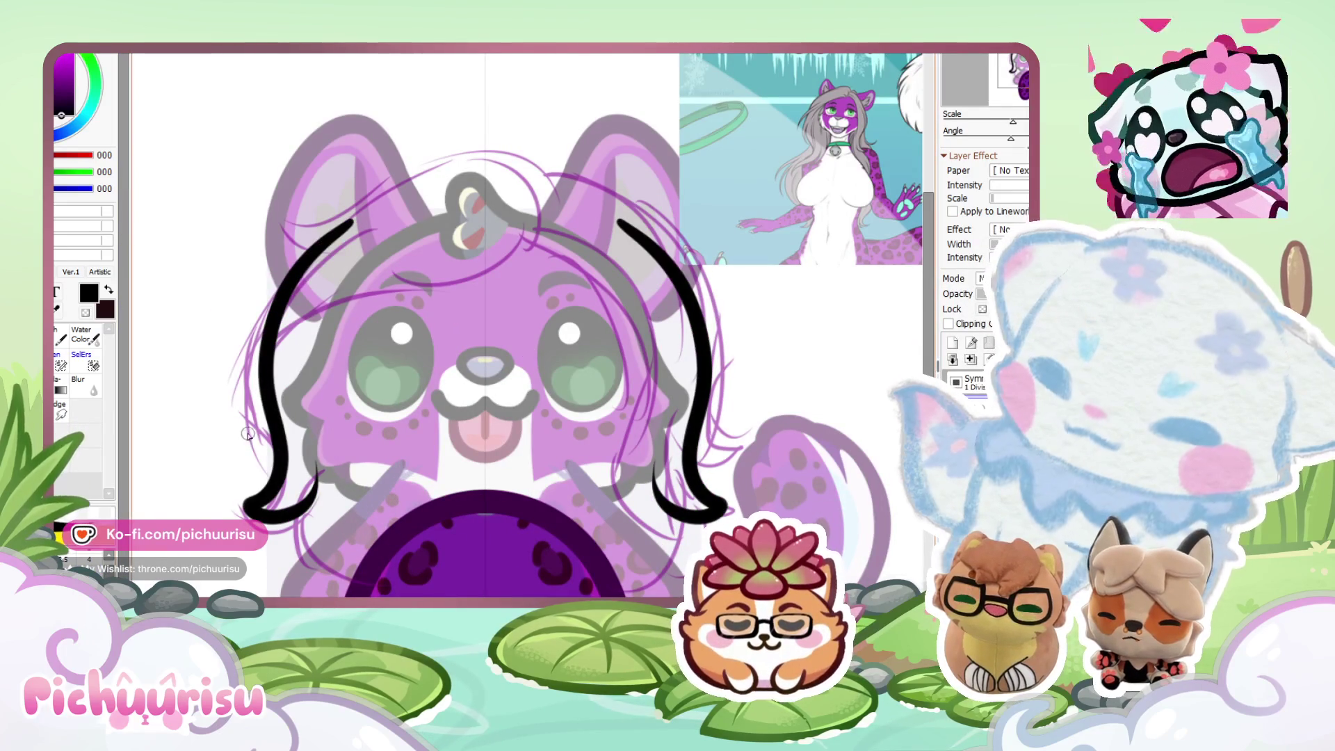
key("ctrl+z")
left_click_drag(351, 222, 251, 514)
key("ctrl+z")
Redraw the mirrored black hair outline until each side ends in a curled hook.
mouse_move(373, 208)
left_mouse_down()
mouse_move(267, 410)
mouse_move(252, 504)
left_mouse_up()
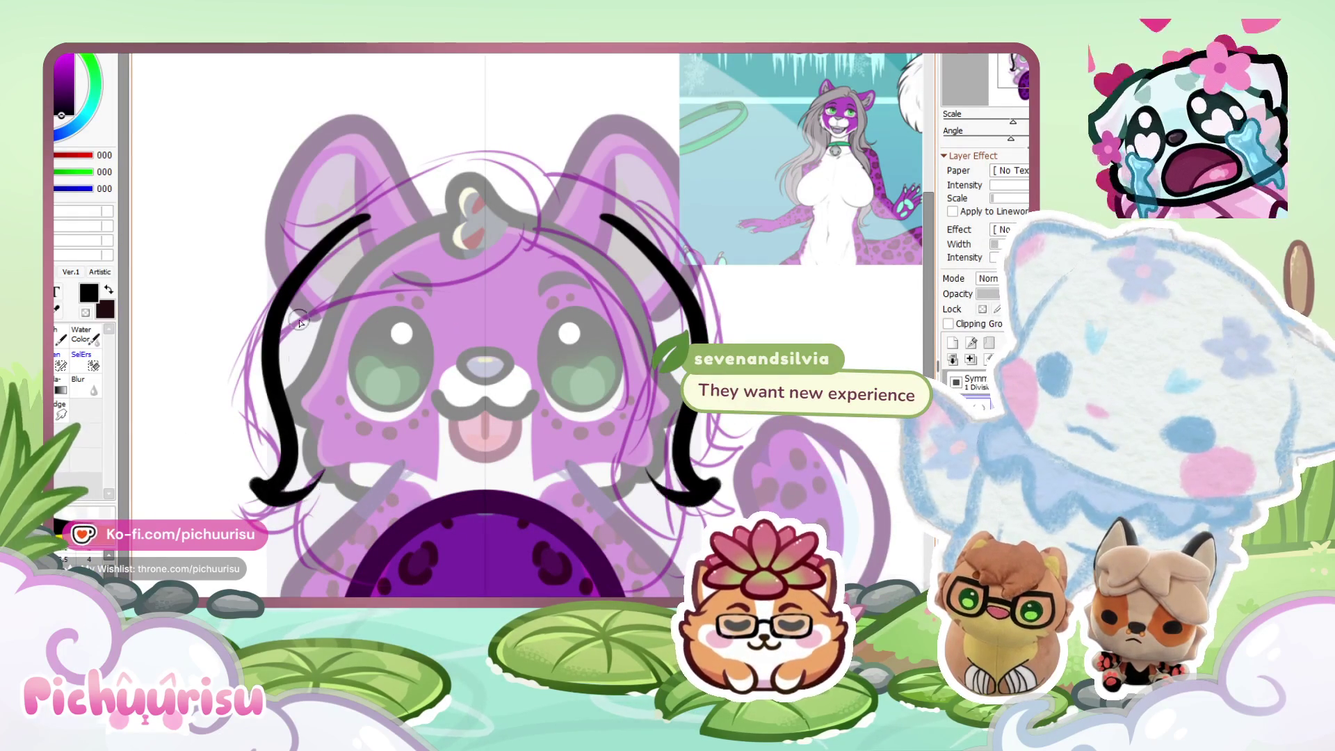
key("ctrl+z")
left_click_drag(374, 209, 254, 502)
key("ctrl+z")
mouse_move(393, 201)
left_mouse_down()
mouse_move(258, 487)
mouse_move(313, 480)
mouse_move(353, 595)
left_mouse_up()
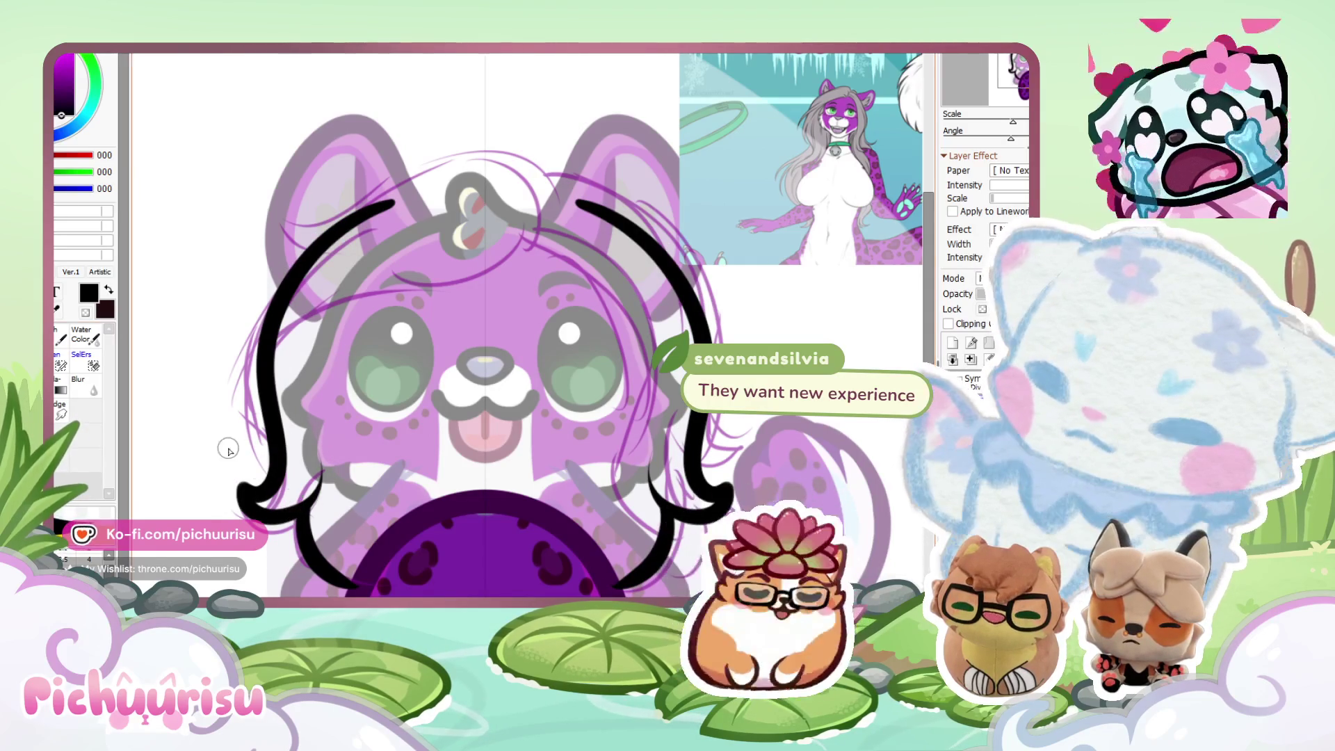
scroll(228, 449, "up", 3)
scroll(339, 394, "down", 1)
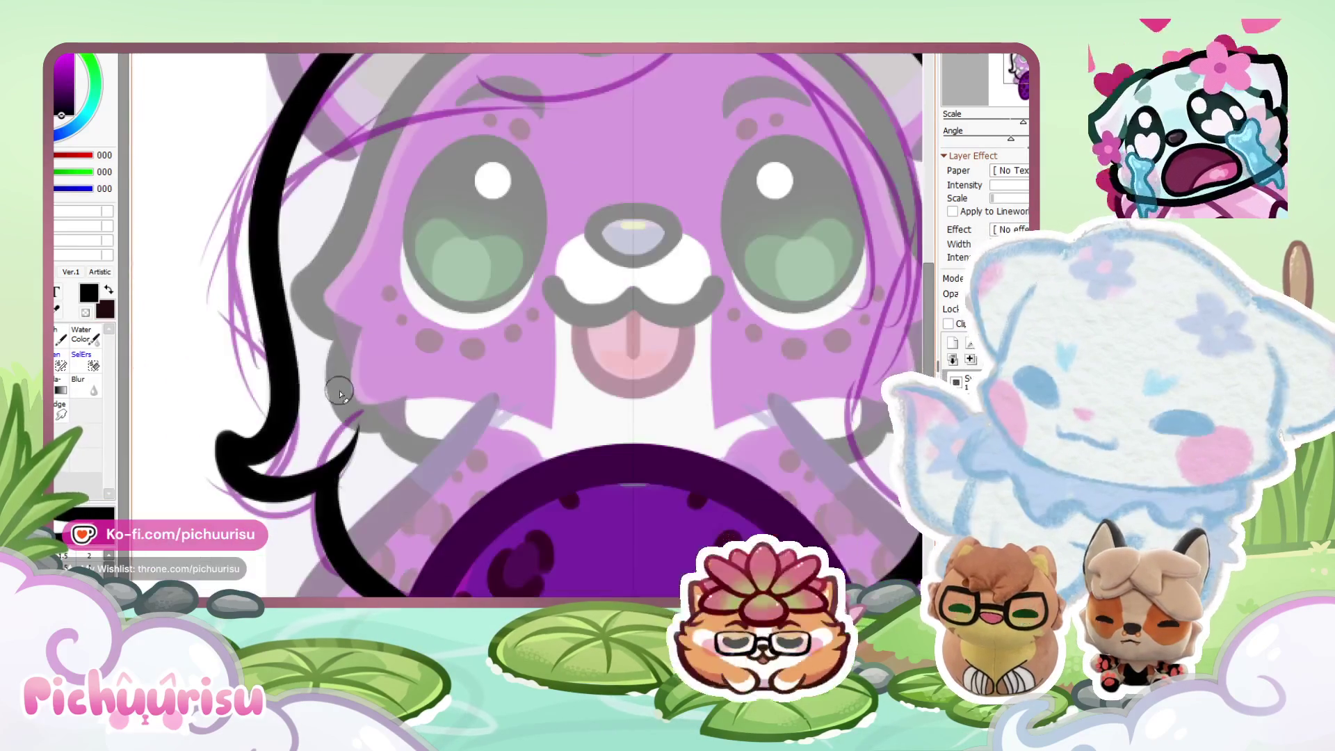
scroll(264, 393, "up", 2)
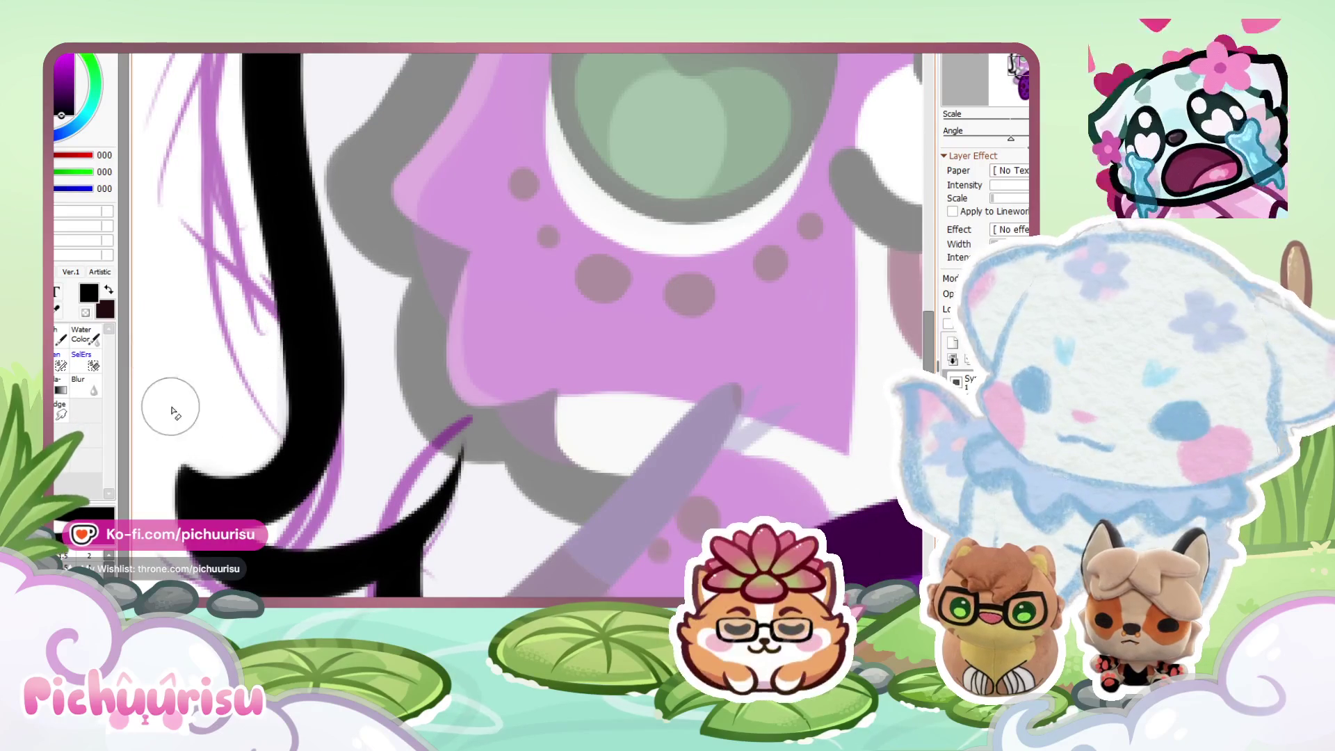
scroll(169, 441, "down", 4)
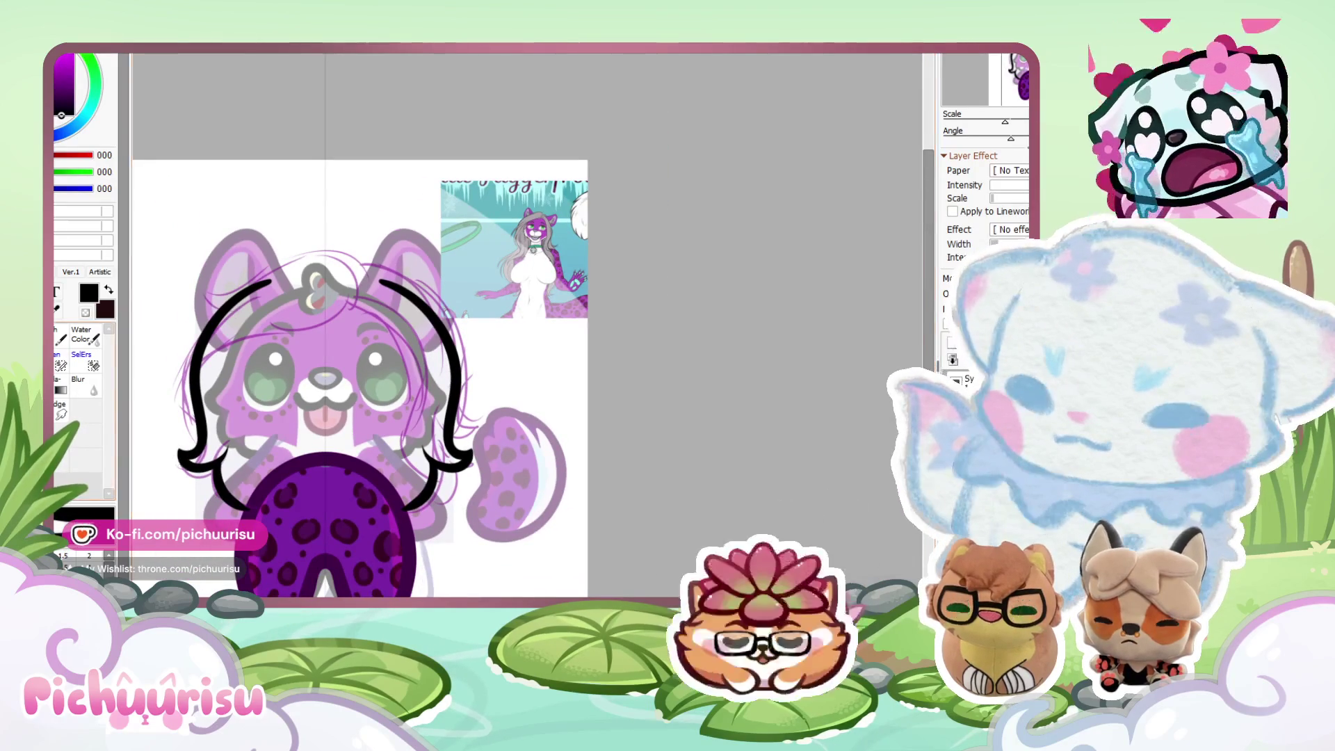
scroll(235, 499, "up", 3)
scroll(251, 490, "down", 4)
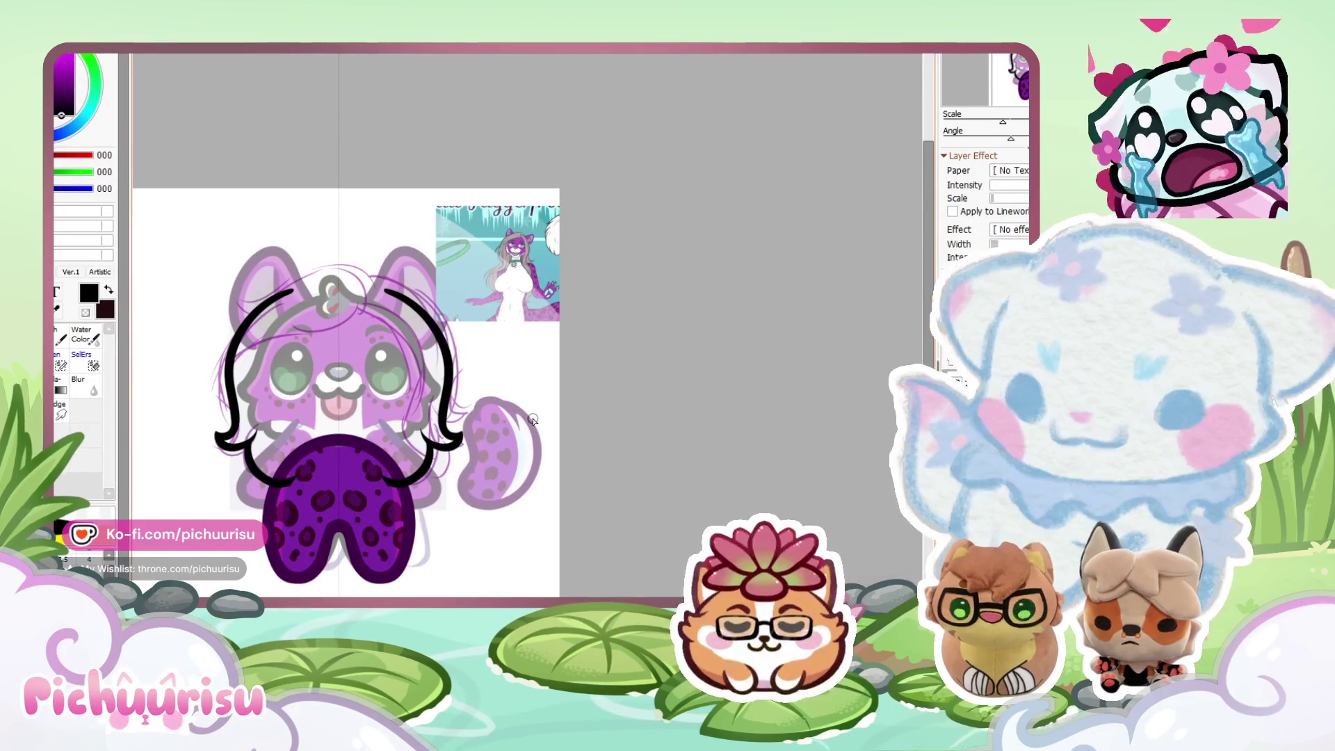
scroll(534, 420, "down", 1)
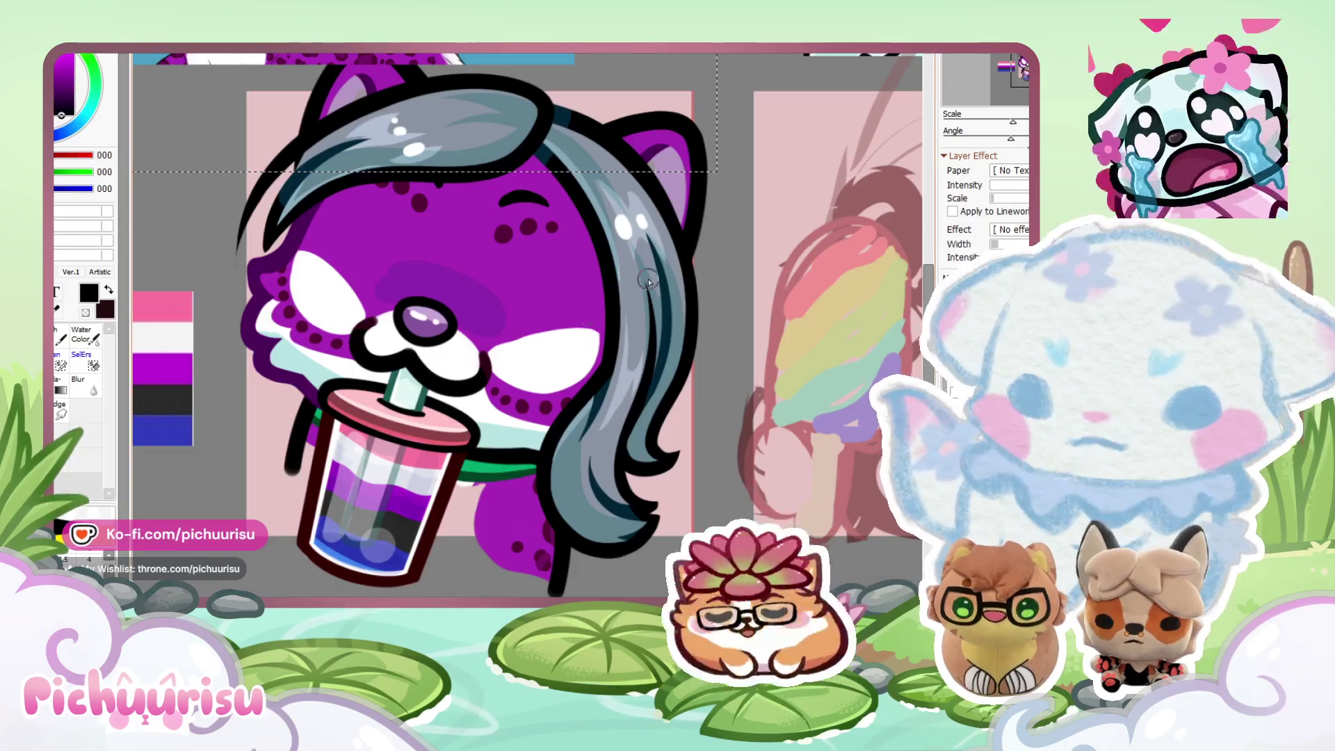
Eyedrop the reference's grey and paint it into the hair on both sides of the head.
left_click(667, 230, "alt")
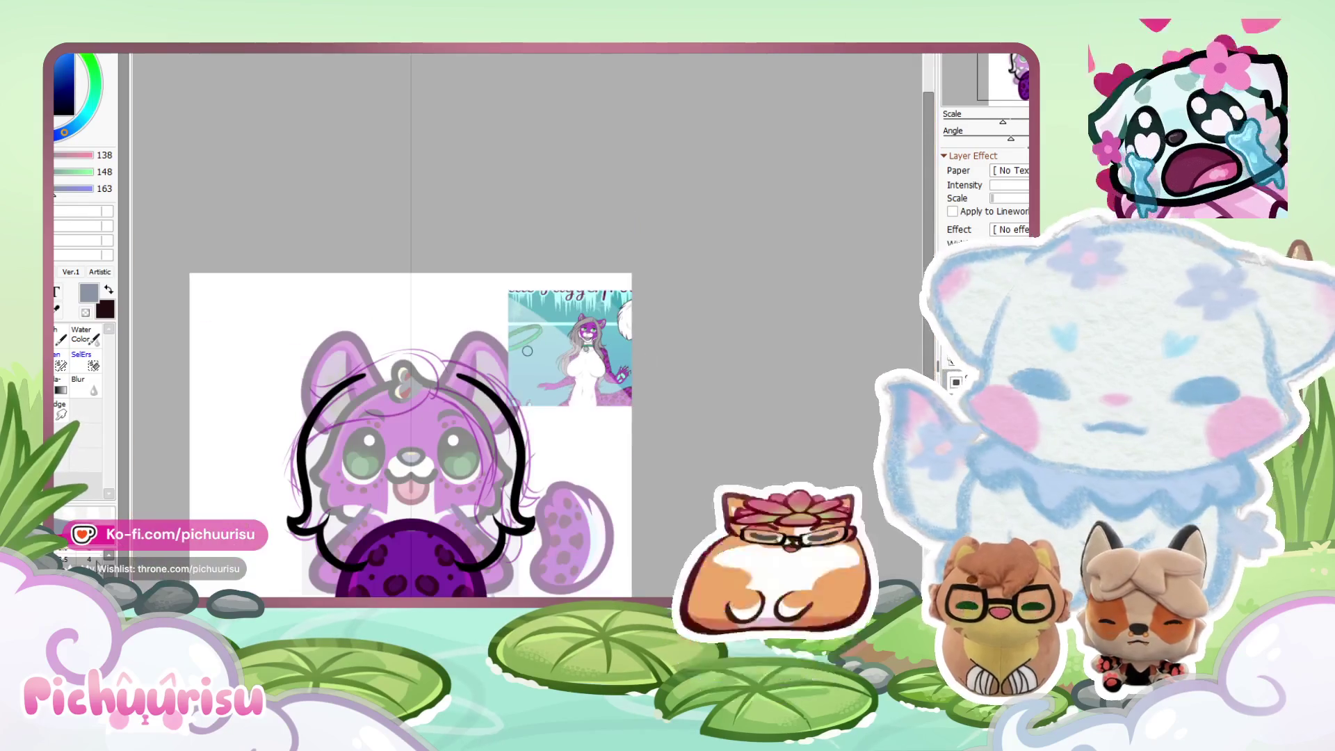
mouse_move(324, 515)
left_mouse_down()
mouse_move(370, 570)
mouse_move(354, 362)
mouse_move(327, 334)
mouse_move(300, 396)
mouse_move(293, 523)
mouse_move(324, 497)
left_mouse_up()
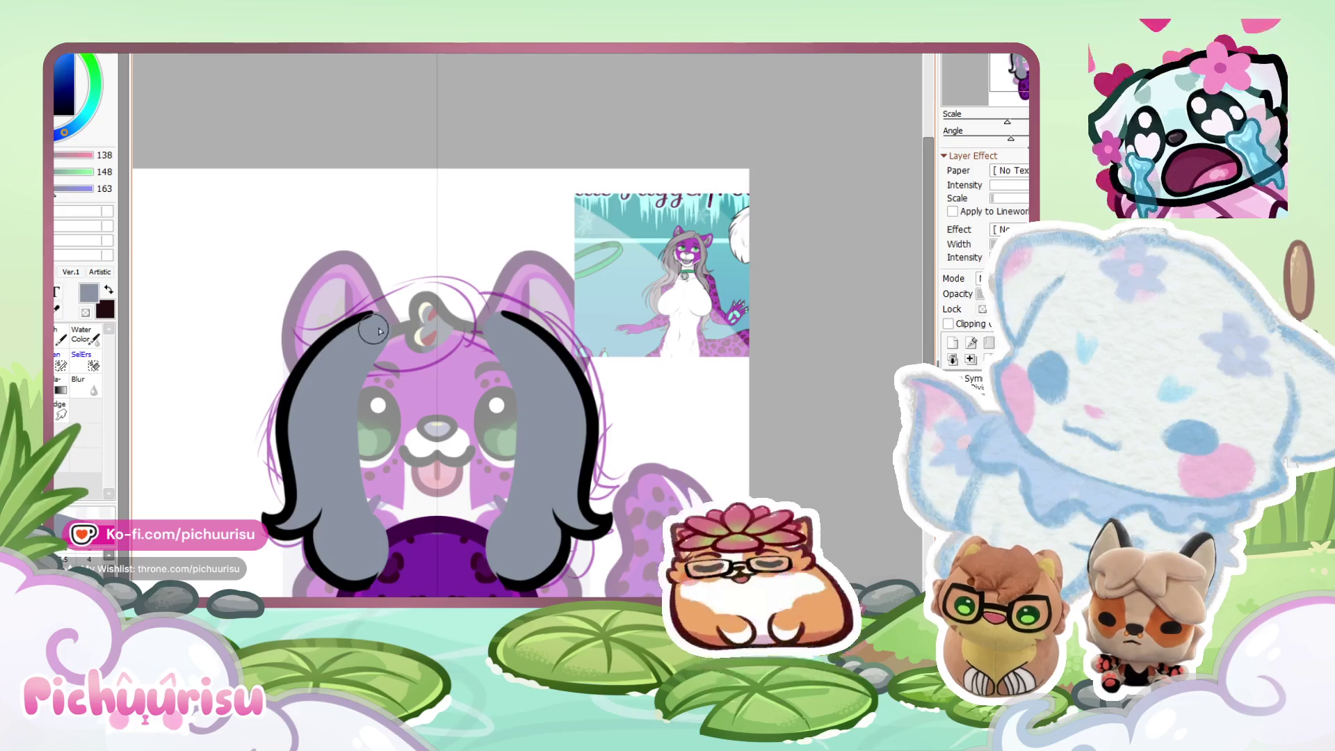
mouse_move(385, 326)
left_mouse_down()
mouse_move(387, 549)
mouse_move(375, 487)
left_mouse_up()
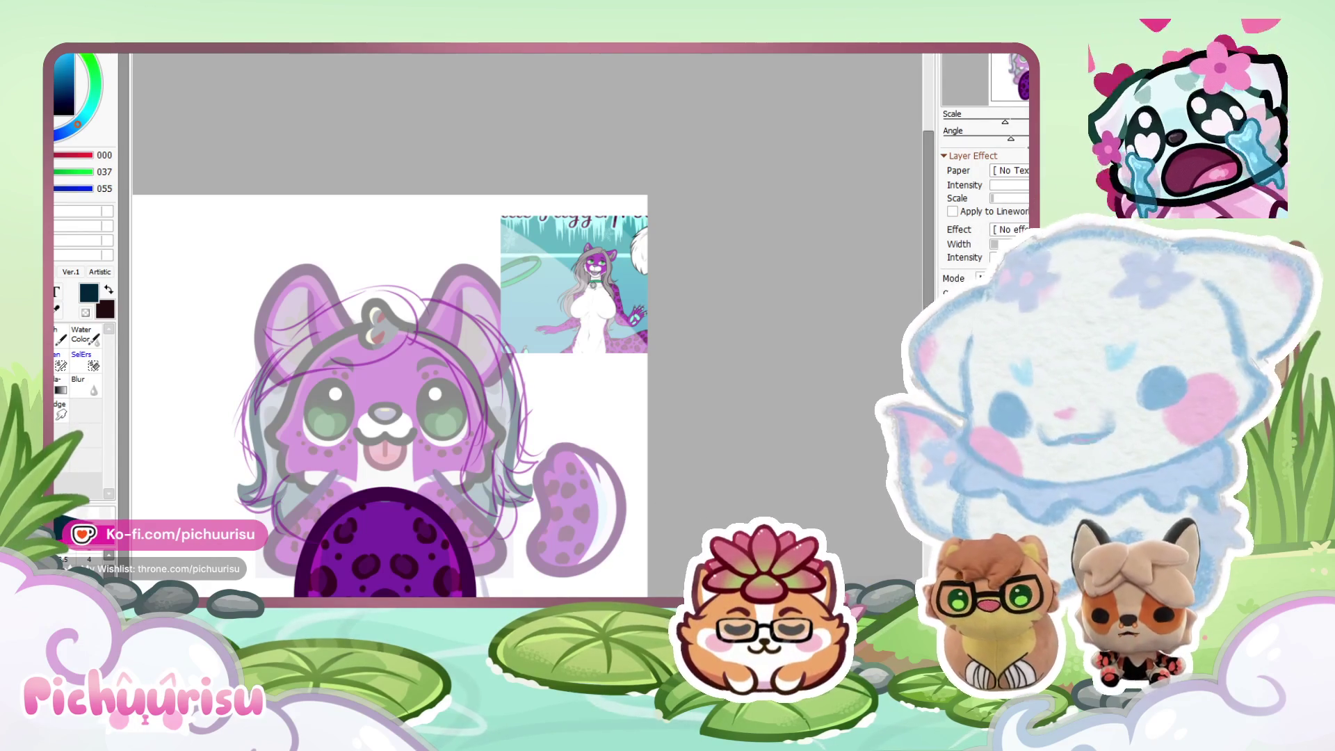
Switch to the other open canvas tab so a blank white document appears.
key("ctrl+Tab")
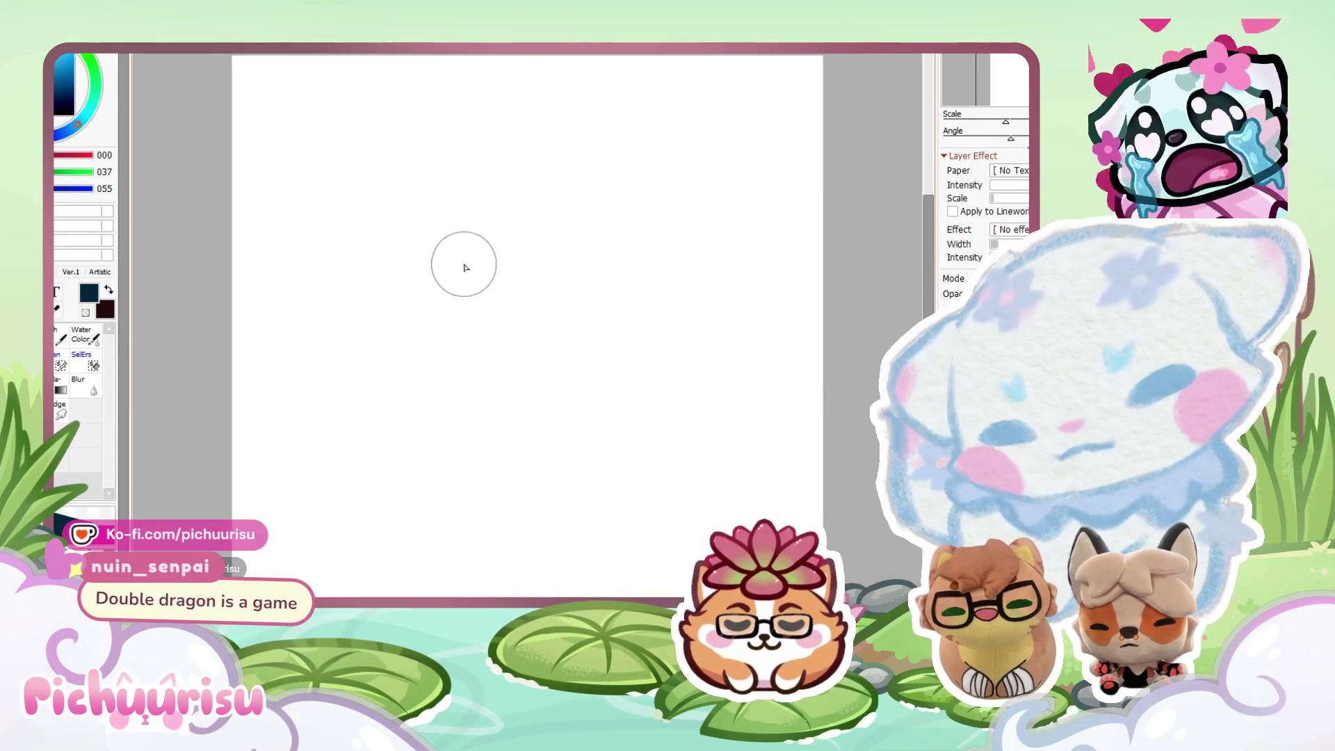
Paint the H-shaped dragon in dark navy: two curved necks, two heads and a crossbar.
mouse_move(411, 188)
left_mouse_down()
mouse_move(506, 414)
mouse_move(452, 455)
left_mouse_up()
mouse_move(378, 170)
left_mouse_down()
mouse_move(334, 199)
mouse_move(383, 208)
mouse_move(393, 185)
mouse_move(473, 285)
left_mouse_up()
mouse_move(636, 182)
left_mouse_down()
mouse_move(695, 203)
mouse_move(615, 191)
mouse_move(611, 473)
mouse_move(594, 445)
mouse_move(691, 215)
mouse_move(629, 184)
mouse_move(591, 376)
left_mouse_up()
left_click_drag(417, 216, 483, 377)
left_click_drag(518, 359, 549, 359)
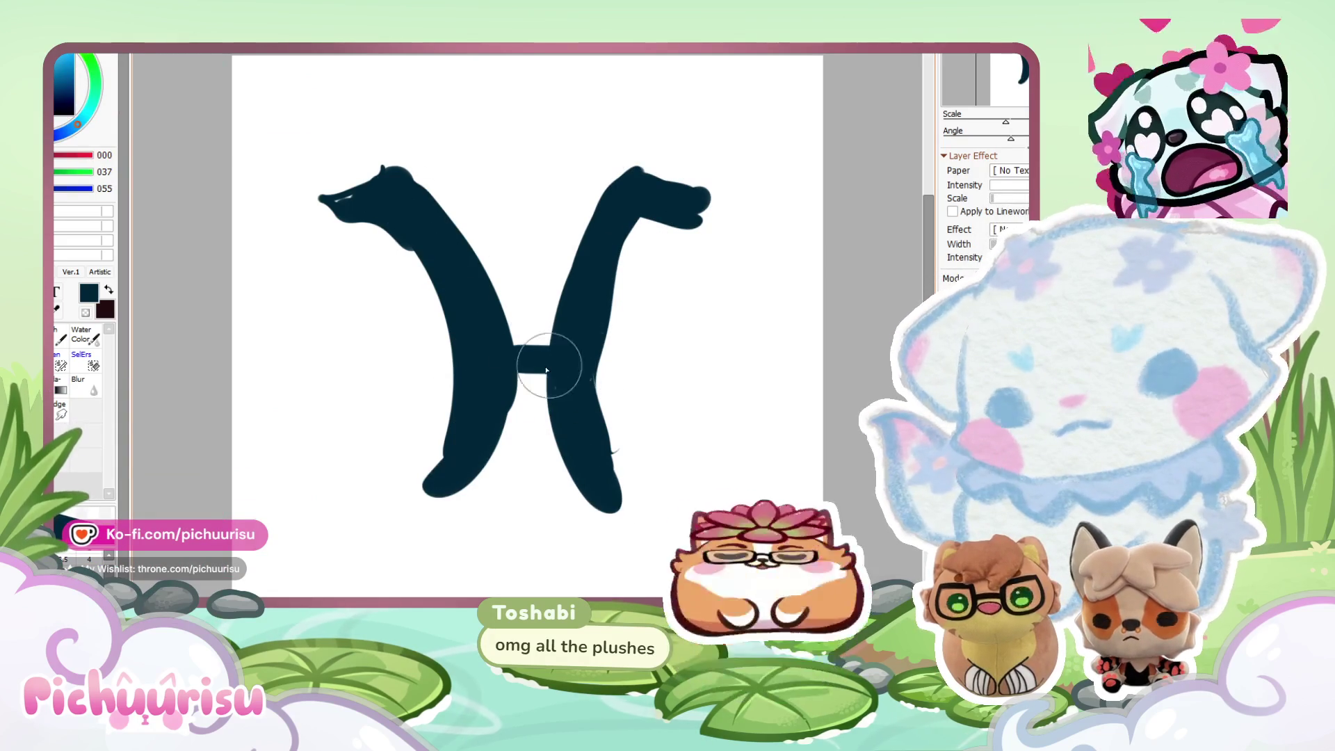
Hand-letter the name below the emblem, undoing one false start.
left_click_drag(425, 535, 386, 592)
mouse_move(375, 543)
left_mouse_down()
mouse_move(429, 575)
mouse_move(479, 544)
left_mouse_up()
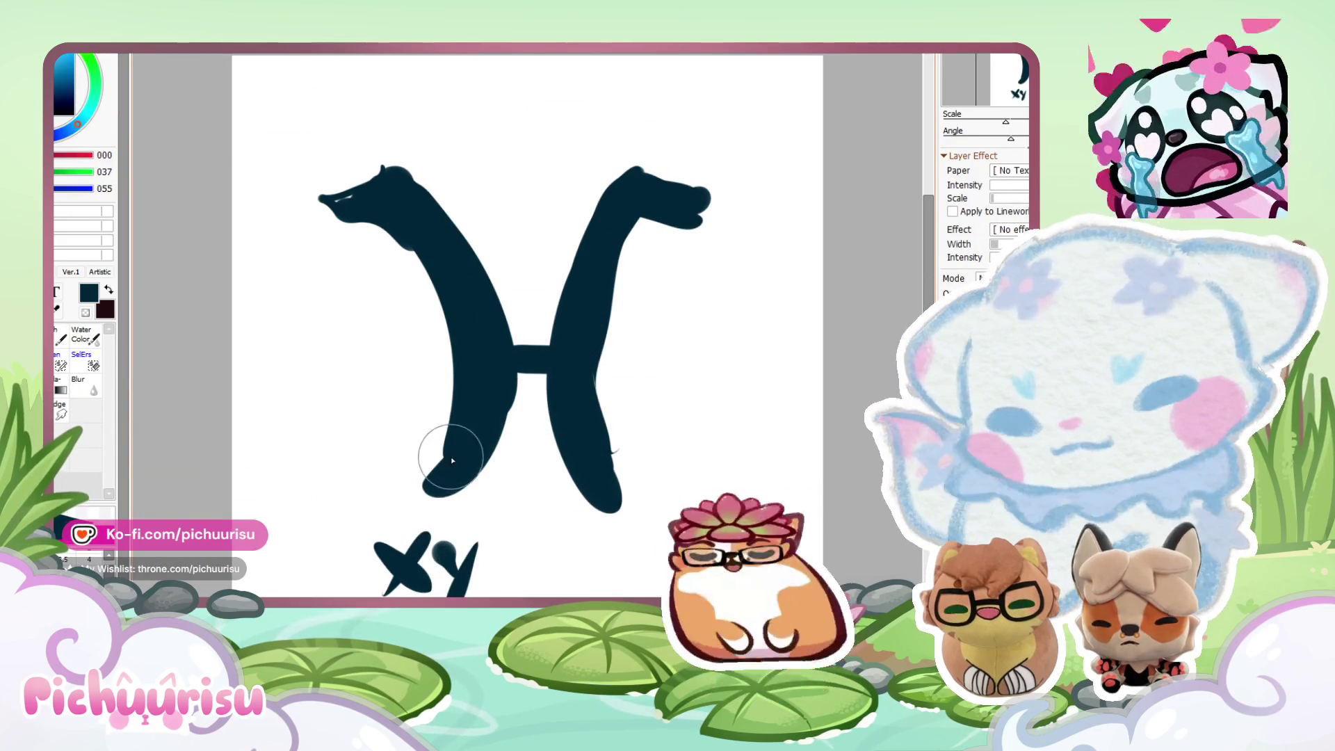
key("ctrl+z")
key("ctrl+z")
key("ctrl+z")
key("ctrl+z")
left_click_drag(362, 543, 361, 594)
left_click_drag(400, 532, 396, 594)
mouse_move(365, 566)
left_mouse_down()
mouse_move(439, 577)
mouse_move(452, 597)
left_mouse_up()
mouse_move(510, 543)
left_mouse_down()
mouse_move(516, 595)
mouse_move(572, 552)
mouse_move(612, 591)
left_mouse_up()
Add an ear to each dragon head and erase the H's crossbar.
mouse_move(389, 182)
left_mouse_down()
mouse_move(373, 149)
mouse_move(386, 174)
left_mouse_up()
mouse_move(636, 172)
left_mouse_down()
mouse_move(656, 135)
mouse_move(650, 160)
left_mouse_up()
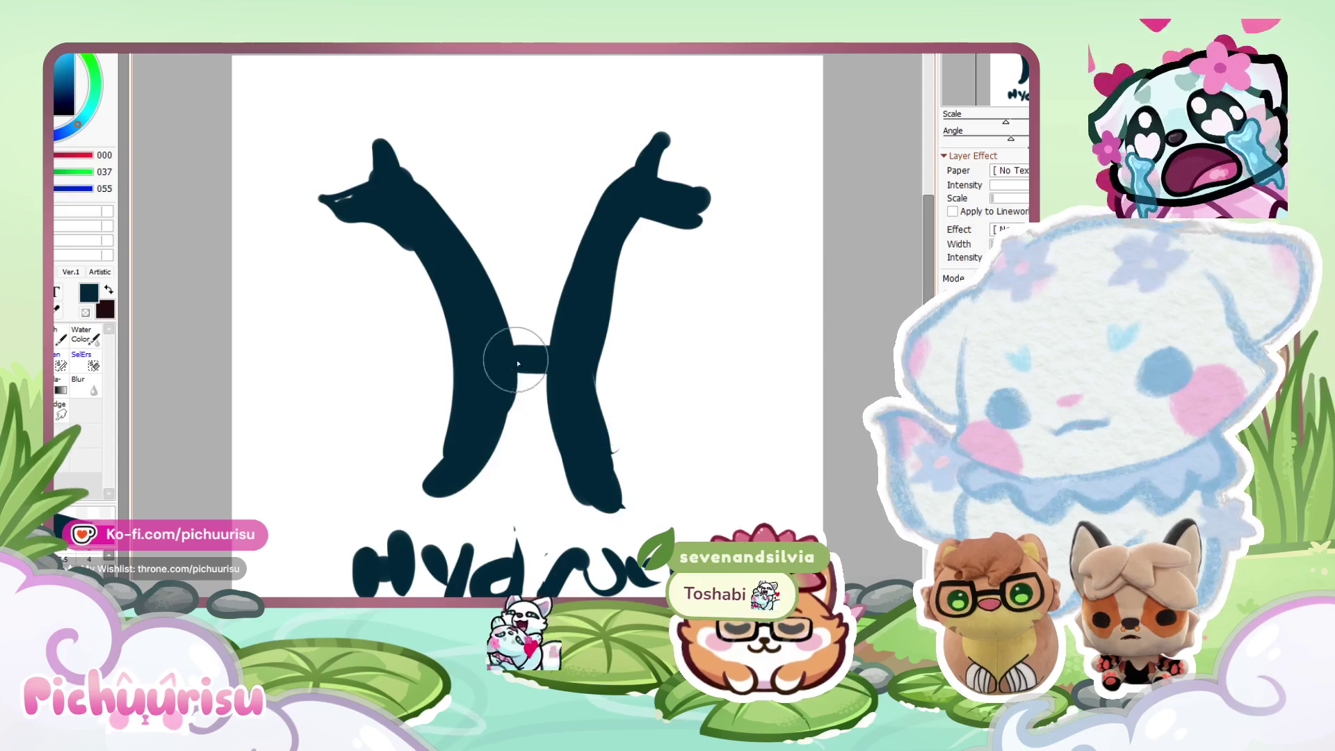
key("e")
left_click_drag(518, 358, 549, 362)
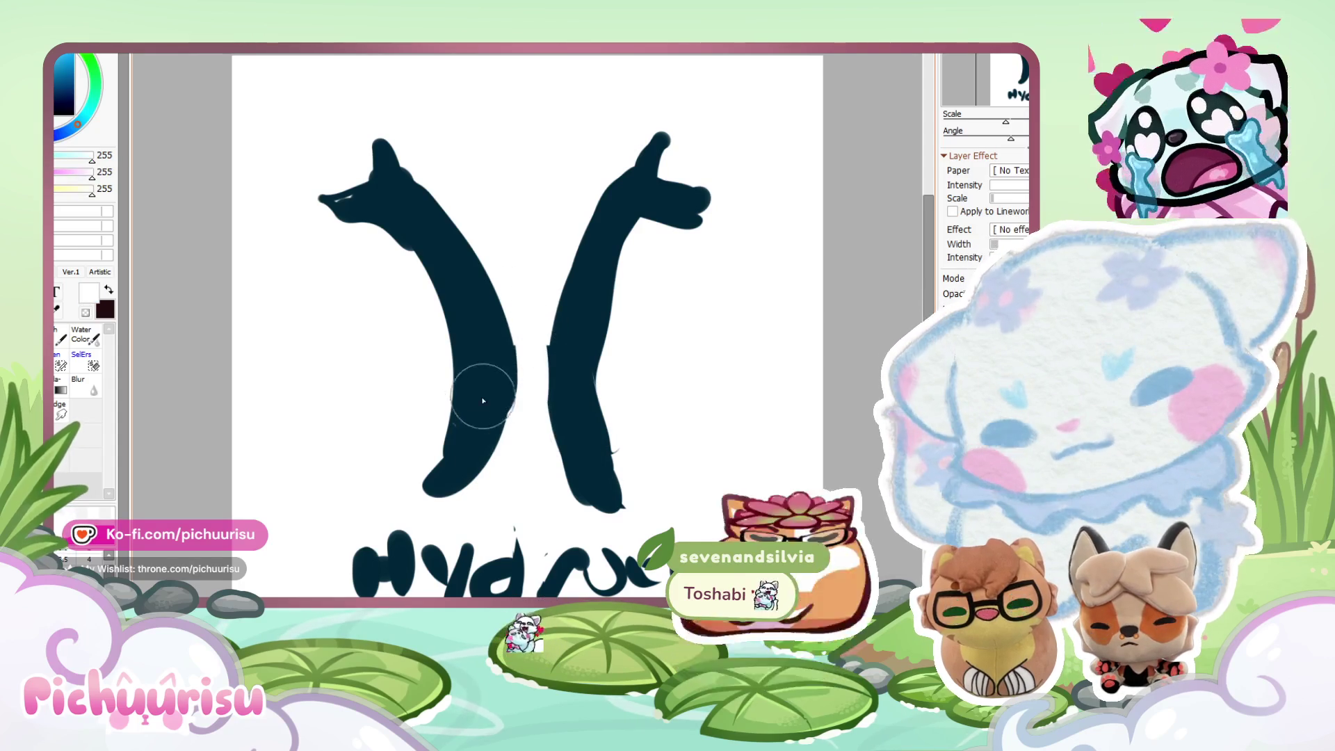
Curl the bottoms of both necks, trying and undoing blobs between them.
key("b")
left_click_drag(415, 356, 432, 349)
left_click_drag(398, 437, 426, 481)
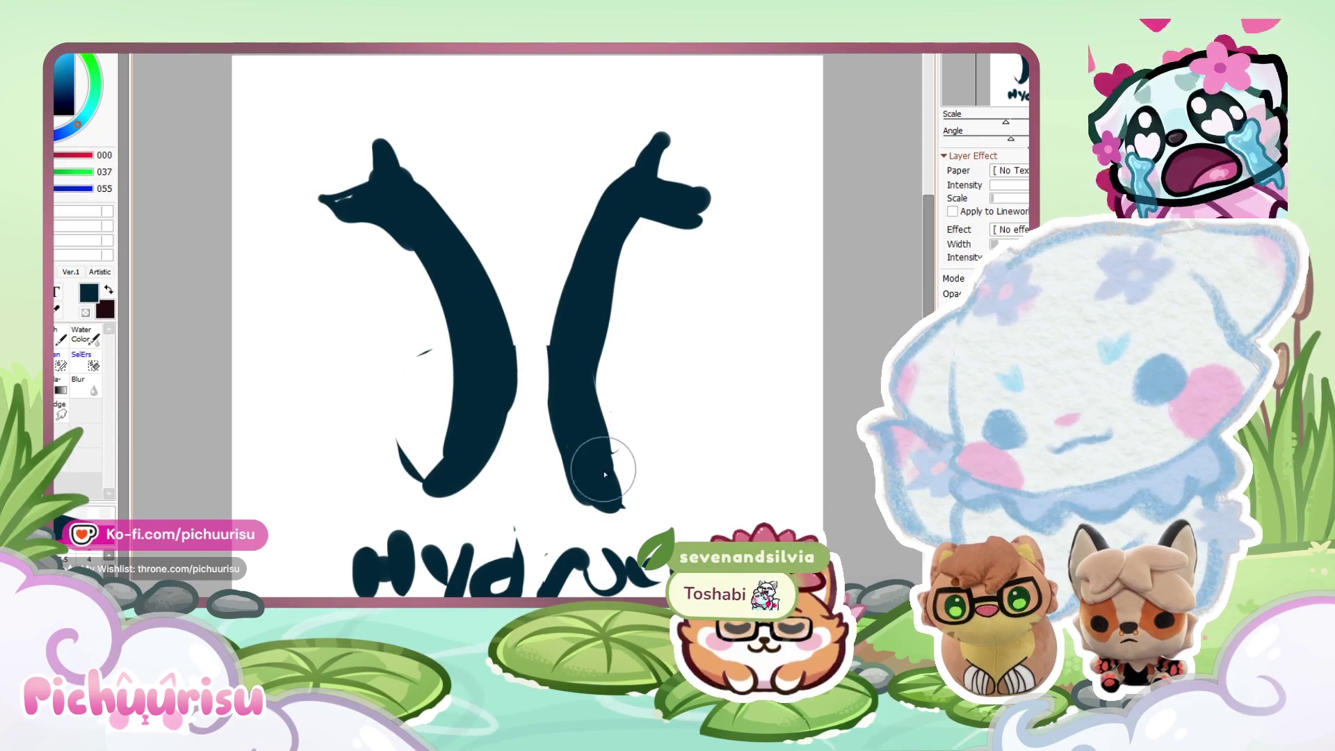
left_click_drag(615, 344, 612, 487)
left_click_drag(440, 343, 427, 479)
left_click_drag(625, 487, 684, 387)
left_click_drag(518, 335, 548, 340)
scroll(382, 278, "down", 3)
scroll(403, 289, "up", 4)
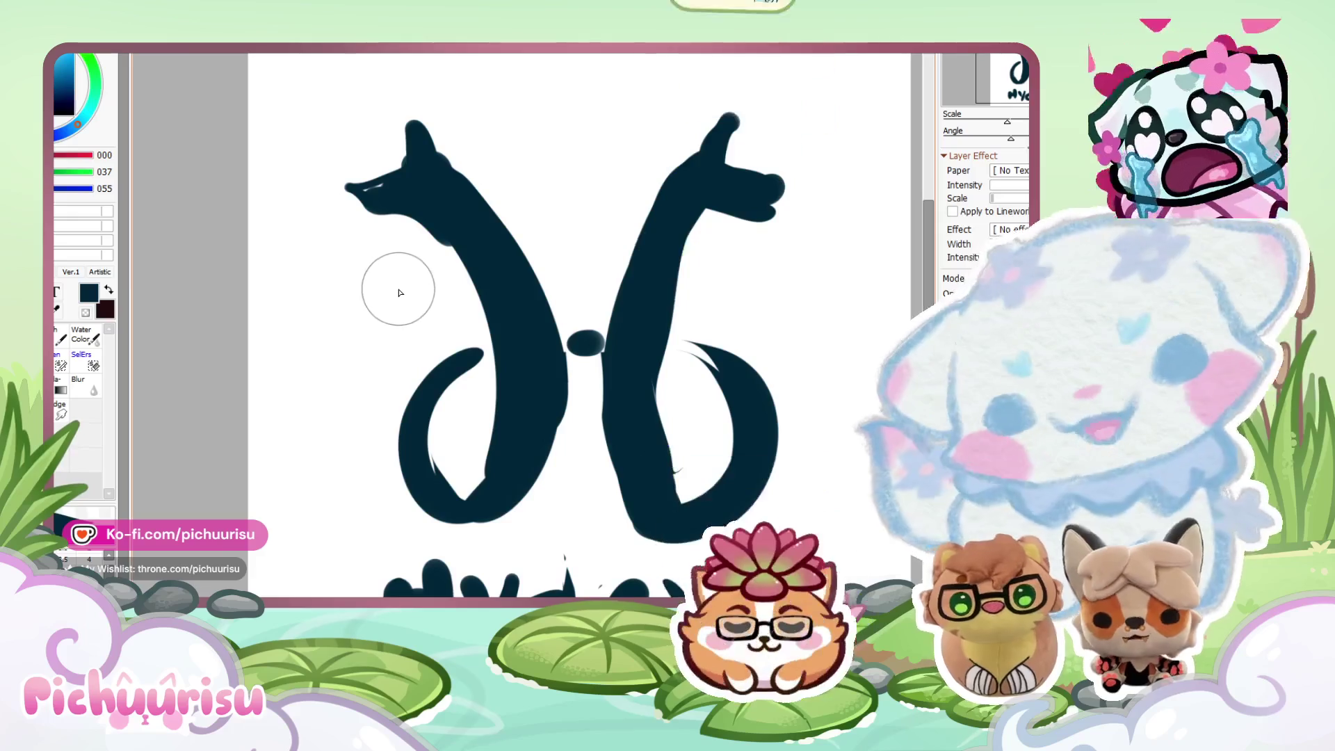
key("ctrl+z")
key("ctrl+z")
key("ctrl+z")
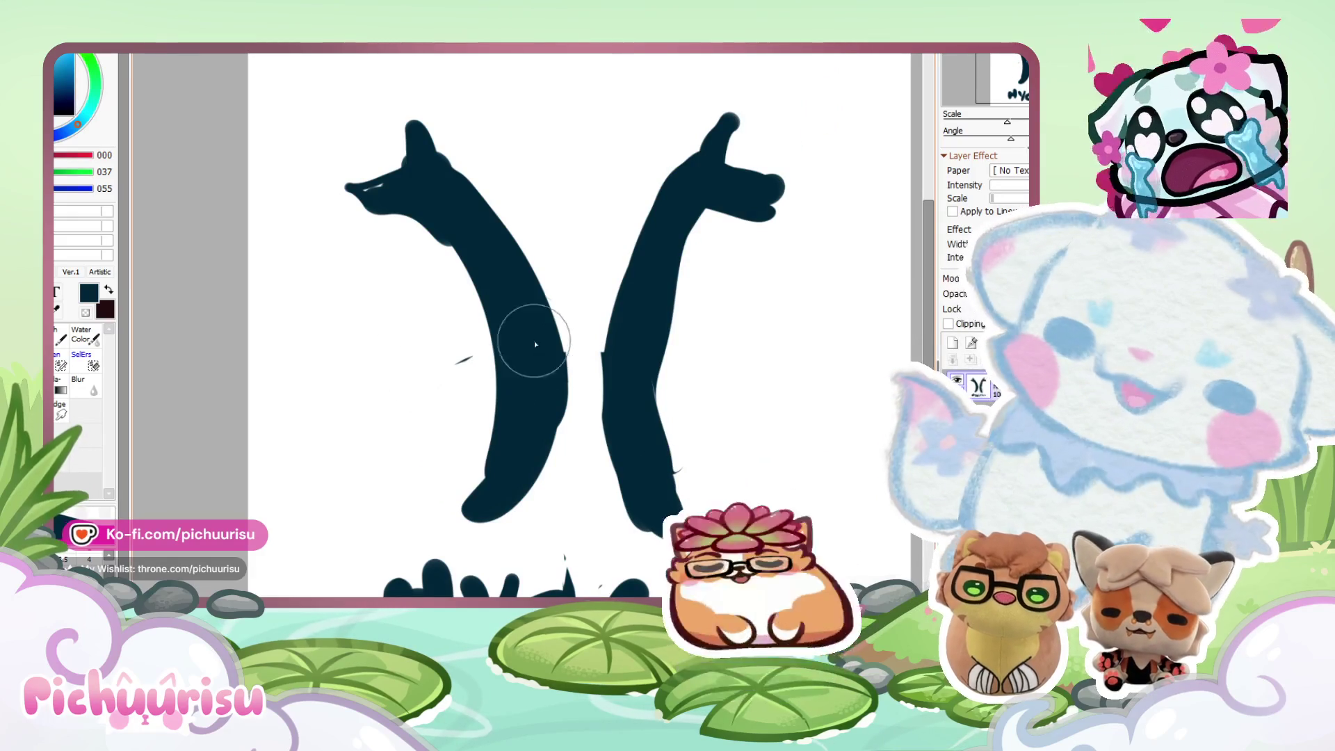
left_click_drag(574, 340, 595, 338)
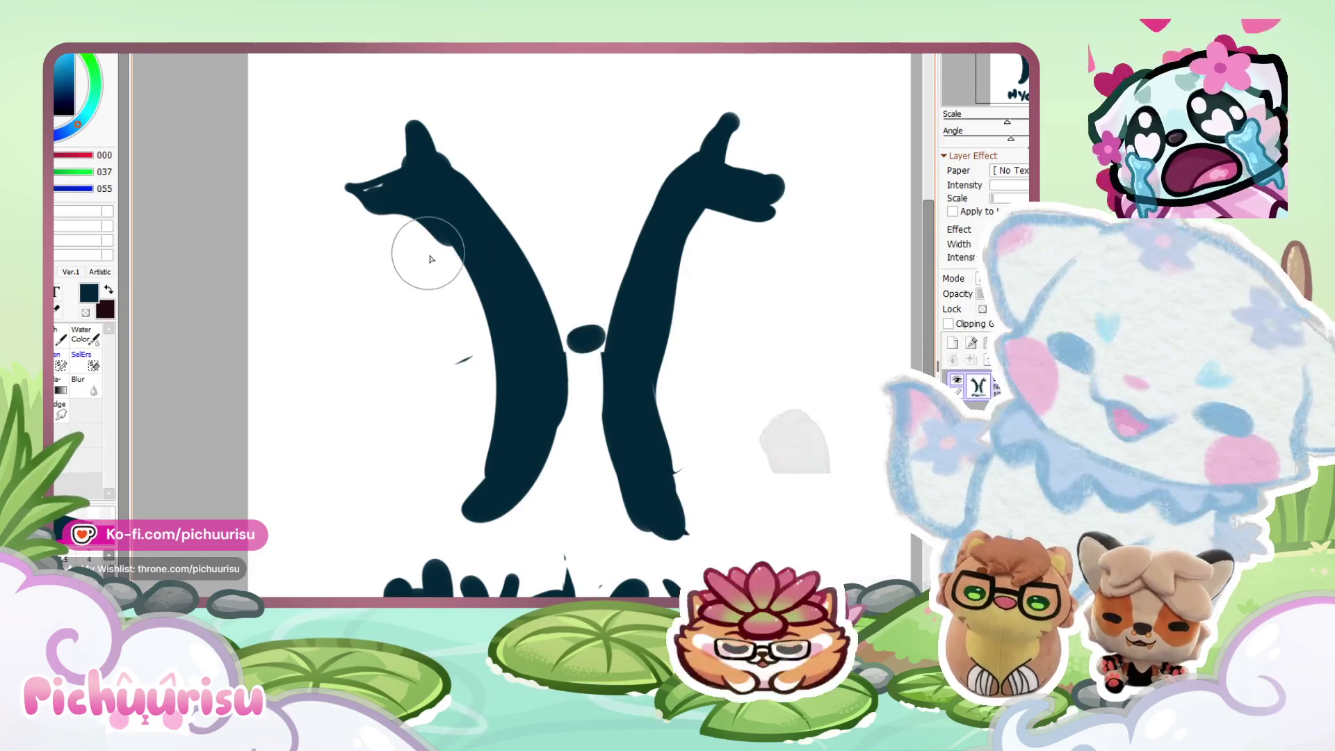
key("ctrl+z")
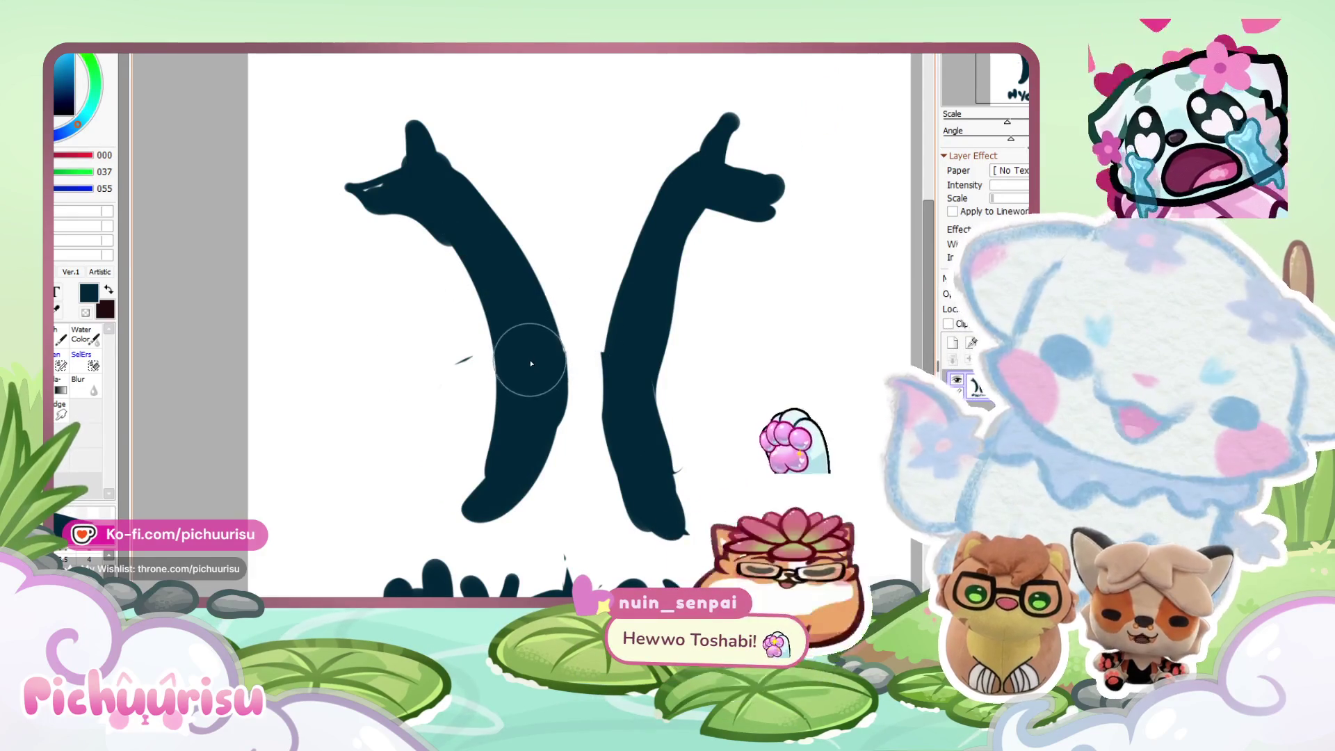
Bridge the two figures and thicken them into one solid base with curved feet.
left_click_drag(512, 315, 621, 379)
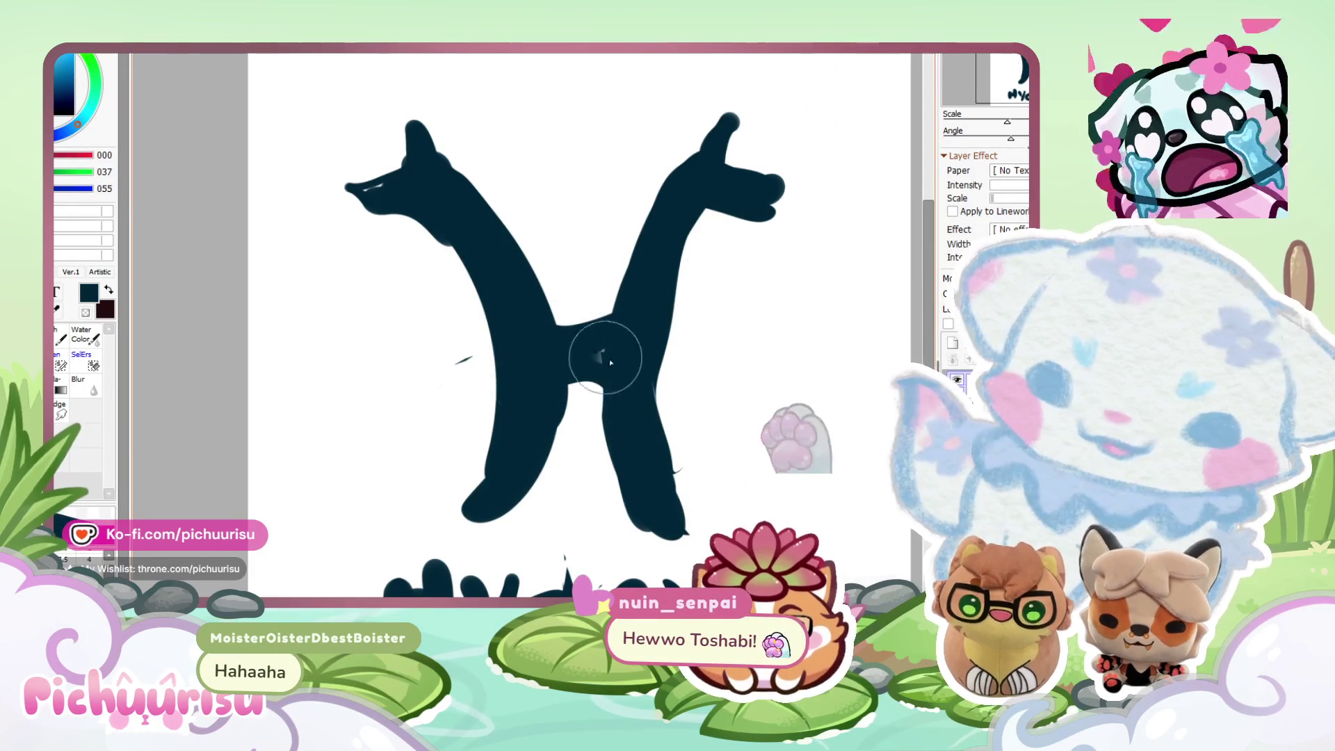
scroll(487, 295, "down", 4)
scroll(474, 283, "up", 2)
left_click_drag(473, 283, 436, 375)
left_click_drag(544, 301, 589, 370)
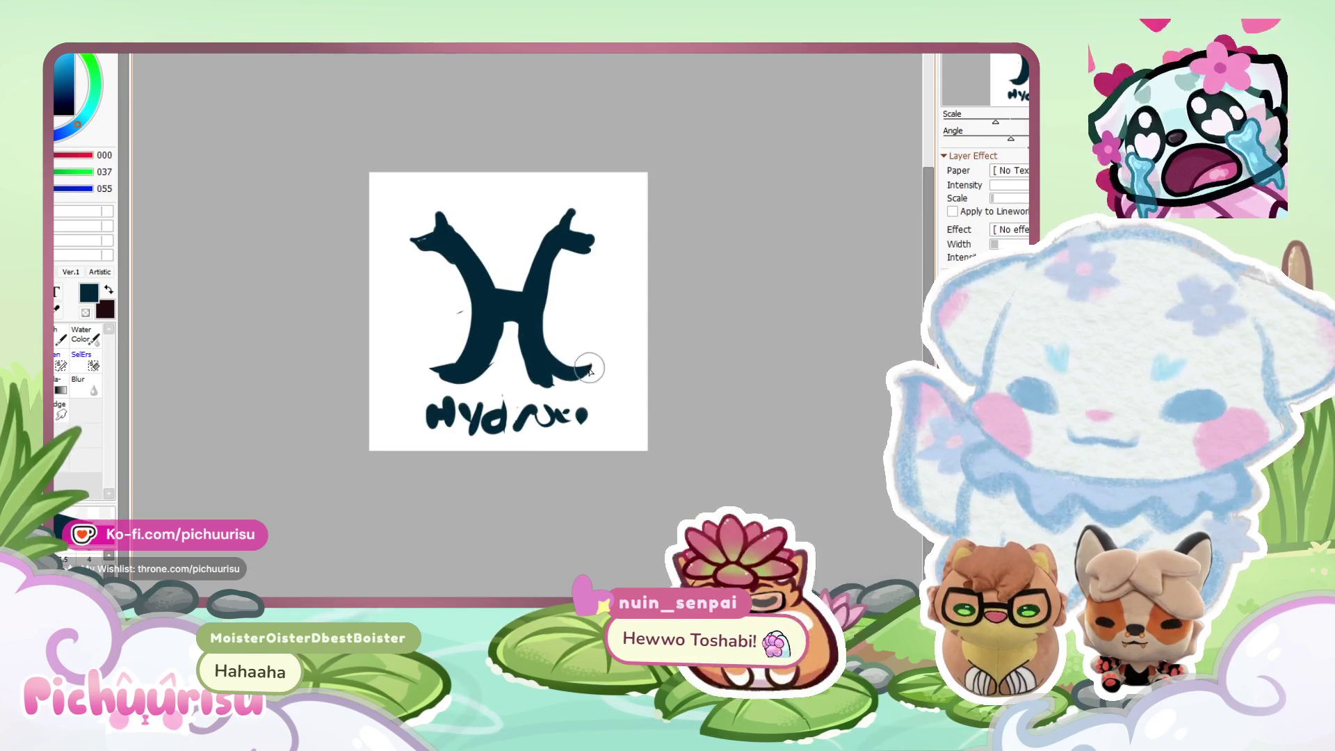
mouse_move(472, 373)
left_mouse_down()
mouse_move(497, 309)
mouse_move(480, 306)
mouse_move(468, 342)
left_mouse_up()
Carve a white arch between the dragon's legs.
key("c")
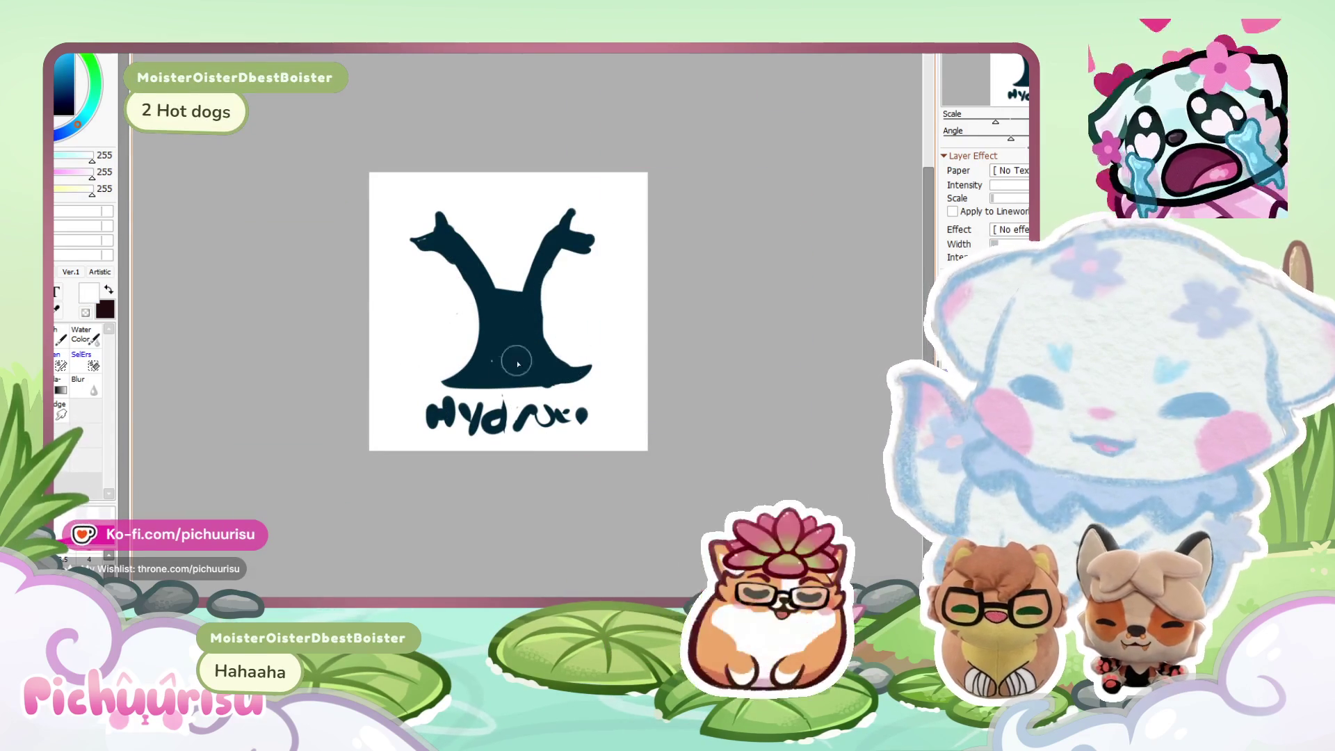
scroll(424, 291, "down", 3)
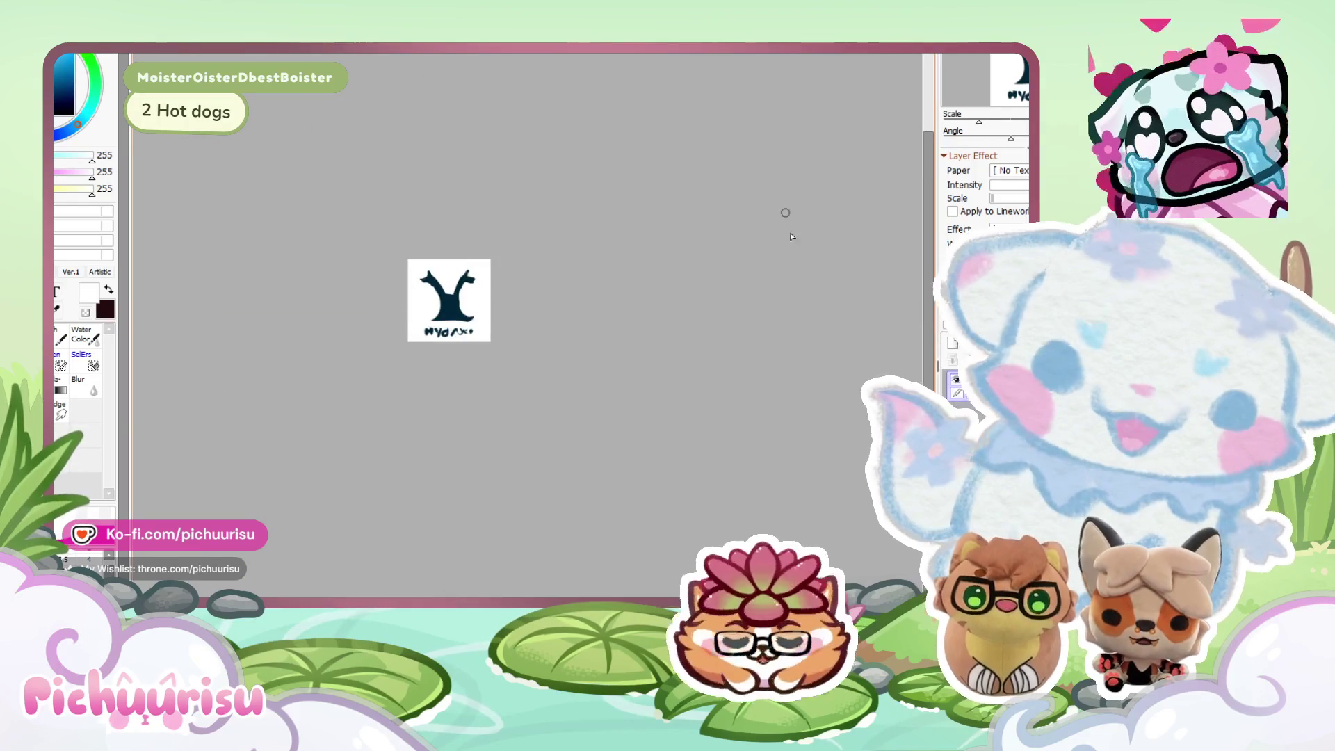
scroll(515, 280, "up", 4)
mouse_move(425, 382)
left_mouse_down()
mouse_move(445, 360)
mouse_move(428, 369)
mouse_move(439, 320)
left_mouse_up()
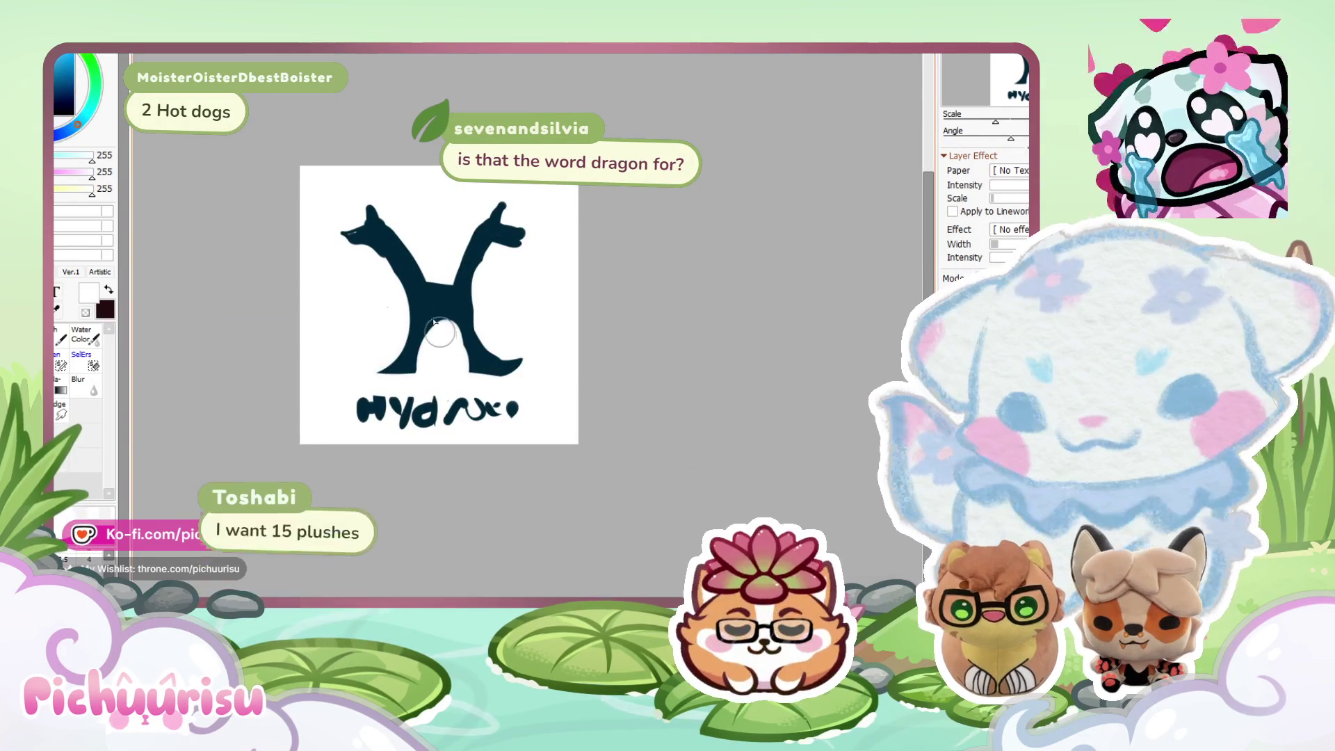
scroll(438, 306, "down", 3)
scroll(439, 299, "up", 3)
Repaint the left leg into a navy foot and touch up its underside.
left_click(438, 294, "alt")
left_click(437, 294, "alt")
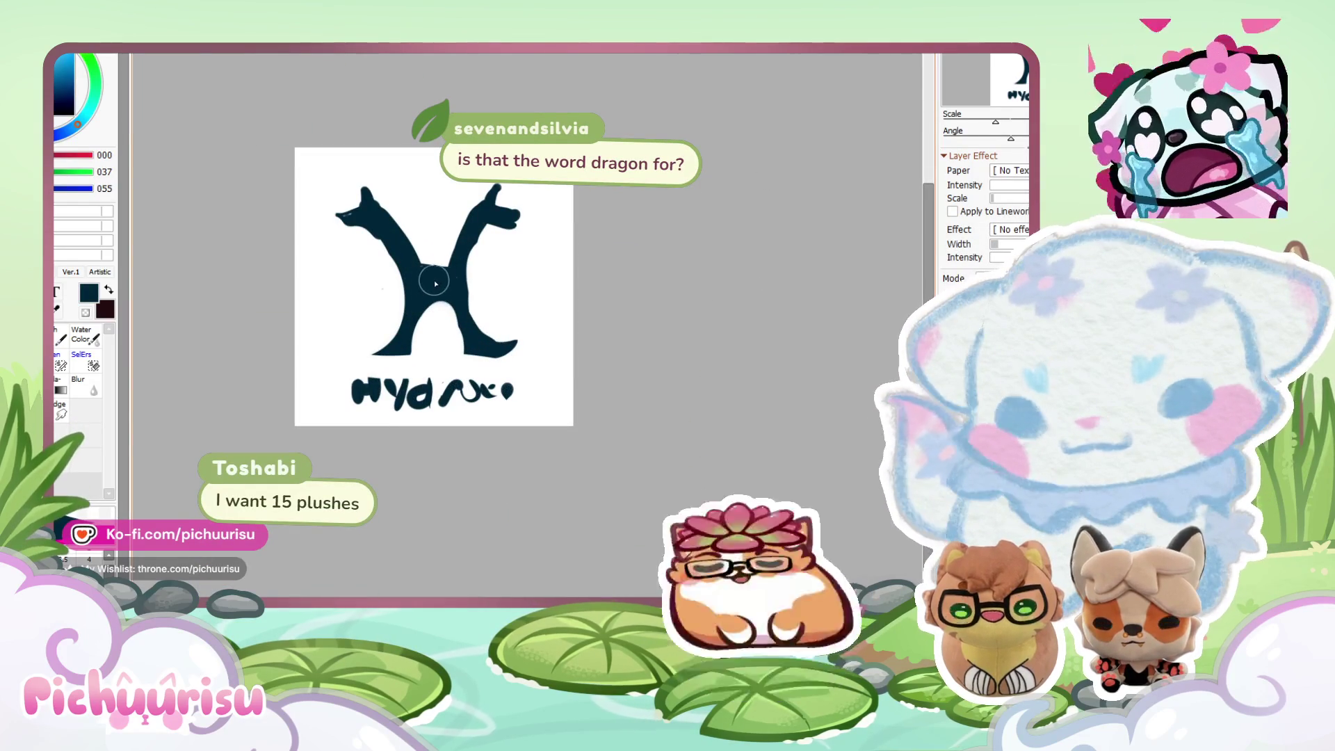
mouse_move(454, 334)
left_mouse_down()
mouse_move(445, 344)
mouse_move(407, 327)
mouse_move(368, 333)
mouse_move(395, 344)
mouse_move(369, 341)
left_mouse_up()
left_click_drag(473, 327, 515, 343)
left_click(436, 366, "alt")
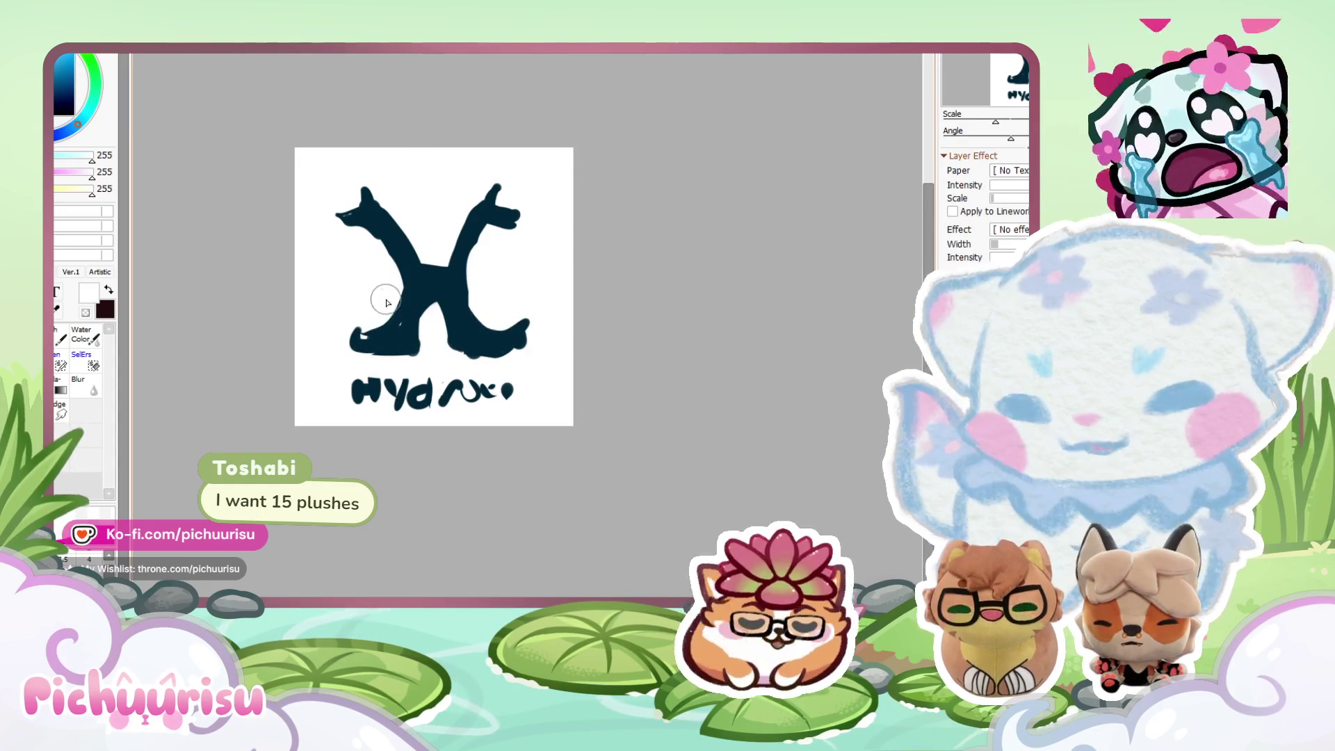
scroll(366, 304, "up", 2)
scroll(365, 314, "down", 2)
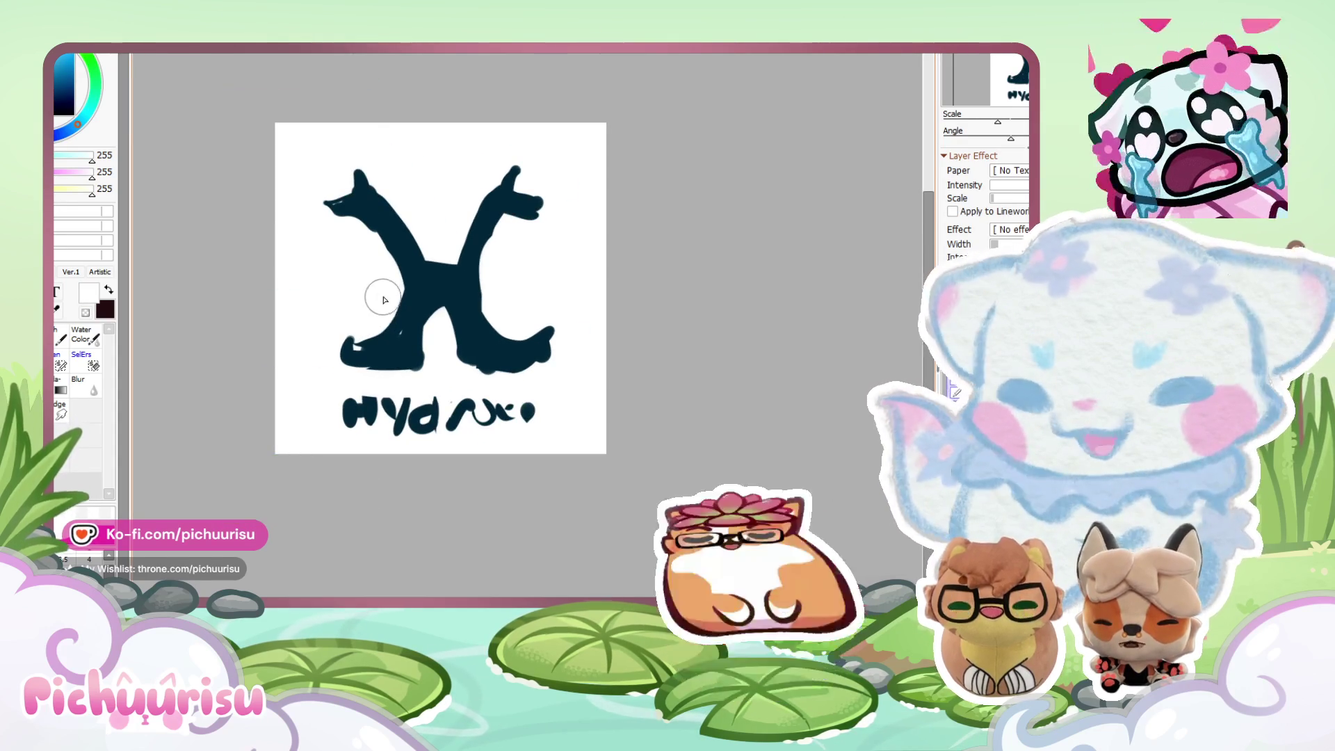
scroll(435, 319, "up", 2)
left_click(431, 327, "alt")
scroll(391, 363, "down", 2)
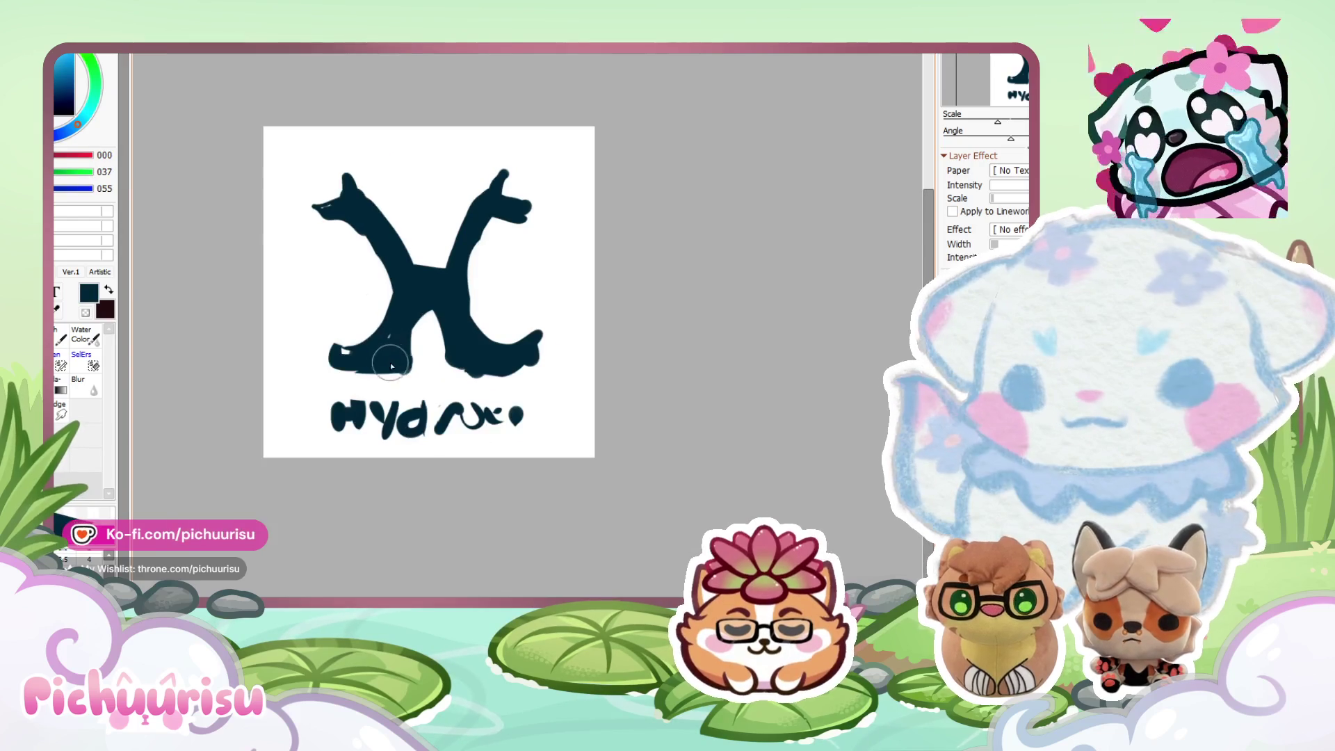
left_click_drag(394, 356, 448, 334)
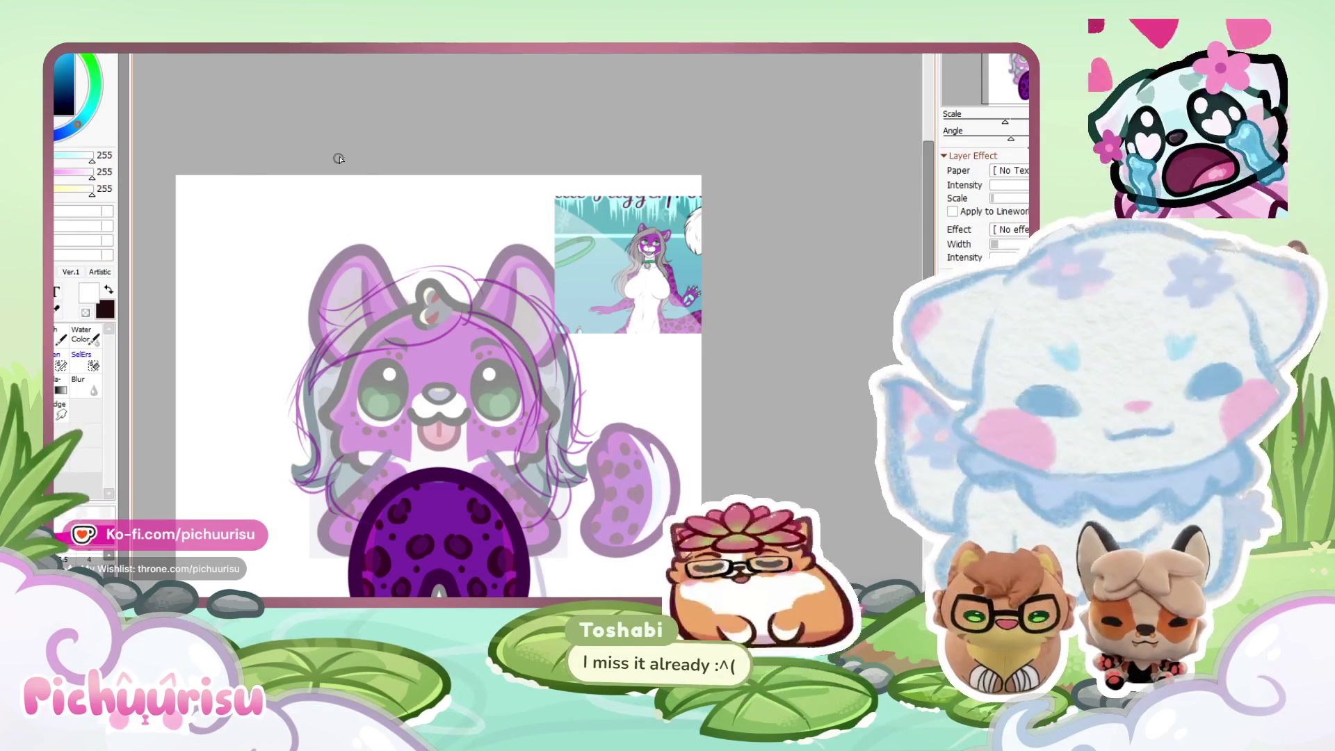
Try a curved black hair stroke around the ear ornament, then undo it.
scroll(340, 159, "up", 3)
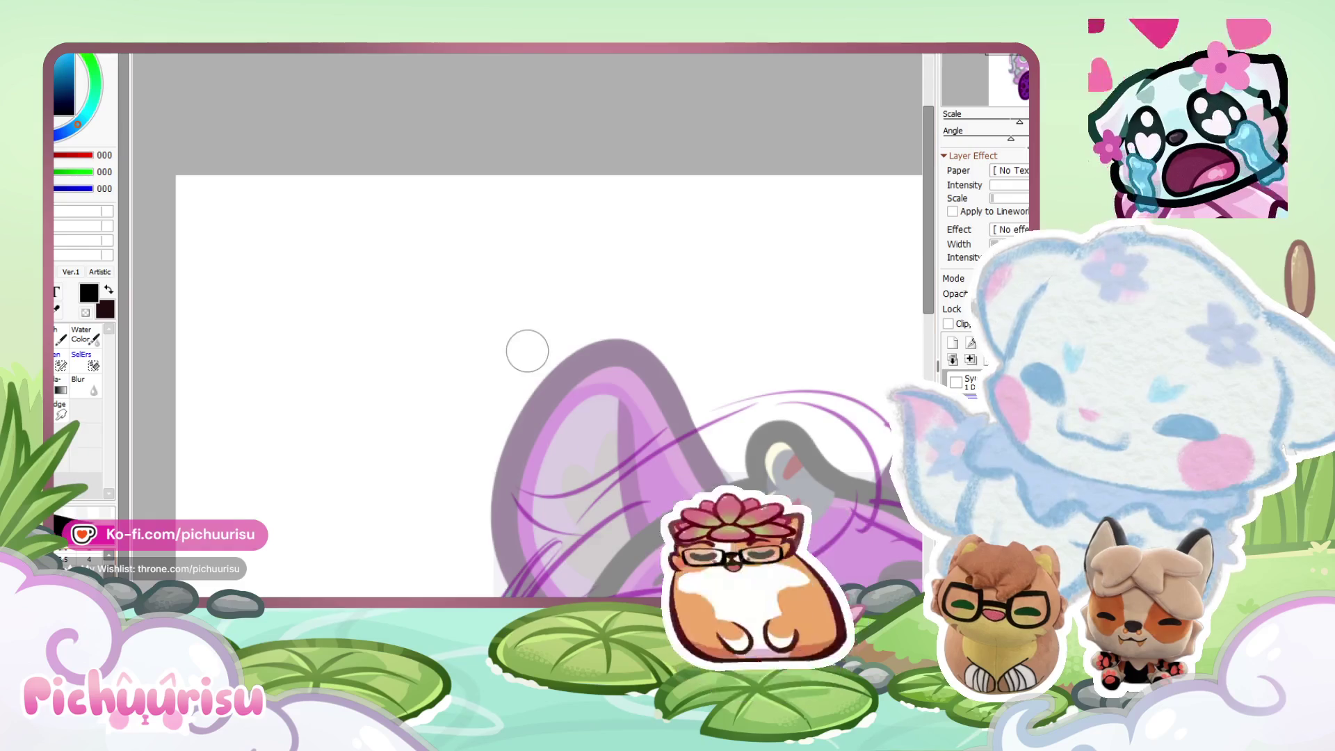
scroll(527, 350, "down", 5)
scroll(527, 350, "up", 5)
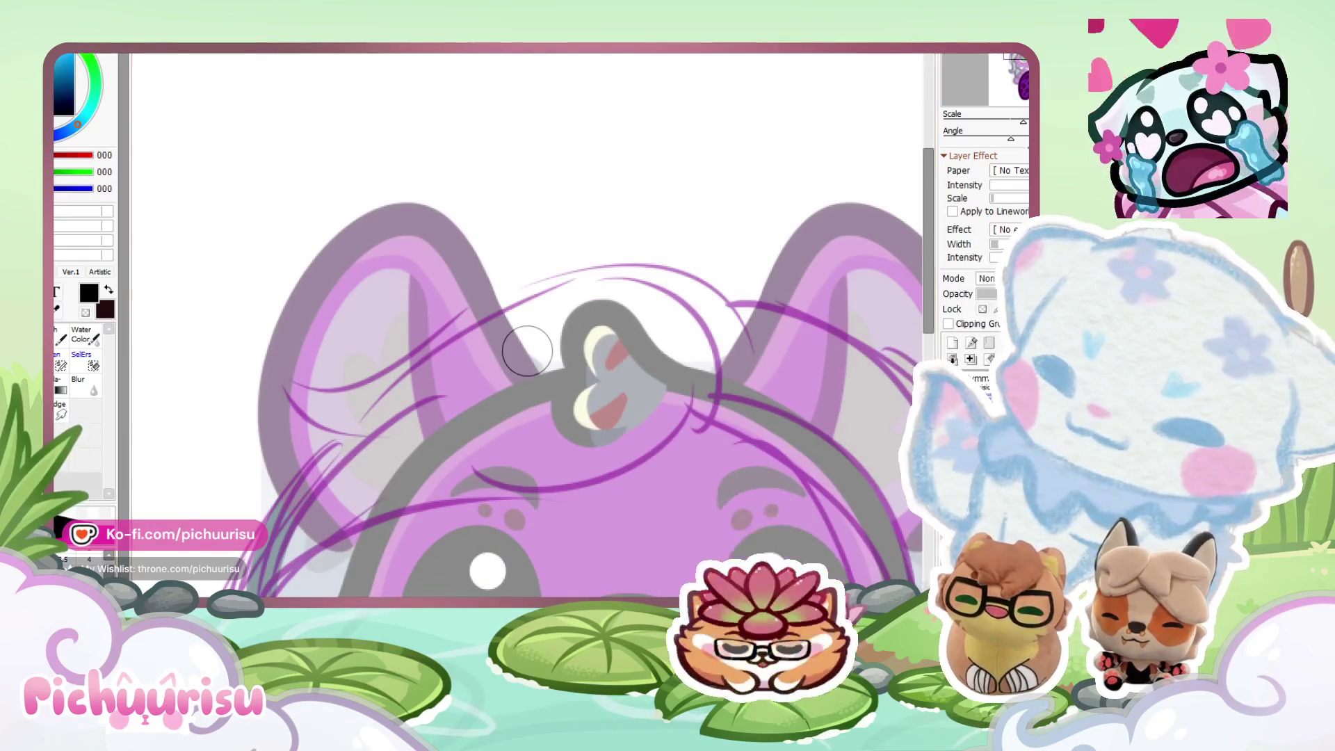
mouse_move(562, 483)
left_mouse_down()
mouse_move(334, 366)
mouse_move(306, 431)
left_mouse_up()
scroll(414, 327, "down", 3)
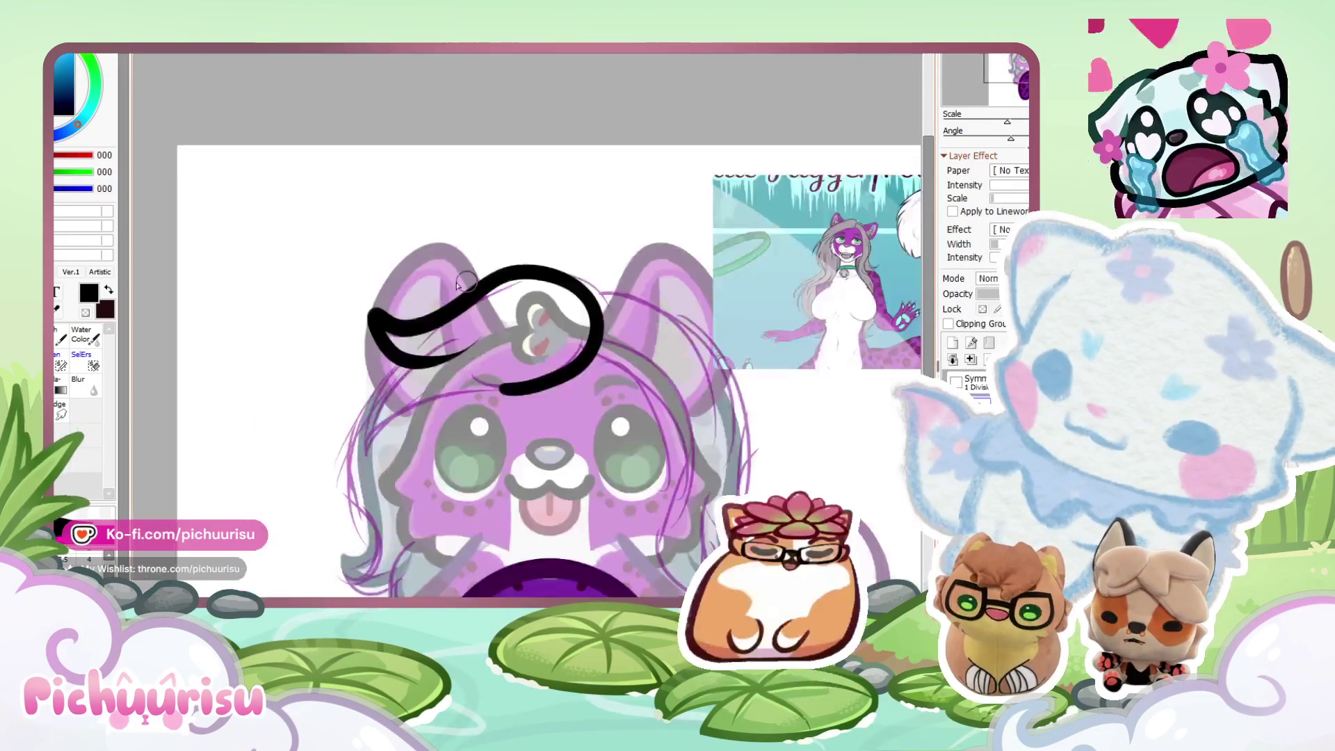
scroll(430, 340, "up", 3)
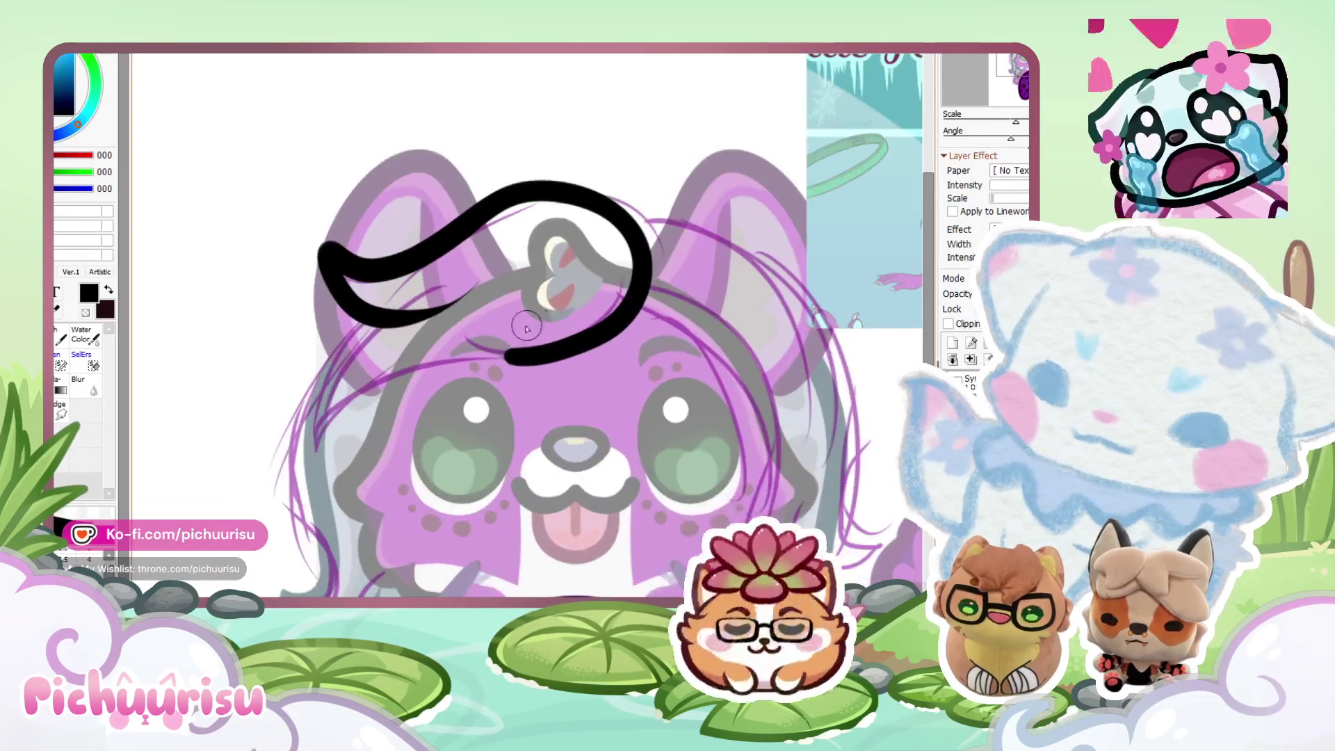
key("ctrl+z")
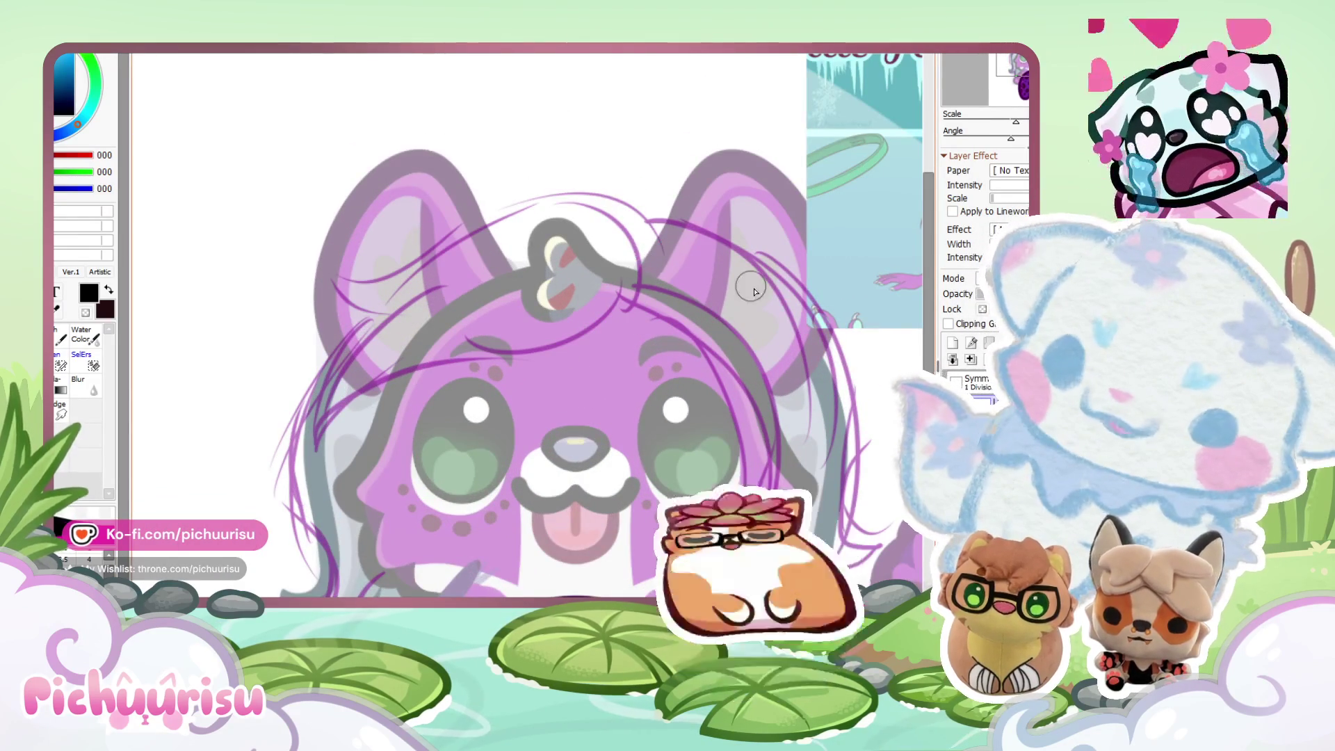
Draw a long black outline over the forelock, retrying the overlong upper-right tip.
mouse_move(640, 261)
left_mouse_down()
mouse_move(382, 244)
mouse_move(462, 276)
mouse_move(448, 278)
mouse_move(459, 377)
mouse_move(638, 264)
left_mouse_up()
scroll(270, 377, "down", 3)
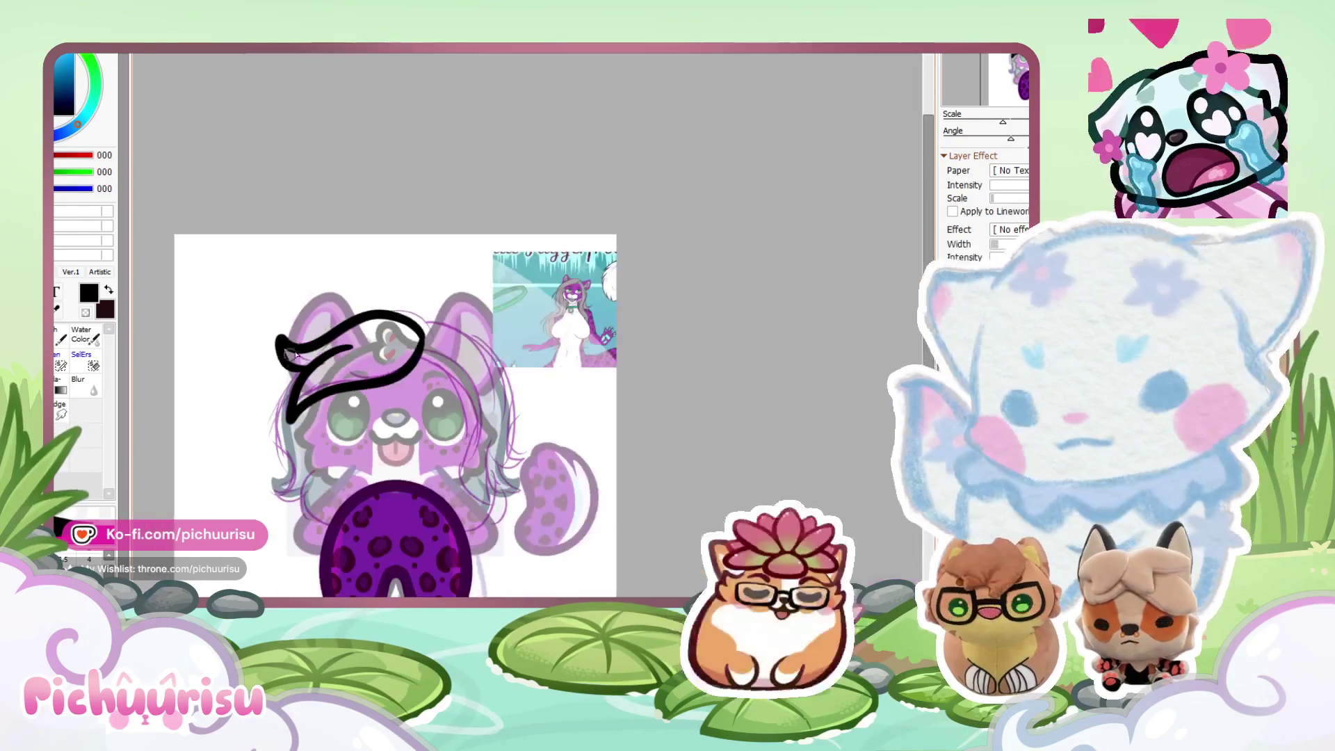
scroll(292, 389, "up", 6)
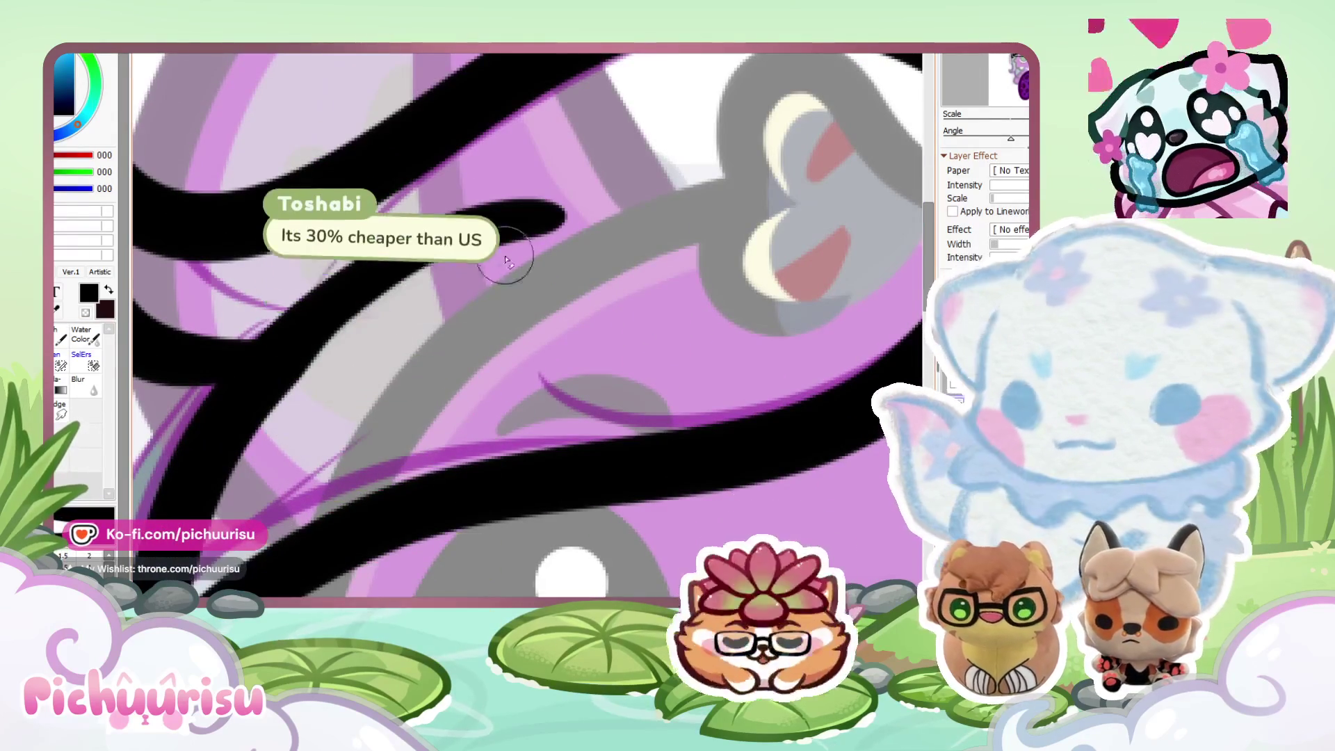
scroll(507, 259, "down", 3)
scroll(268, 325, "up", 3)
left_click_drag(268, 326, 575, 202)
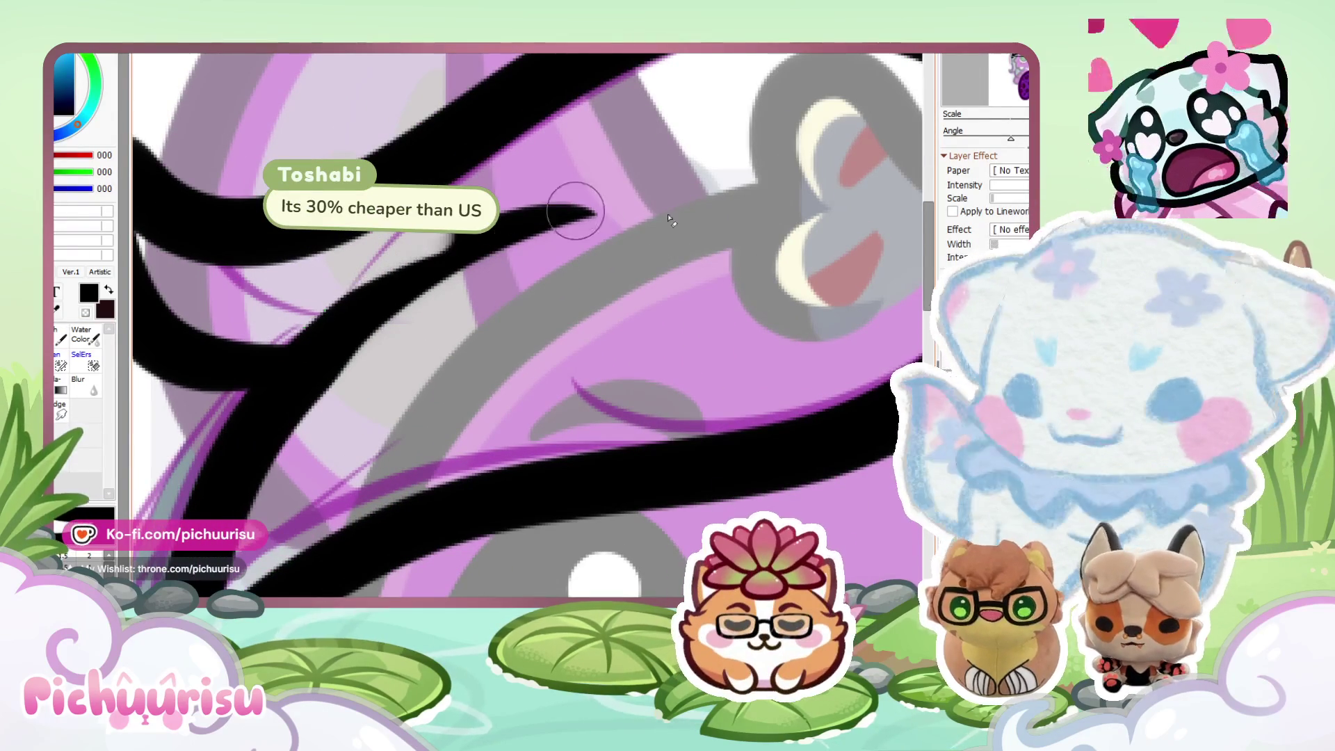
key("ctrl+z")
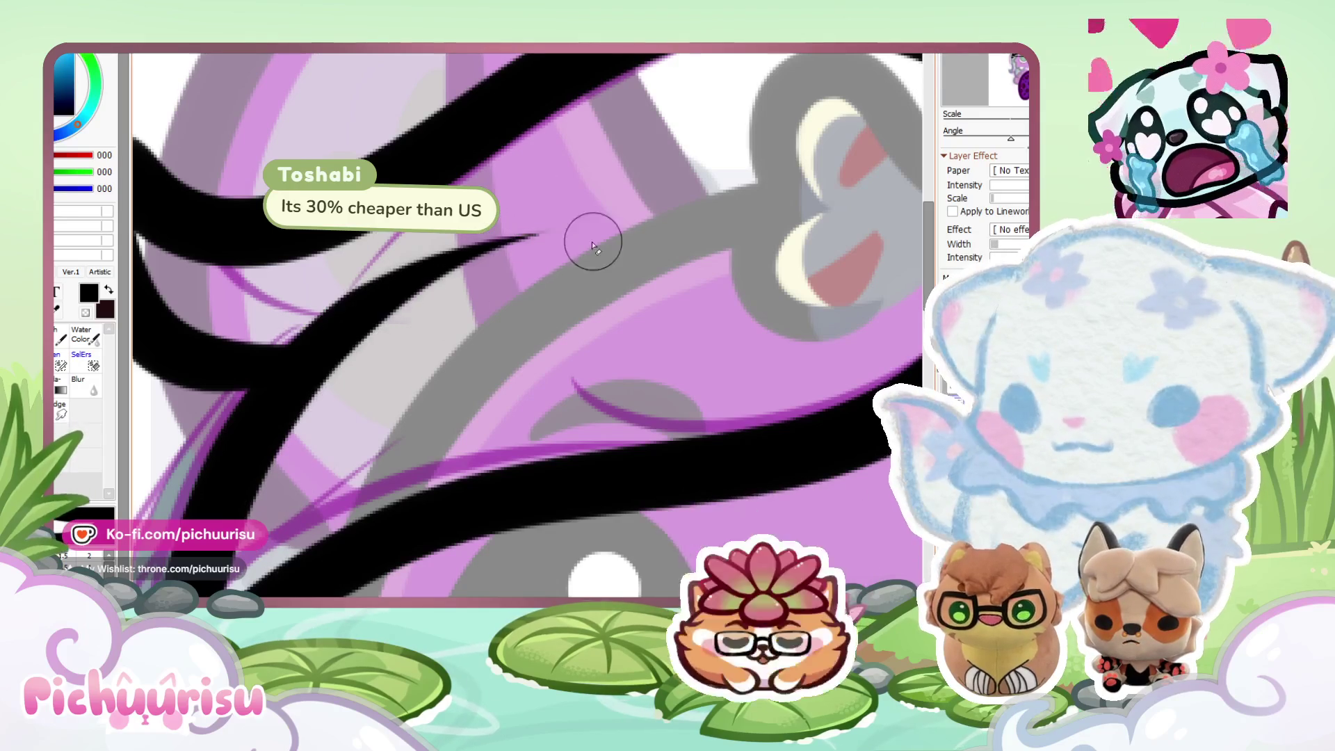
Thin, smooth and taper the outer edge of the black forelock arc.
scroll(590, 239, "down", 3)
scroll(466, 223, "up", 4)
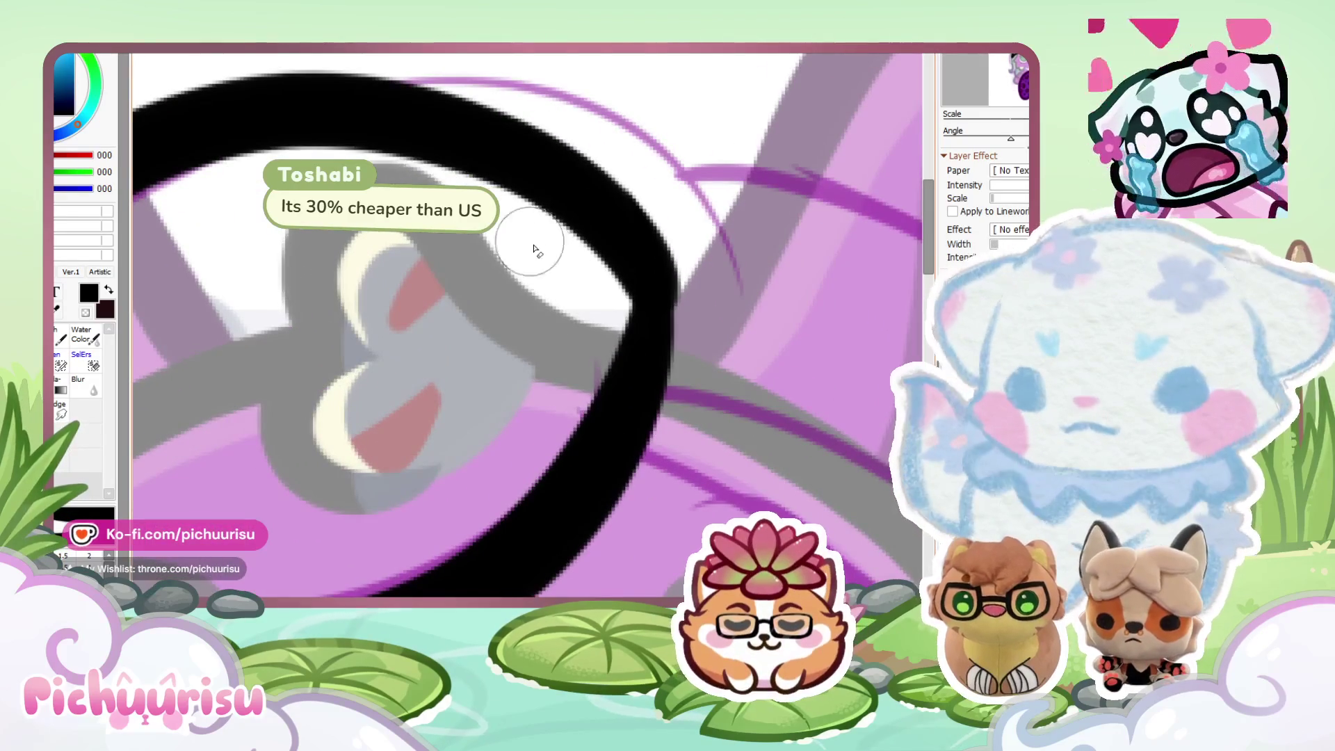
left_click_drag(670, 297, 546, 432)
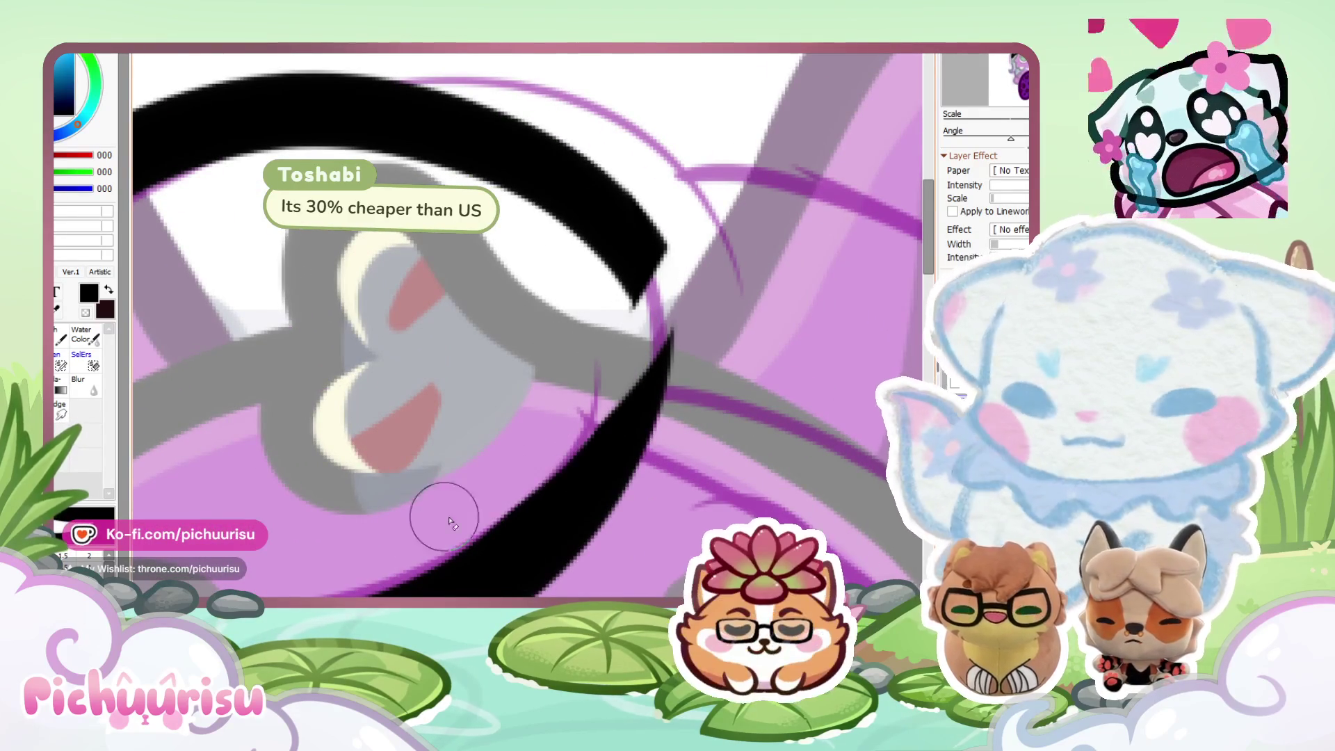
left_click_drag(661, 473, 622, 167)
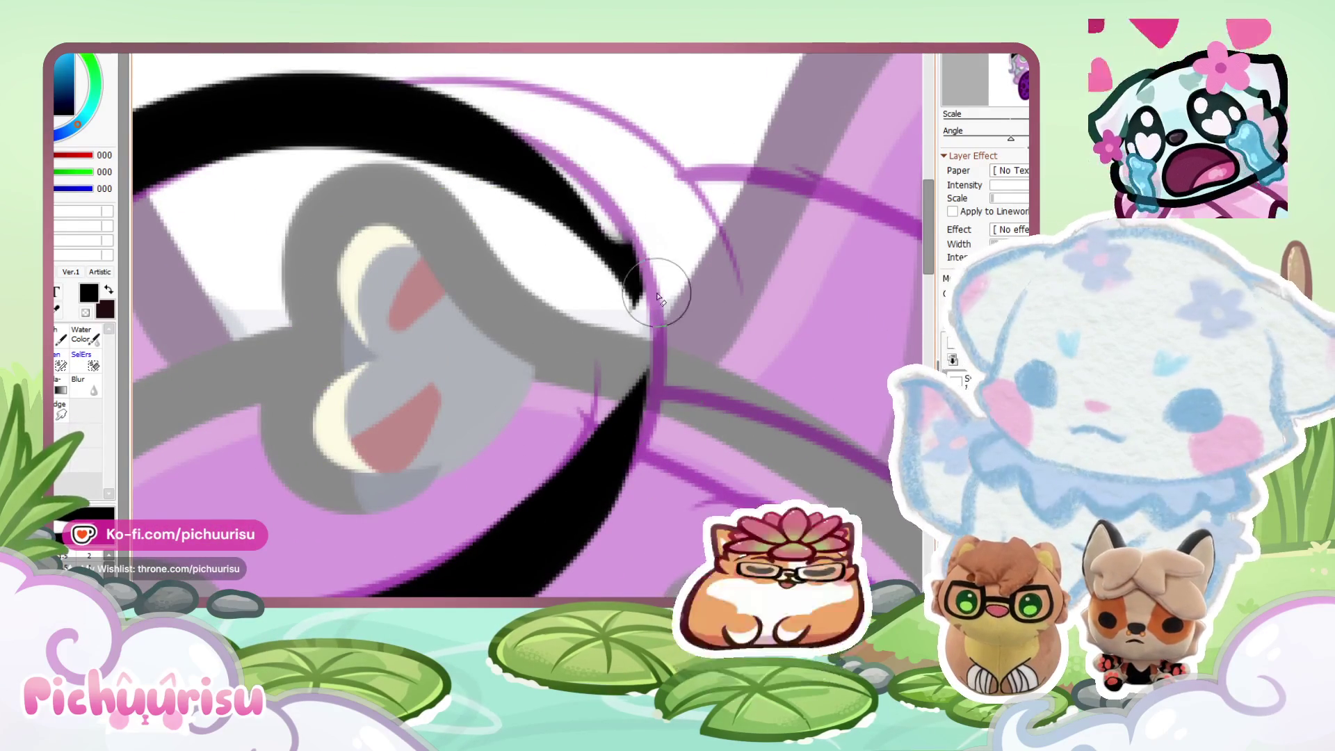
scroll(617, 297, "down", 1)
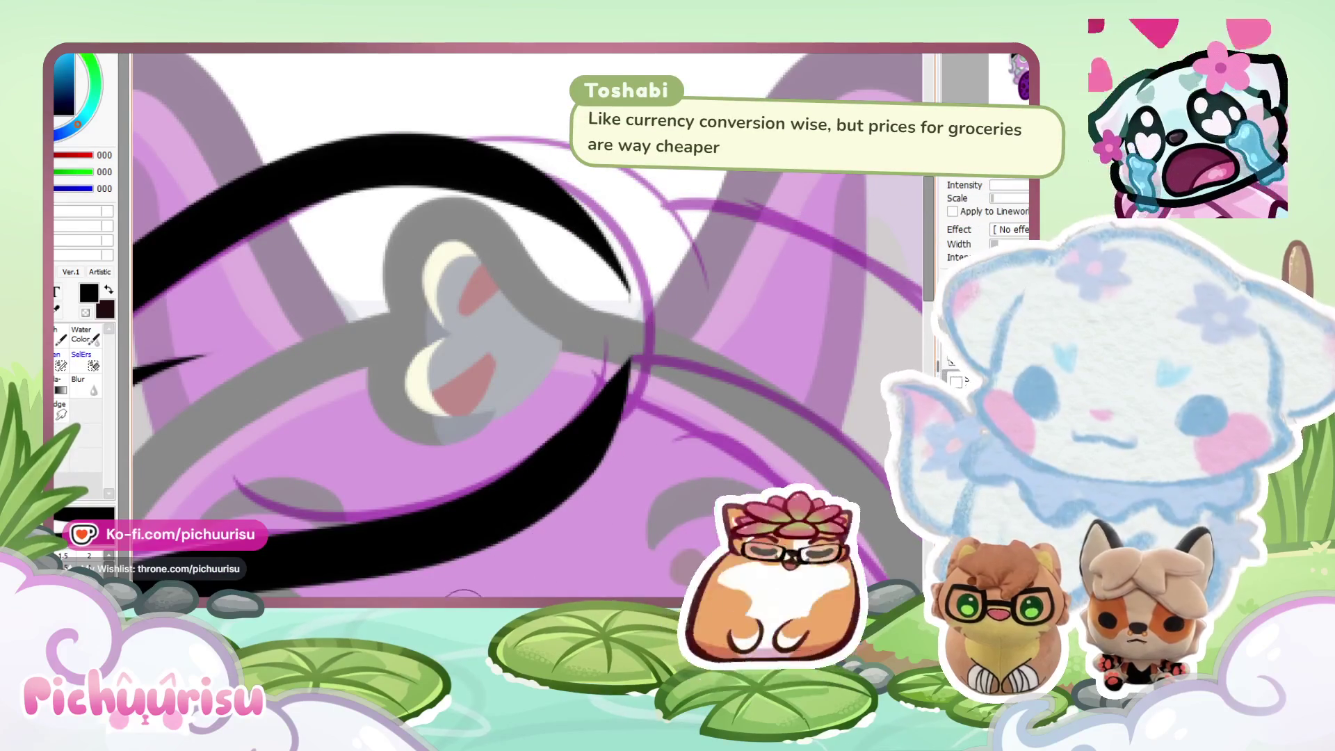
scroll(417, 486, "up", 1)
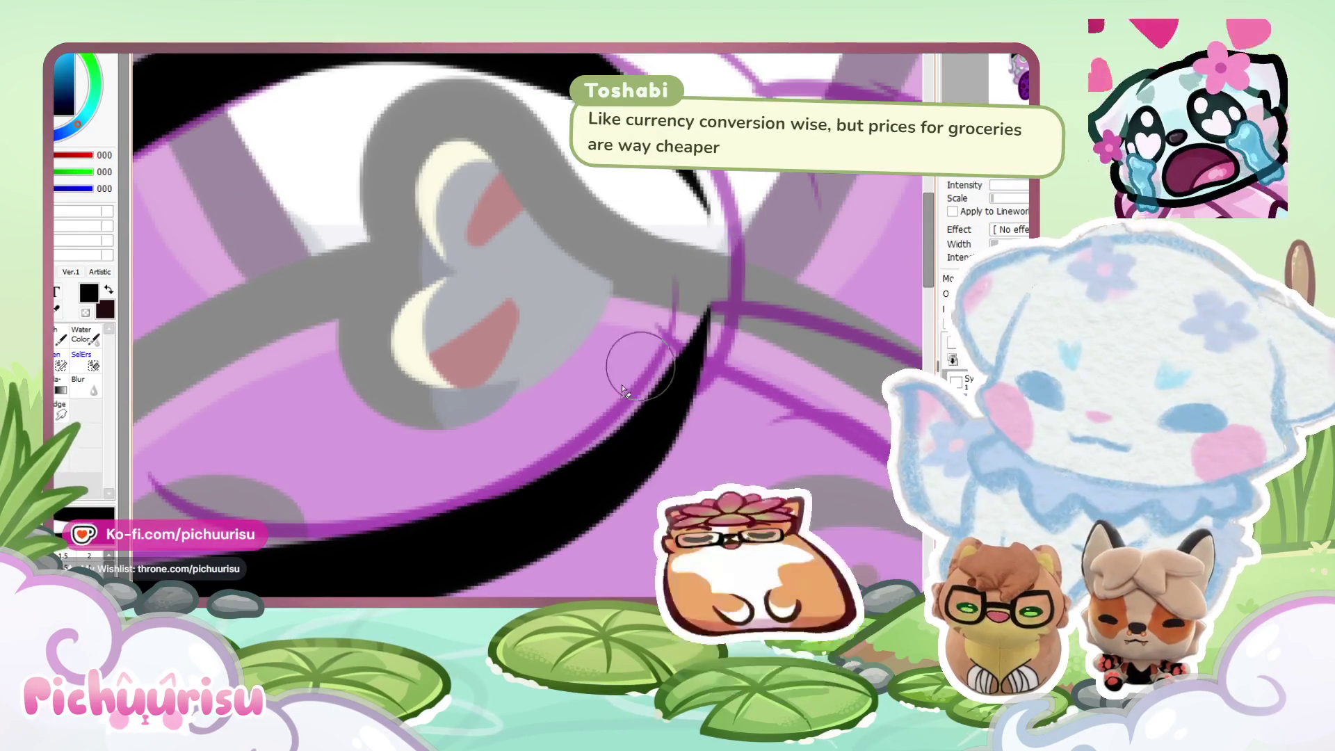
scroll(298, 447, "down", 4)
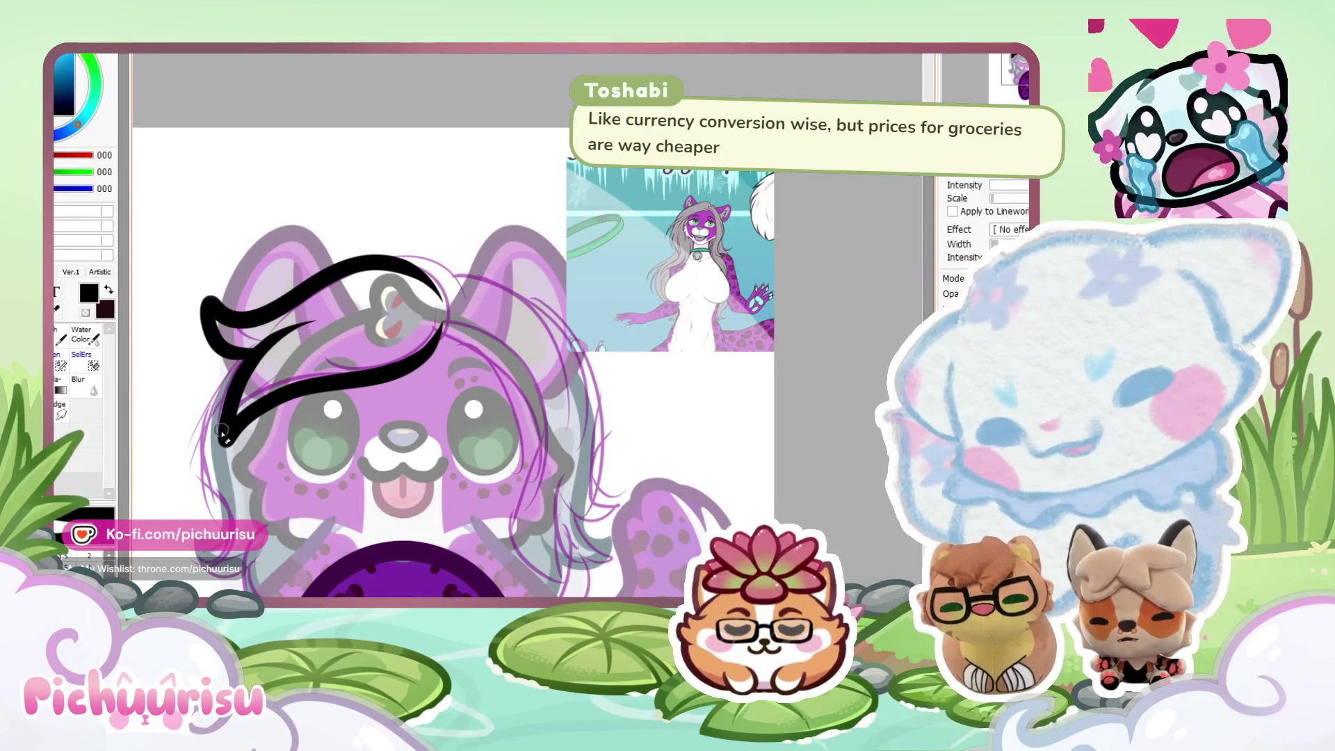
scroll(174, 483, "up", 2)
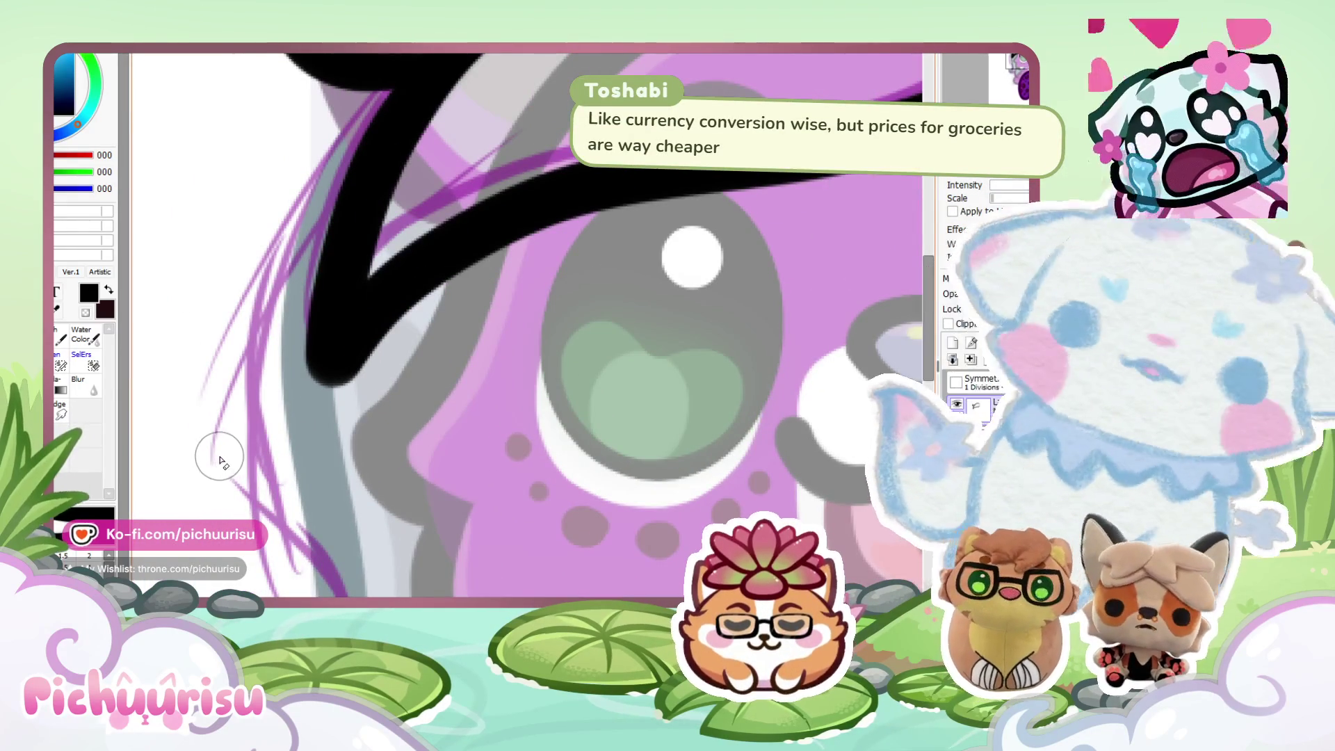
scroll(298, 322, "up", 2)
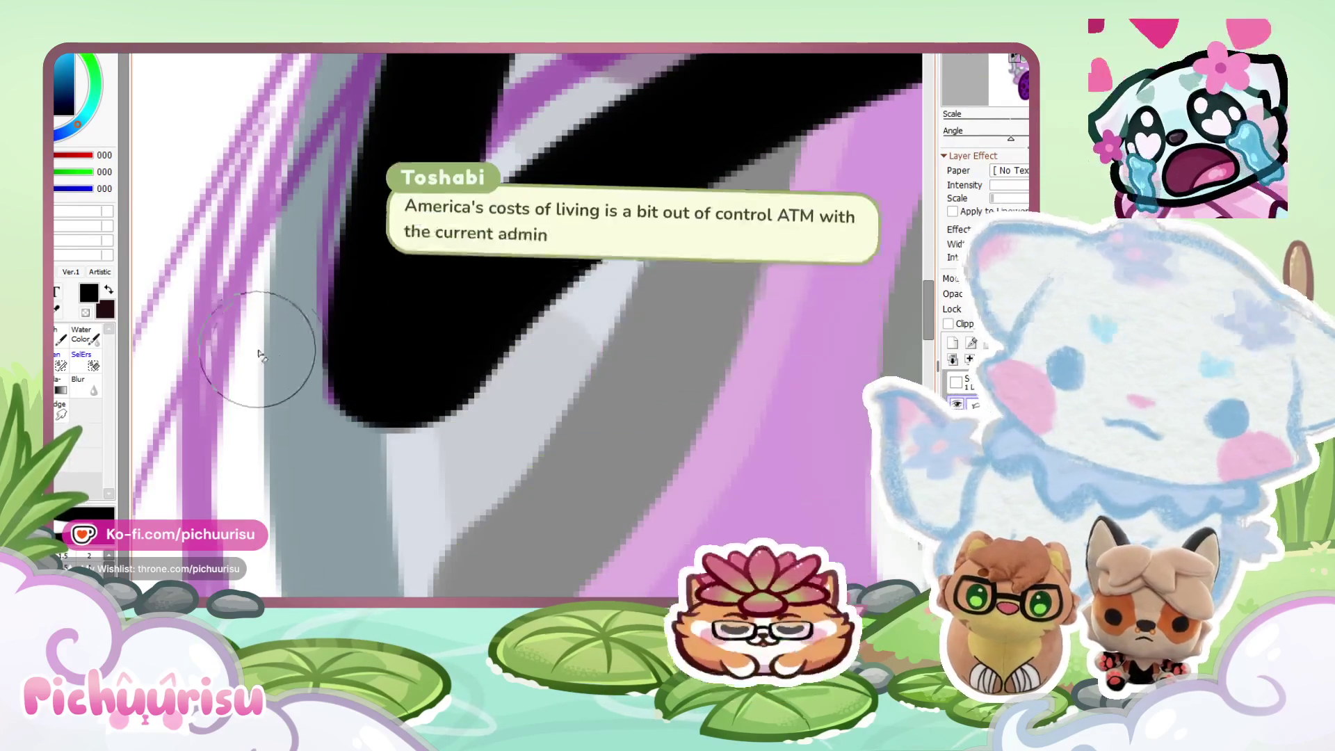
scroll(498, 426, "down", 1)
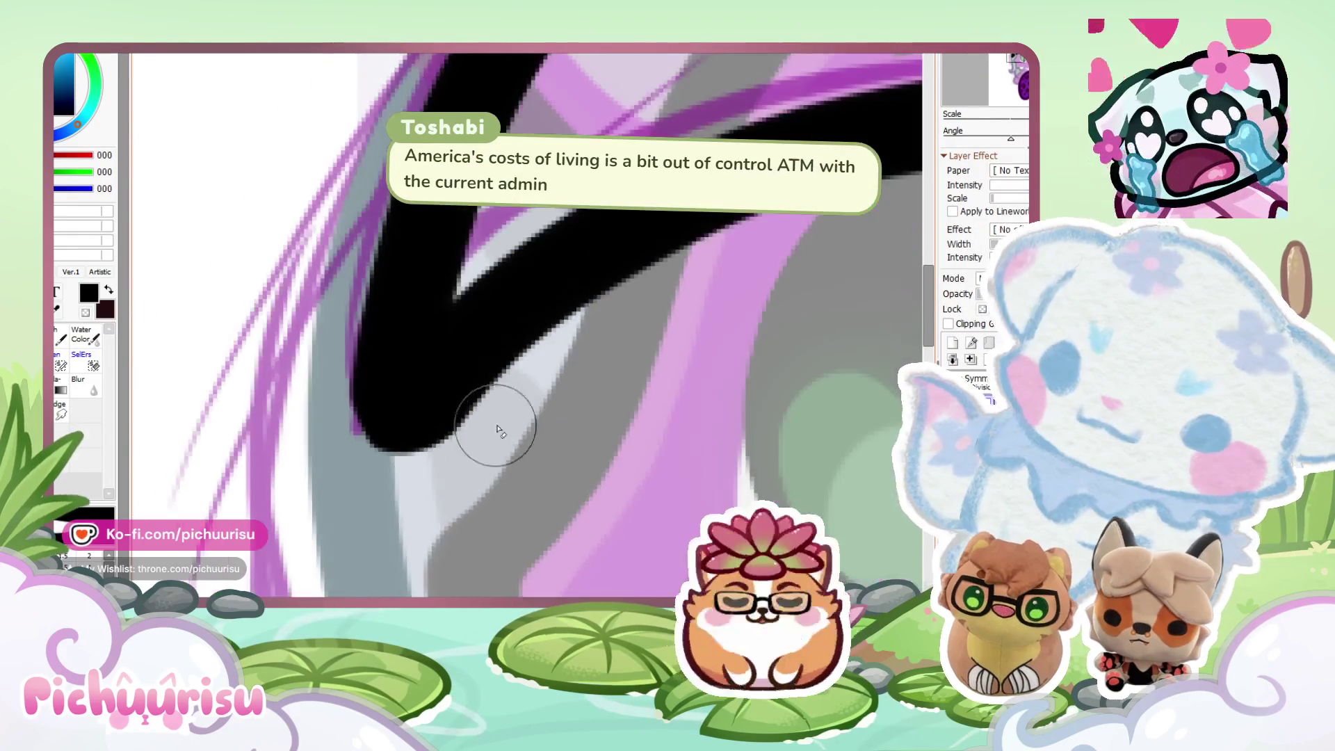
scroll(528, 389, "up", 1)
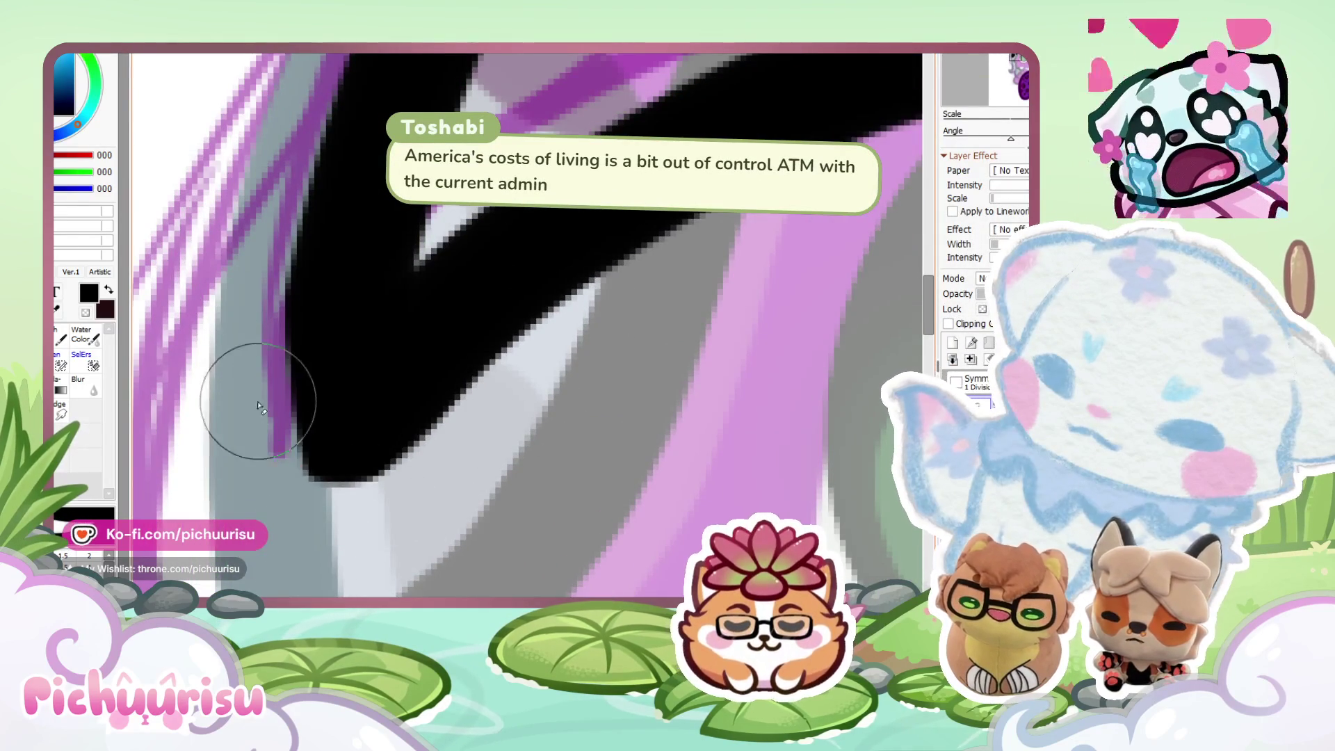
scroll(366, 506, "down", 5)
scroll(319, 403, "up", 5)
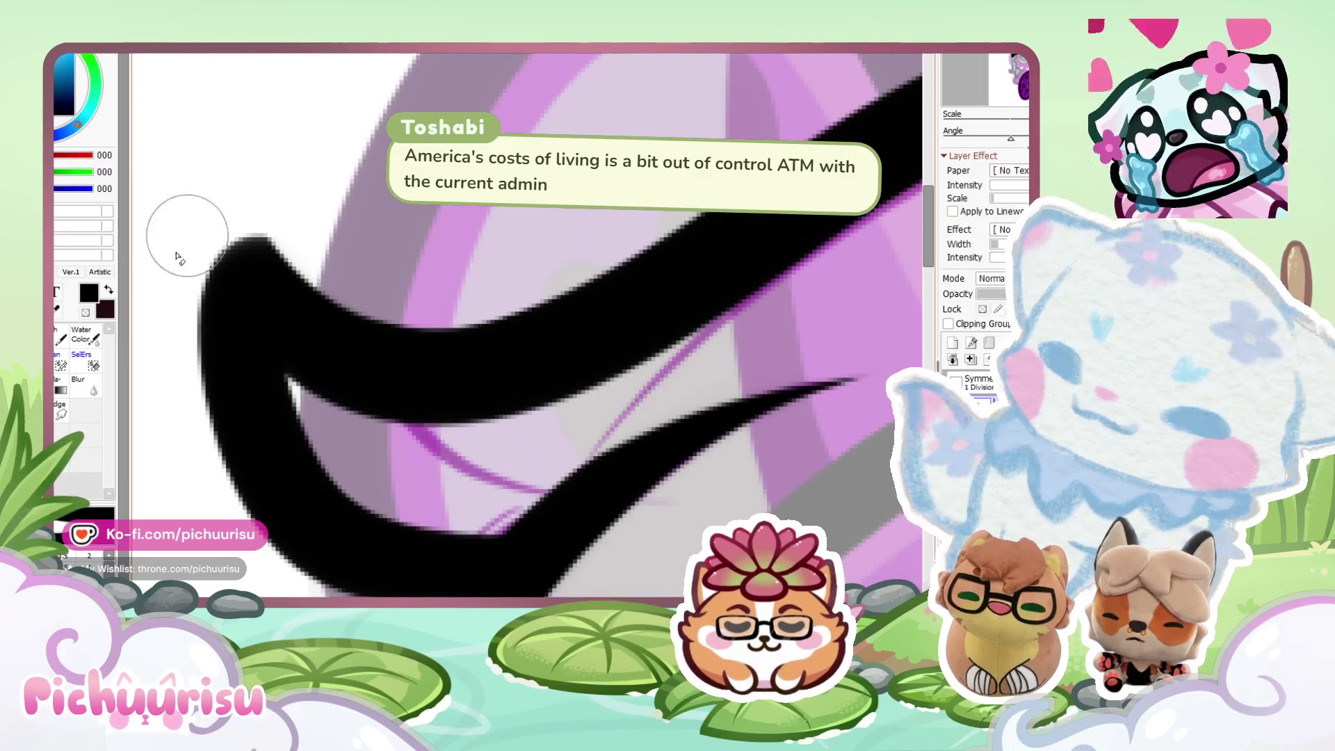
scroll(257, 412, "down", 3)
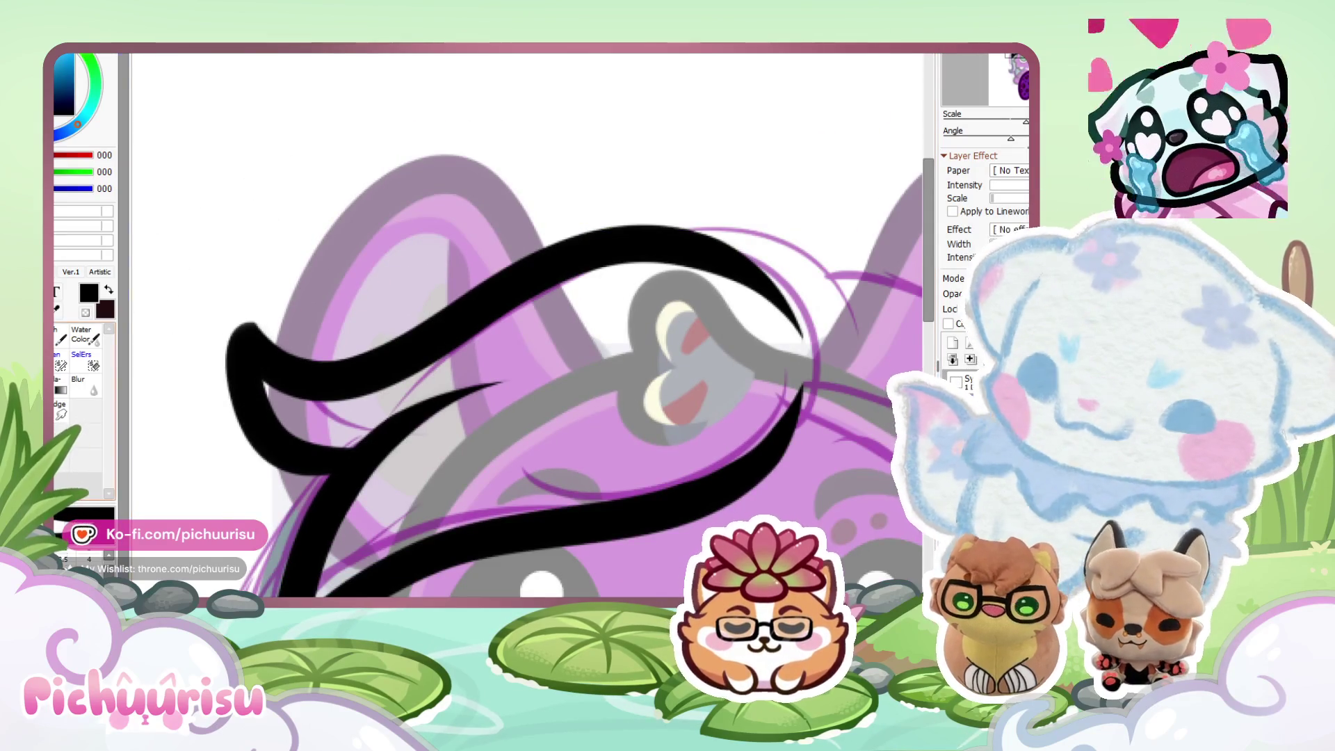
scroll(292, 436, "up", 4)
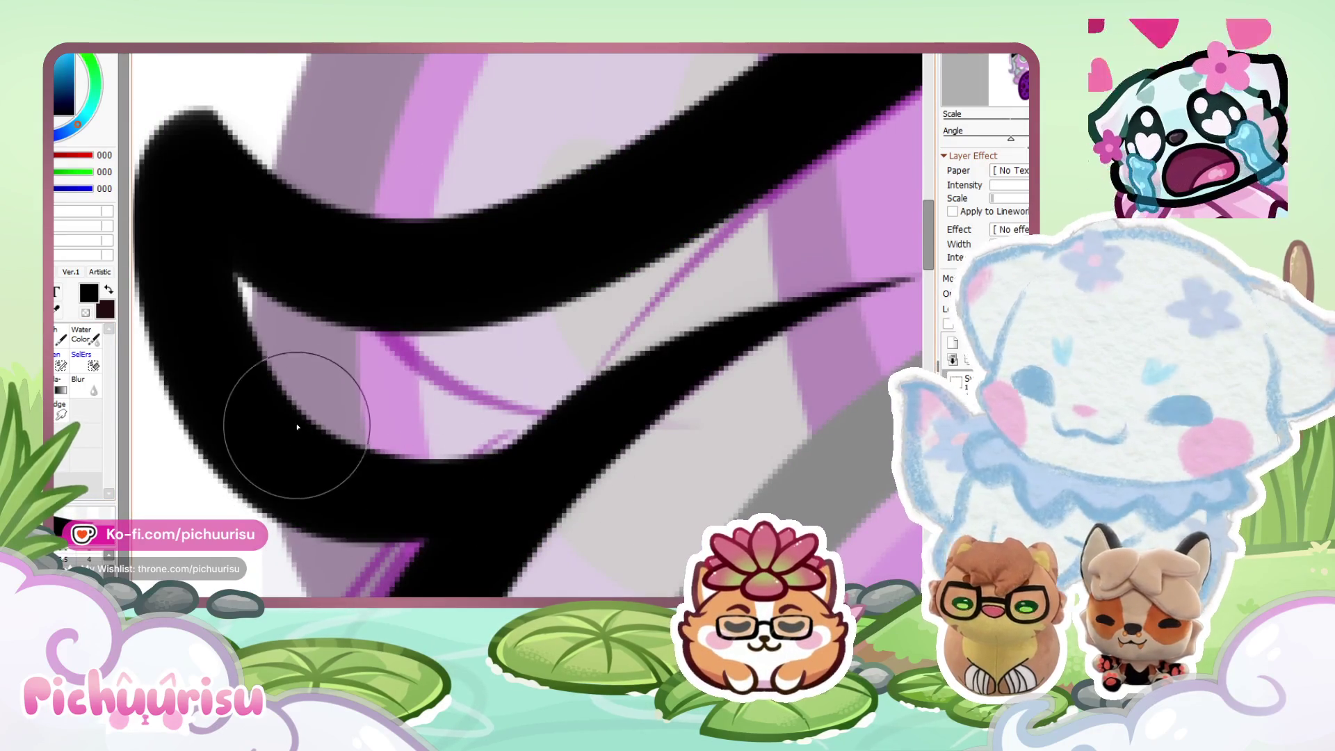
scroll(297, 426, "down", 5)
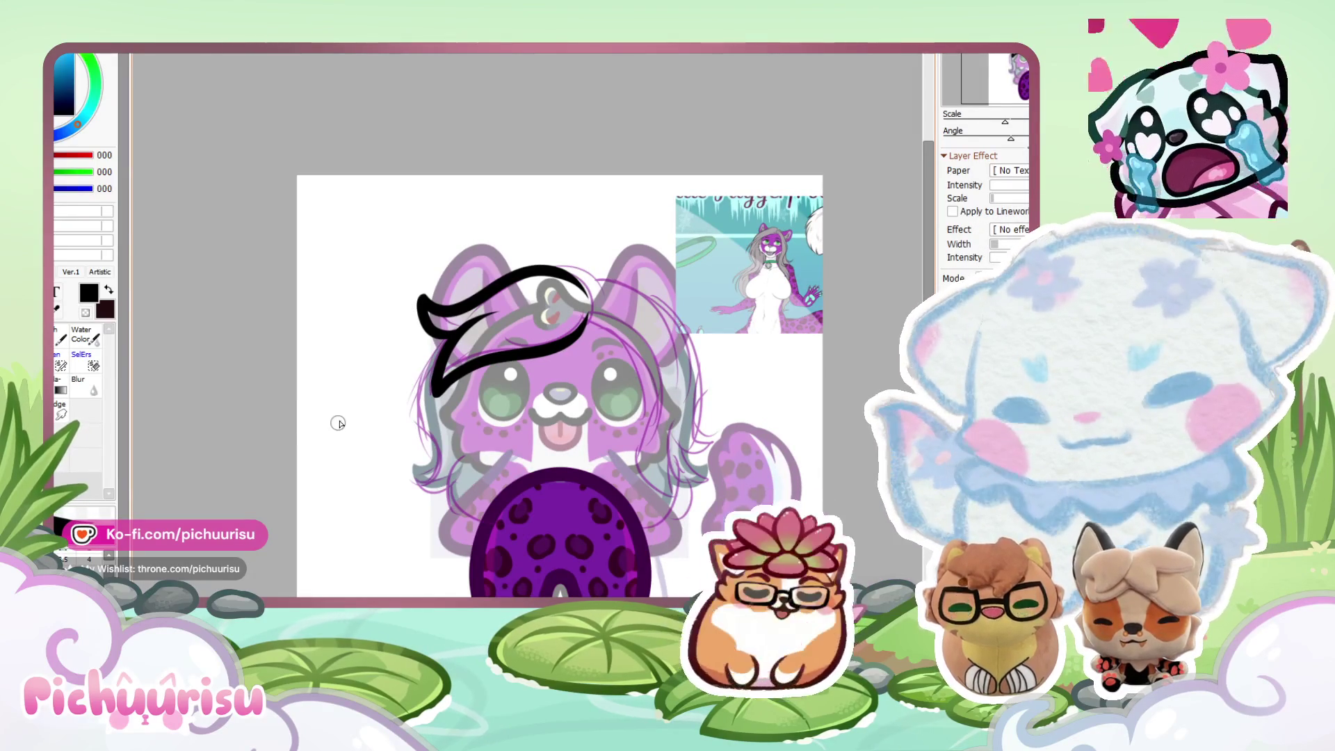
scroll(247, 447, "up", 2)
mouse_move(452, 302)
left_mouse_down()
mouse_move(379, 500)
mouse_move(397, 378)
left_mouse_up()
scroll(305, 415, "down", 3)
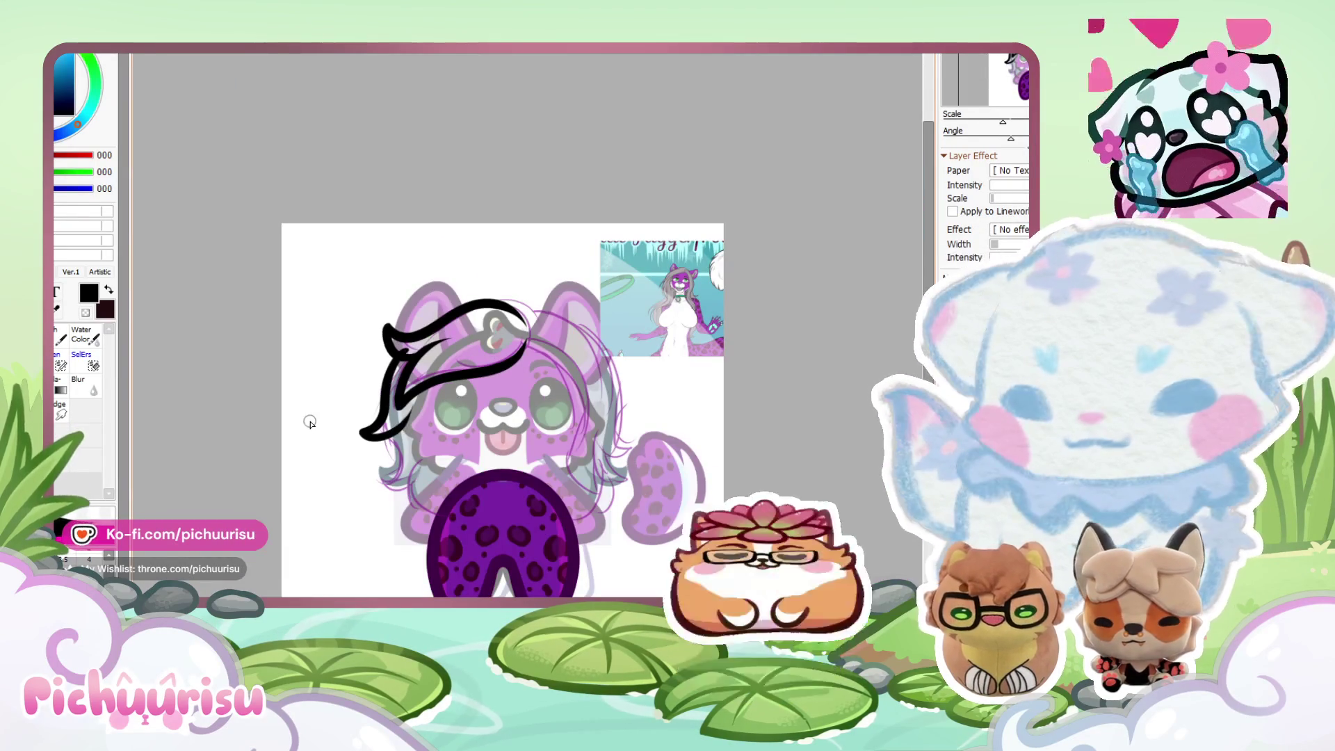
scroll(310, 422, "up", 3)
key("ctrl+z")
mouse_move(483, 277)
left_mouse_down()
mouse_move(449, 310)
mouse_move(386, 492)
left_mouse_up()
left_click_drag(476, 420, 448, 462)
scroll(281, 400, "down", 3)
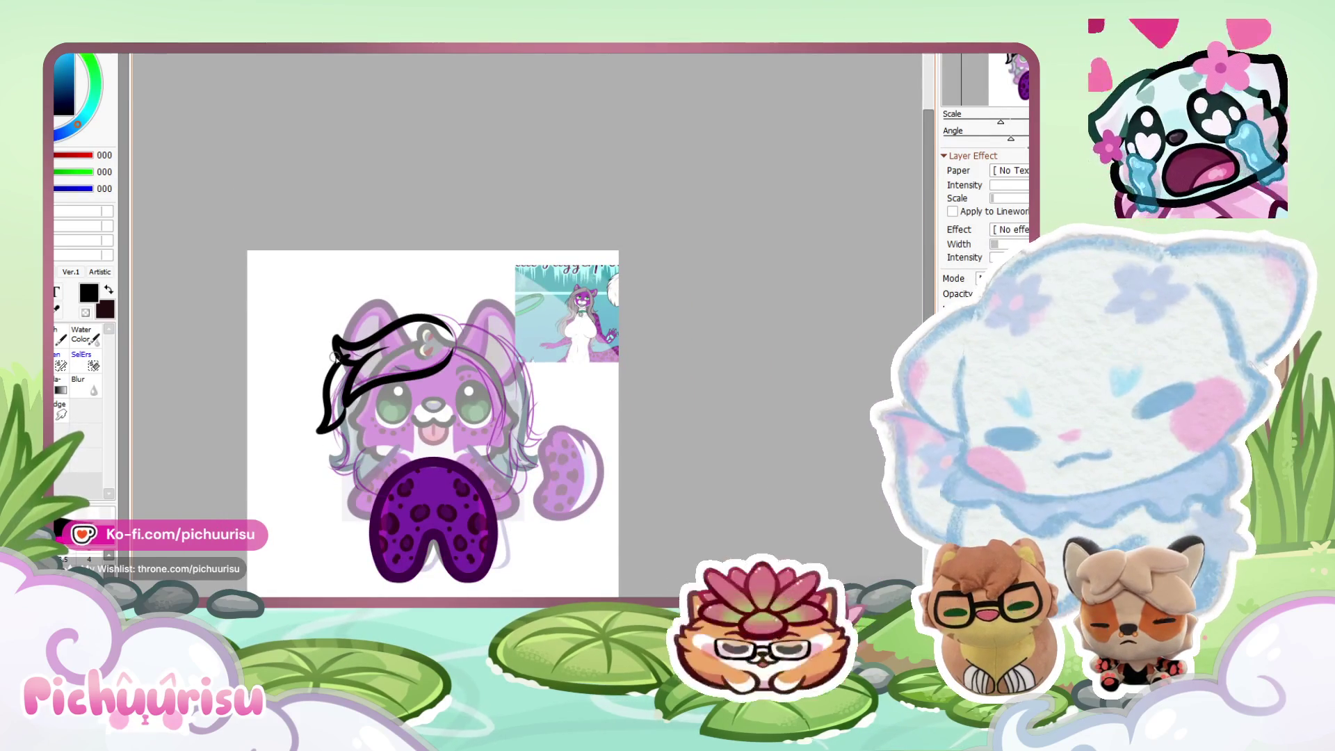
scroll(330, 379, "up", 3)
key("ctrl+z")
mouse_move(403, 208)
left_mouse_down()
mouse_move(319, 432)
mouse_move(313, 504)
left_mouse_up()
key("ctrl+z")
mouse_move(406, 228)
left_mouse_down()
mouse_move(323, 483)
mouse_move(344, 375)
left_mouse_up()
scroll(322, 436, "down", 5)
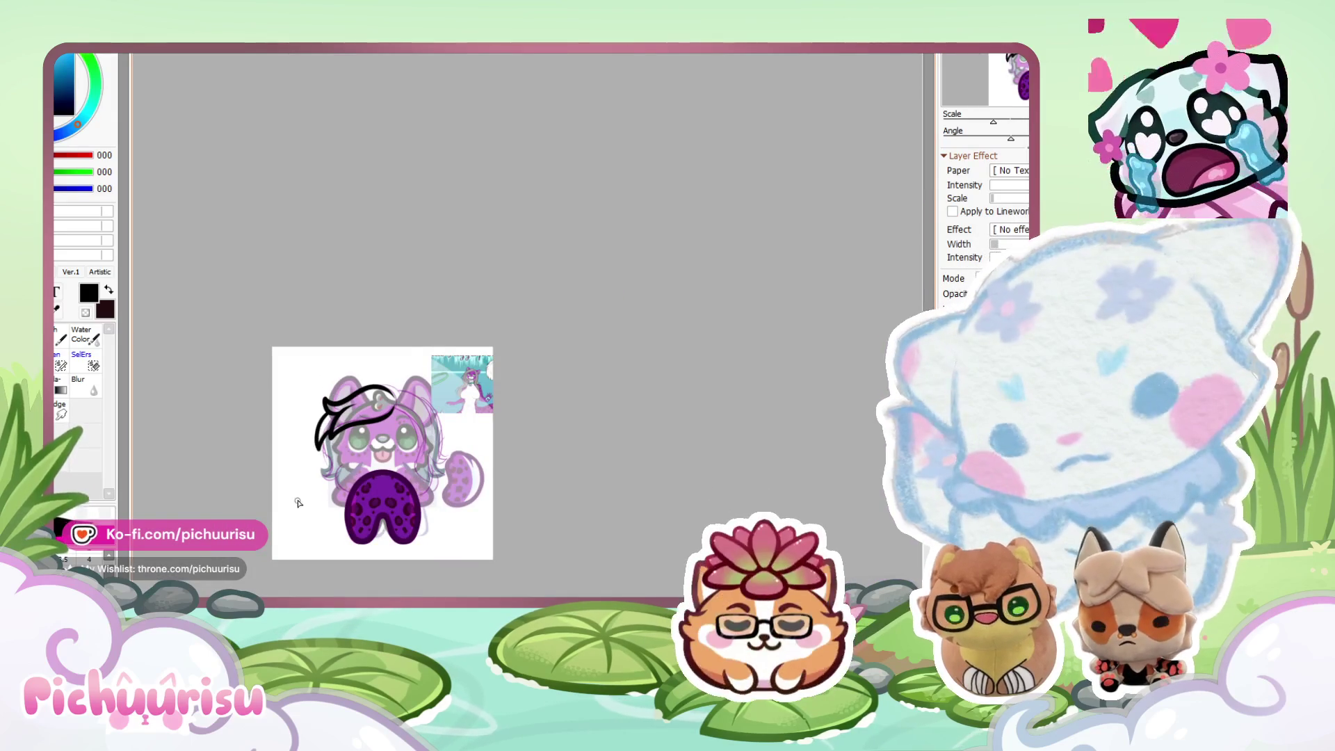
scroll(289, 502, "up", 5)
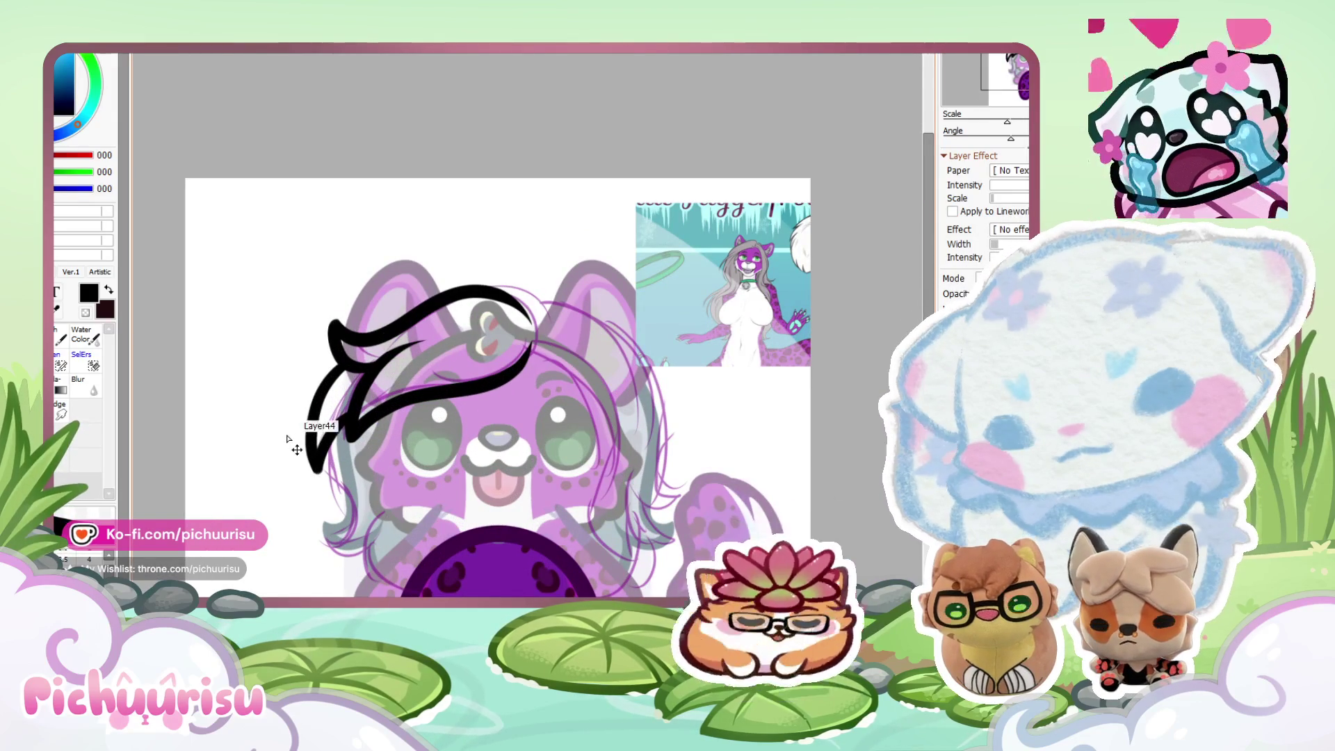
key("ctrl+z")
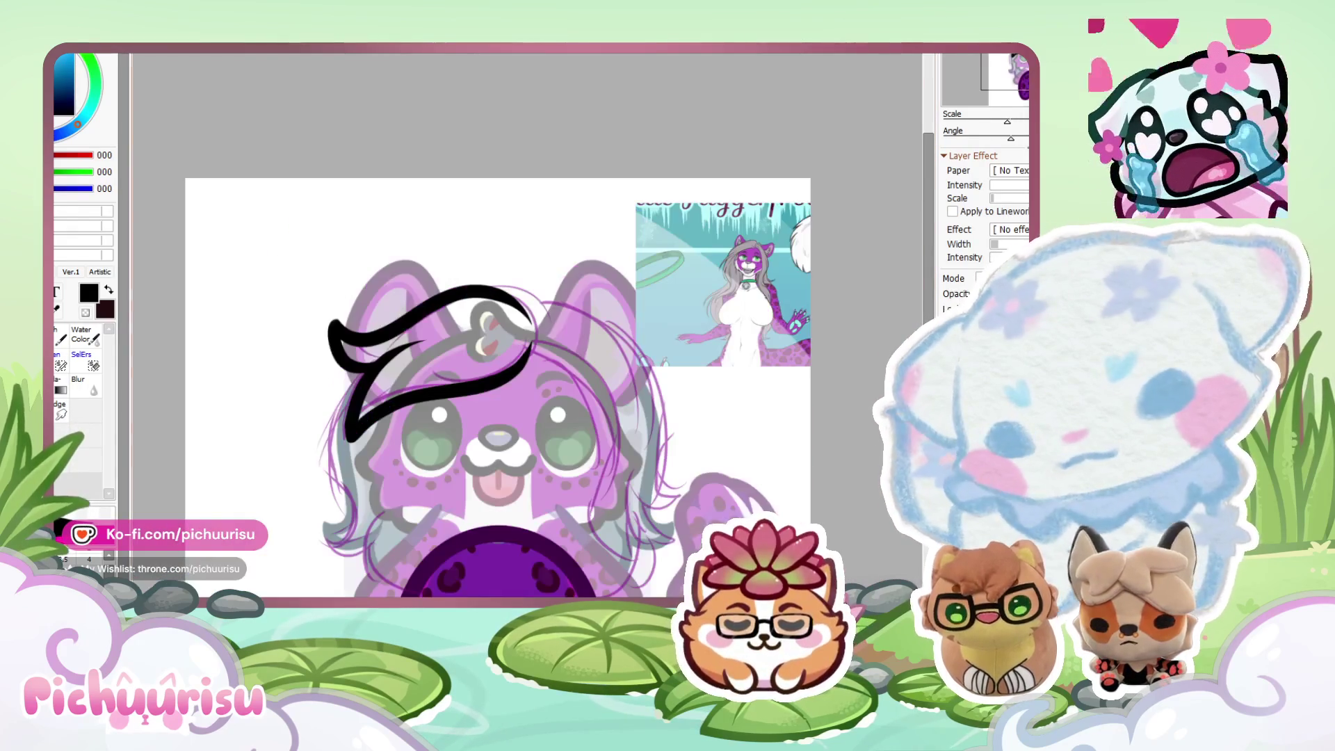
scroll(423, 418, "up", 6)
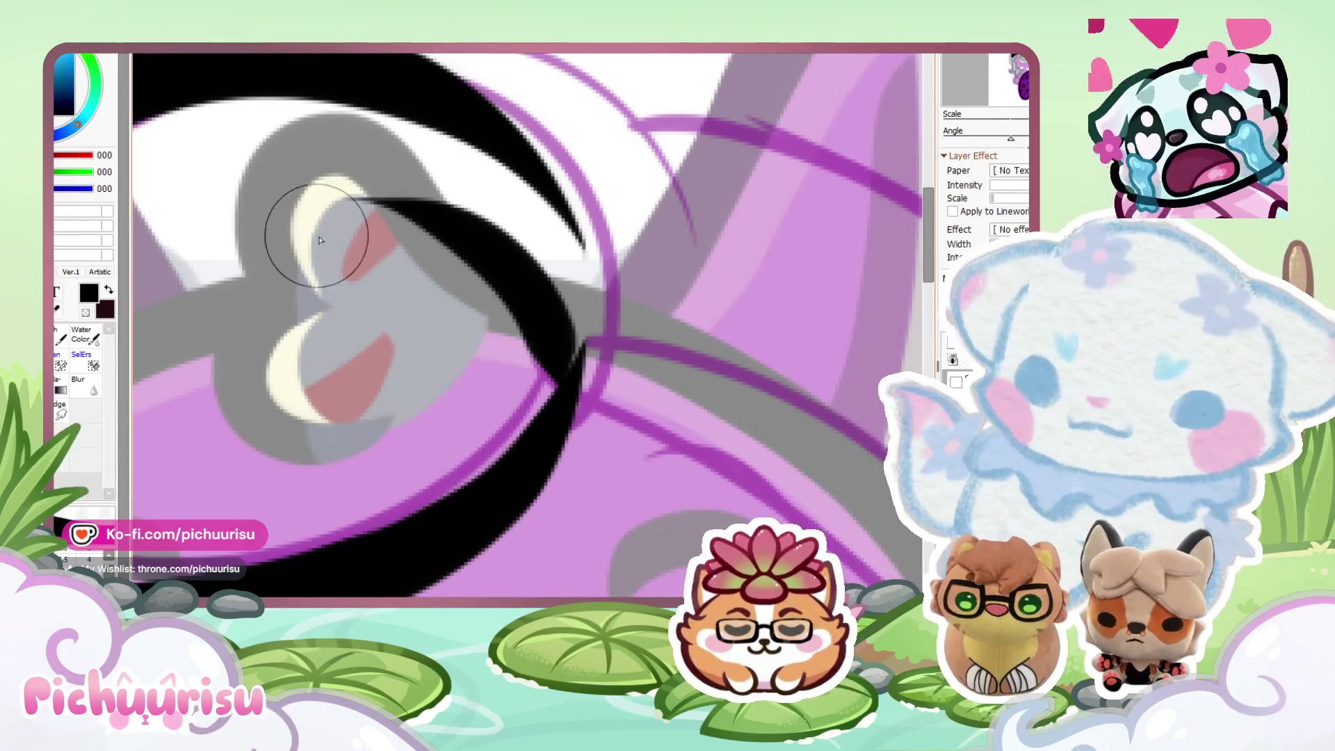
Redraw the curved black hair outline near the ear ornament after undoing a thick line.
left_click_drag(538, 442, 331, 194)
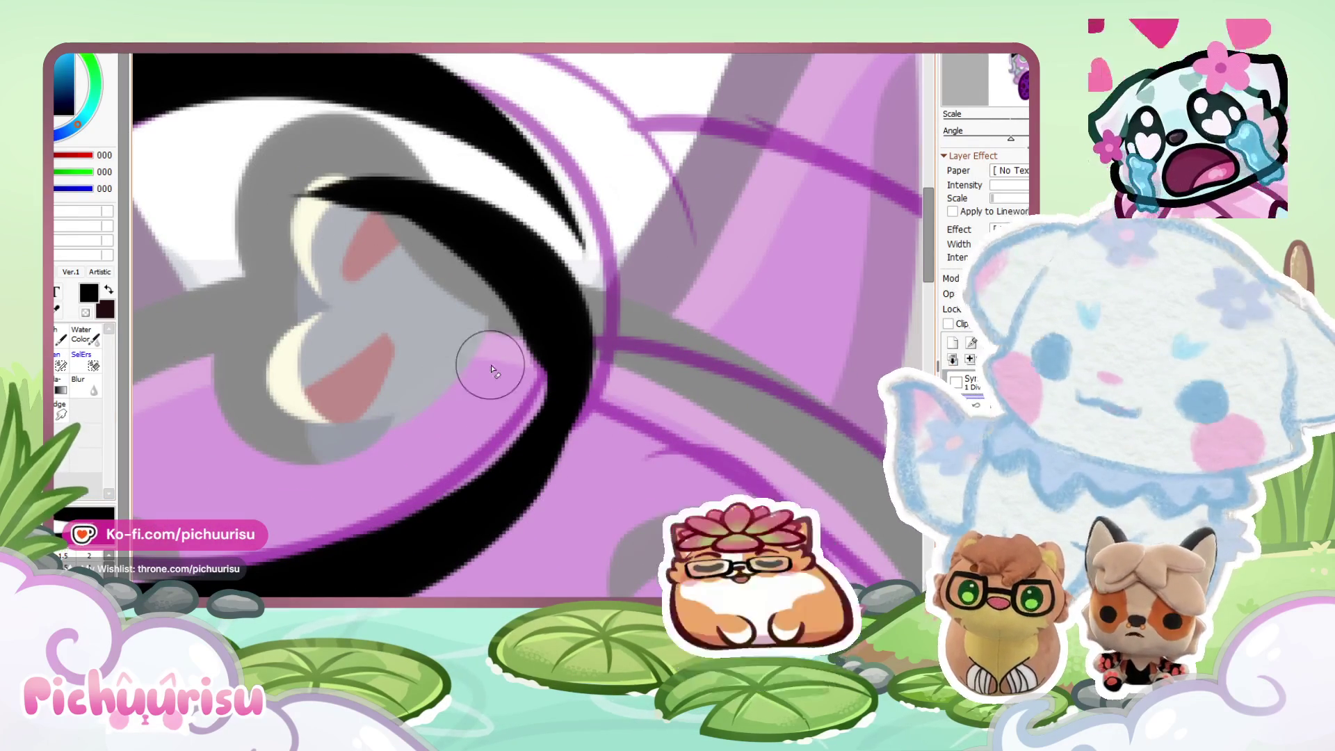
scroll(267, 367, "down", 10)
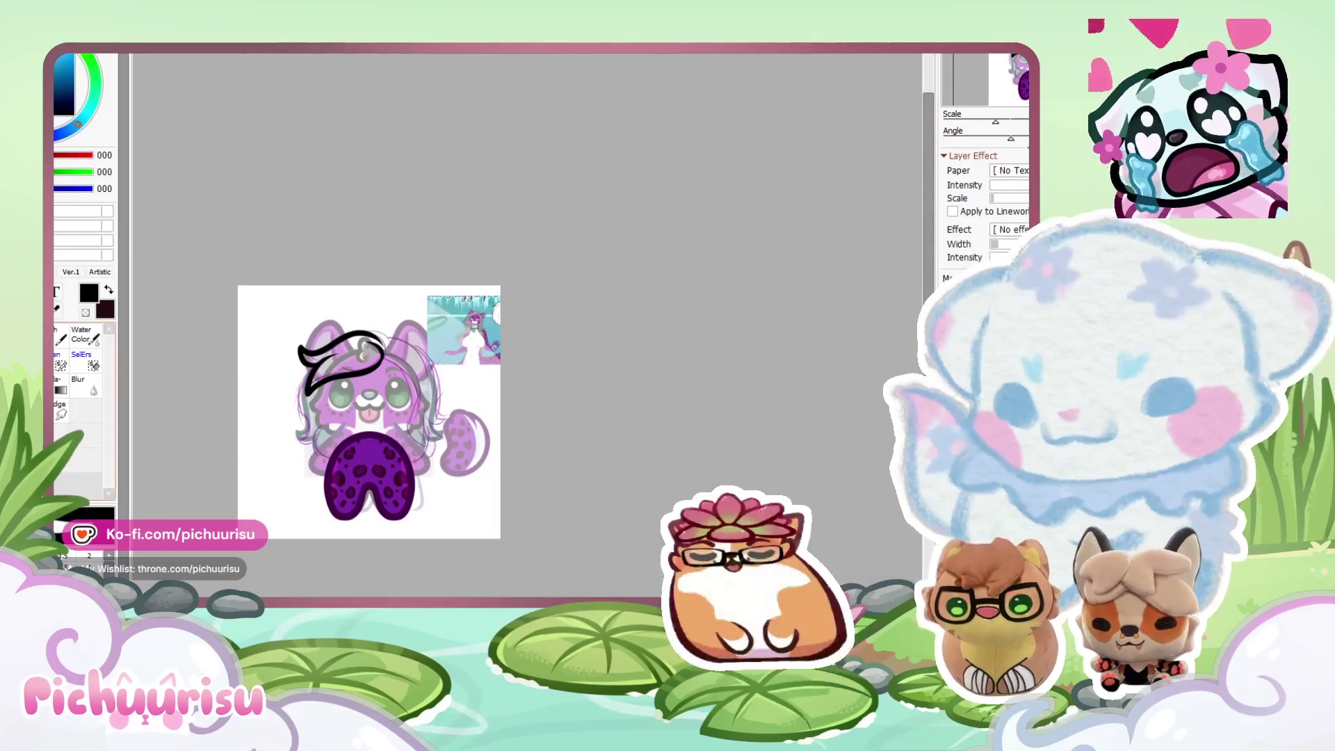
scroll(322, 370, "up", 6)
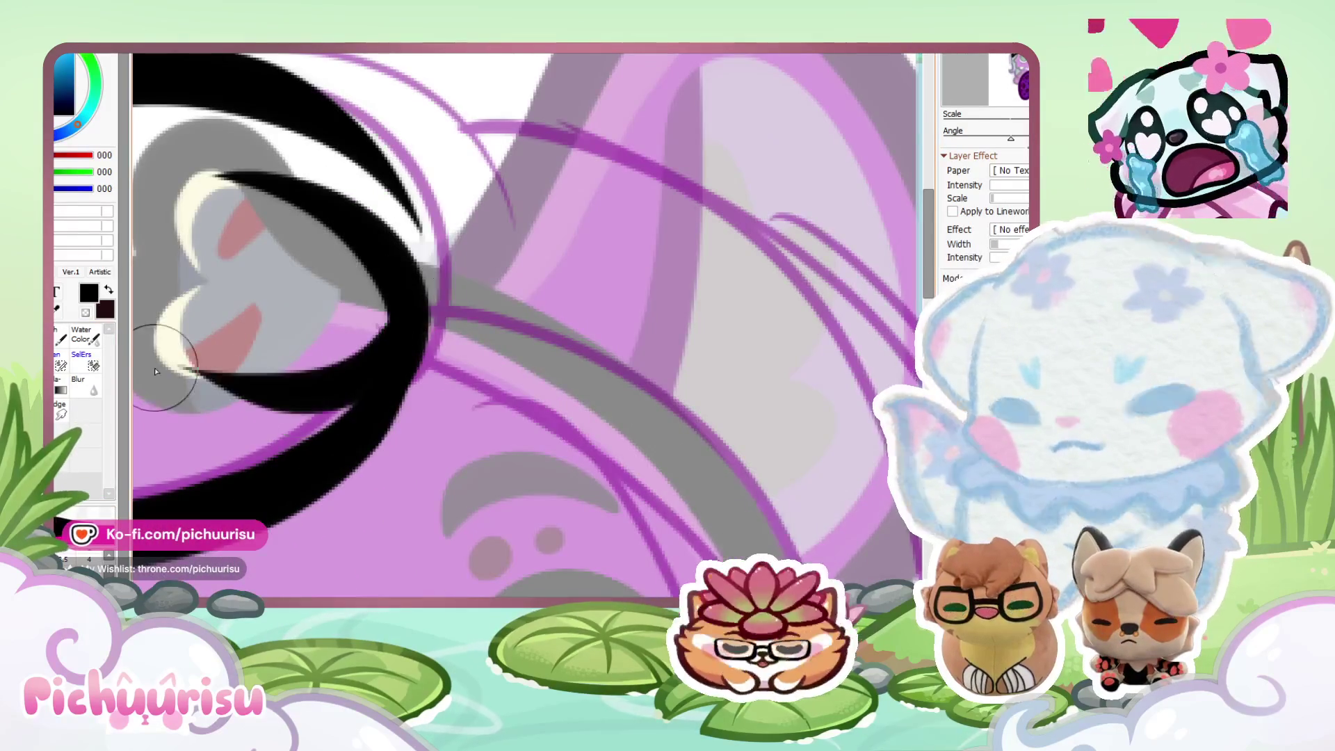
scroll(322, 371, "down", 3)
scroll(322, 371, "down", 3)
scroll(612, 479, "up", 6)
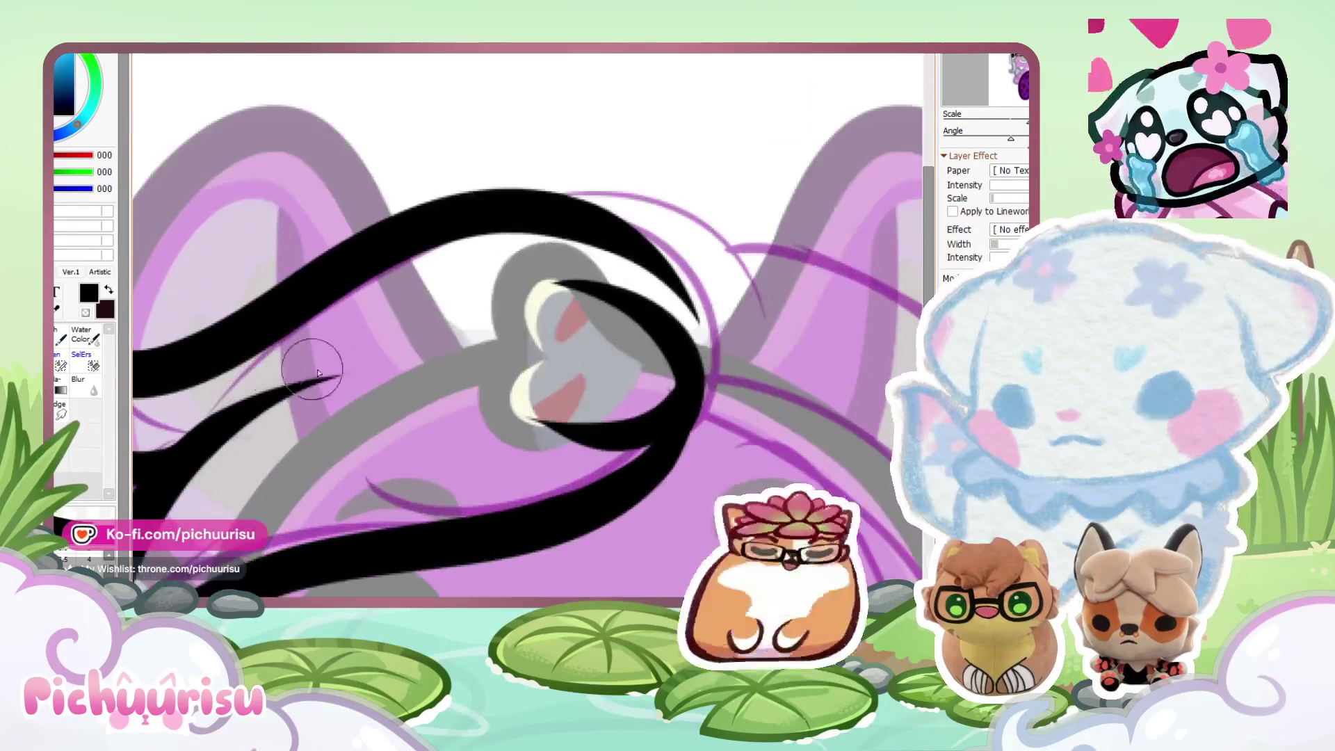
key("ctrl+z")
left_click_drag(671, 438, 487, 341)
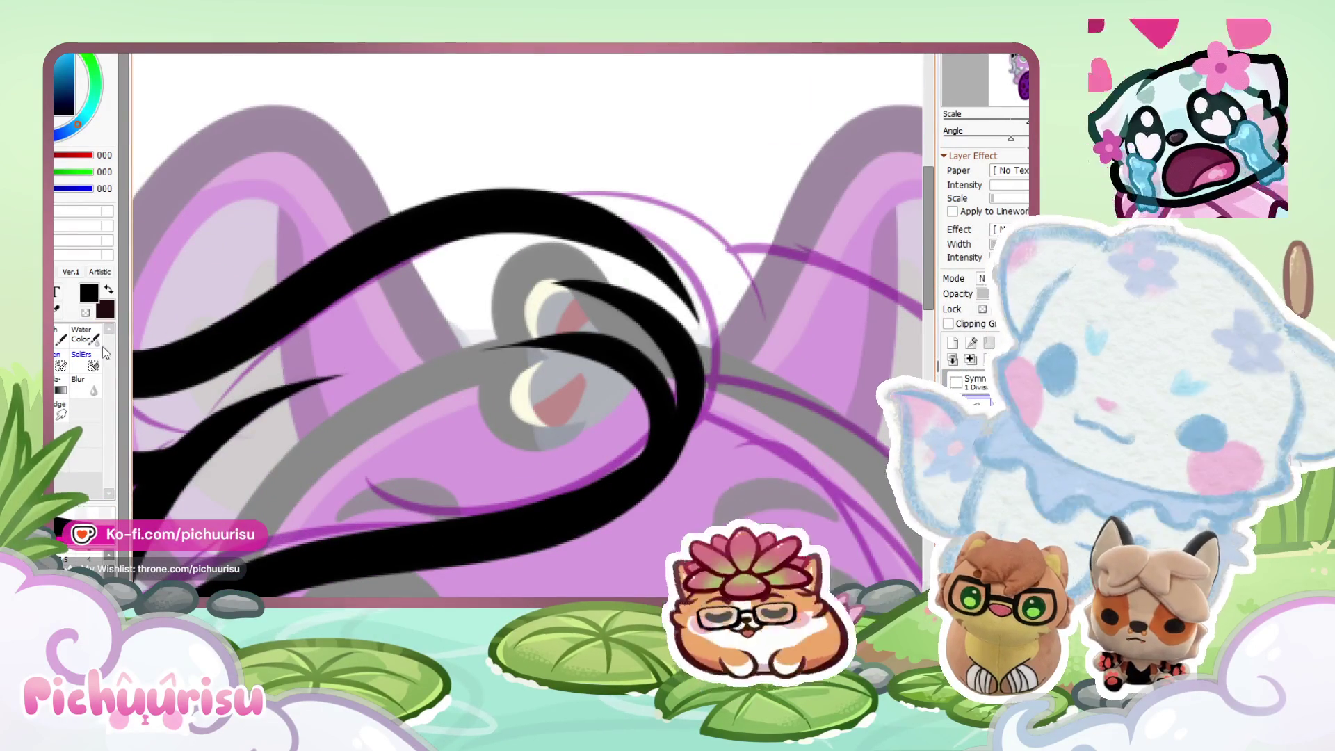
Erase the stroke's thin stray tip and add a black line beside the hair clip.
scroll(680, 369, "up", 3)
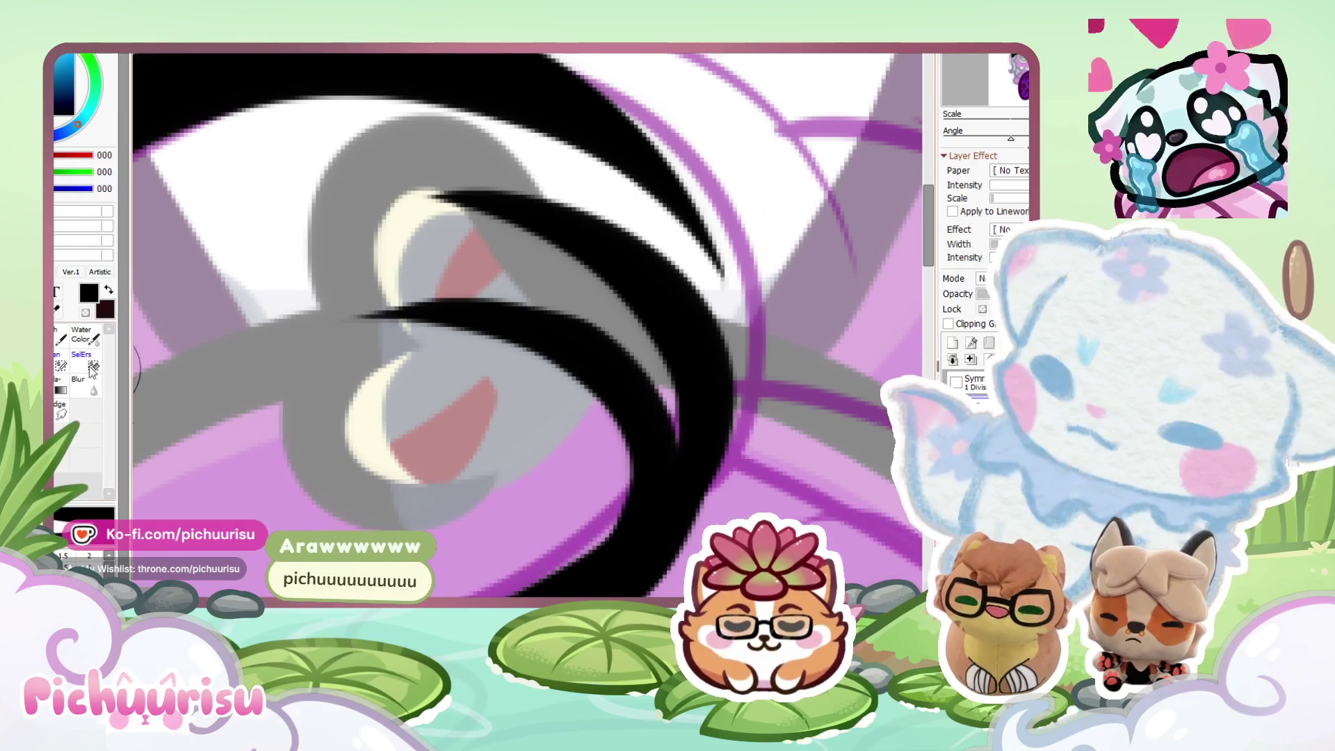
left_click_drag(347, 321, 322, 361)
left_click_drag(667, 278, 635, 462)
scroll(635, 461, "down", 3)
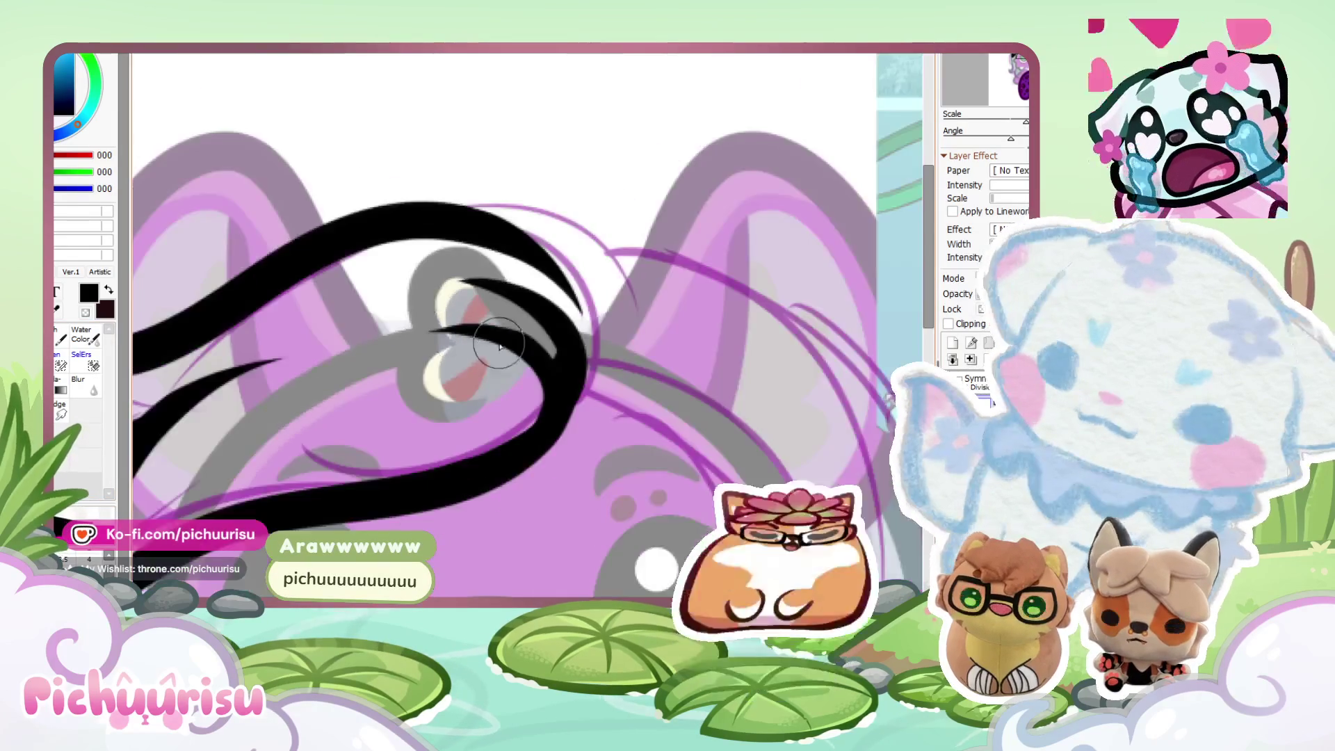
scroll(634, 461, "up", 3)
scroll(542, 381, "up", 2)
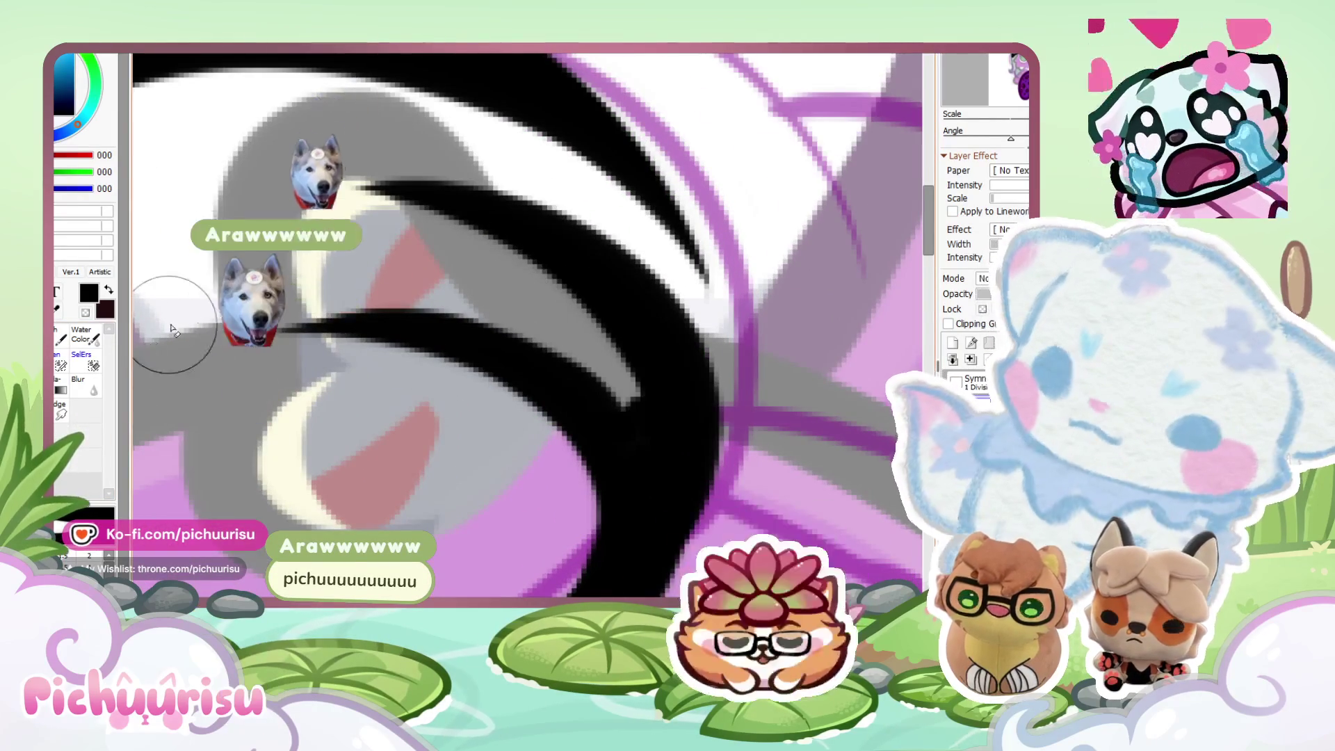
scroll(223, 149, "down", 5)
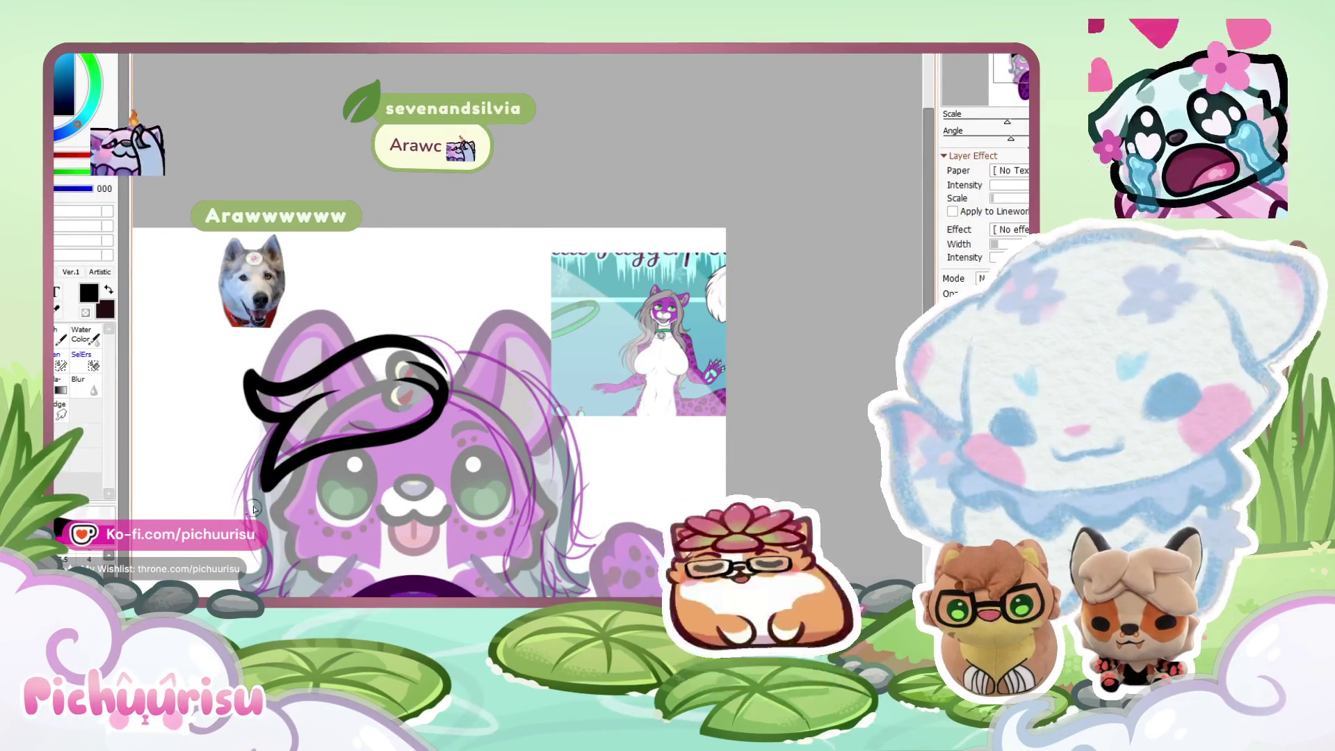
Outline the lower-left hair edge in black, retrying the stroke twice.
scroll(252, 426, "down", 1)
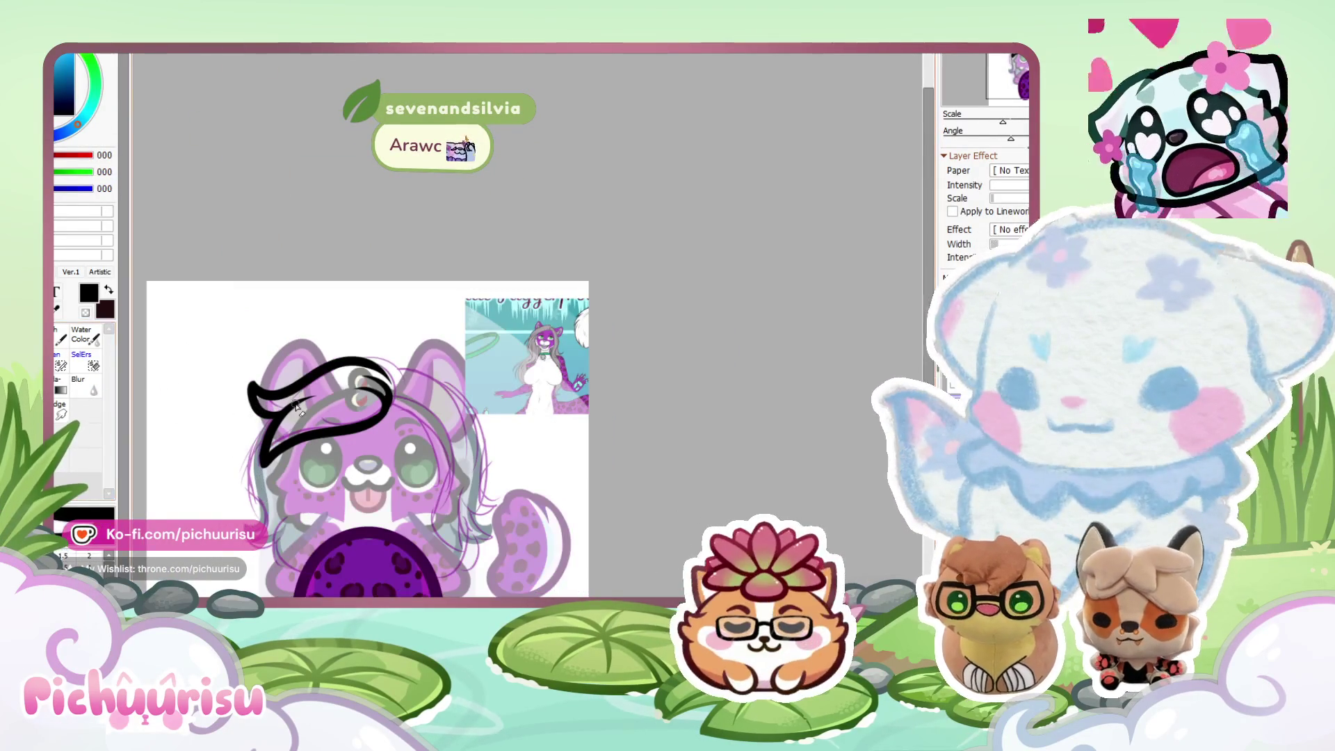
scroll(264, 431, "up", 5)
scroll(275, 386, "down", 4)
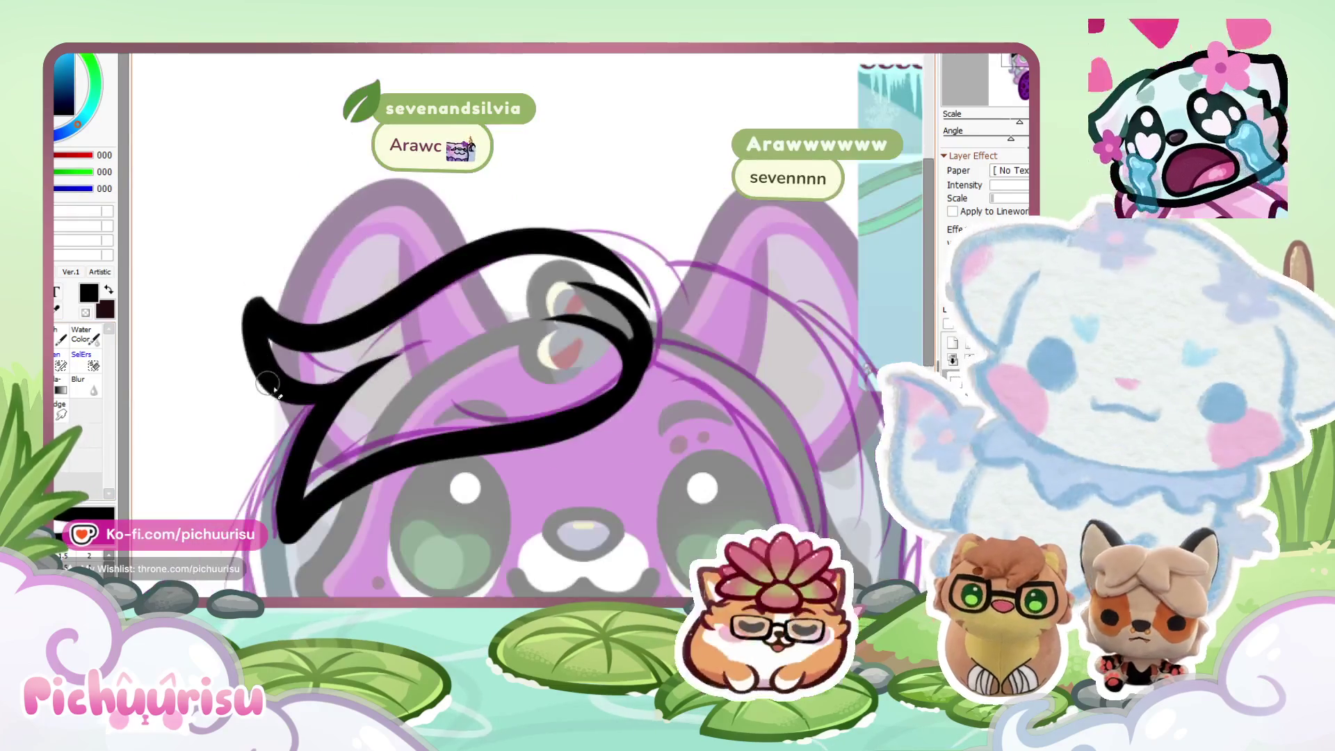
left_click_drag(291, 376, 233, 532)
scroll(240, 500, "down", 3)
scroll(235, 467, "up", 4)
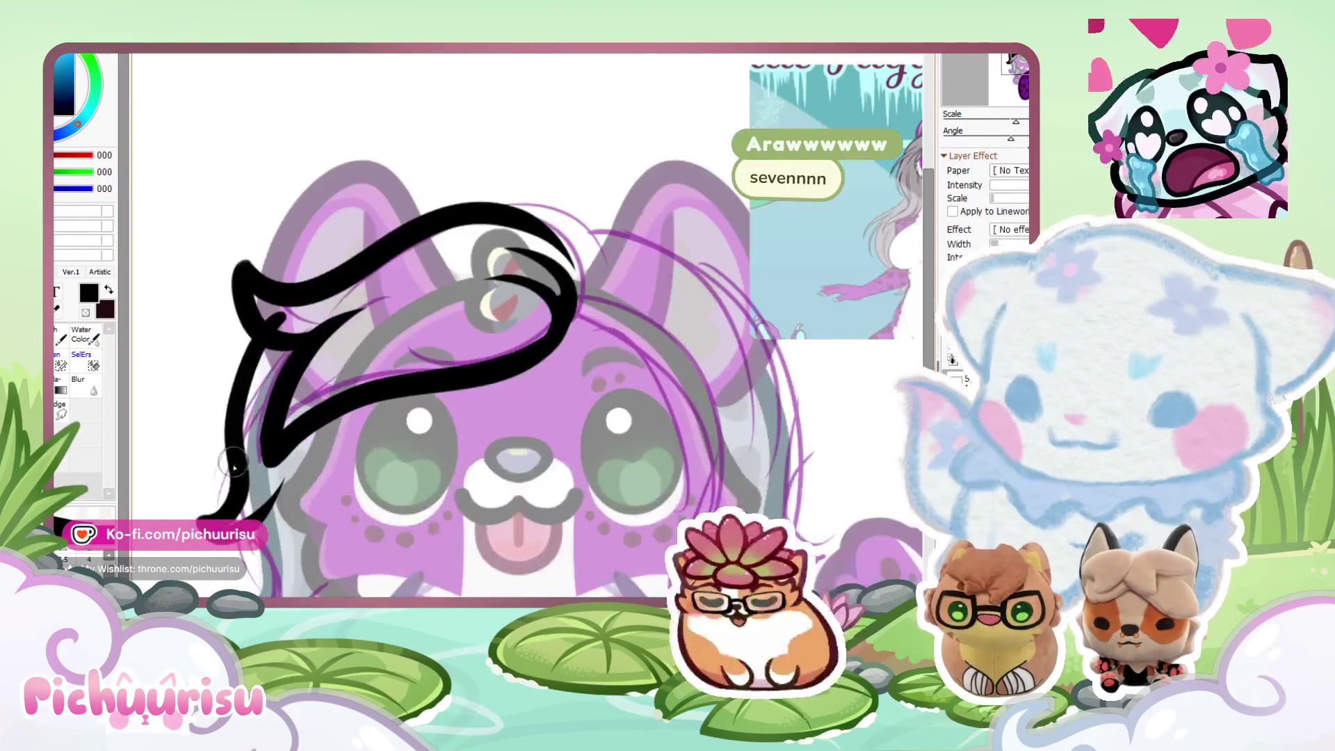
key("ctrl+z")
left_click_drag(256, 327, 229, 518)
key("ctrl+z")
Curve the left hair edge back up and finish it with a hooked lower end.
mouse_move(240, 334)
left_mouse_down()
mouse_move(212, 483)
mouse_move(274, 452)
left_mouse_up()
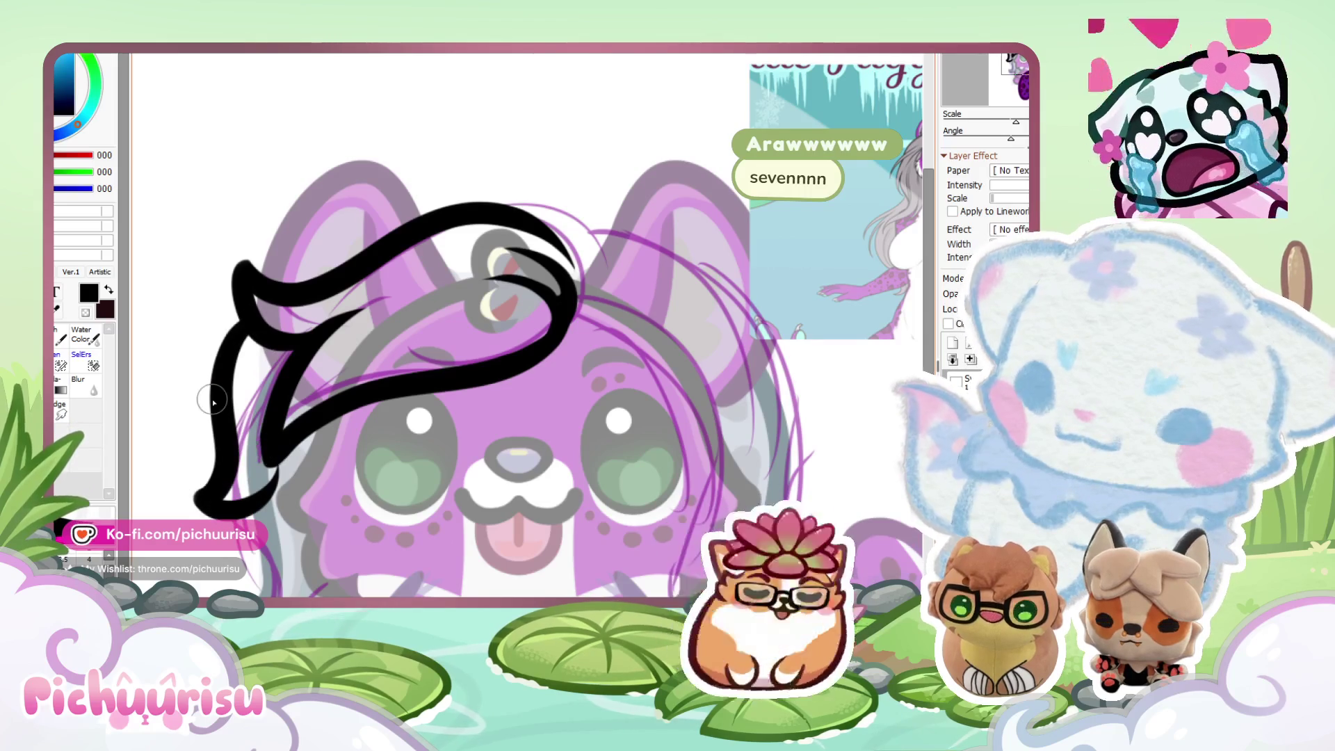
key("ctrl+z")
mouse_move(240, 320)
left_mouse_down()
mouse_move(208, 445)
mouse_move(272, 487)
mouse_move(222, 435)
left_mouse_up()
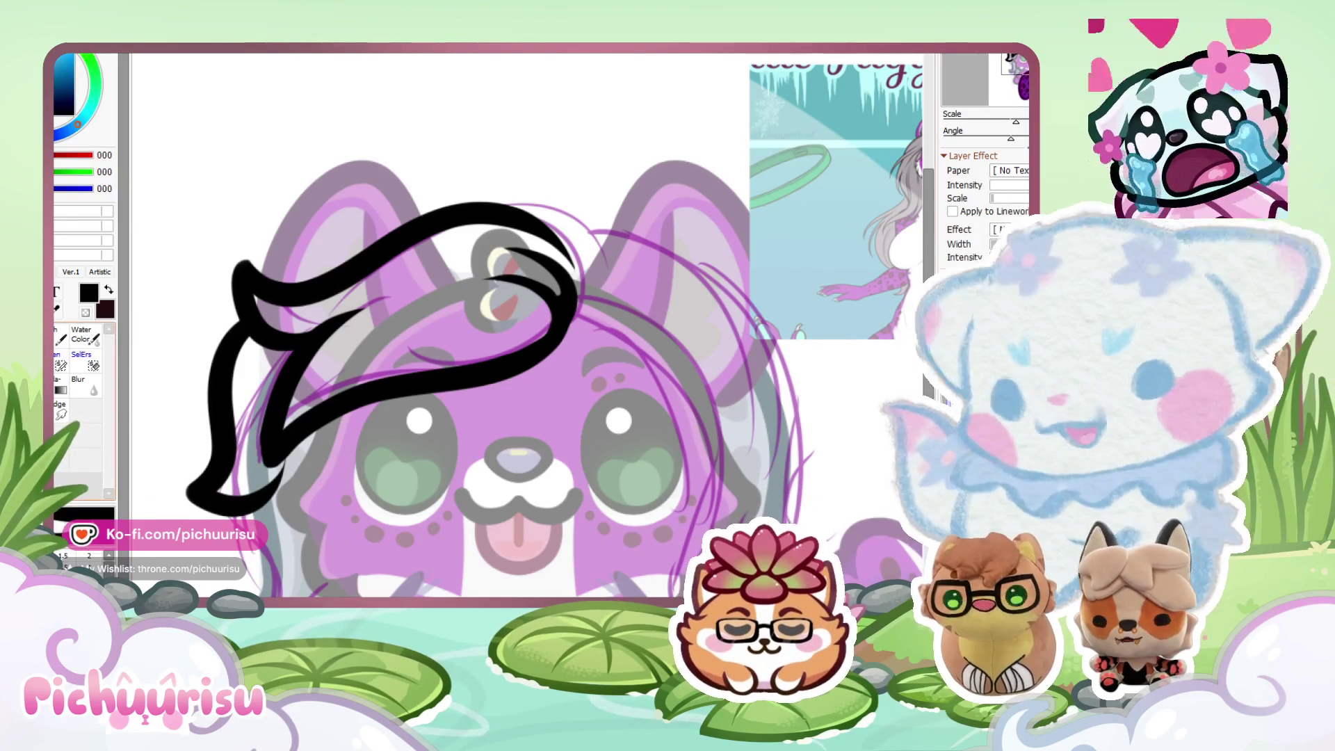
scroll(238, 433, "down", 4)
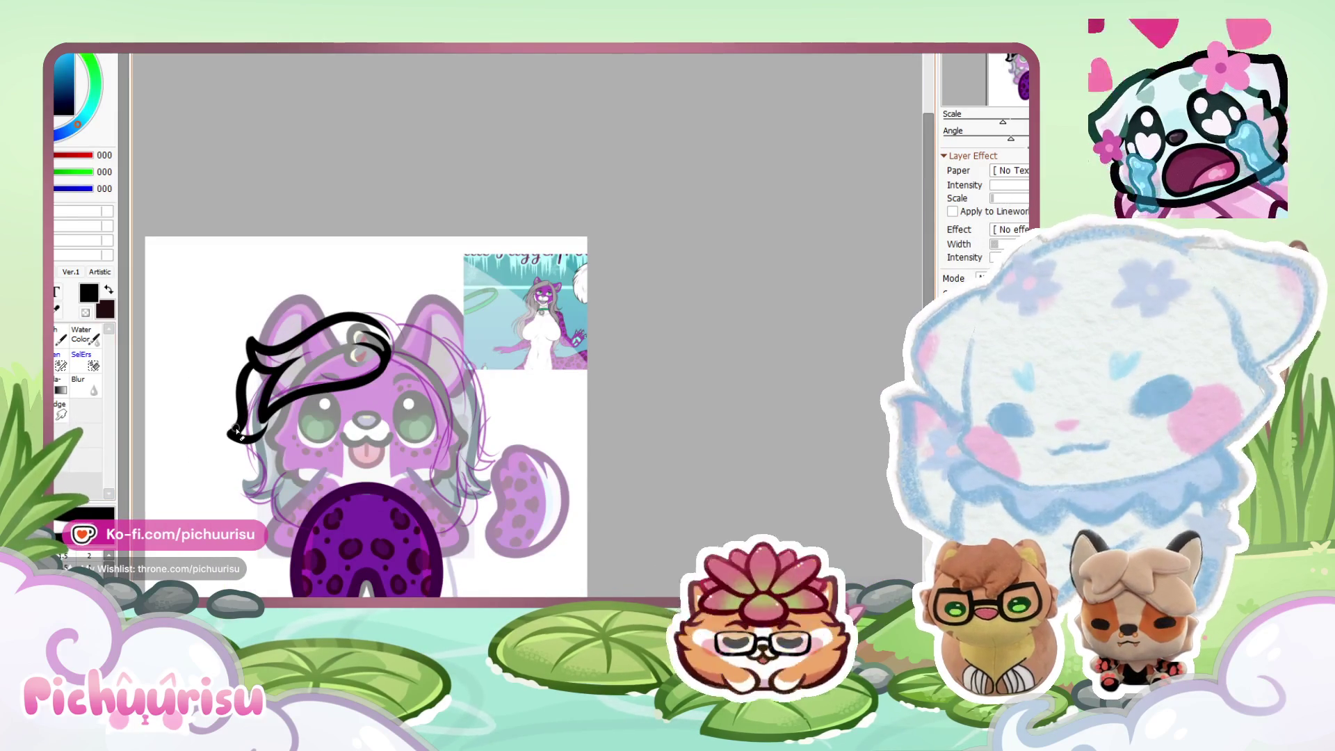
scroll(237, 433, "up", 5)
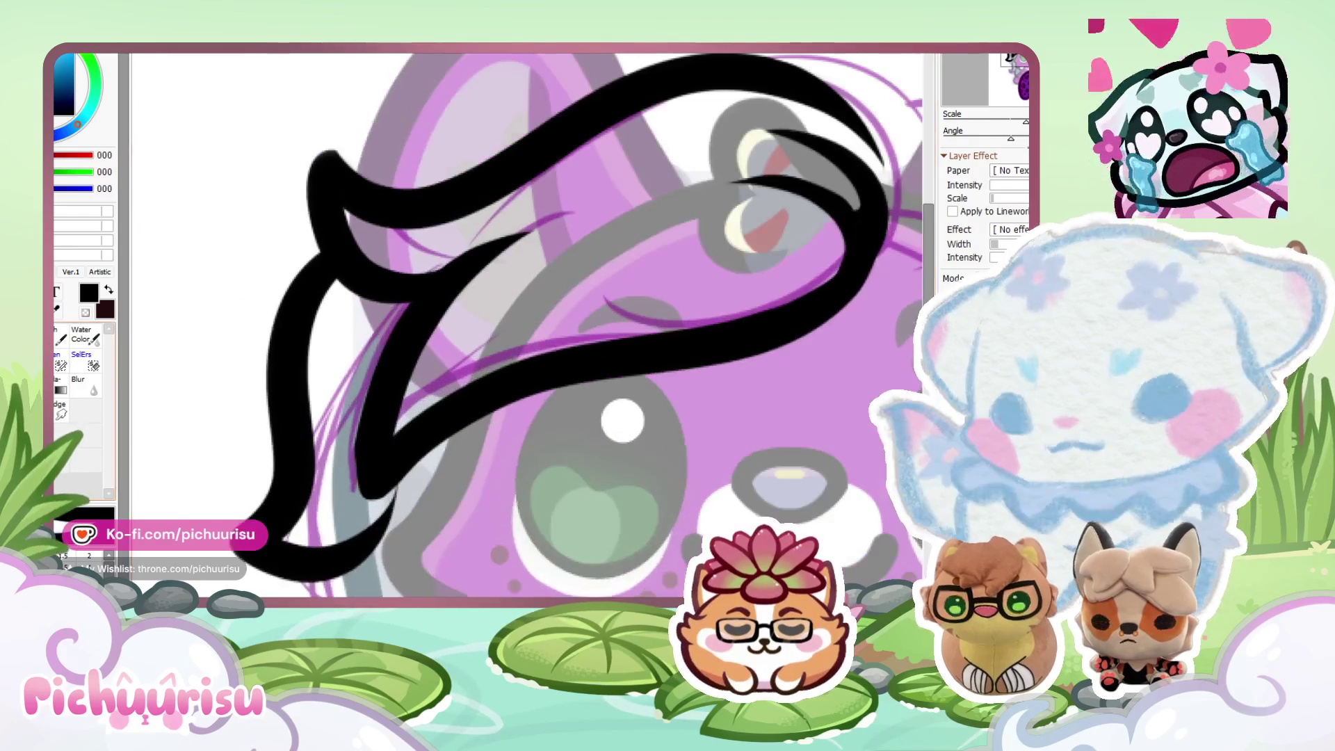
mouse_move(336, 249)
left_mouse_down()
mouse_move(254, 577)
mouse_move(400, 512)
left_mouse_up()
scroll(257, 376, "down", 3)
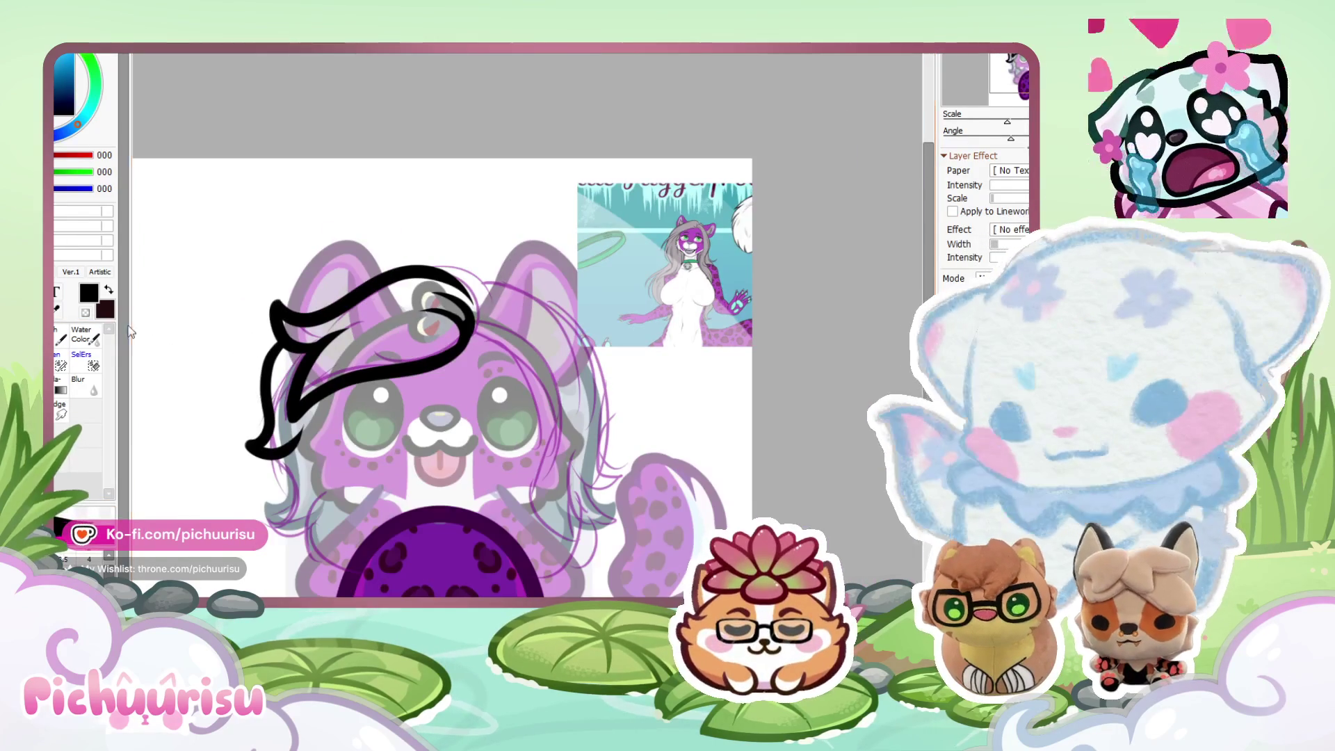
scroll(260, 427, "up", 5)
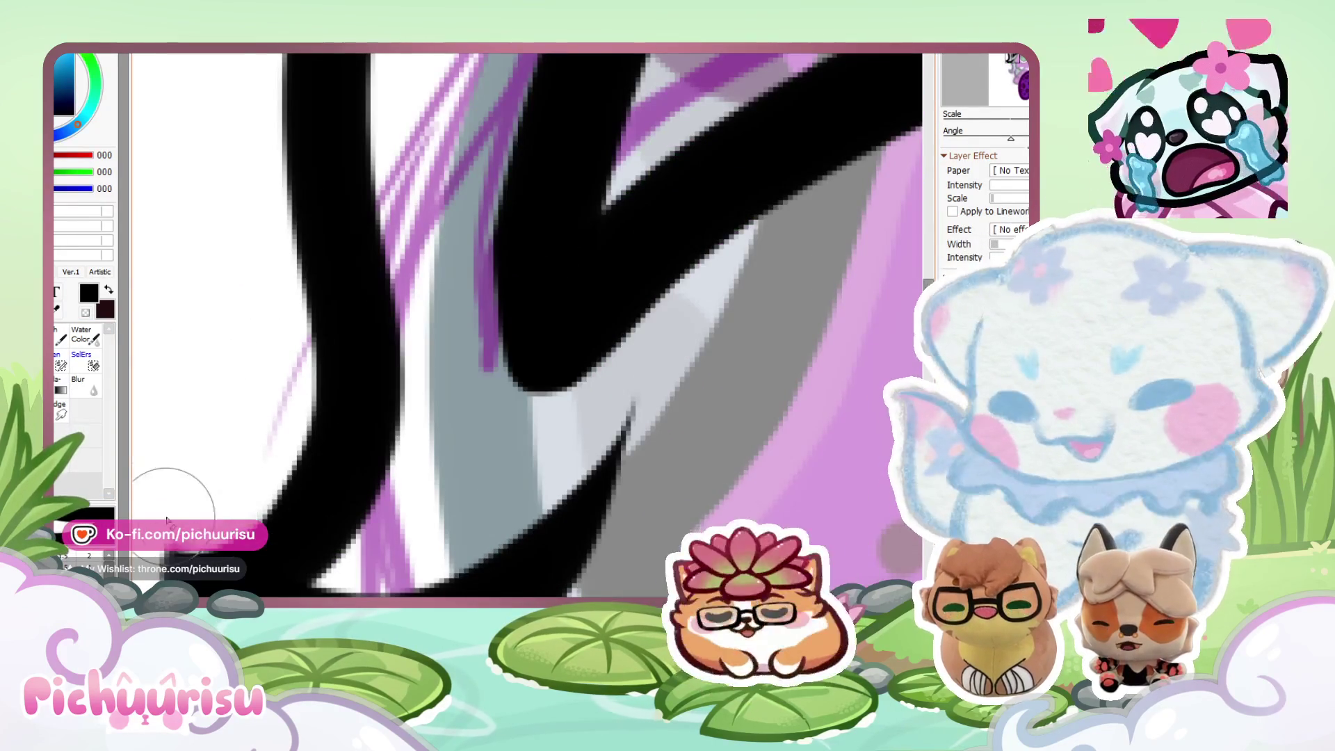
scroll(170, 467, "down", 4)
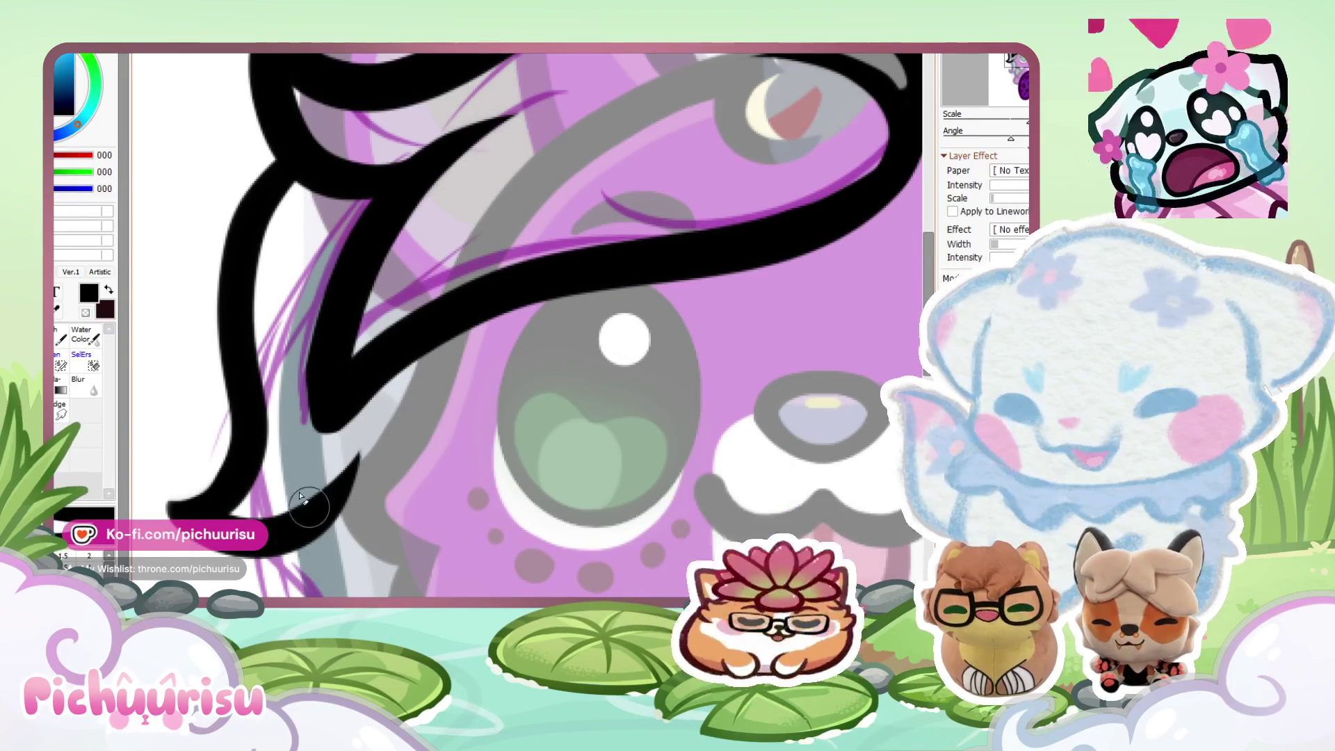
scroll(243, 423, "down", 4)
scroll(243, 423, "up", 5)
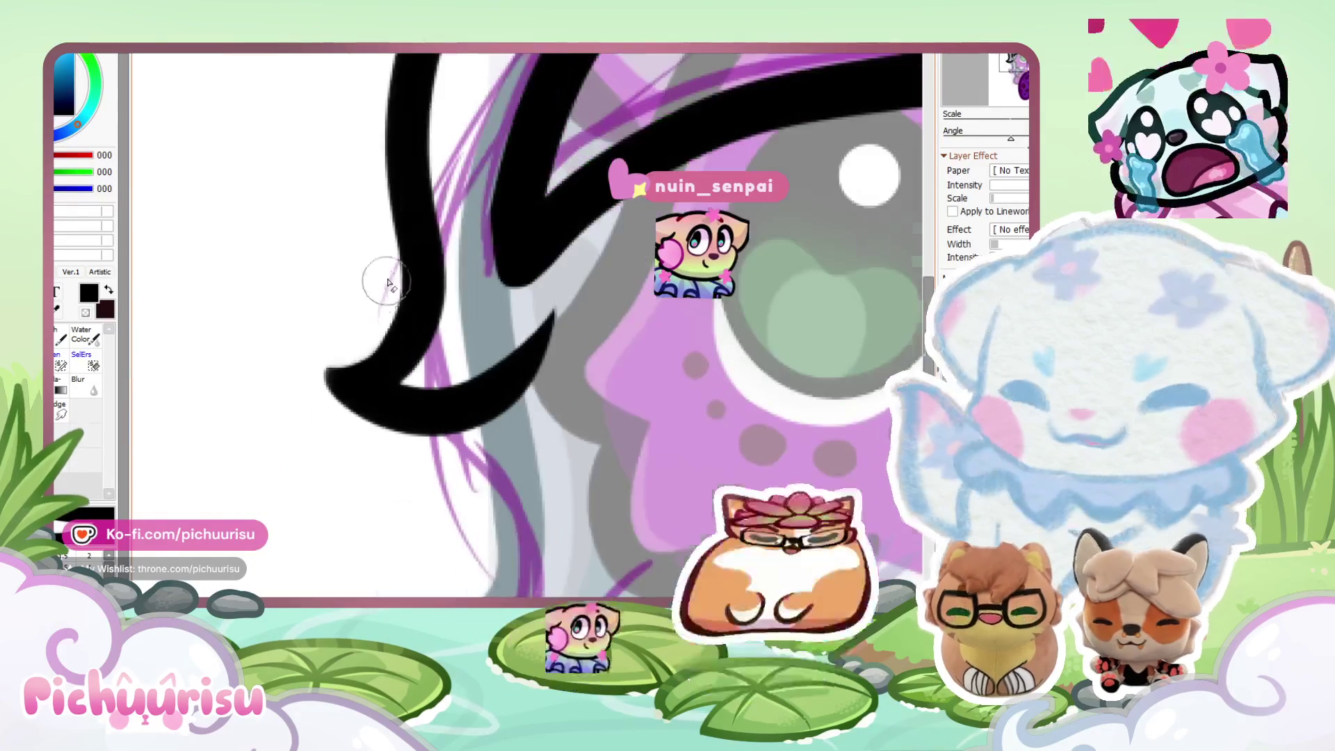
scroll(260, 431, "down", 5)
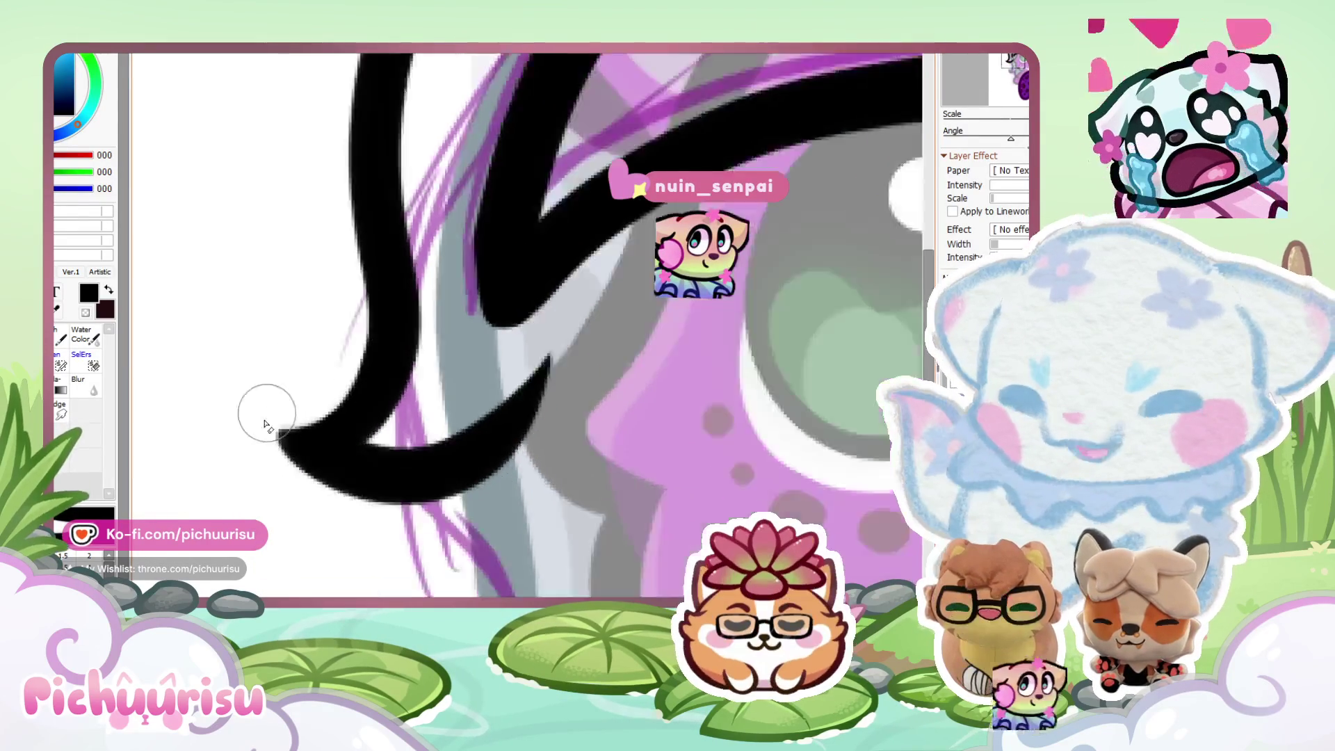
scroll(332, 448, "up", 5)
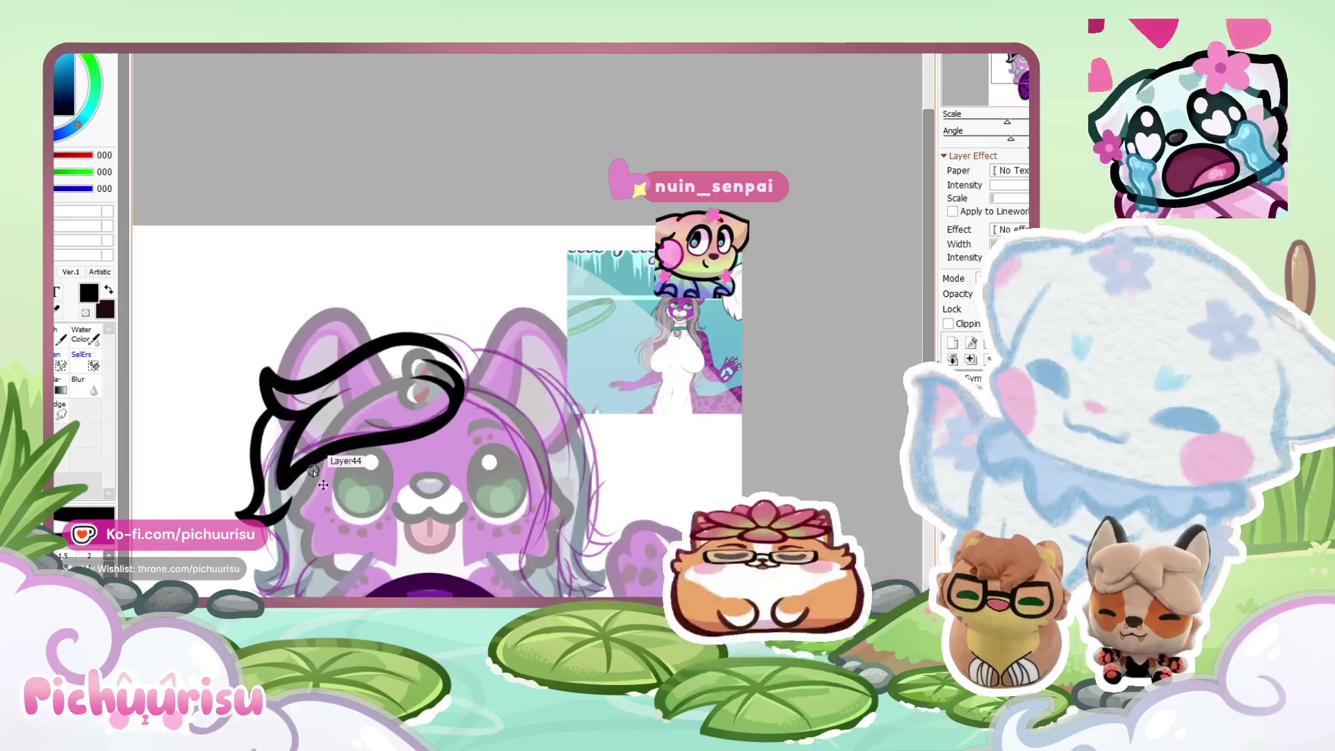
scroll(301, 341, "down", 5)
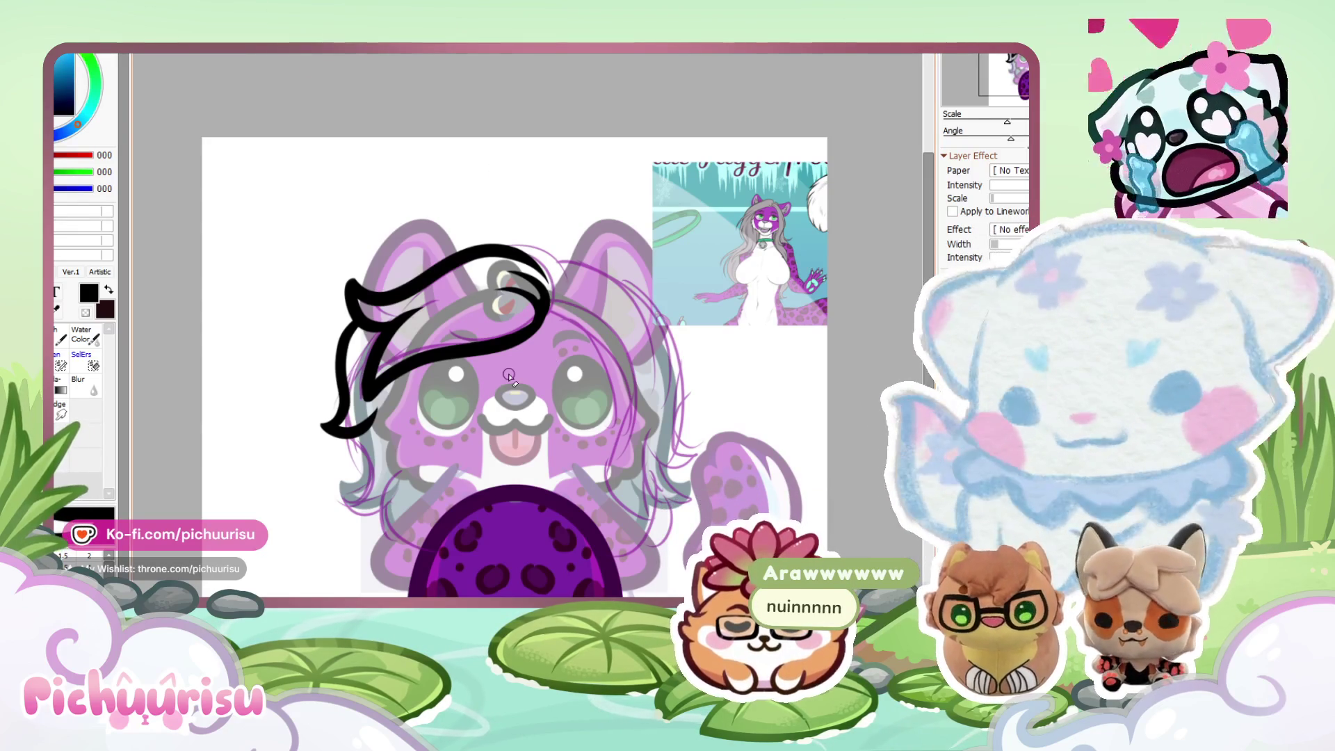
scroll(358, 425, "up", 3)
scroll(357, 445, "up", 2)
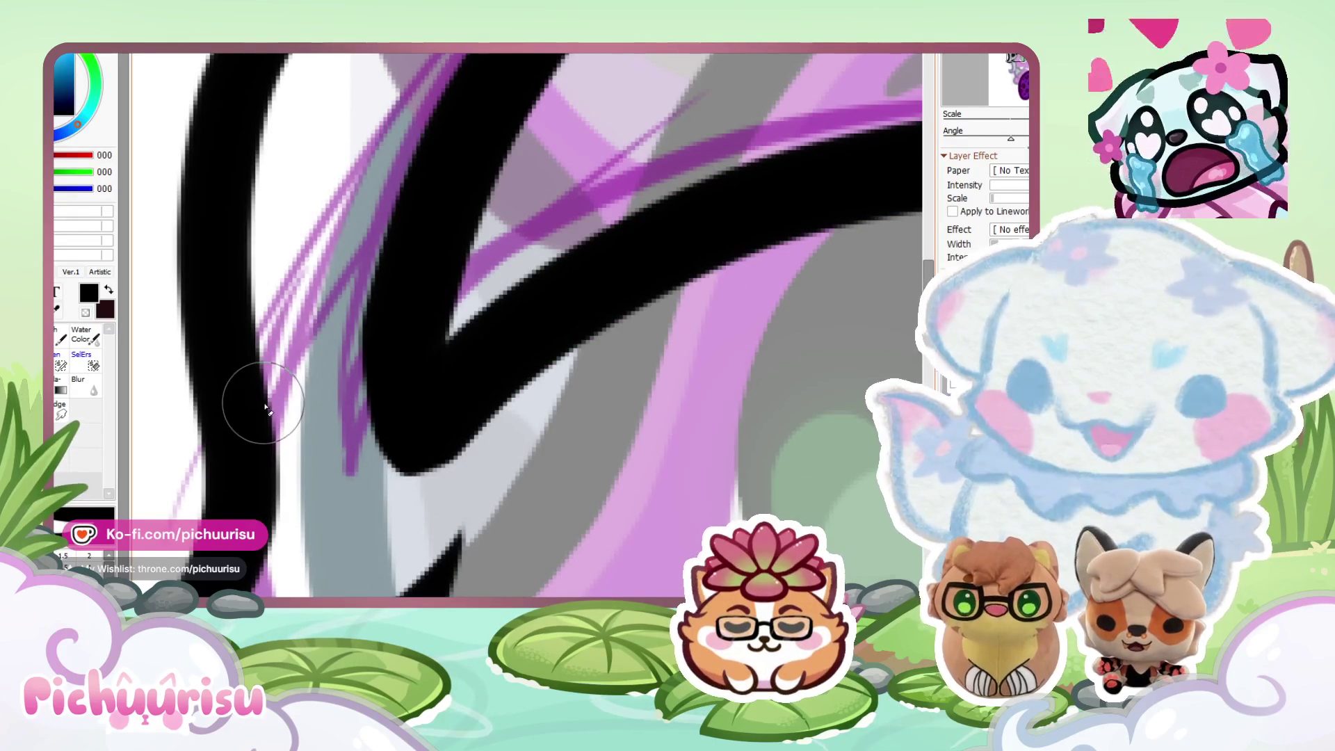
scroll(268, 413, "down", 5)
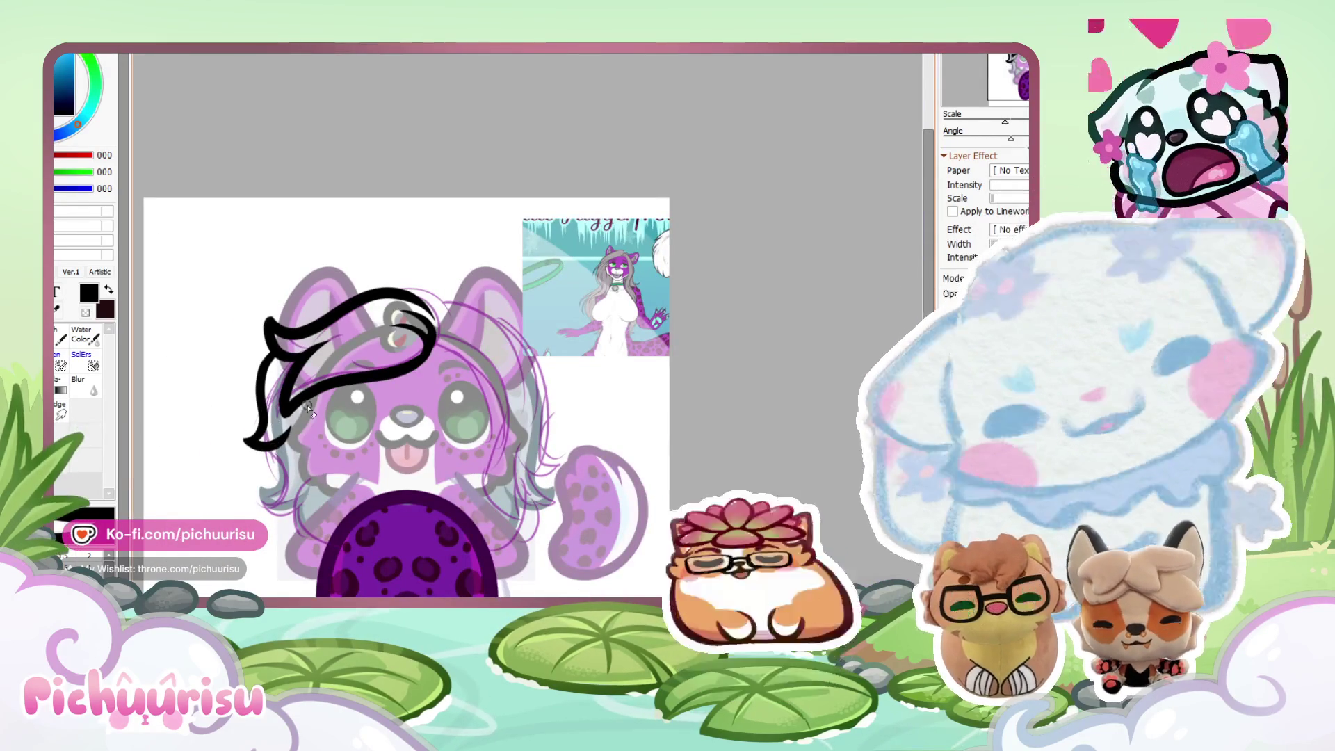
scroll(308, 407, "up", 5)
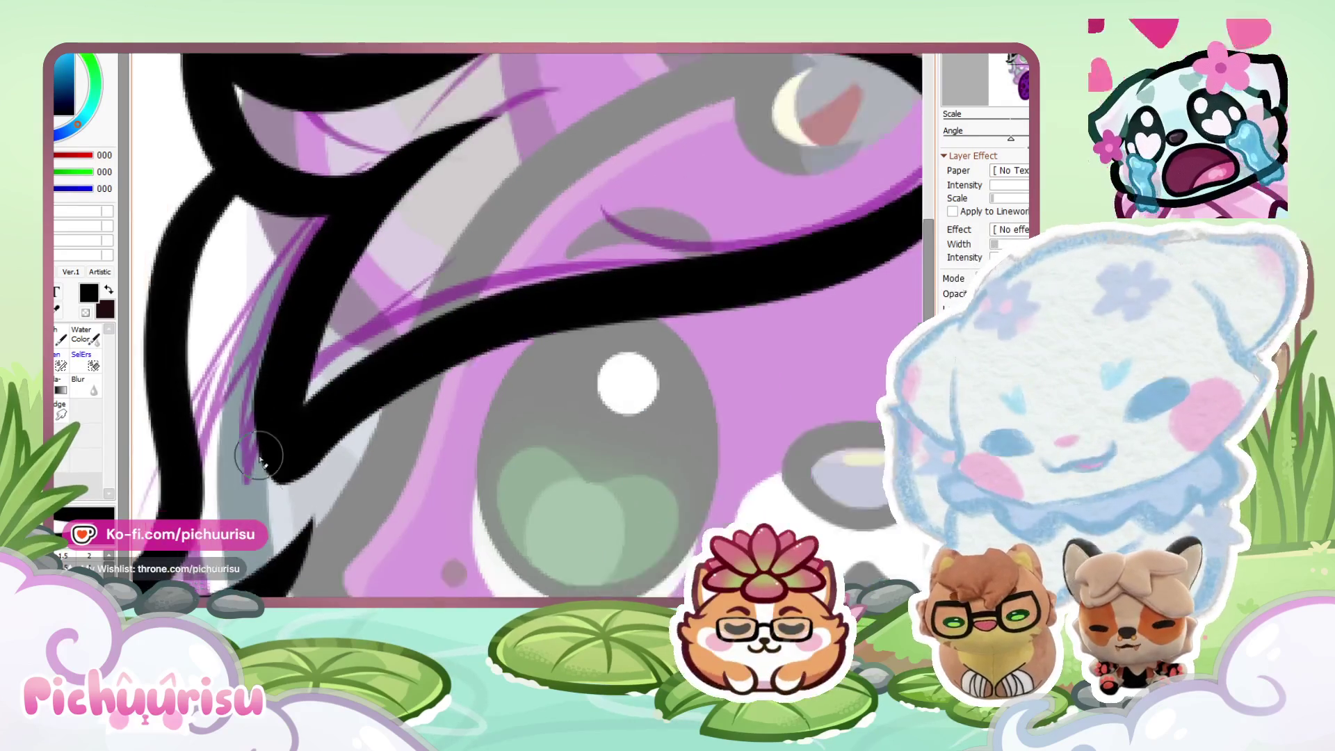
scroll(259, 456, "down", 5)
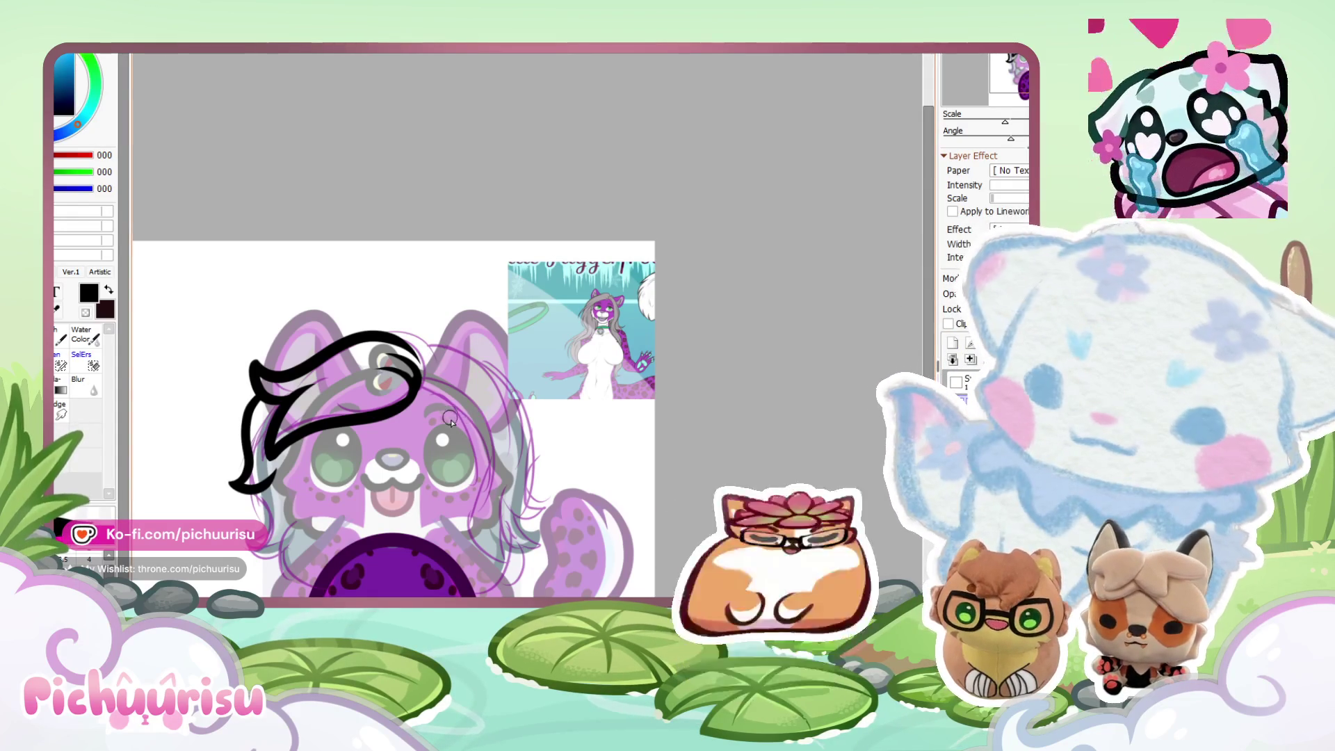
scroll(451, 421, "up", 2)
scroll(473, 348, "up", 2)
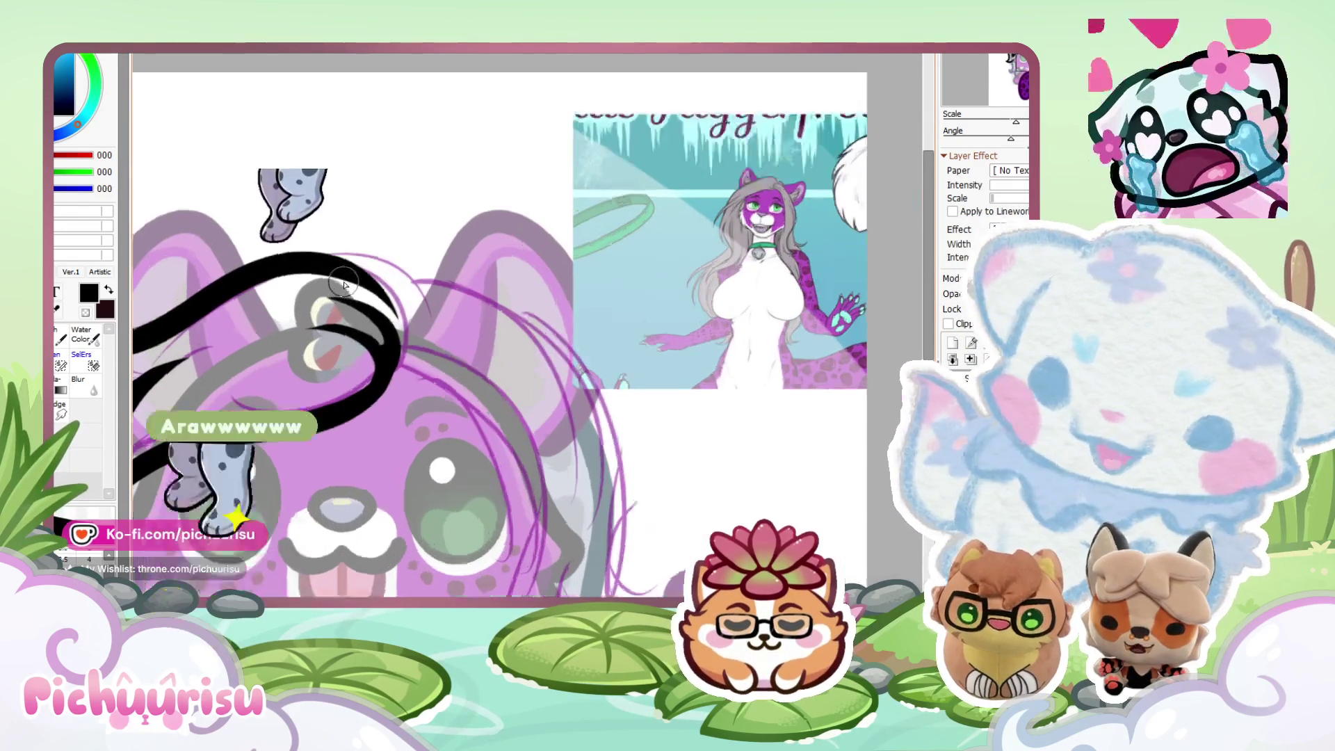
scroll(491, 232, "down", 2)
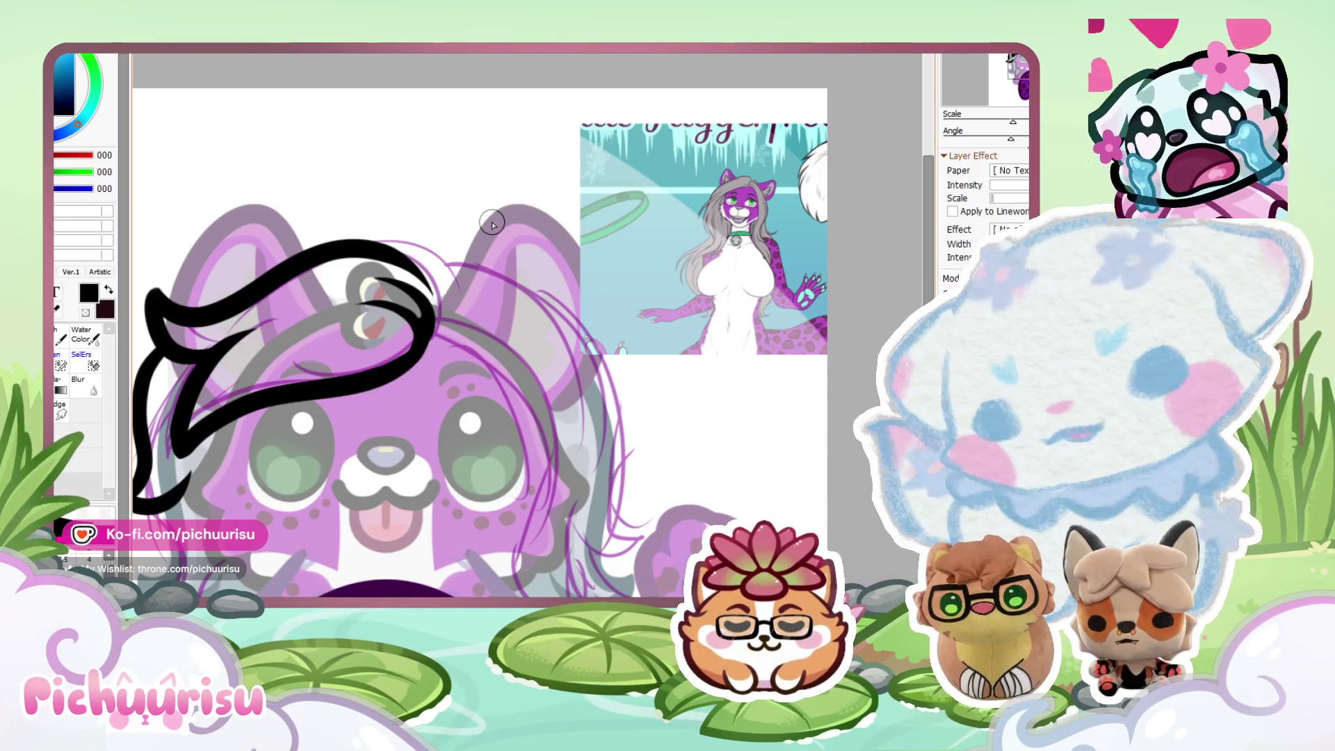
Replace the earlier stroke with a black outline down the right side of the hair.
scroll(378, 263, "down", 1)
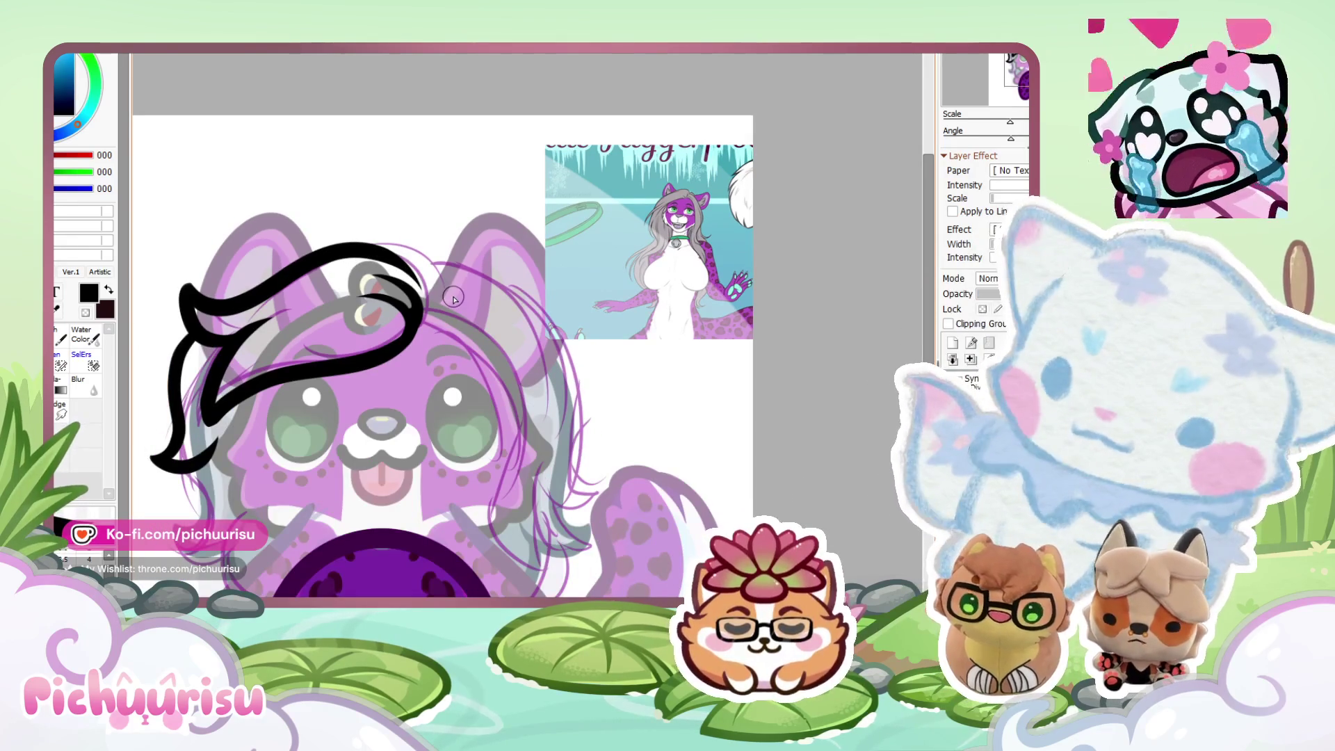
scroll(434, 278, "down", 2)
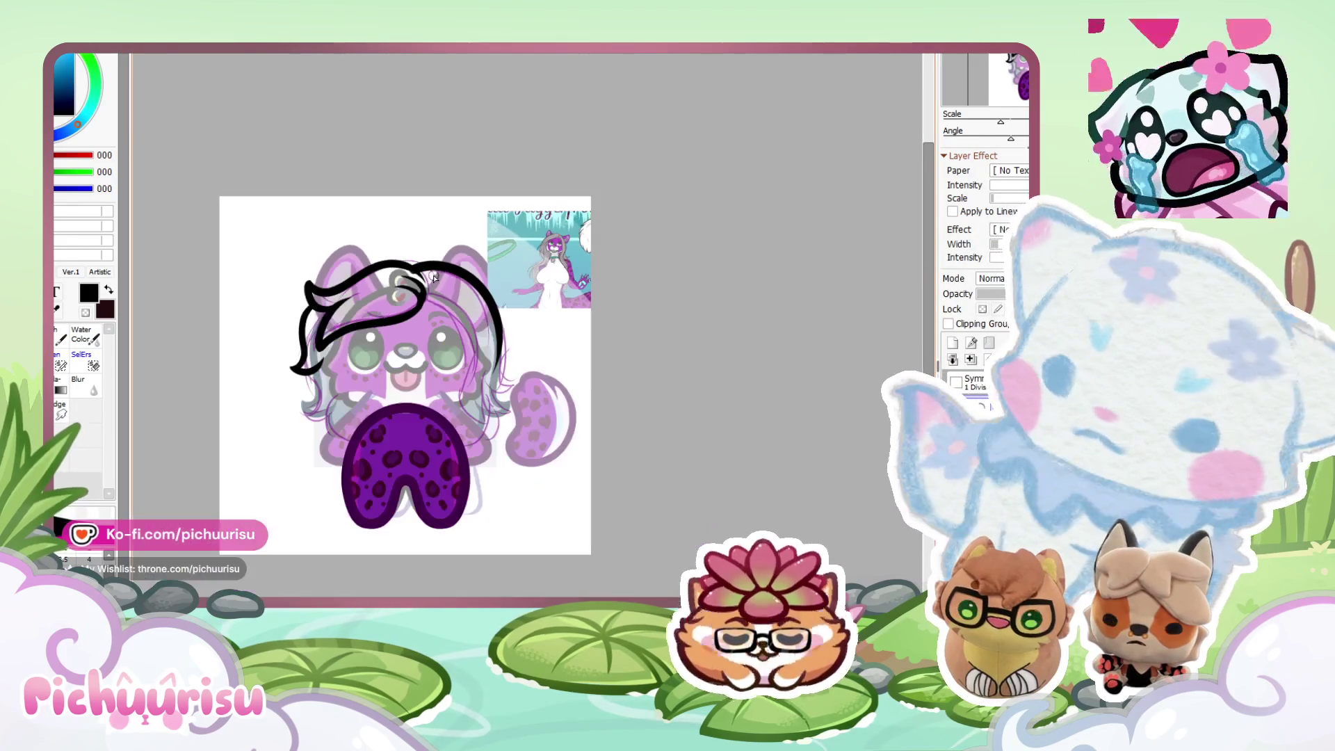
key("ctrl+z")
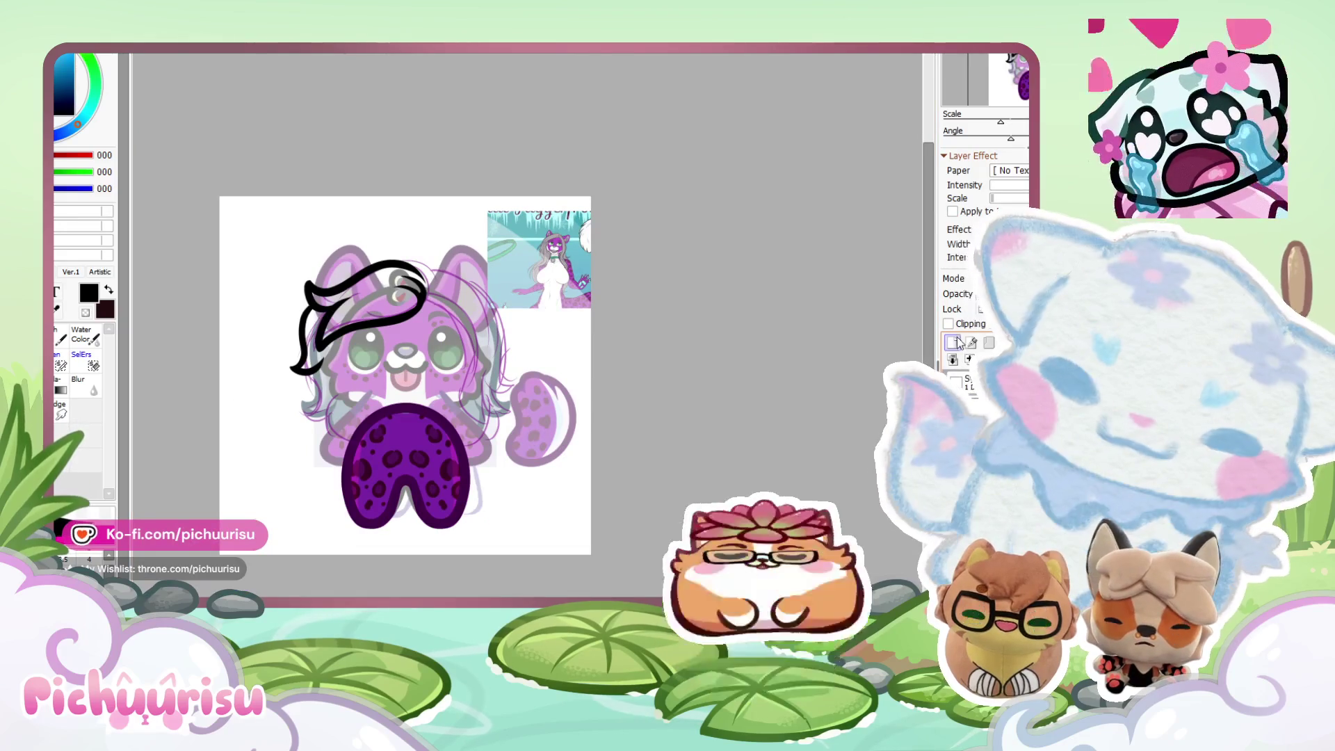
scroll(463, 290, "up", 4)
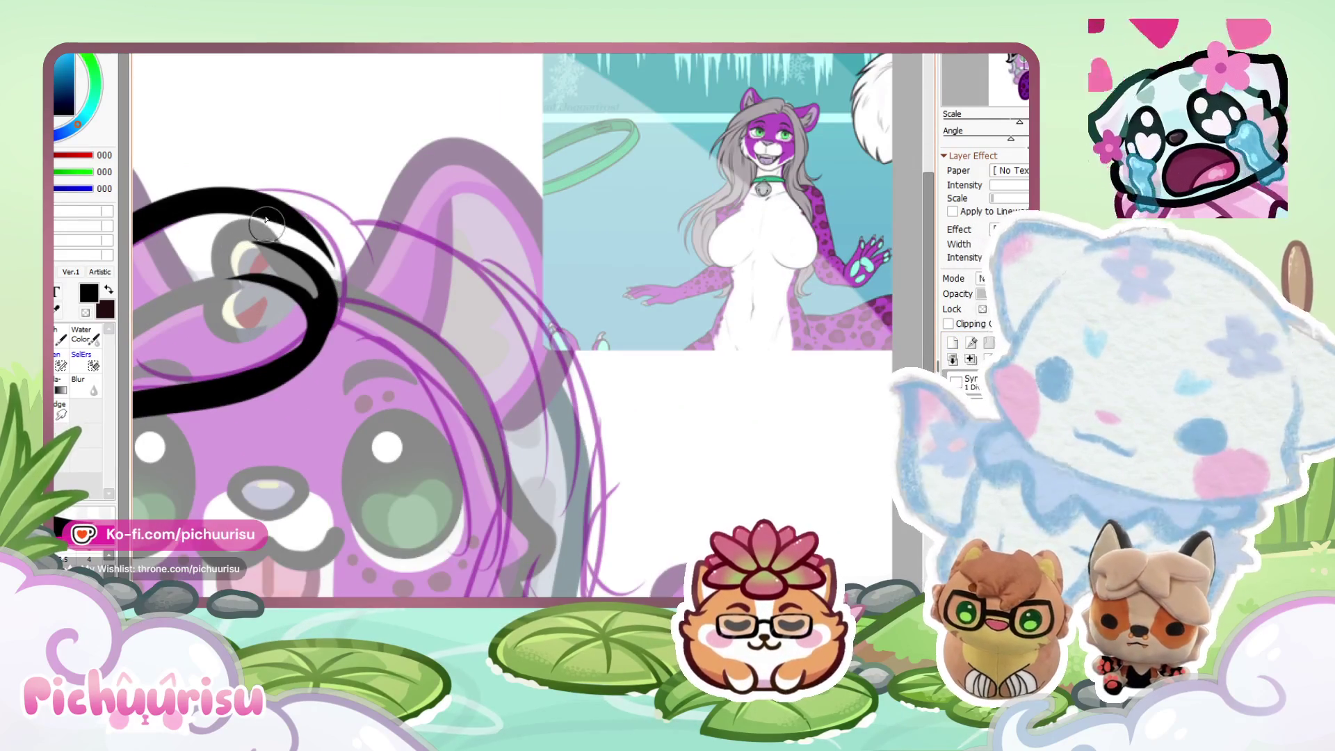
left_click_drag(257, 220, 554, 567)
scroll(479, 334, "down", 3)
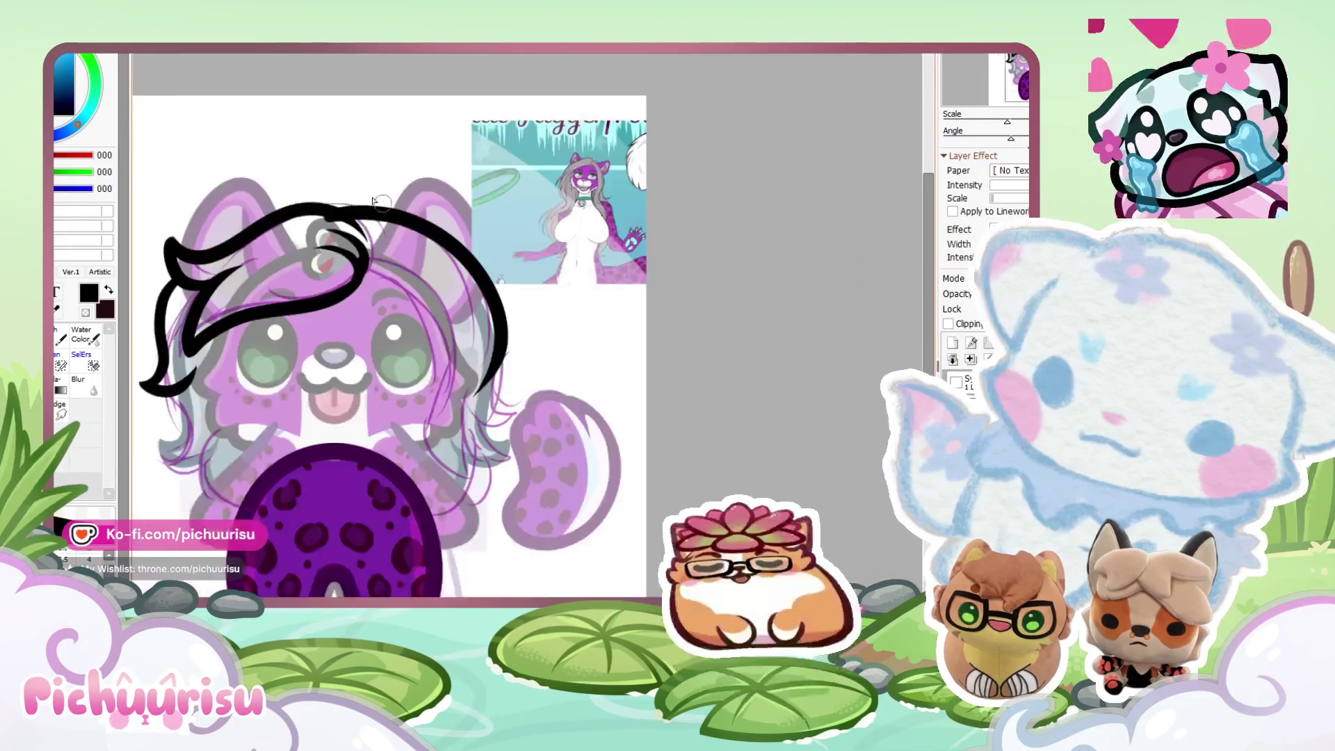
scroll(478, 354, "up", 3)
scroll(479, 355, "up", 2)
Try adding a curl to the right outline's end, then undo it.
mouse_move(487, 299)
left_mouse_down()
mouse_move(549, 452)
mouse_move(369, 173)
mouse_move(323, 222)
left_mouse_up()
scroll(330, 376, "down", 3)
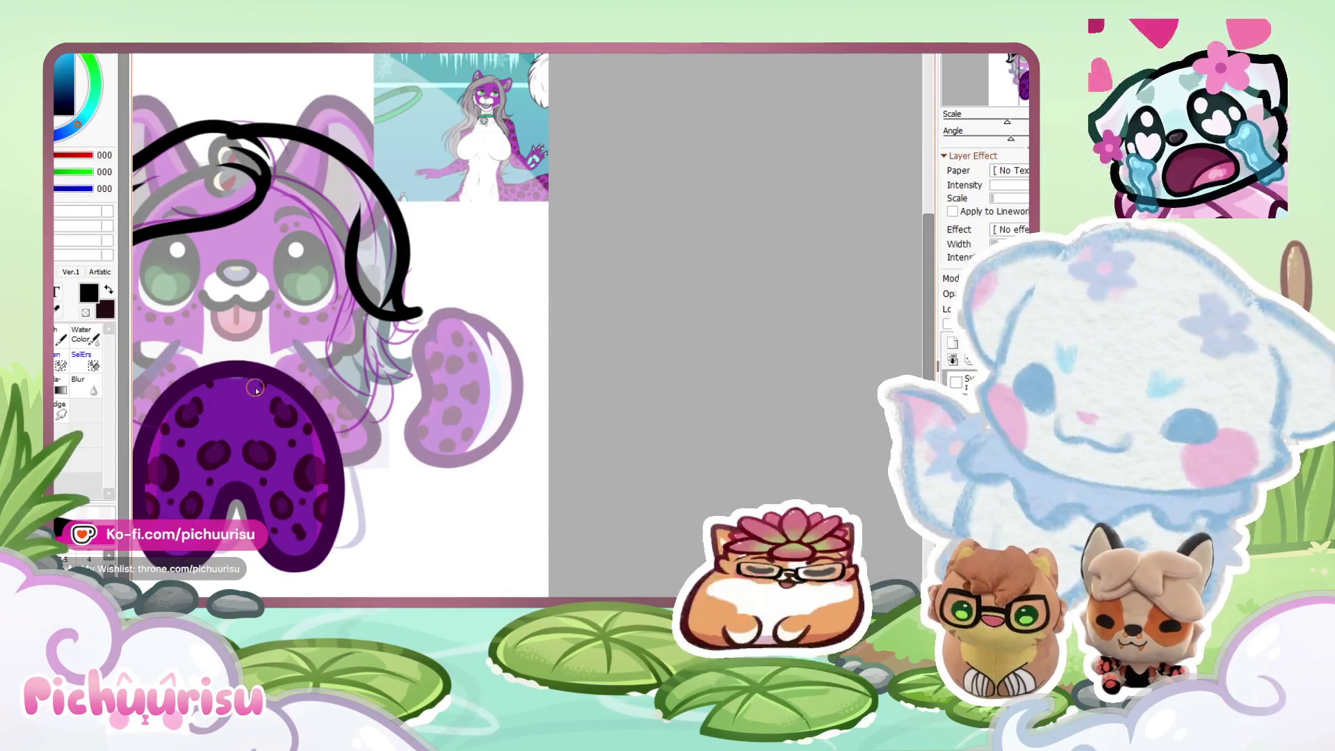
scroll(320, 220, "up", 3)
left_click_drag(417, 209, 473, 362)
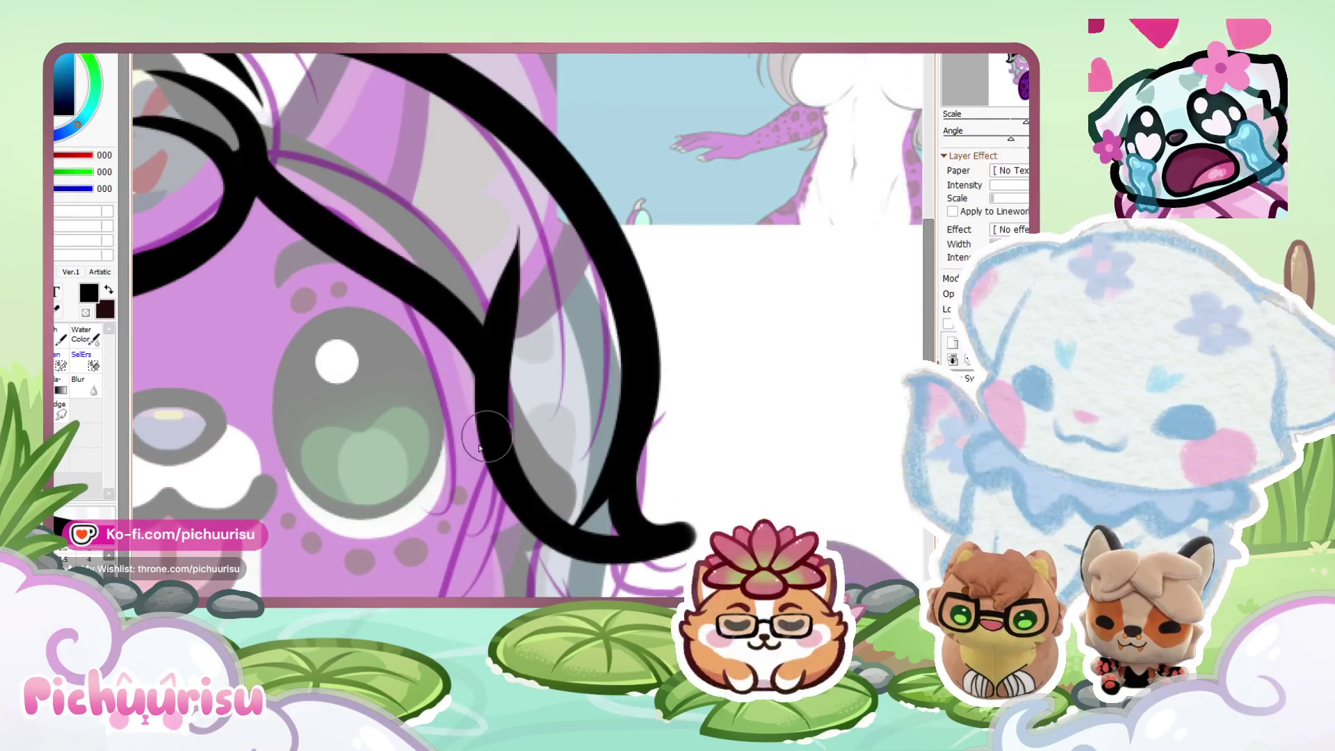
scroll(466, 342, "down", 3)
scroll(469, 343, "up", 3)
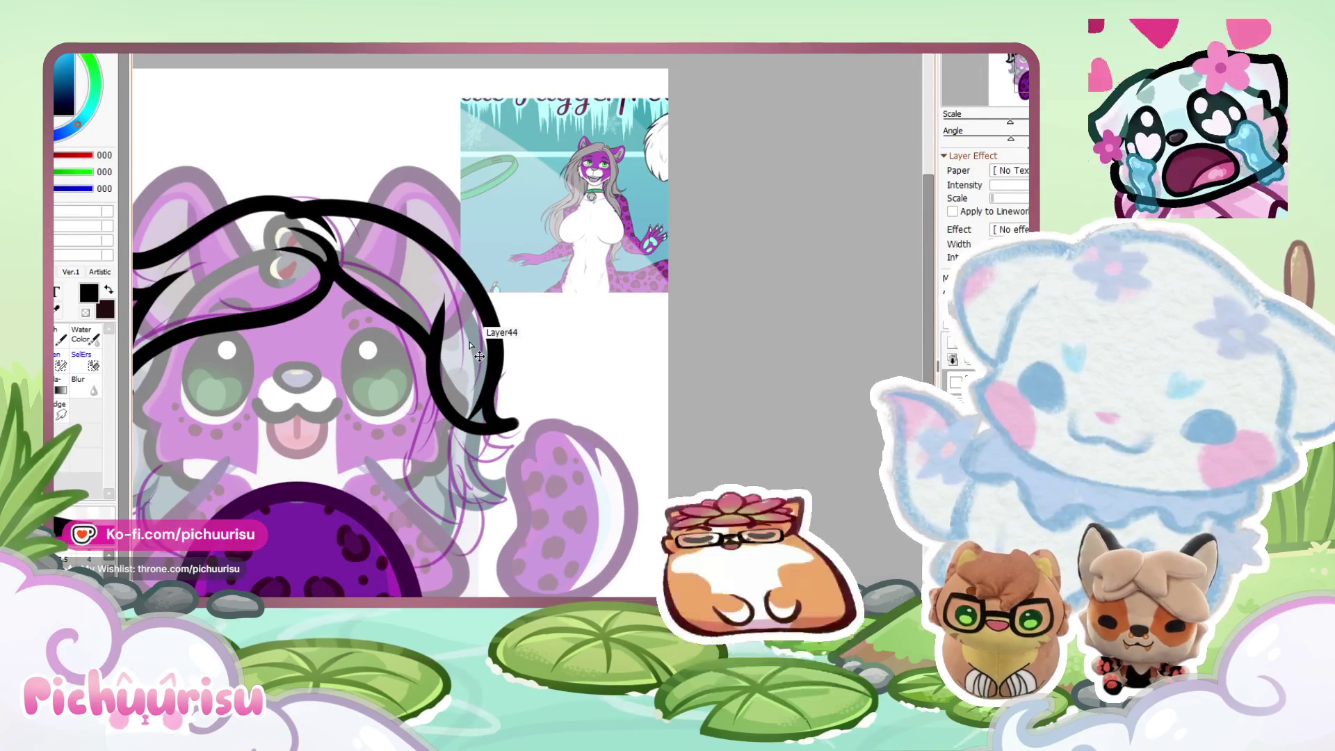
key("ctrl+z")
key("ctrl+z")
key("ctrl+z")
Sweep hair lines from the ear to the chin and from the head top rightward.
scroll(469, 344, "up", 1)
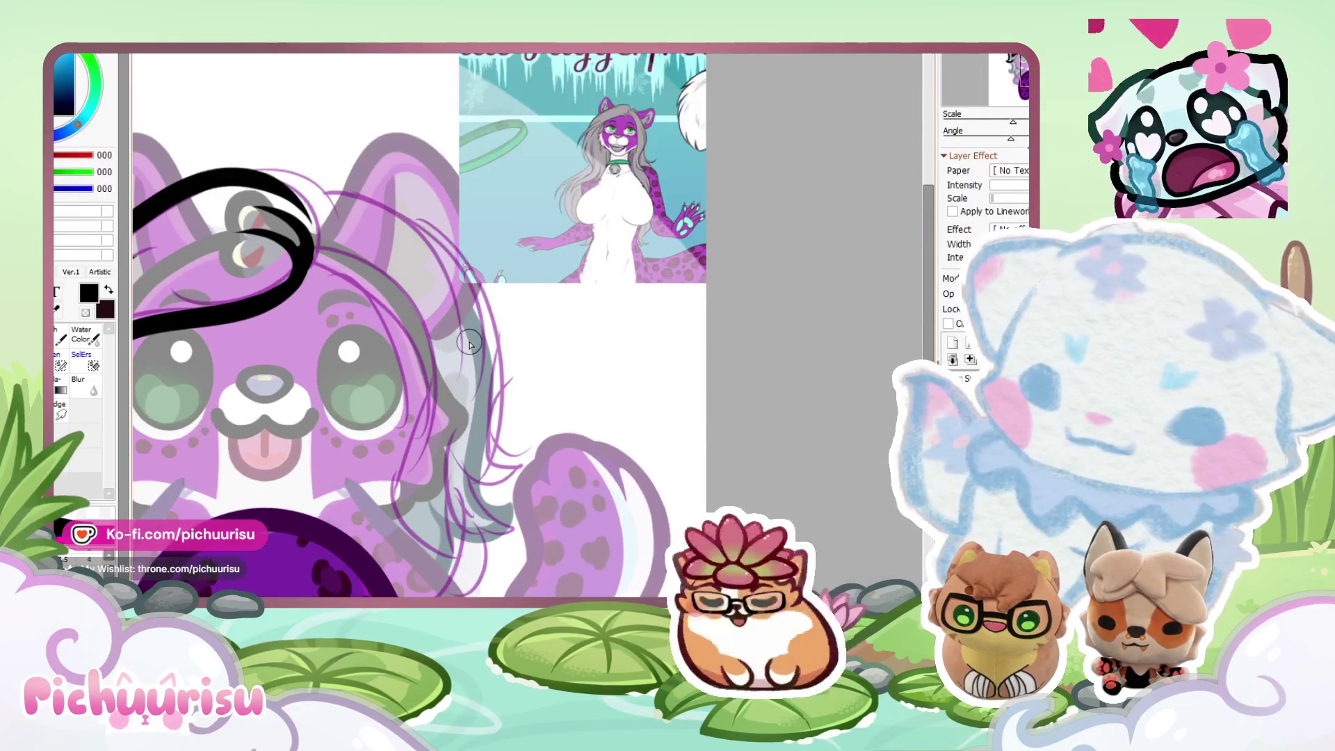
scroll(289, 195, "up", 1)
mouse_move(269, 187)
left_mouse_down()
mouse_move(587, 535)
mouse_move(616, 535)
left_mouse_up()
scroll(433, 374, "down", 2)
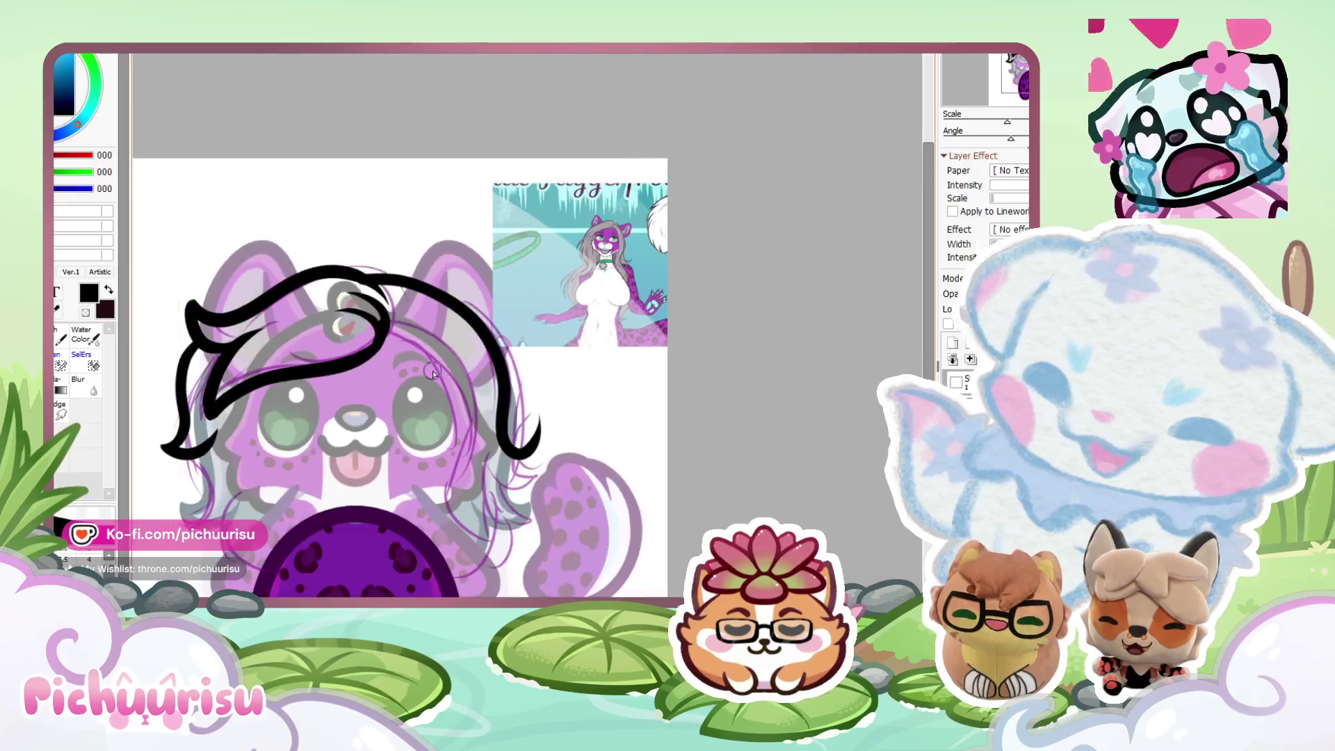
key("ctrl+z")
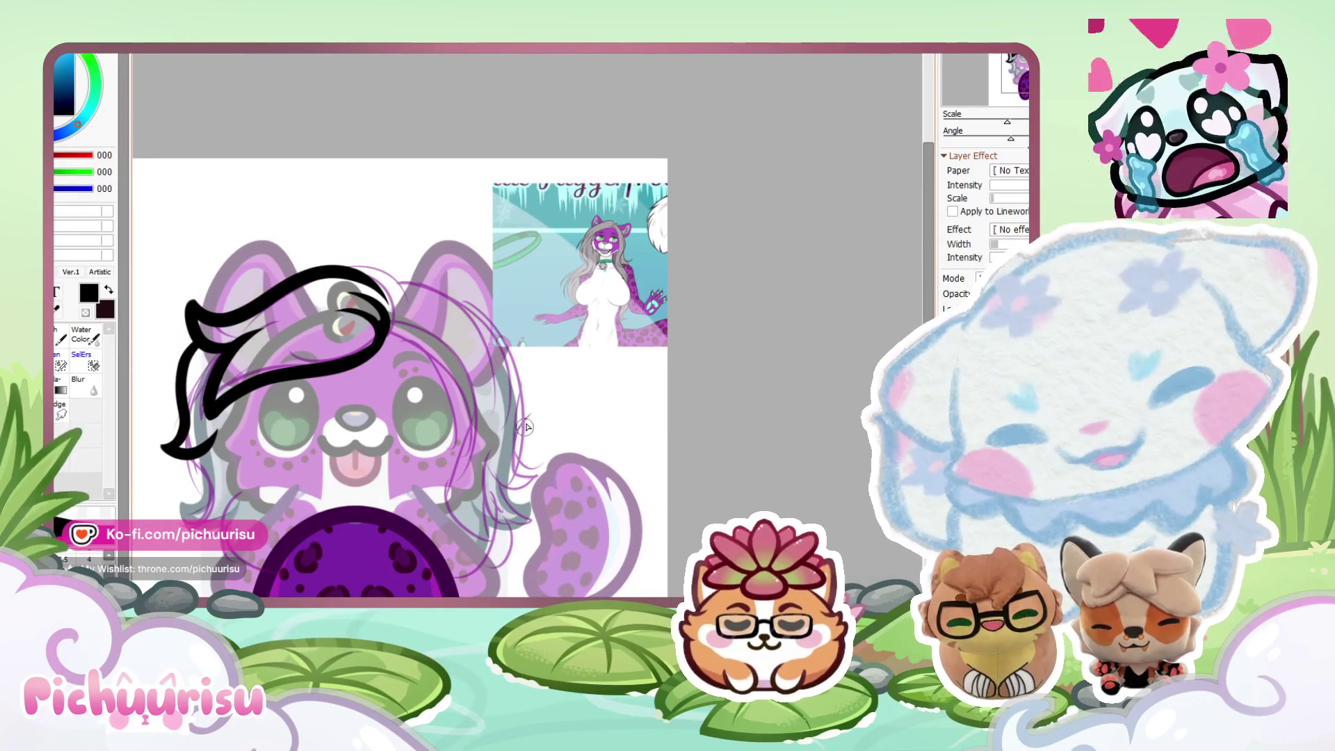
scroll(526, 426, "up", 1)
scroll(512, 445, "up", 1)
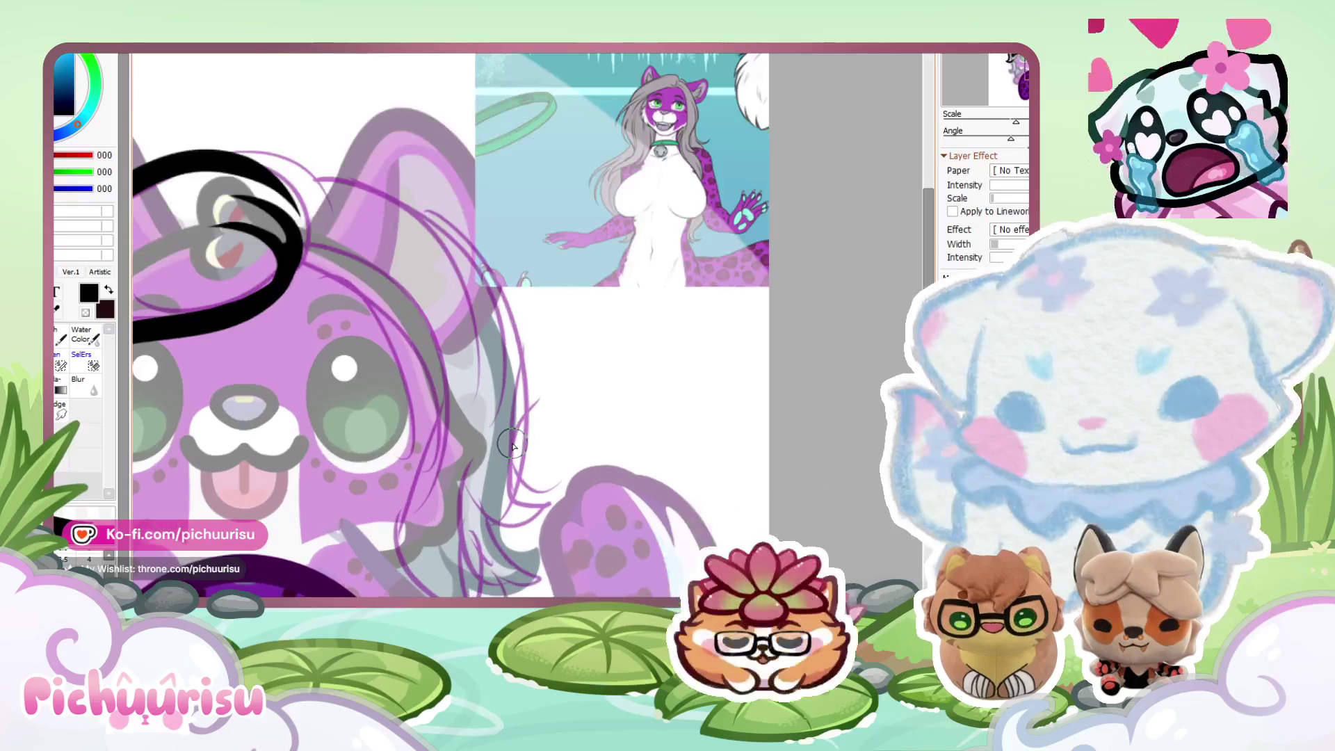
mouse_move(289, 262)
left_mouse_down()
mouse_move(462, 486)
mouse_move(459, 553)
left_mouse_up()
mouse_move(237, 170)
left_mouse_down()
mouse_move(313, 177)
mouse_move(498, 348)
mouse_move(508, 528)
left_mouse_up()
scroll(363, 386, "down", 3)
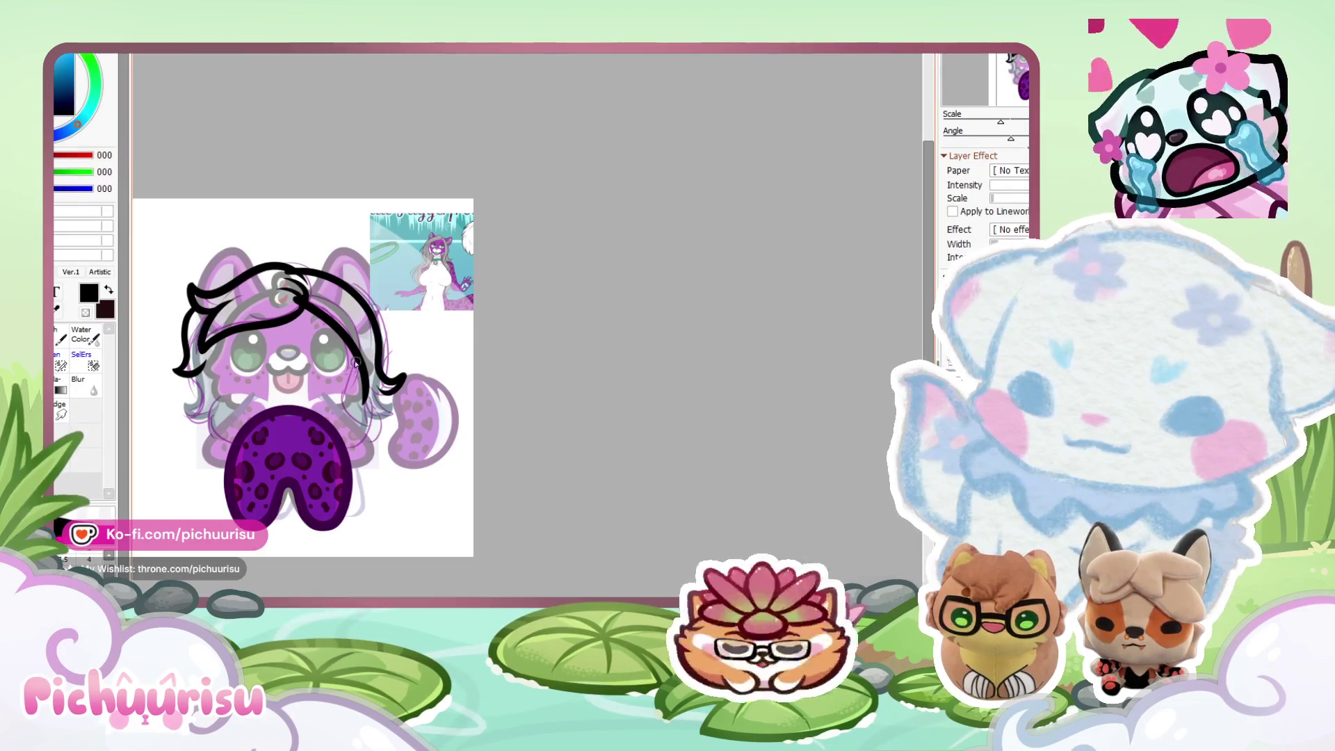
Zoom in on the right curl, draw another black hair strand, then undo part of the thick stroke.
scroll(363, 386, "up", 3)
scroll(363, 384, "up", 2)
left_click_drag(337, 297, 417, 542)
scroll(323, 367, "down", 3)
scroll(281, 326, "up", 3)
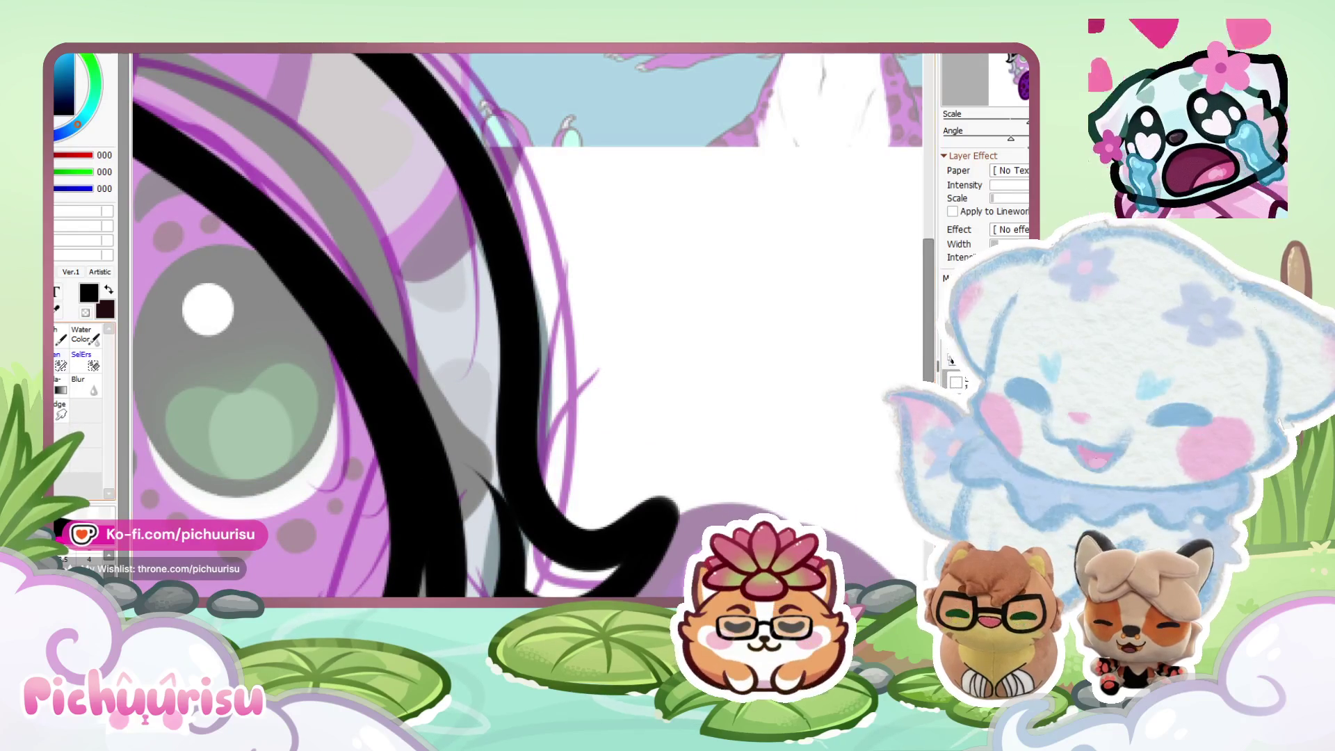
scroll(247, 277, "up", 2)
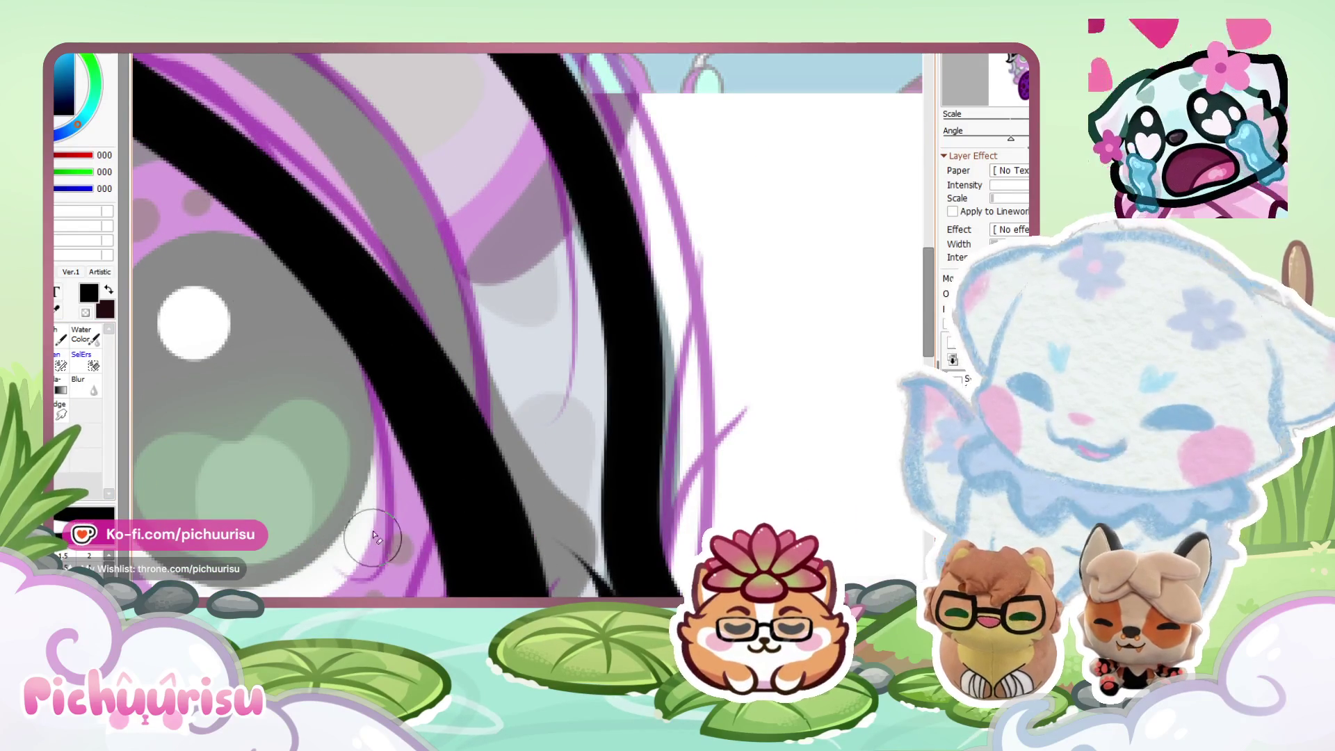
scroll(471, 237, "down", 3)
scroll(446, 397, "up", 2)
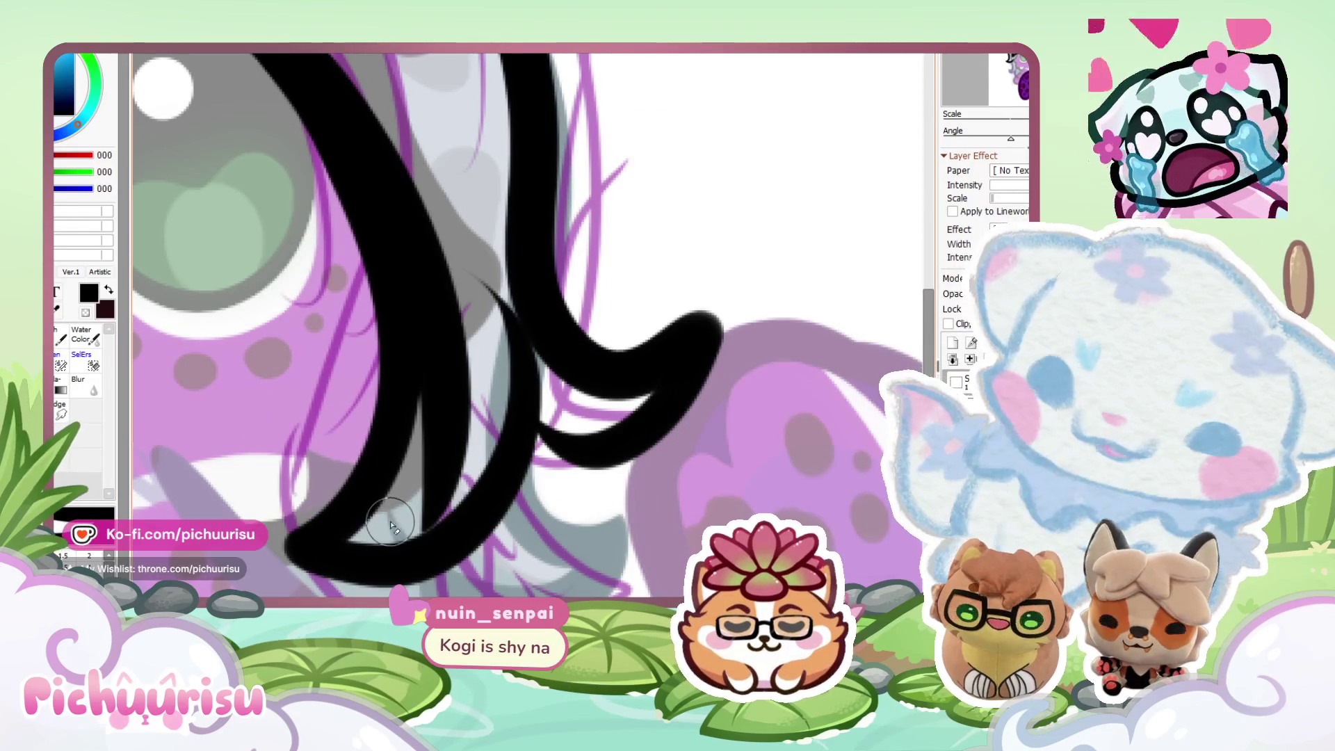
key("ctrl+z")
key("ctrl+z")
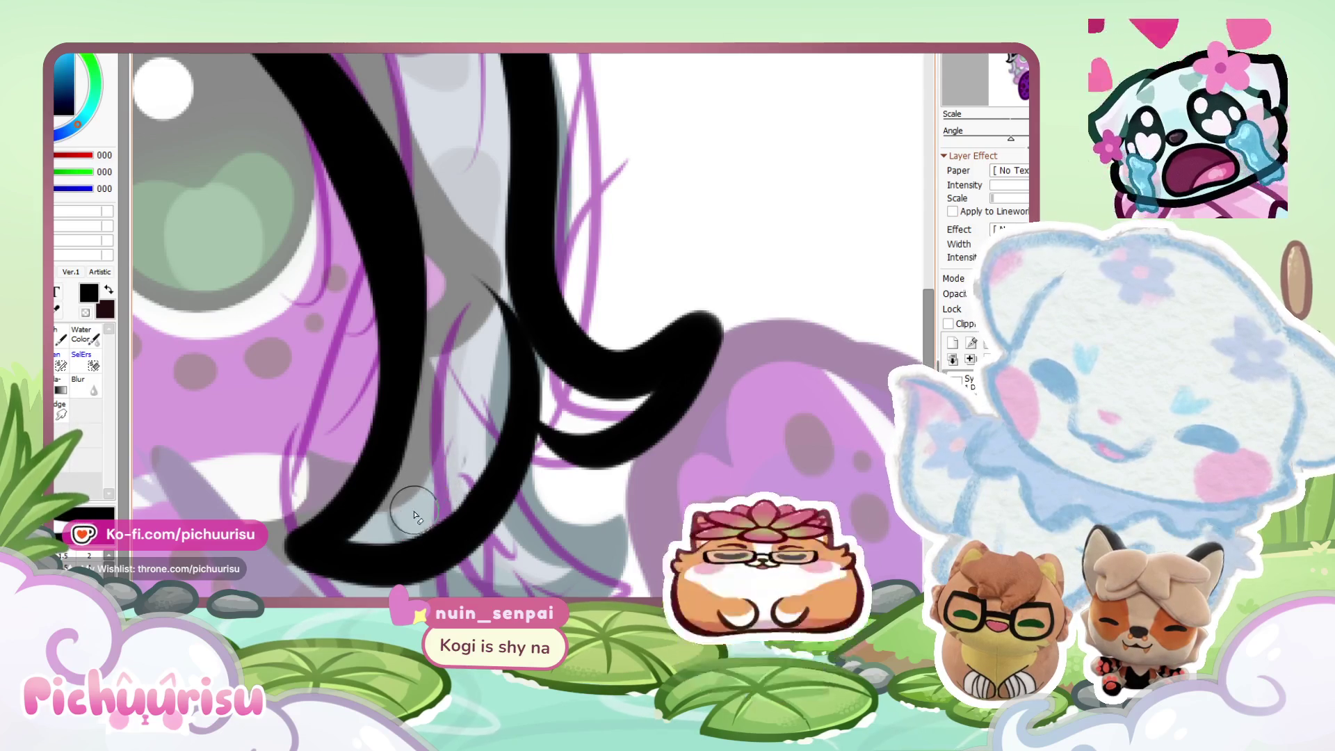
Erase the curl's inner and upper edges so they taper into thinner, pointier tips.
scroll(409, 262, "down", 1)
scroll(363, 157, "down", 1)
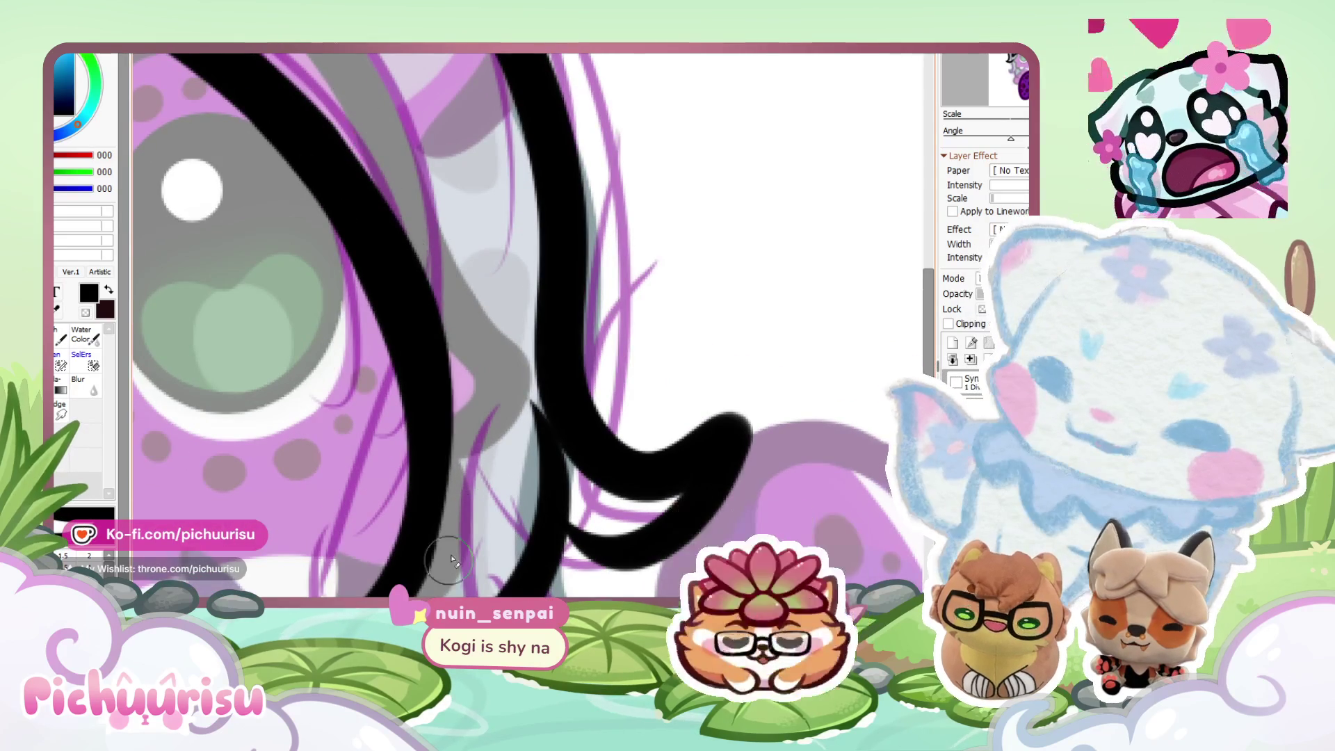
scroll(326, 143, "up", 1)
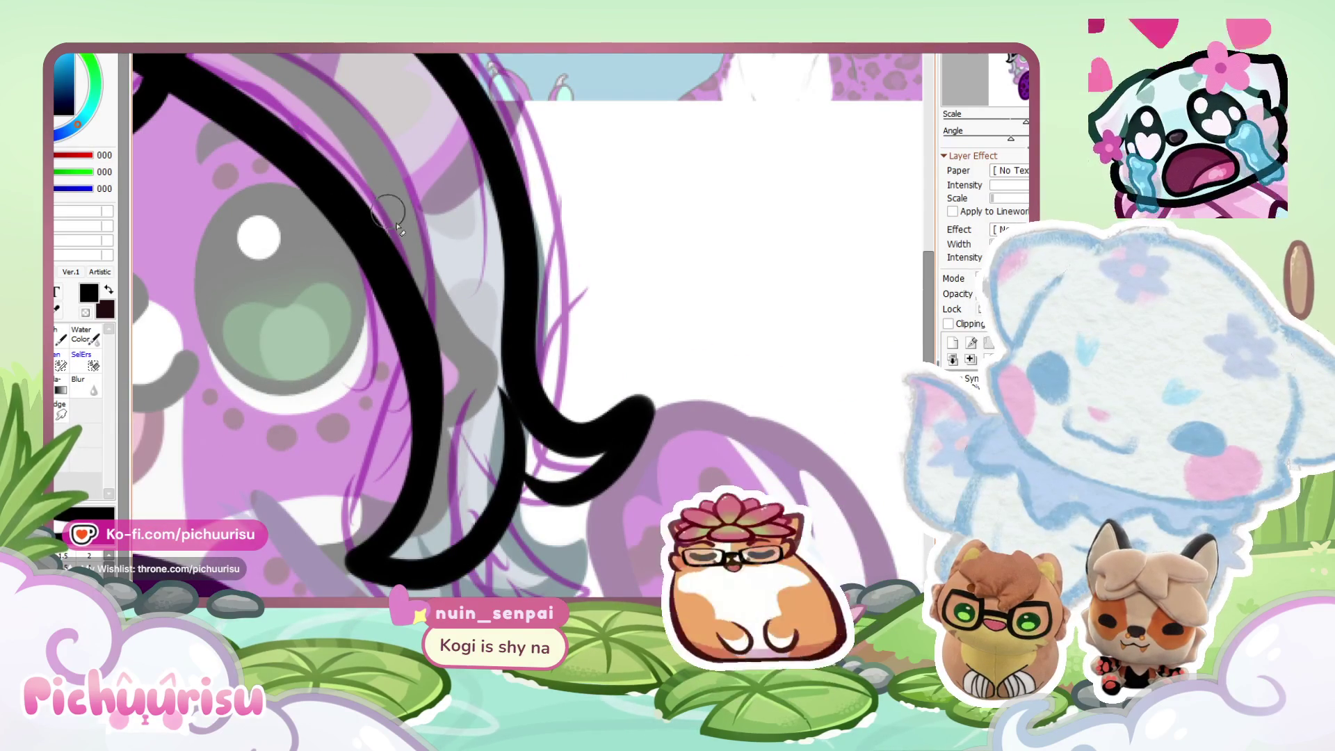
scroll(417, 278, "down", 2)
scroll(535, 454, "up", 4)
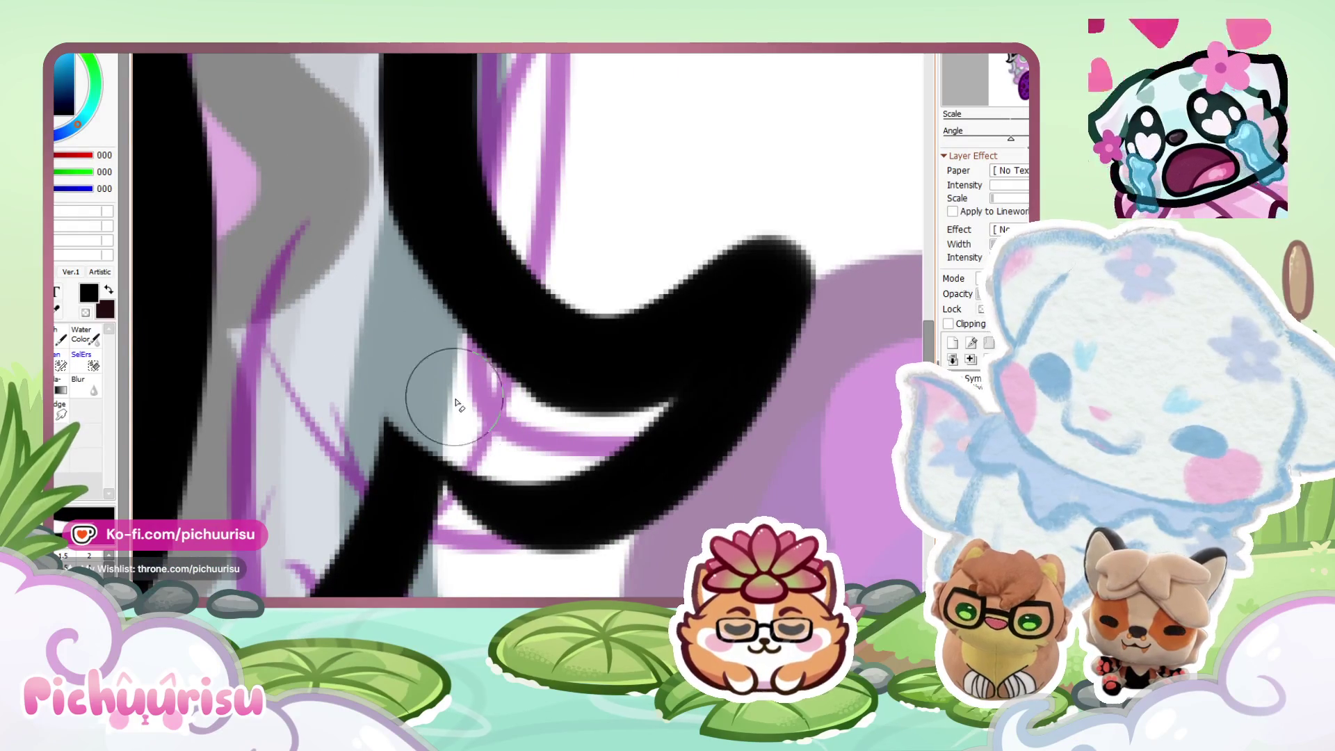
left_click_drag(678, 397, 440, 382)
left_click_drag(605, 272, 789, 229)
Reshape the top of the inner hair line and re-ink the curl's lower curve with the pen.
scroll(512, 270, "down", 3)
scroll(395, 397, "up", 1)
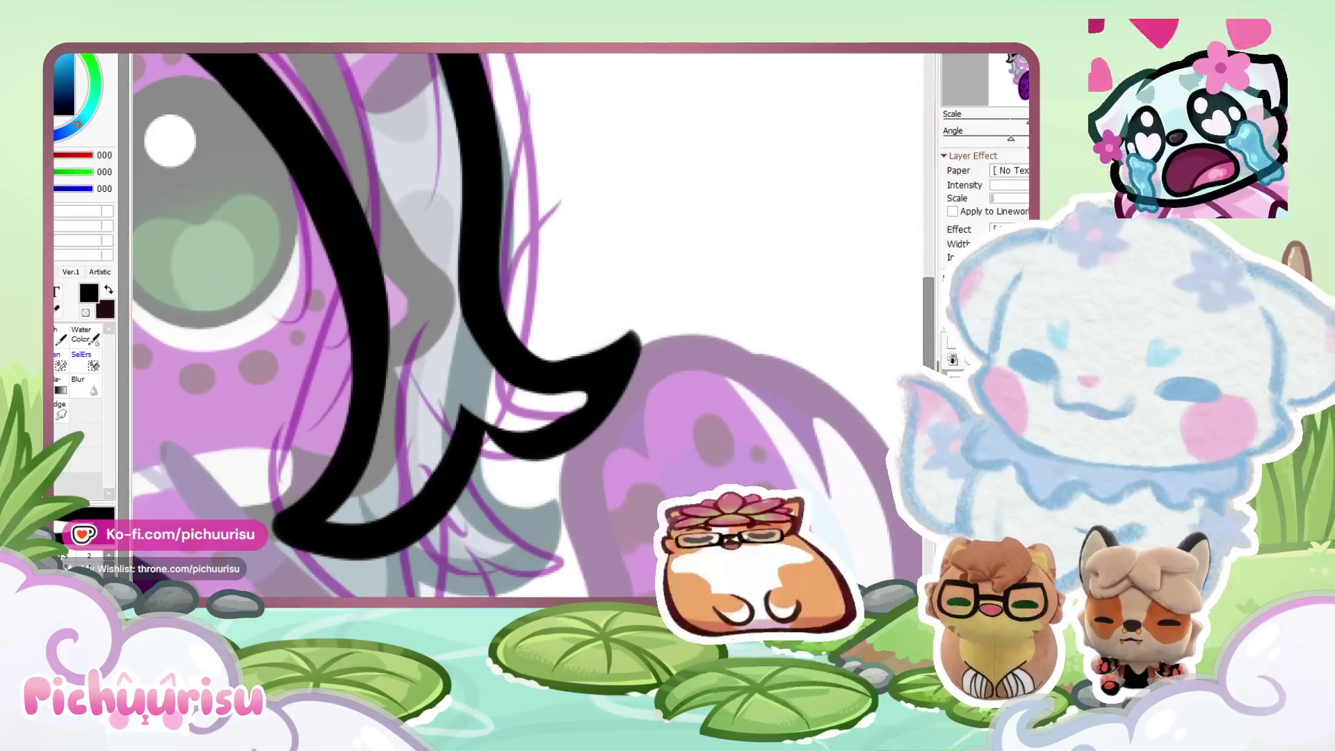
scroll(395, 397, "up", 1)
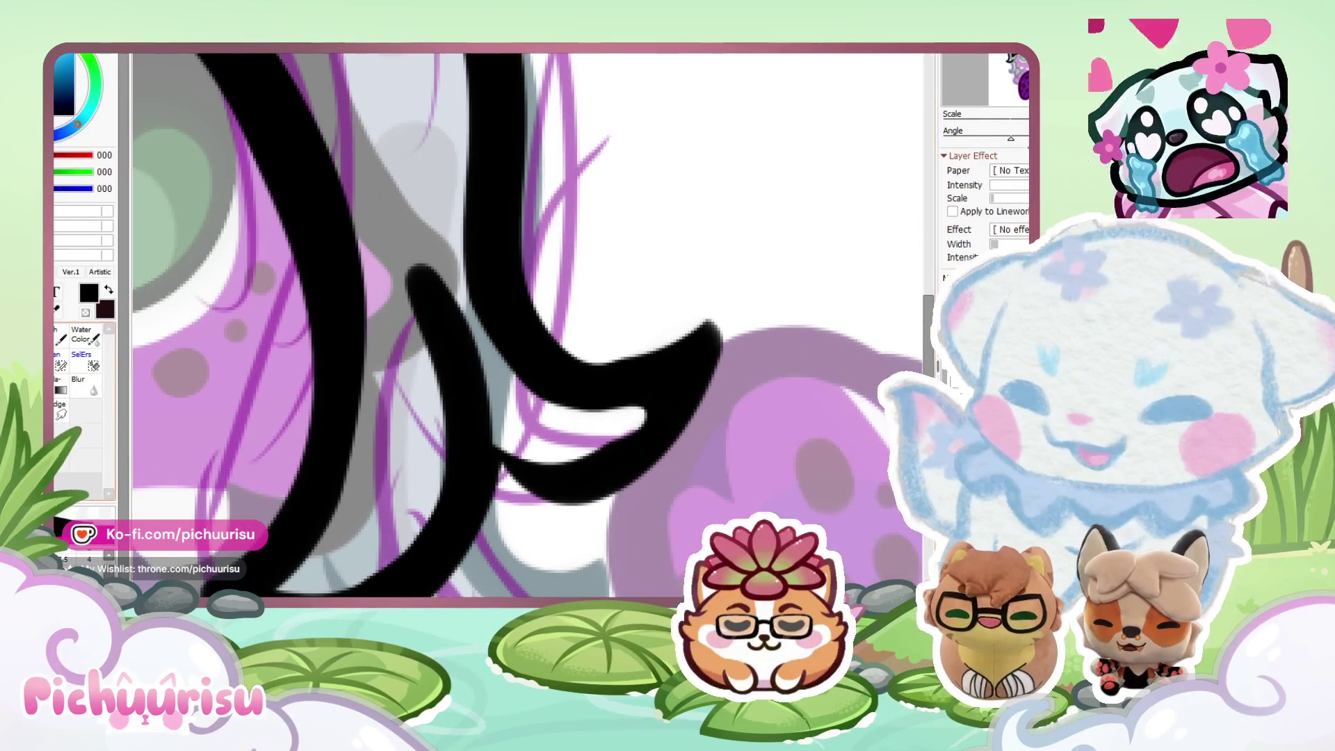
left_click_drag(425, 268, 403, 320)
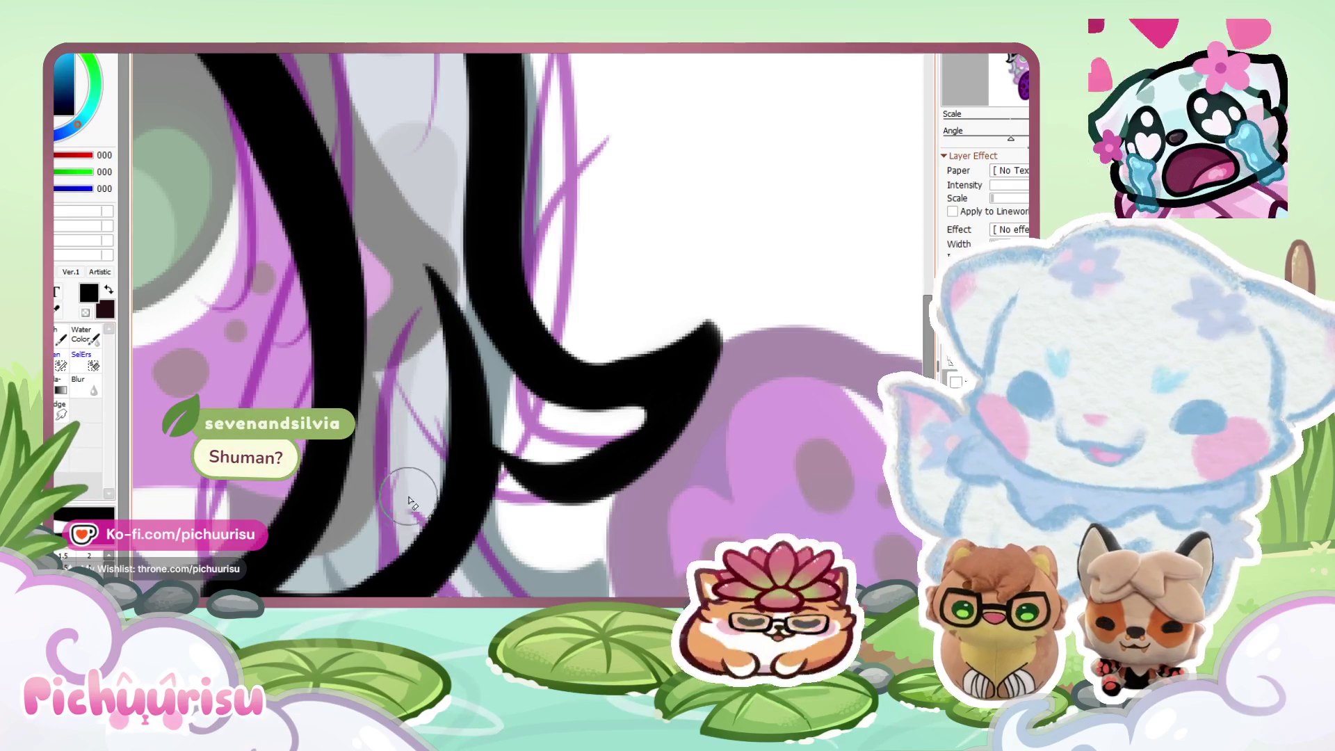
scroll(417, 452, "down", 2)
scroll(405, 354, "up", 2)
scroll(405, 353, "up", 1)
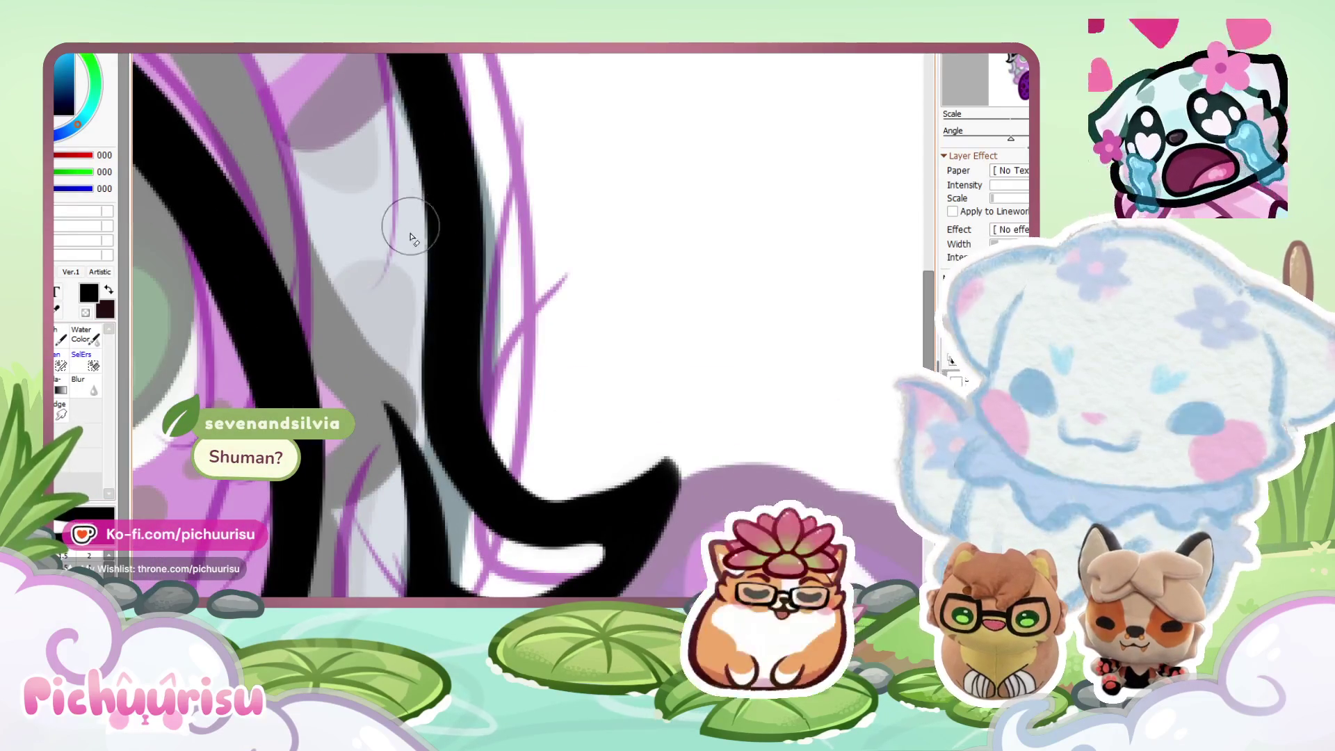
scroll(387, 385, "down", 2)
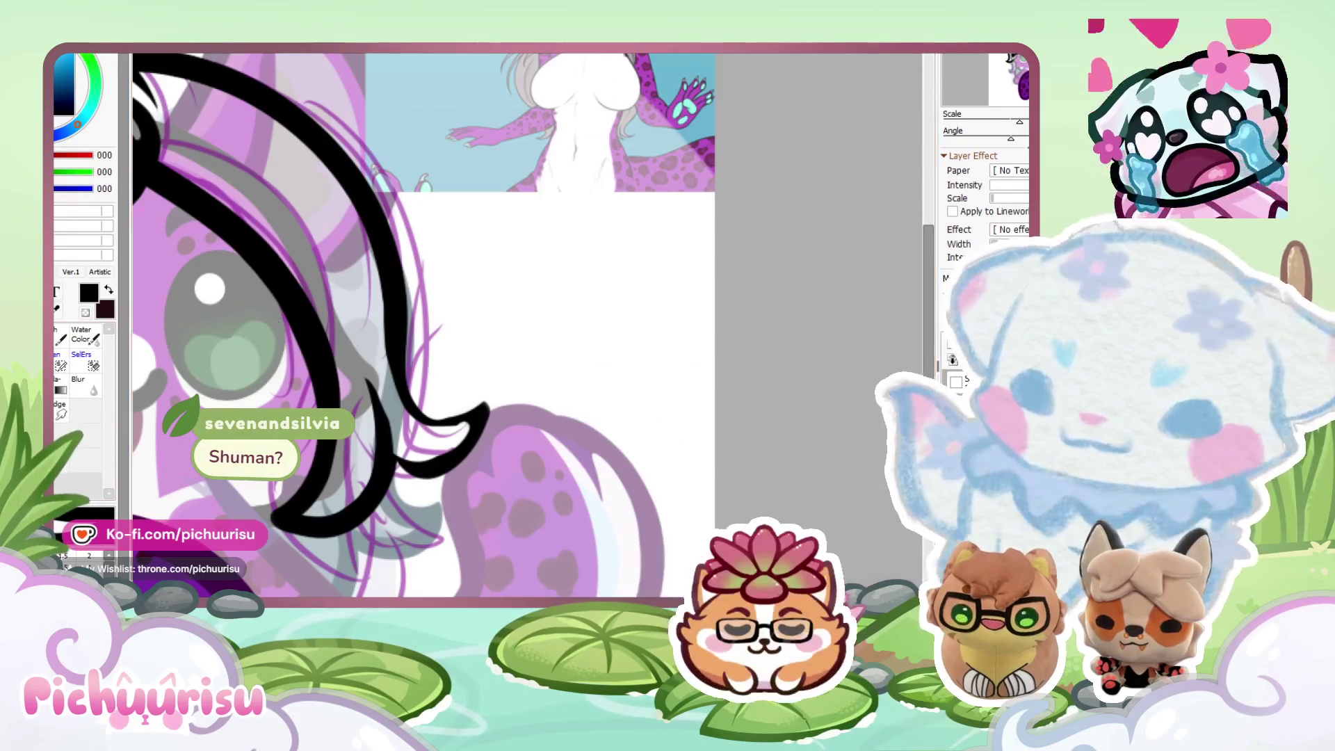
scroll(385, 358, "up", 2)
mouse_move(387, 298)
left_mouse_down()
mouse_move(417, 447)
mouse_move(531, 507)
mouse_move(510, 584)
left_mouse_up()
Zoom in and out to inspect the forked, curling hook beside the right cheek.
scroll(333, 400, "down", 2)
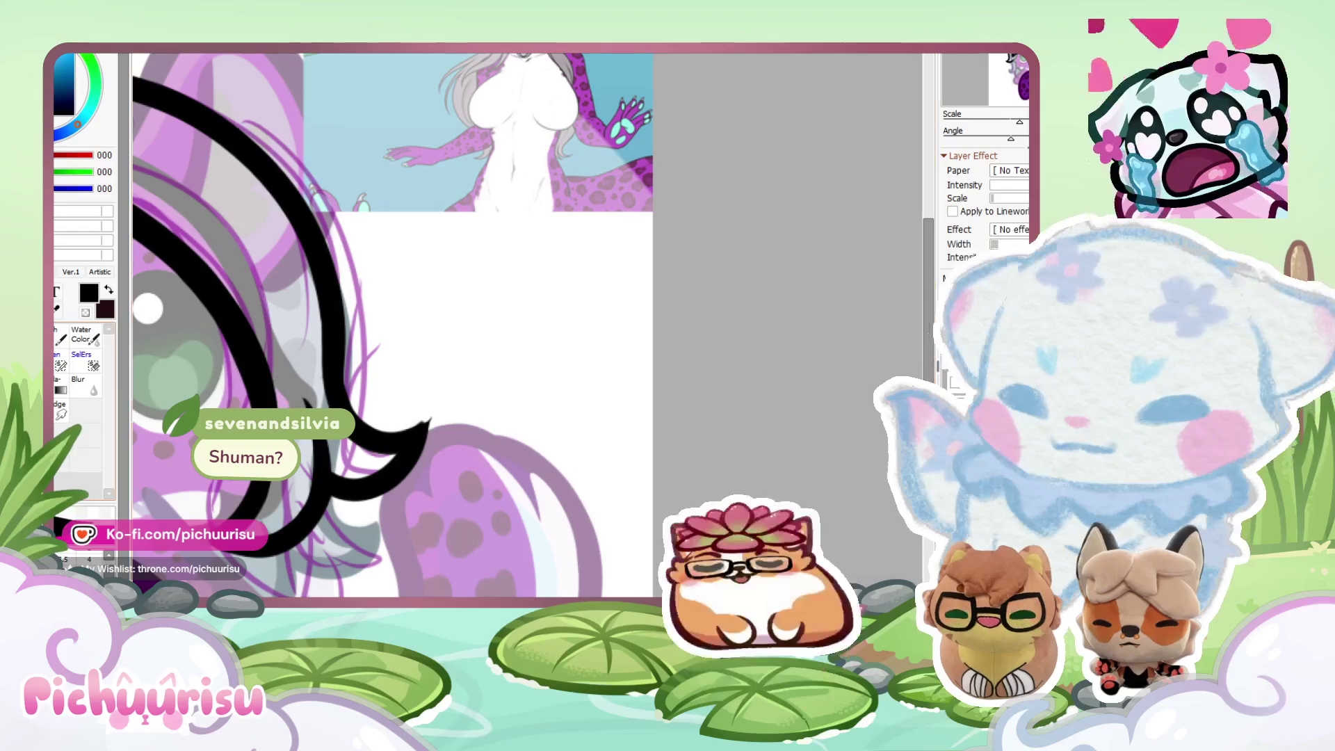
scroll(396, 487, "up", 2)
scroll(310, 352, "up", 2)
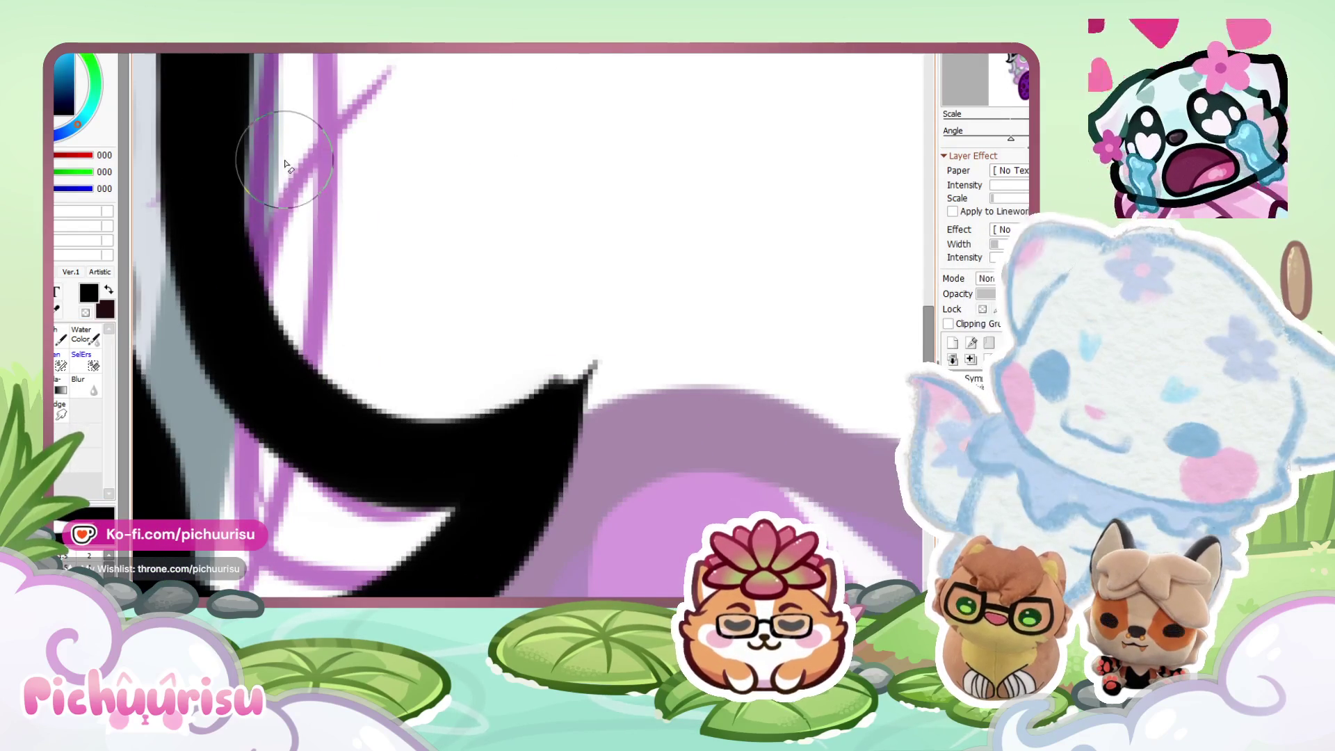
scroll(549, 334, "down", 4)
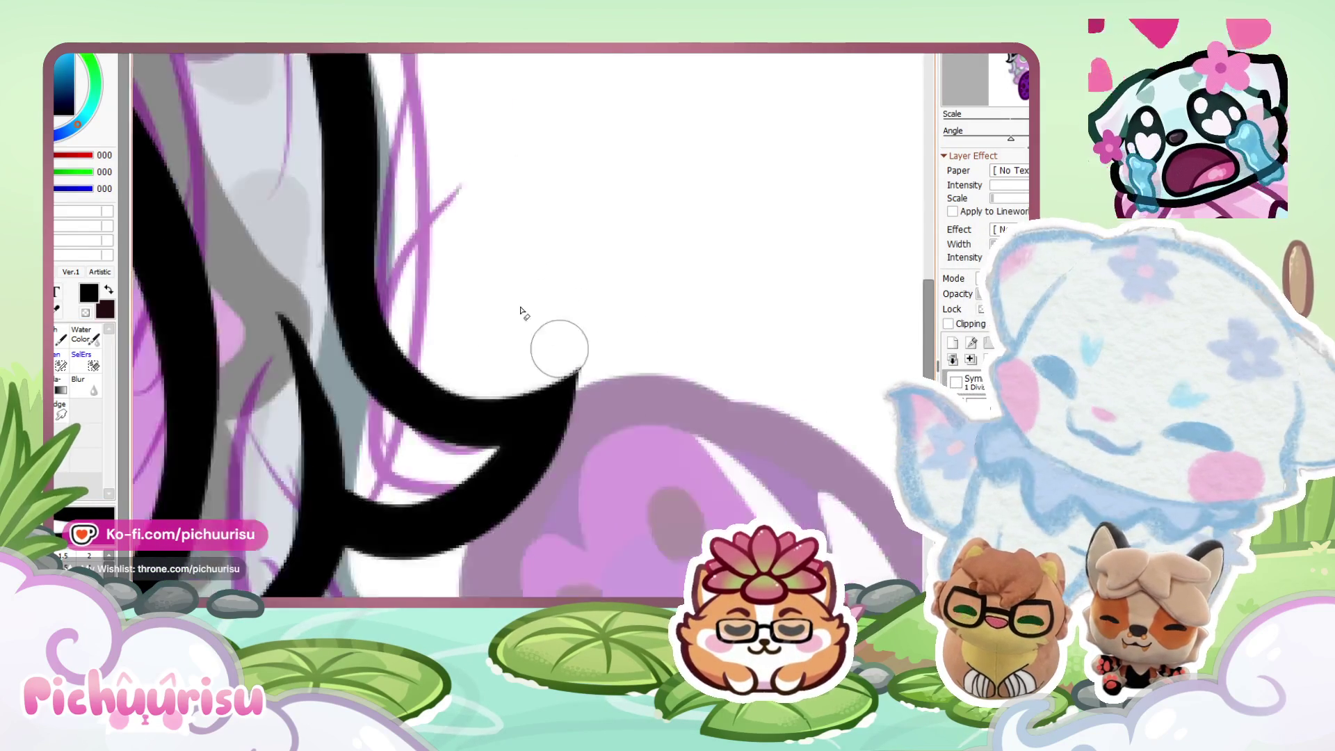
scroll(383, 284, "up", 4)
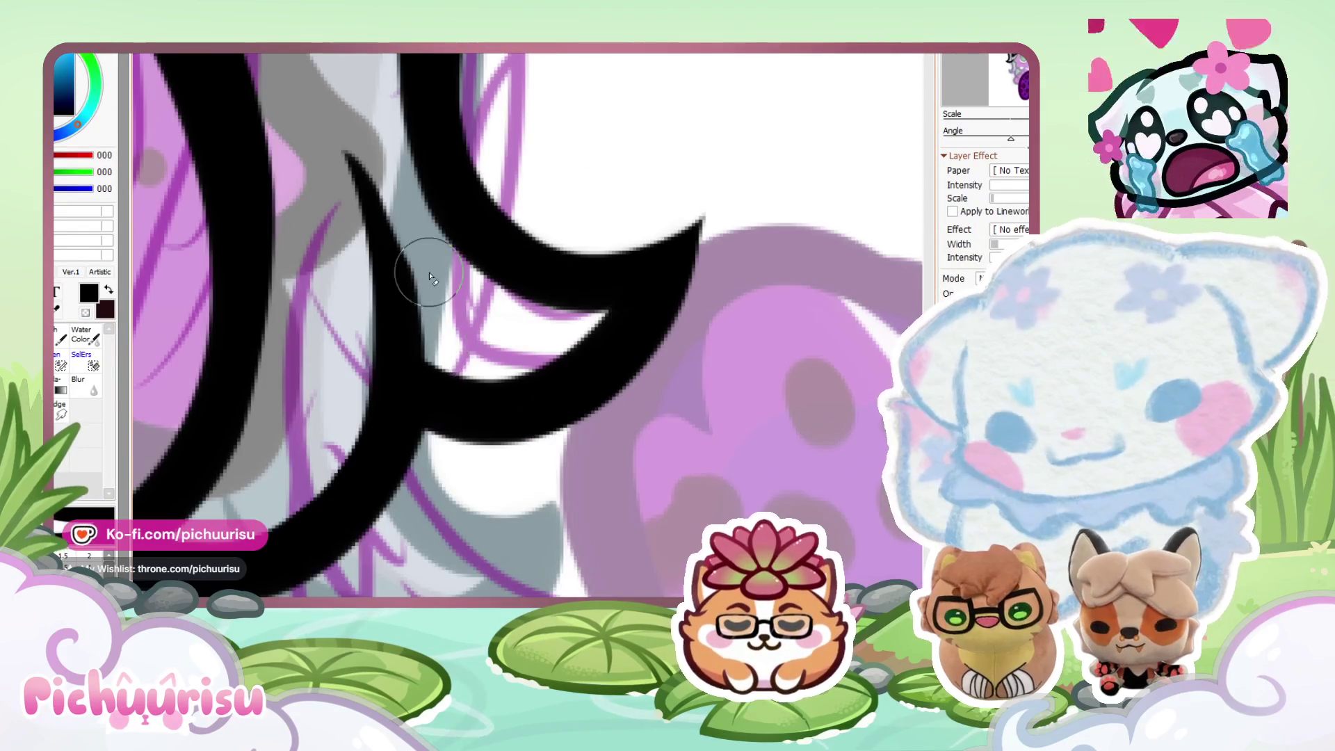
scroll(400, 350, "down", 2)
scroll(400, 350, "down", 4)
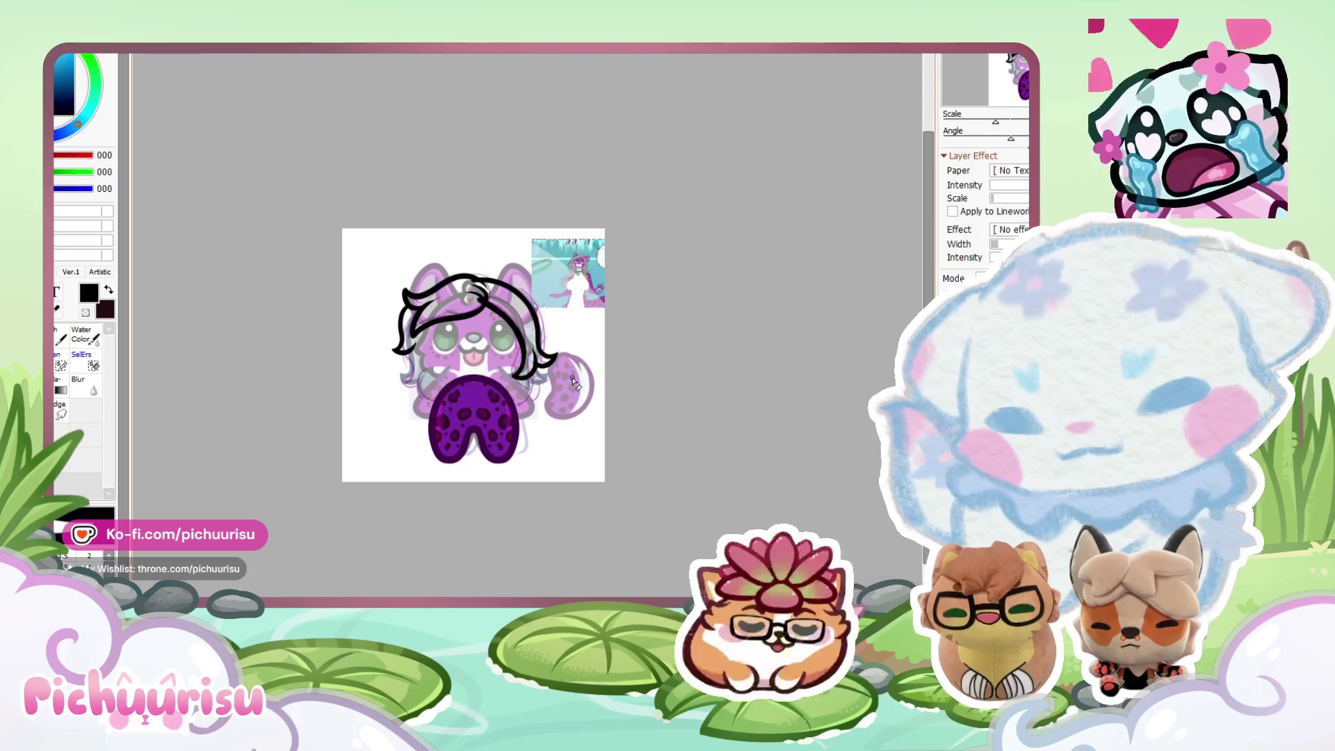
scroll(572, 381, "up", 2)
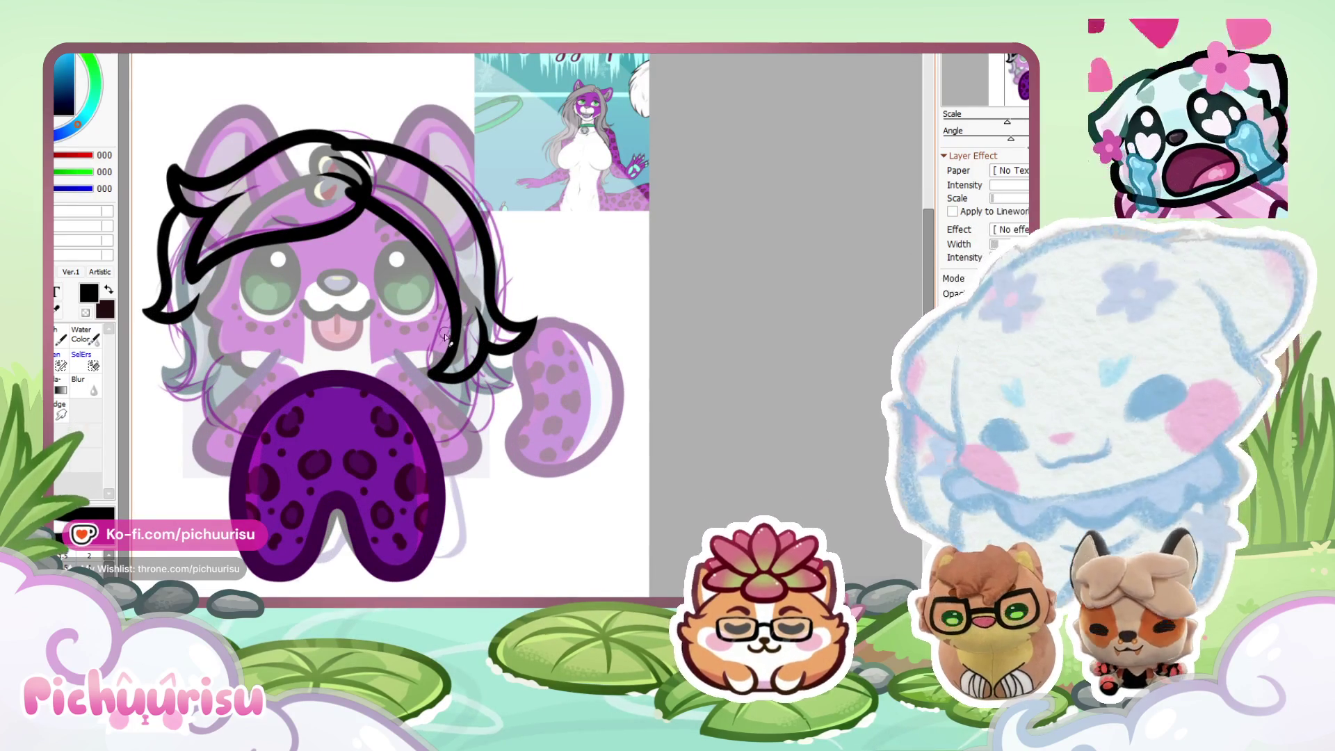
scroll(445, 338, "up", 3)
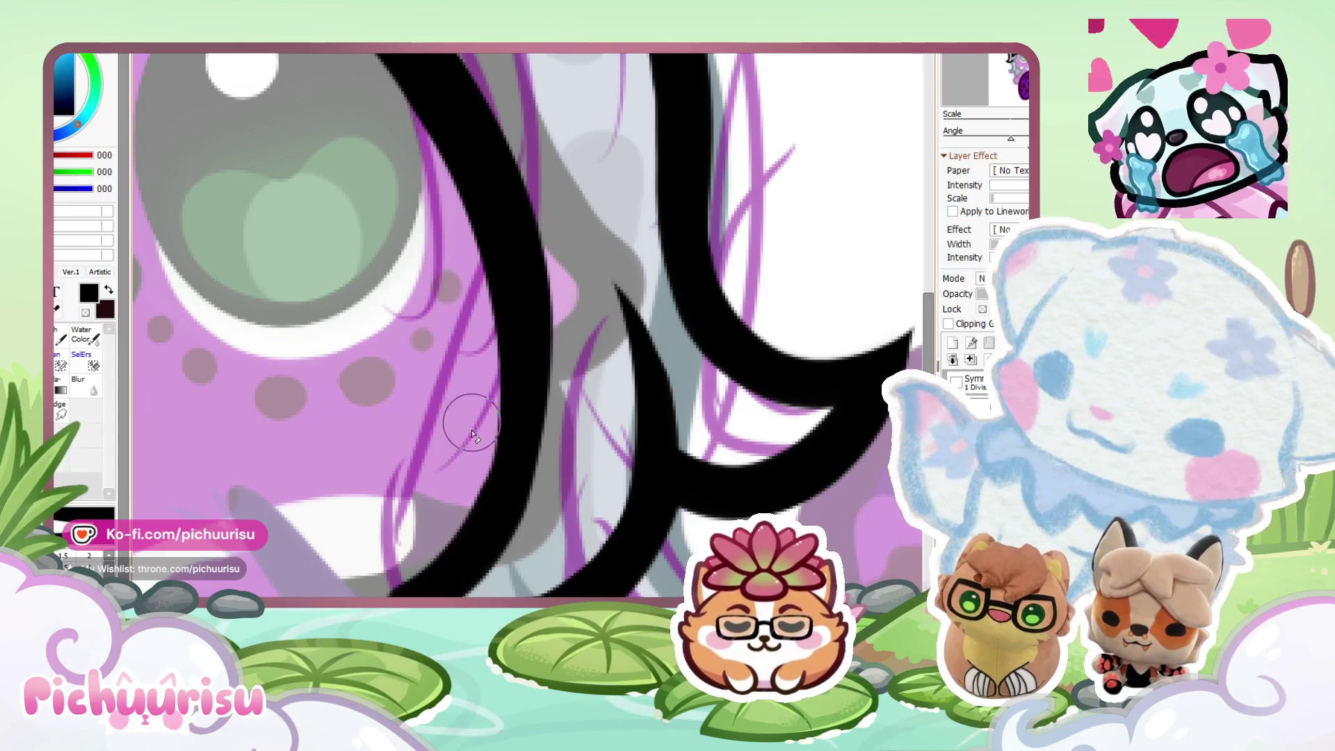
scroll(472, 436, "down", 3)
scroll(489, 372, "up", 3)
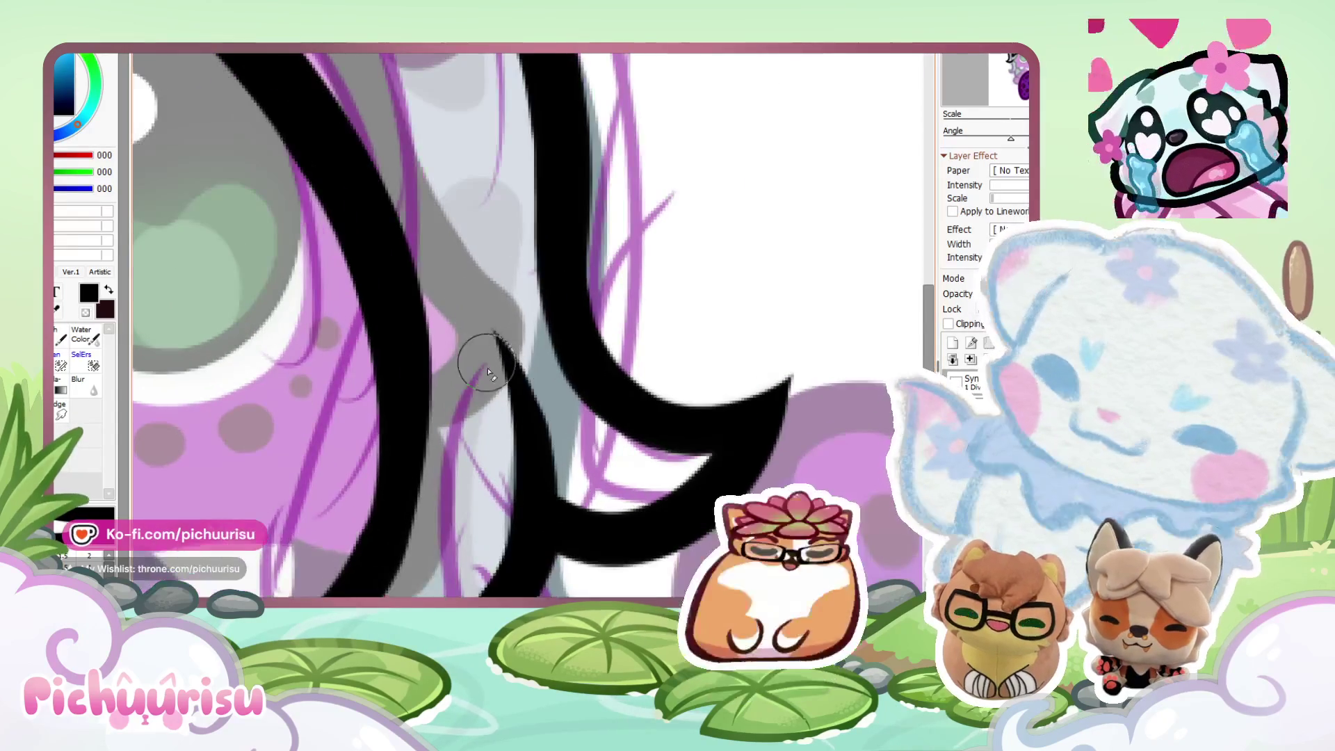
scroll(489, 372, "down", 1)
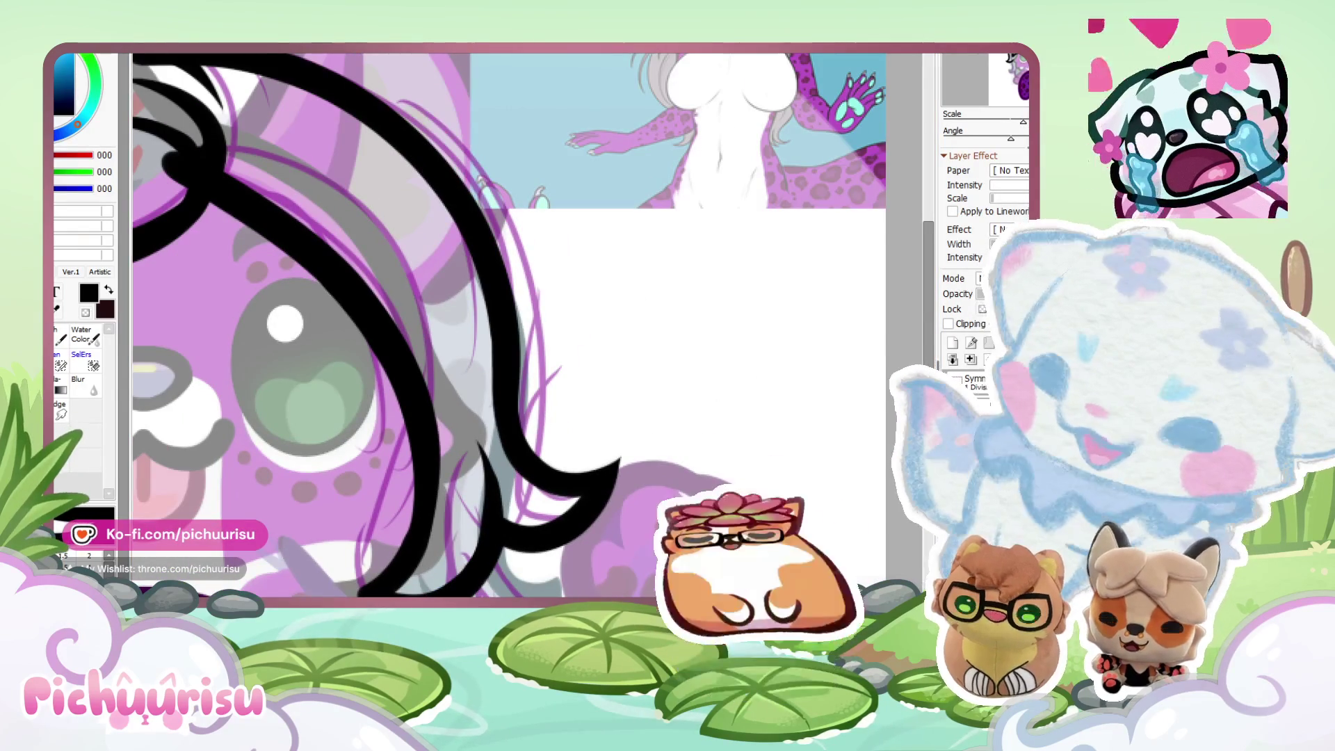
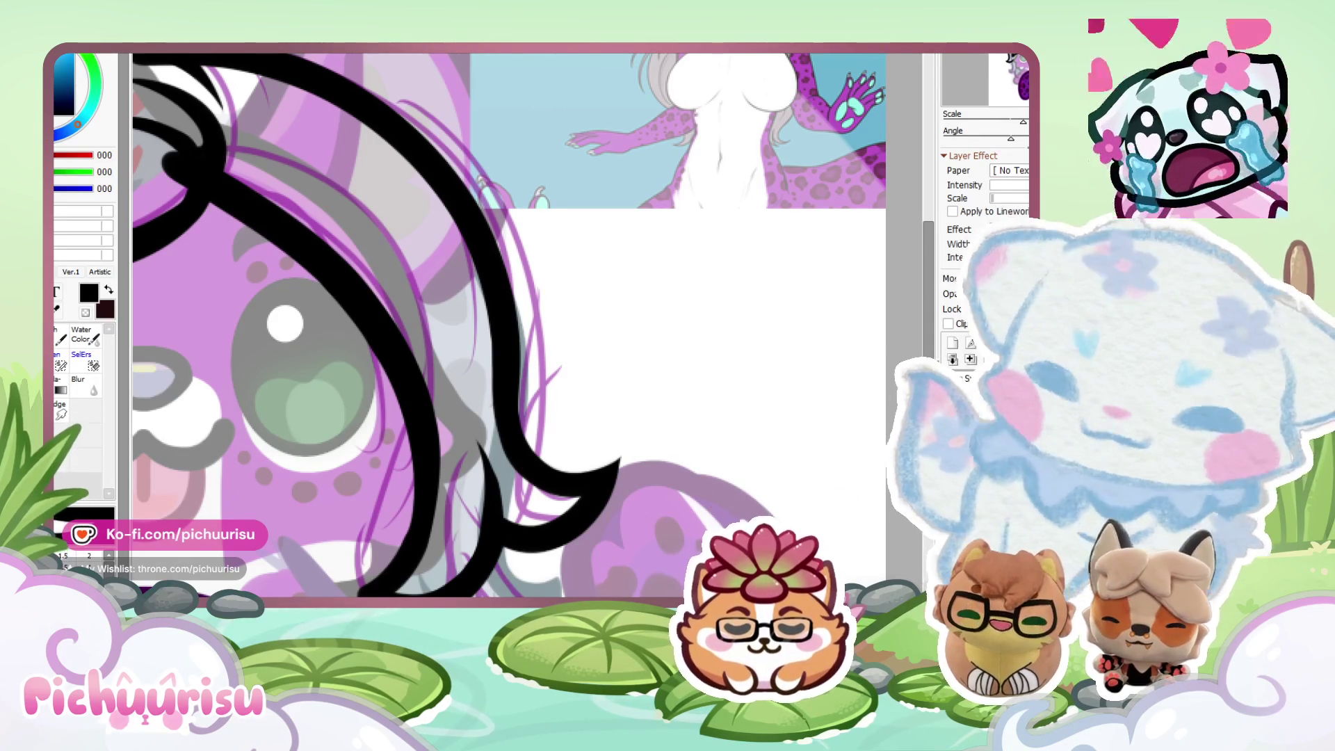
Eyedrop the grey hair colour from the sticker sheet, then return to the purple leopard sheet.
scroll(474, 384, "down", 5)
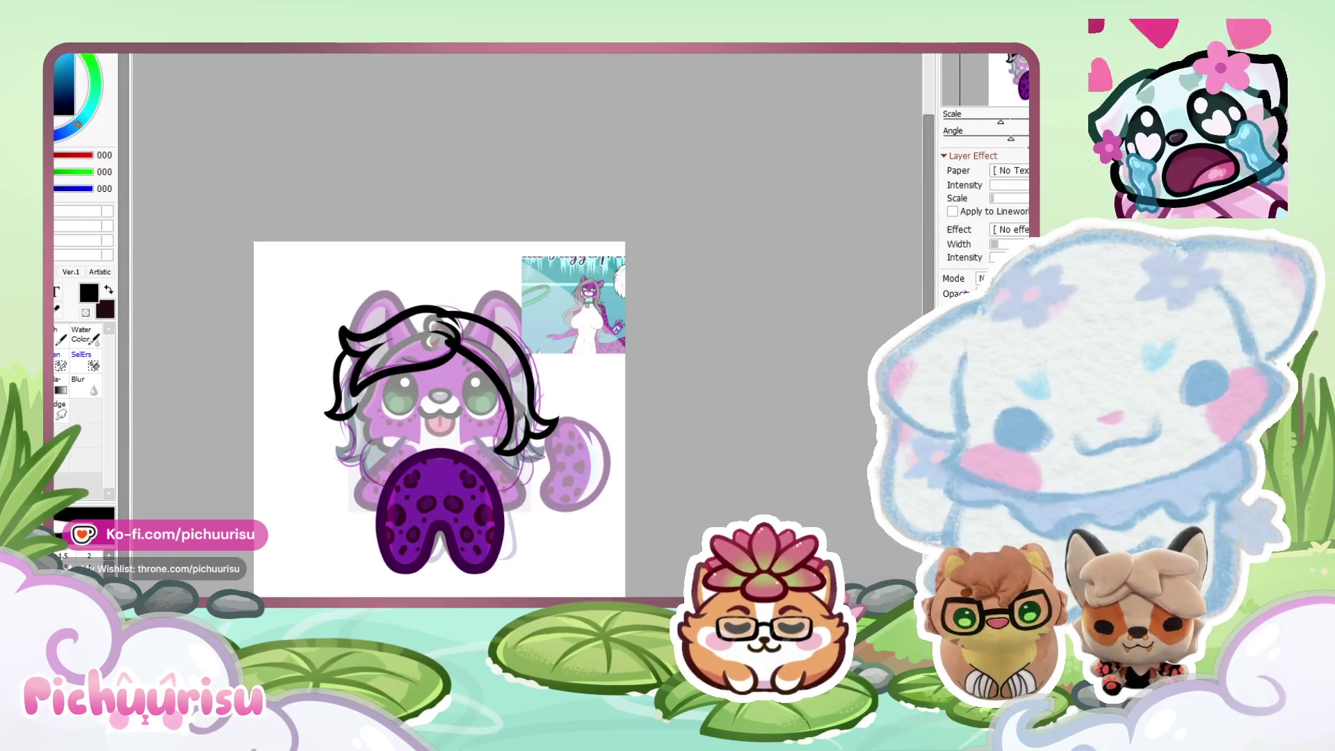
scroll(751, 388, "up", 3)
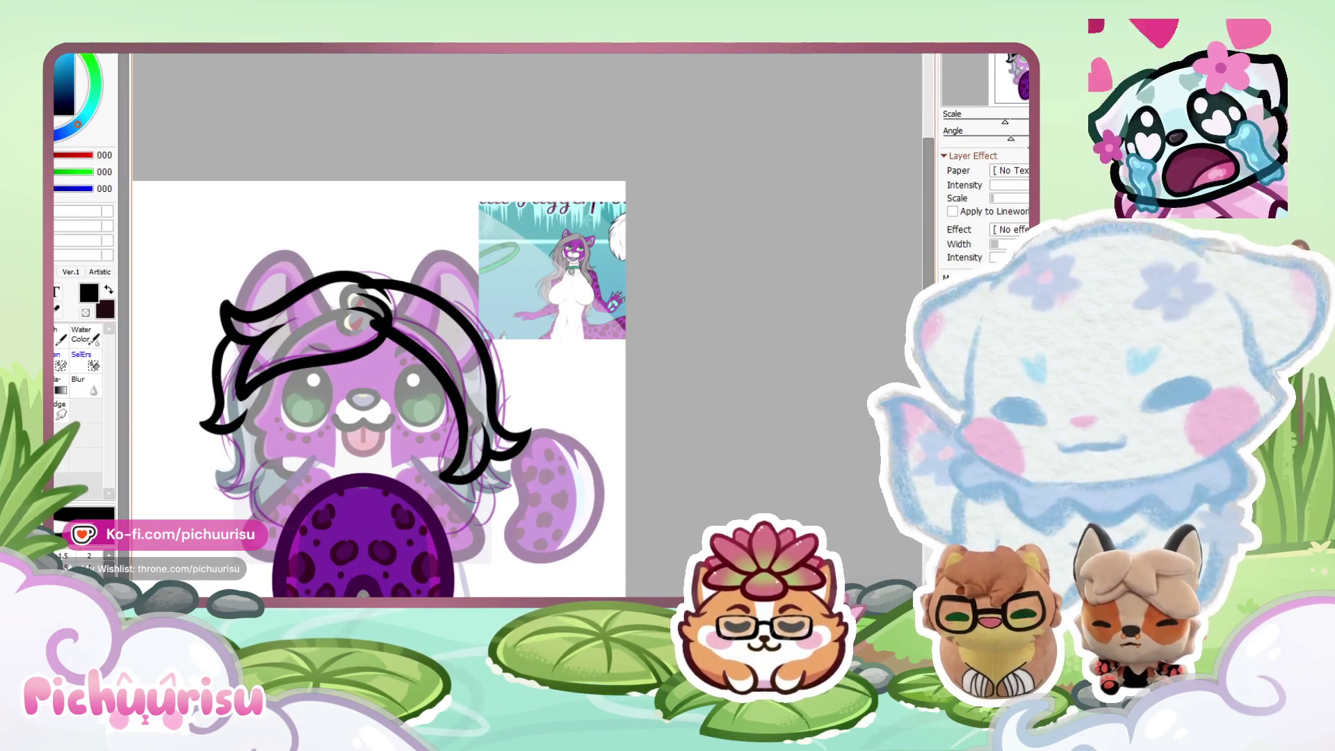
key("ctrl+Tab")
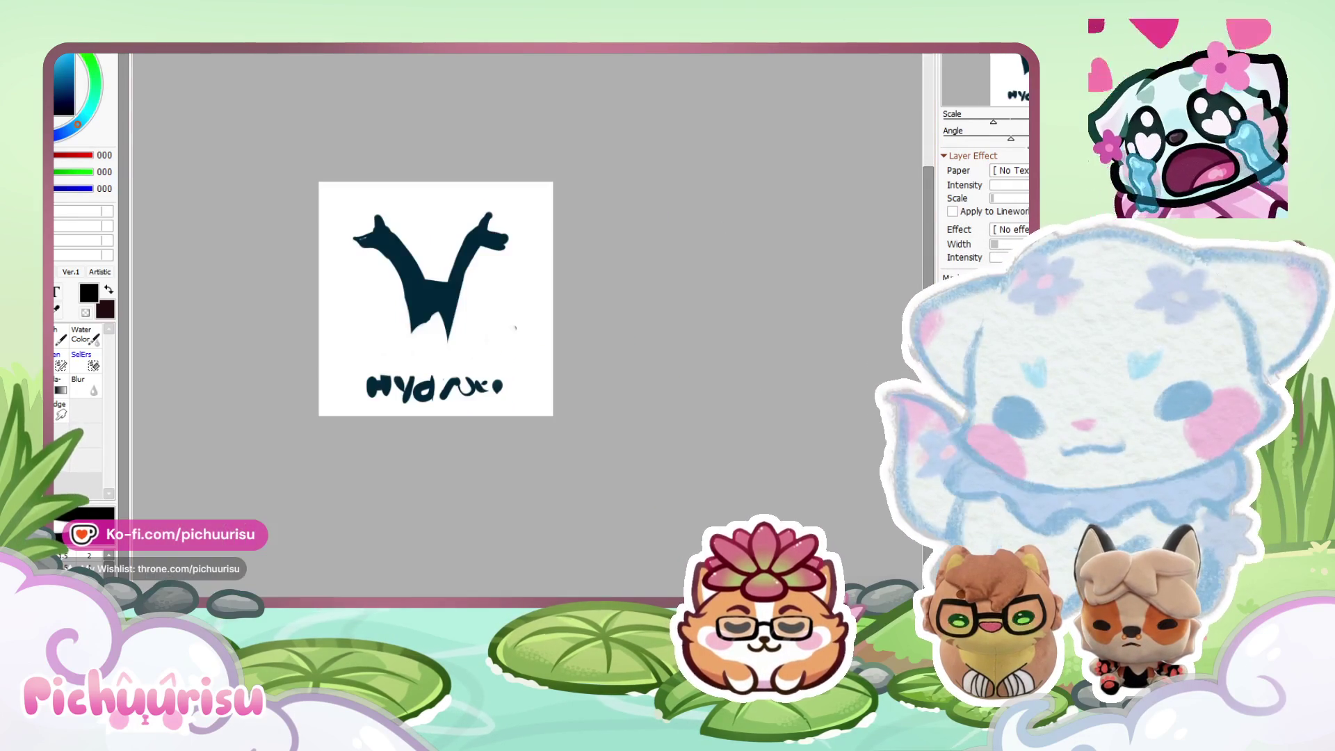
key("ctrl+Tab")
scroll(511, 355, "up", 3)
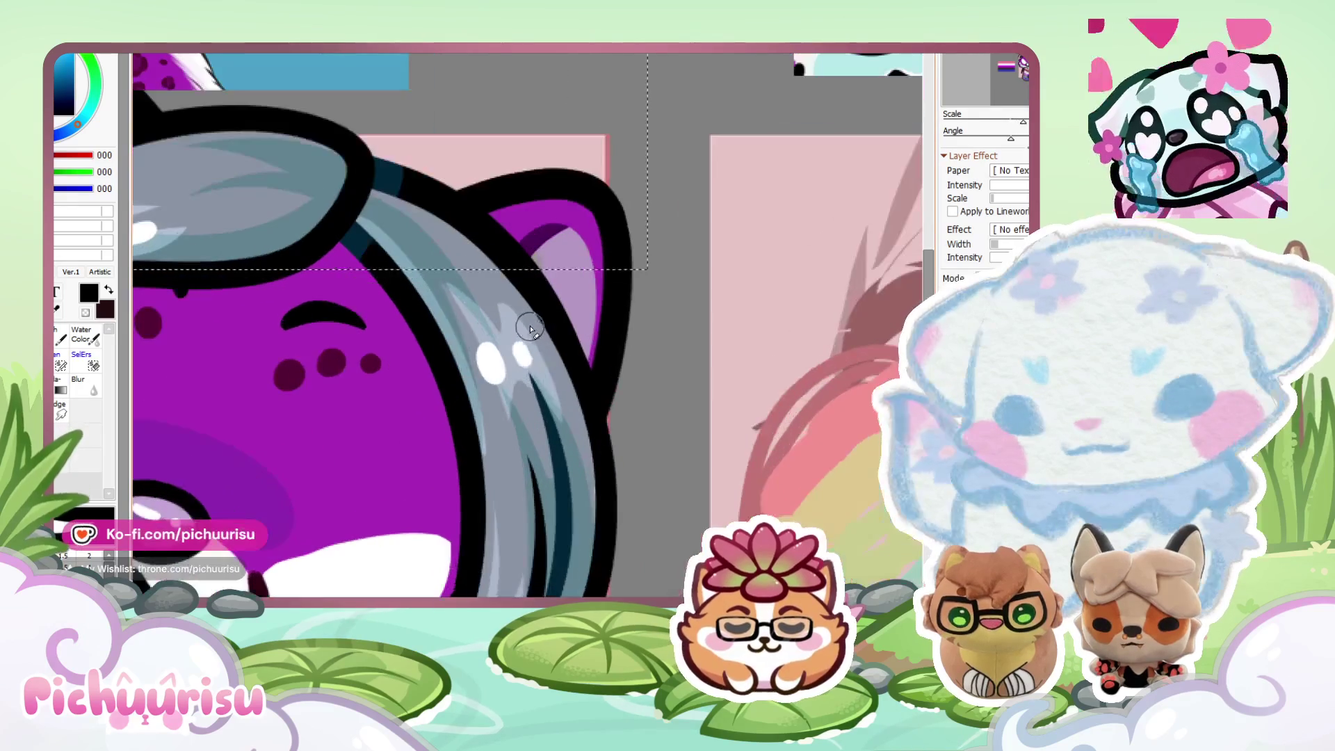
left_click(532, 325, "alt")
key("ctrl+Tab")
scroll(515, 361, "up", 2)
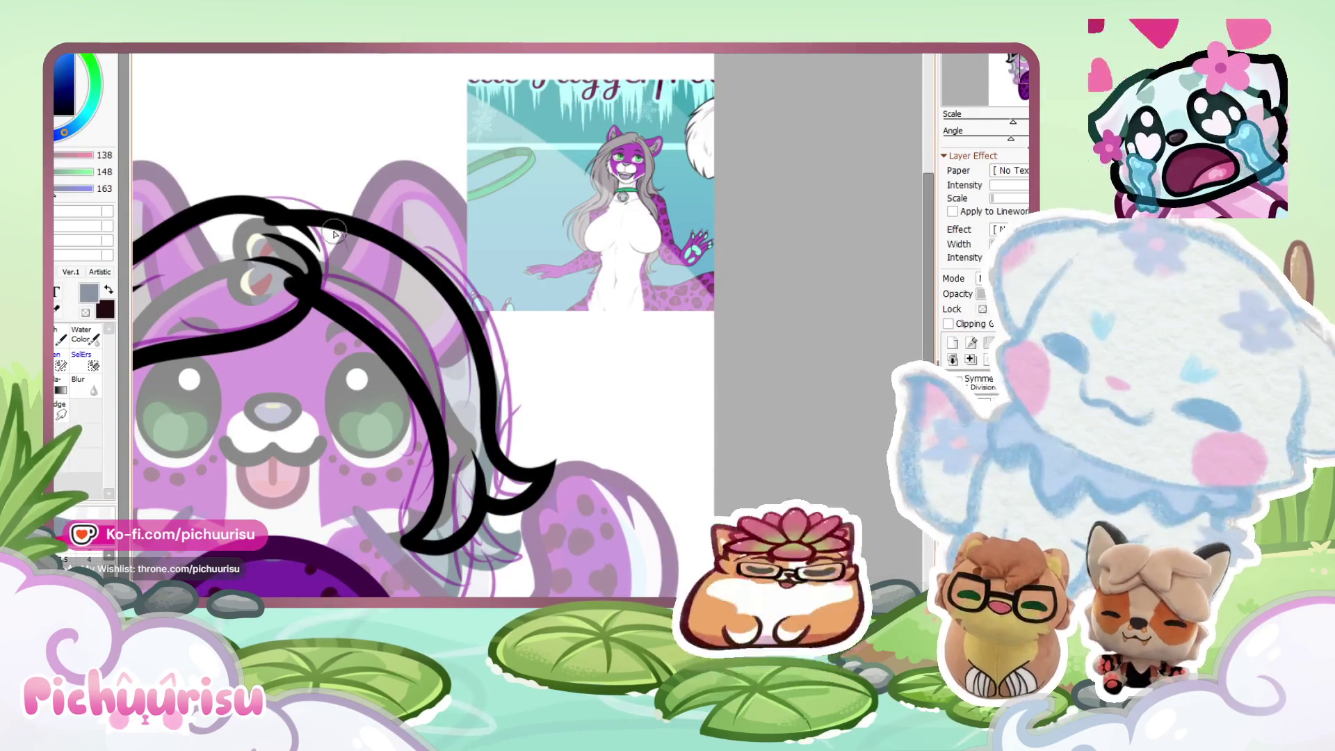
Paint grey into the hair between the lineart, including the lower strand.
mouse_move(292, 267)
left_mouse_down()
mouse_move(368, 264)
mouse_move(410, 286)
mouse_move(432, 327)
mouse_move(320, 284)
left_mouse_up()
mouse_move(410, 348)
left_mouse_down()
mouse_move(448, 410)
mouse_move(436, 534)
mouse_move(480, 445)
mouse_move(536, 483)
mouse_move(500, 445)
mouse_move(445, 292)
mouse_move(418, 279)
mouse_move(431, 299)
left_mouse_up()
scroll(454, 523, "up", 2)
scroll(438, 292, "down", 1)
scroll(497, 560, "up", 2)
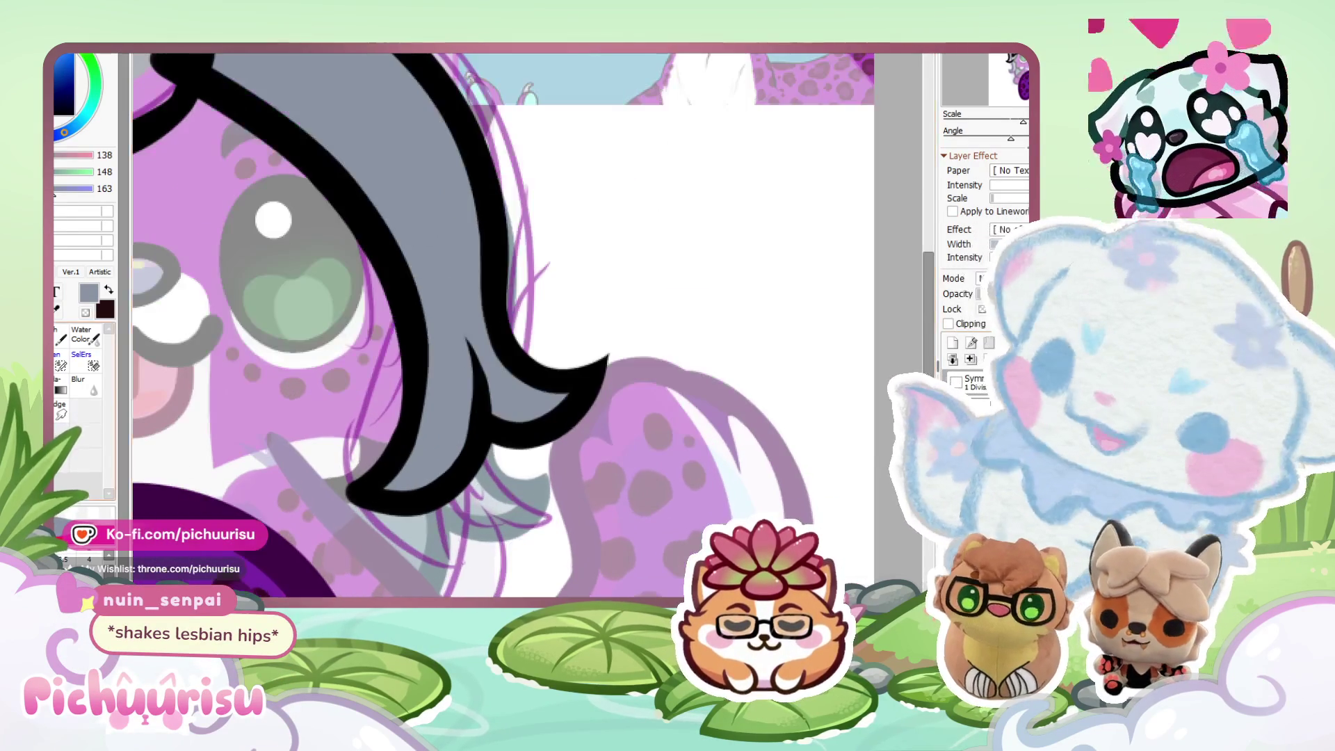
scroll(386, 383, "up", 2)
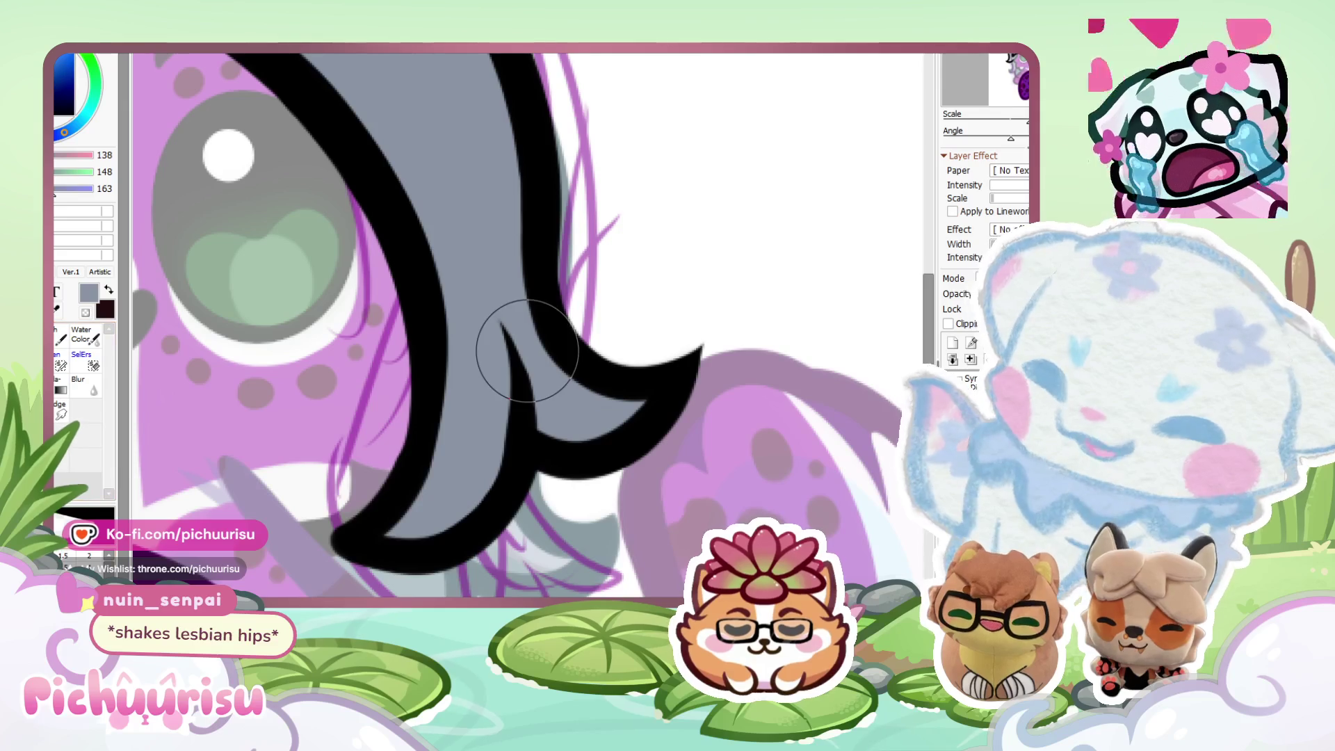
scroll(425, 579, "up", 2)
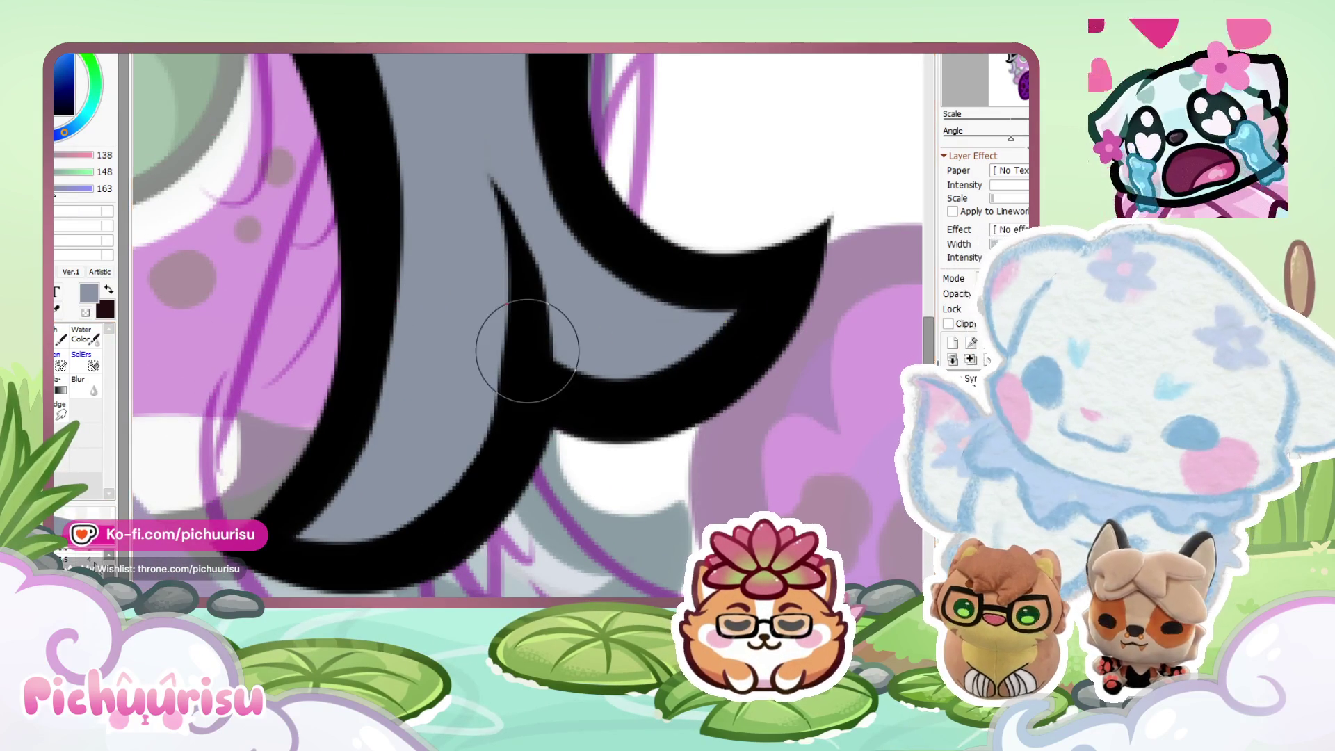
Sample black from the lineart for touch-ups and check the grey fill down to the hair tips.
left_click(348, 349, "alt")
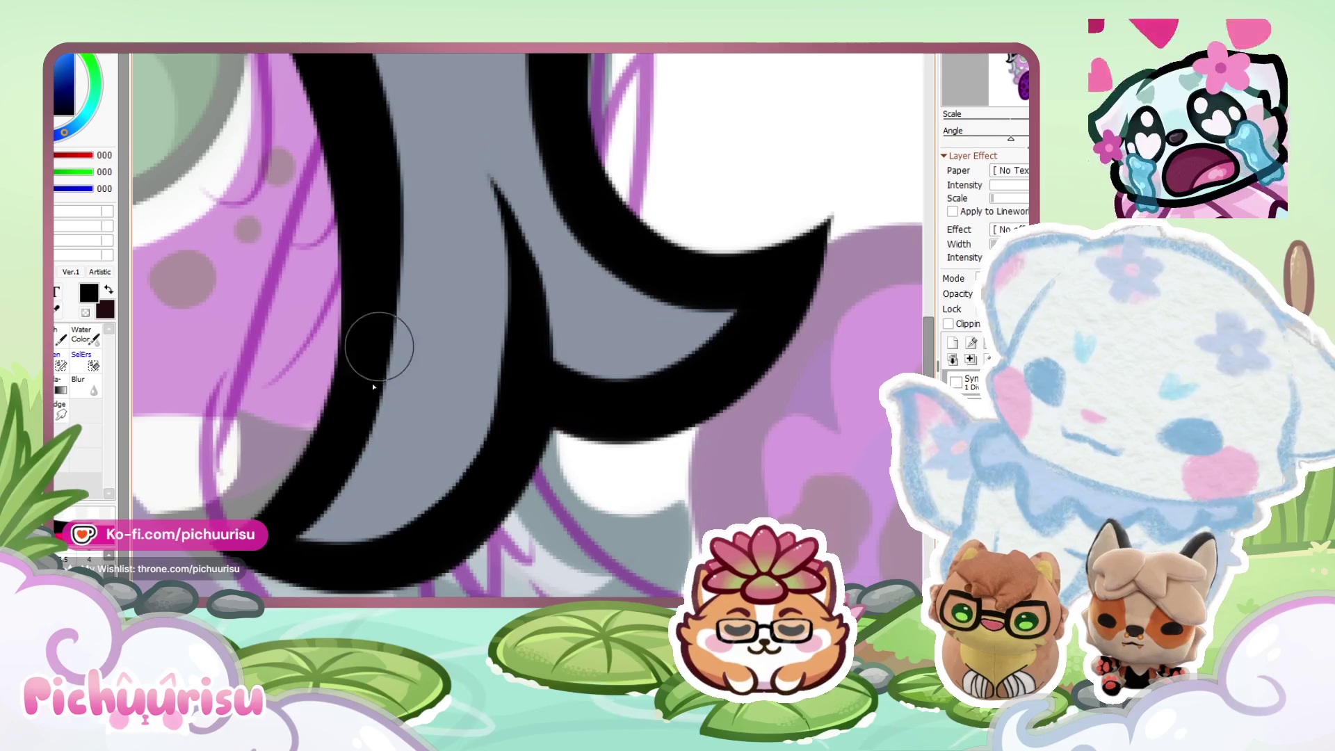
scroll(363, 429, "down", 2)
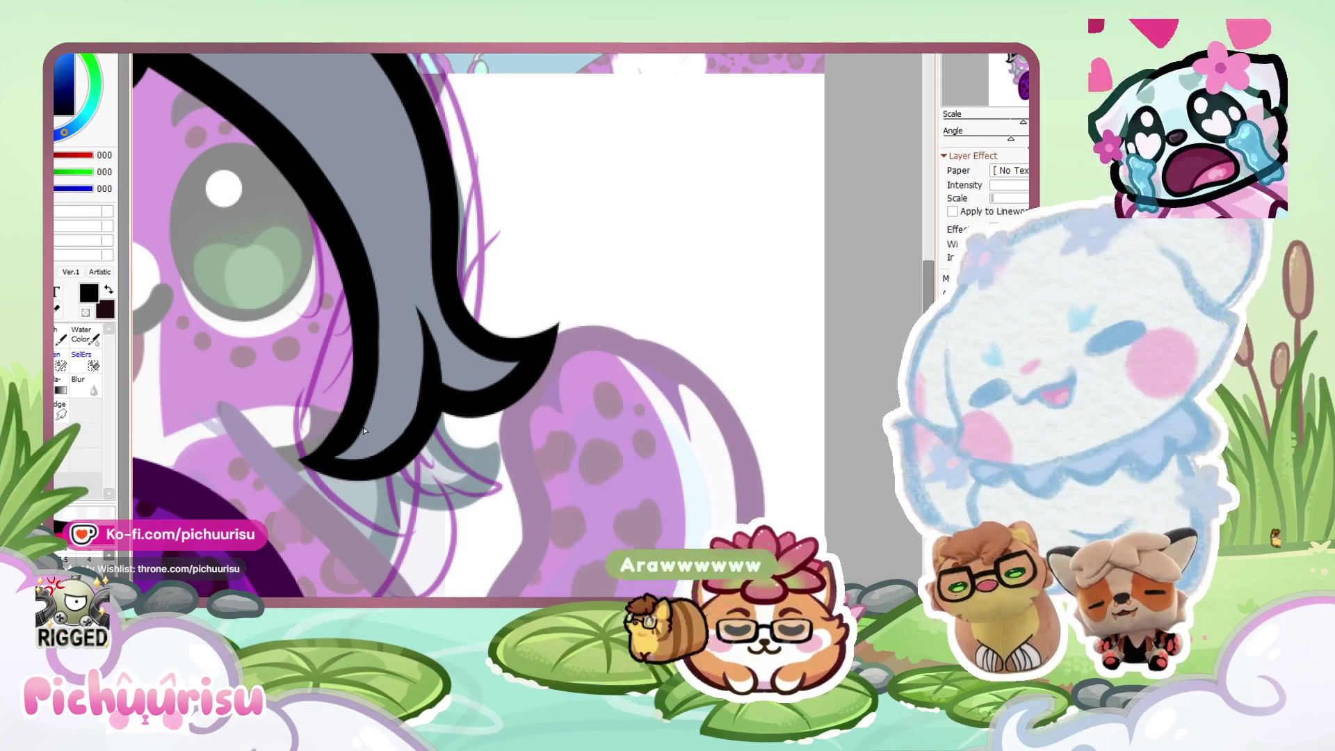
scroll(362, 410, "up", 2)
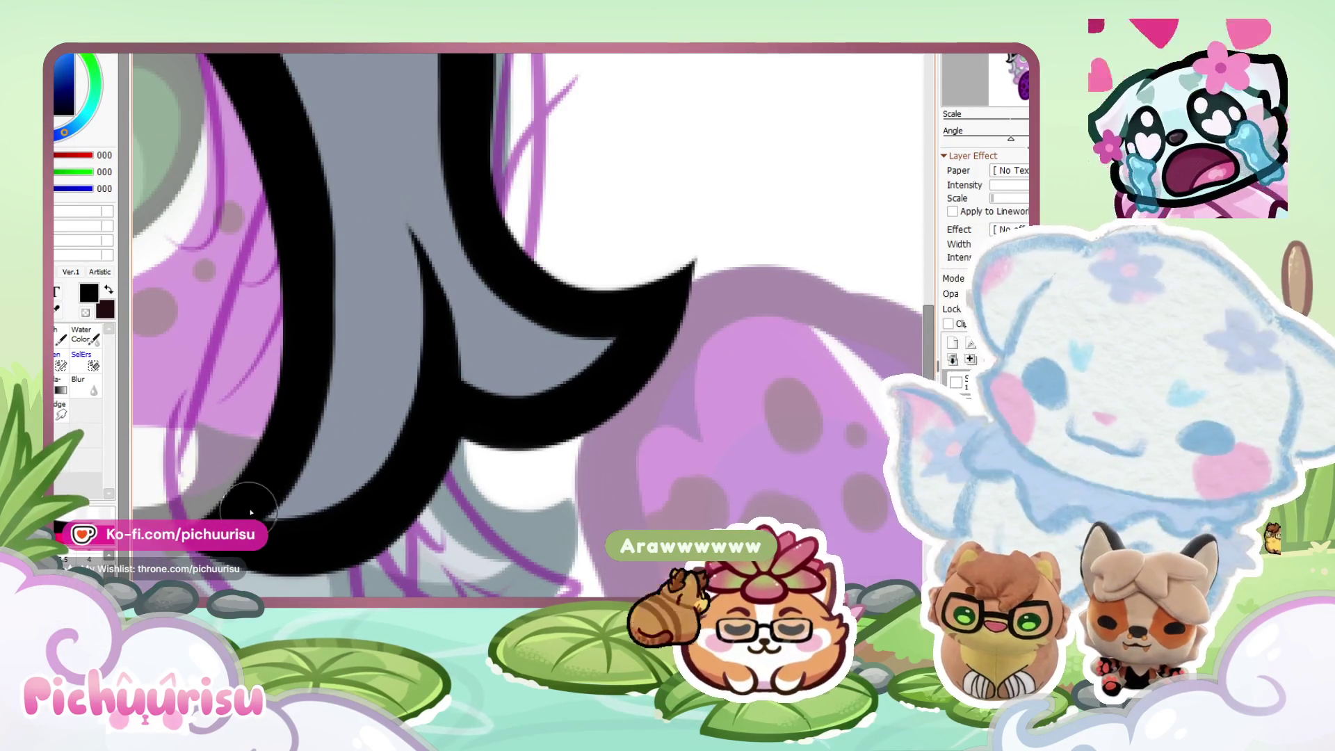
scroll(522, 435, "down", 5)
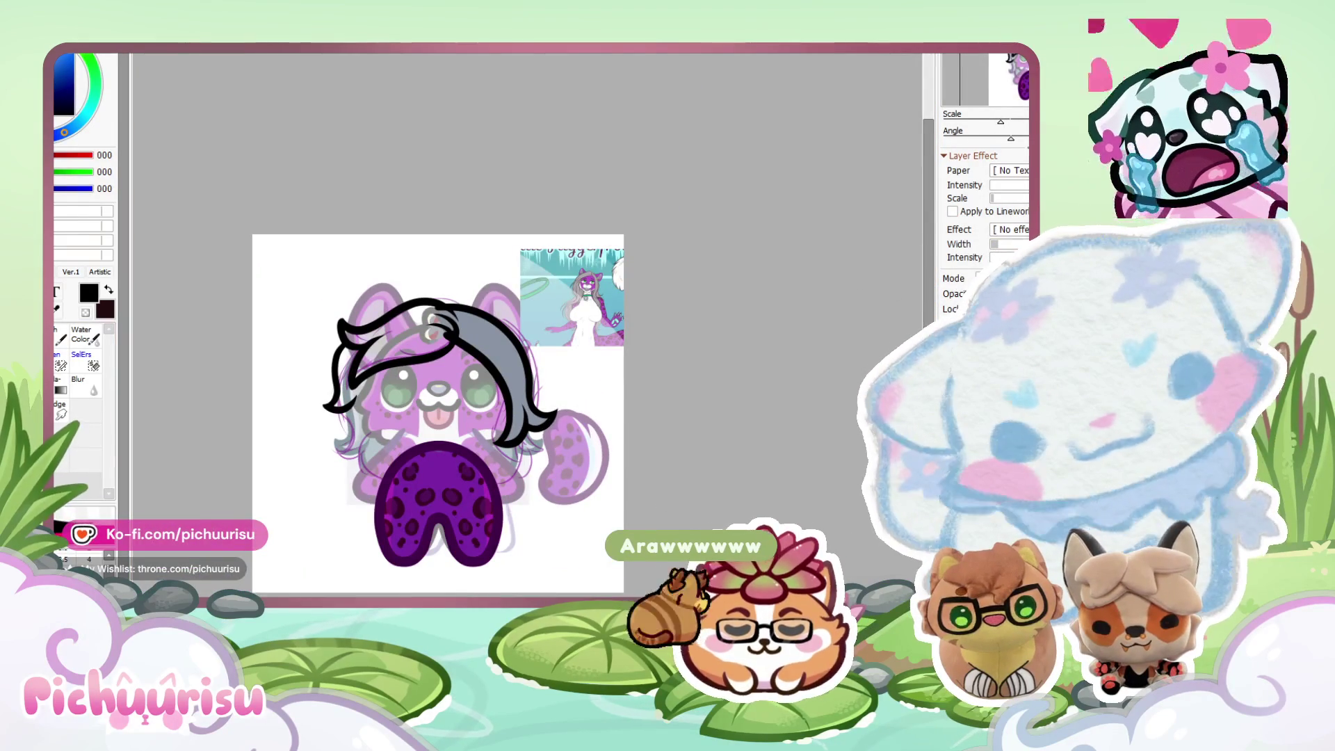
scroll(389, 426, "up", 5)
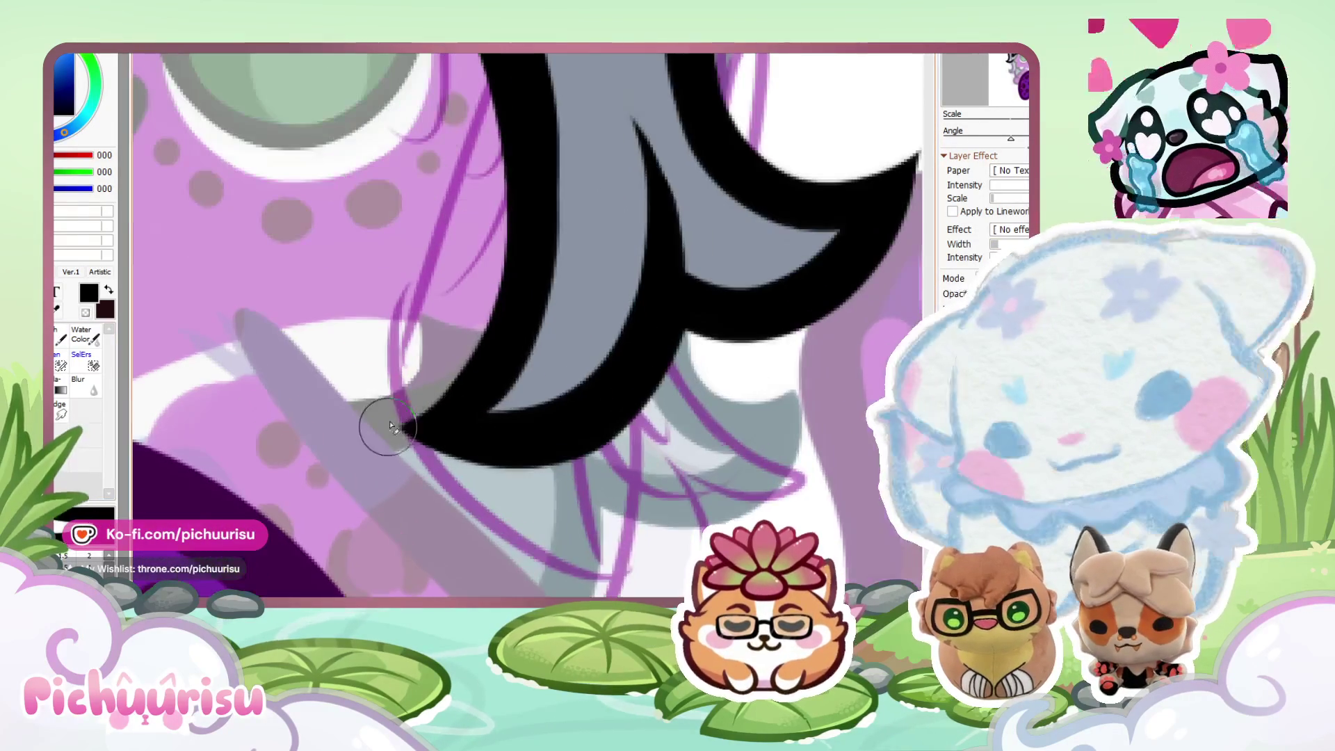
scroll(686, 313, "up", 1)
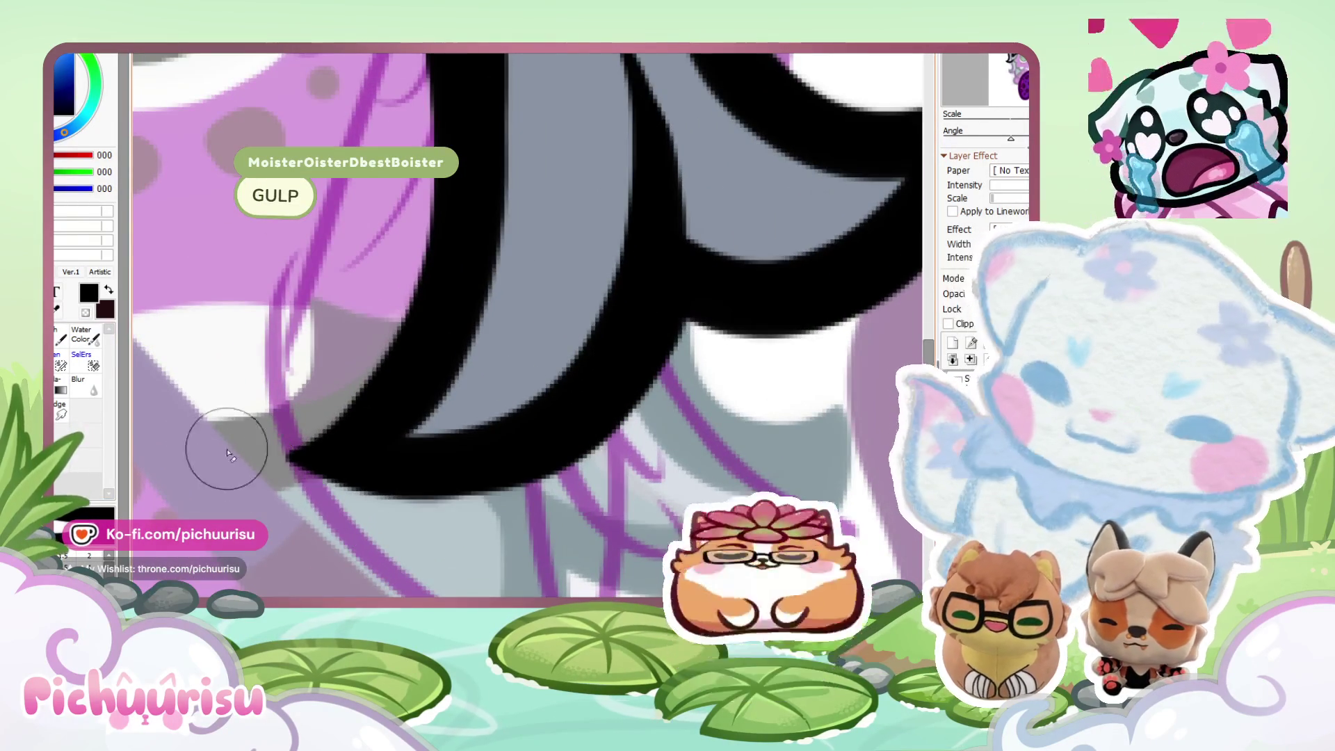
scroll(417, 445, "down", 2)
scroll(473, 364, "up", 2)
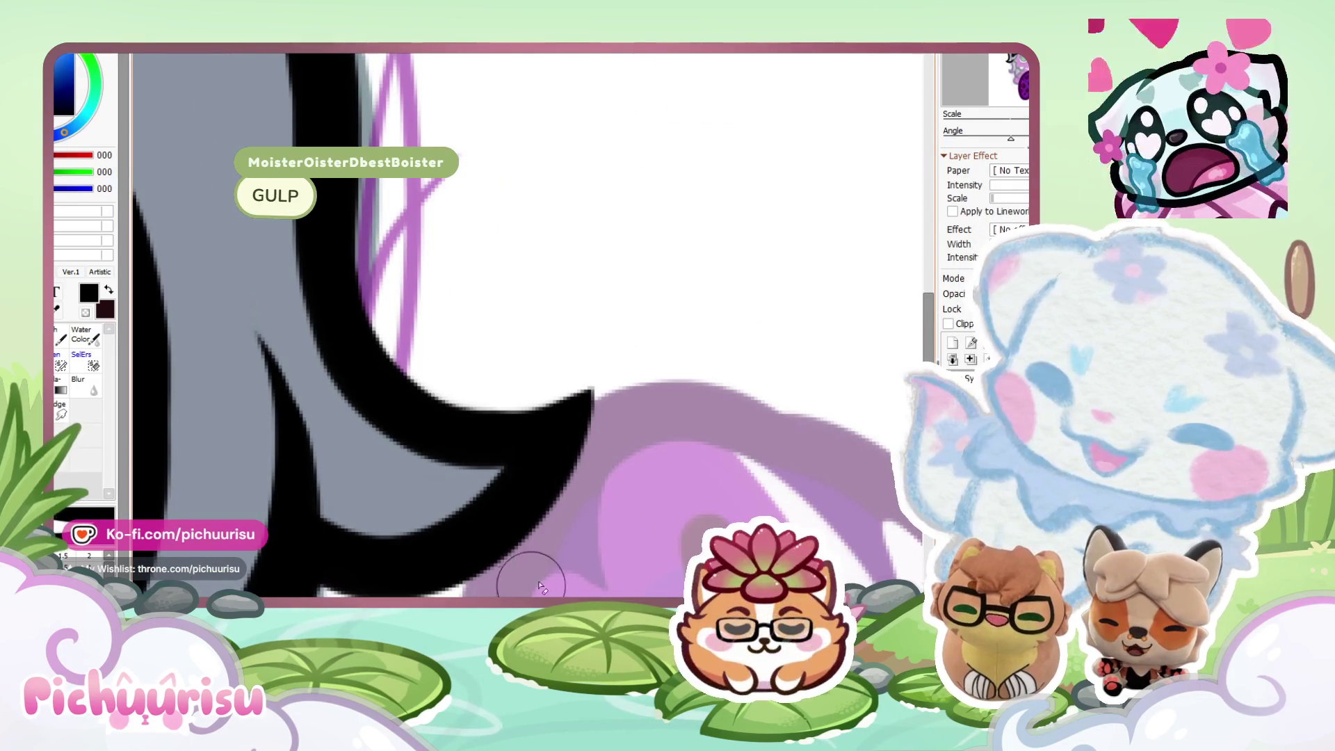
scroll(640, 373, "down", 3)
scroll(643, 373, "down", 2)
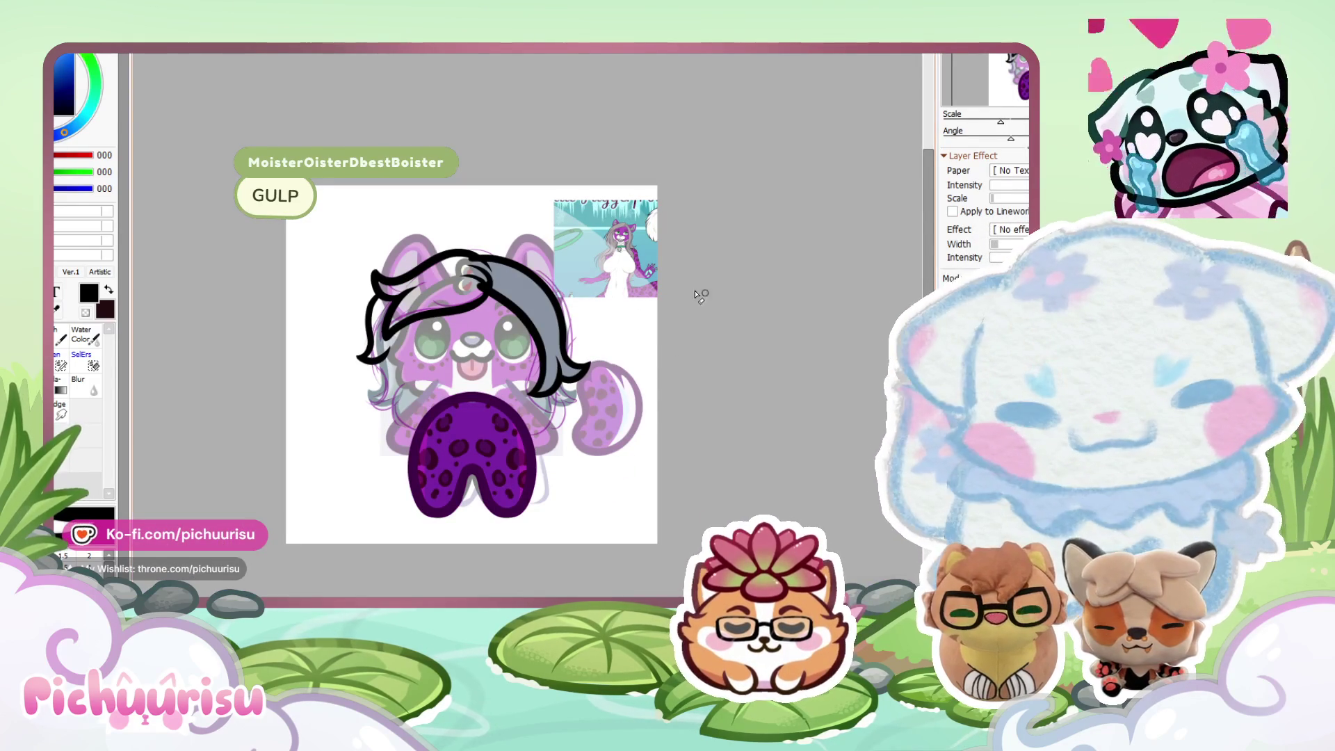
scroll(557, 243, "up", 1)
scroll(376, 331, "up", 2)
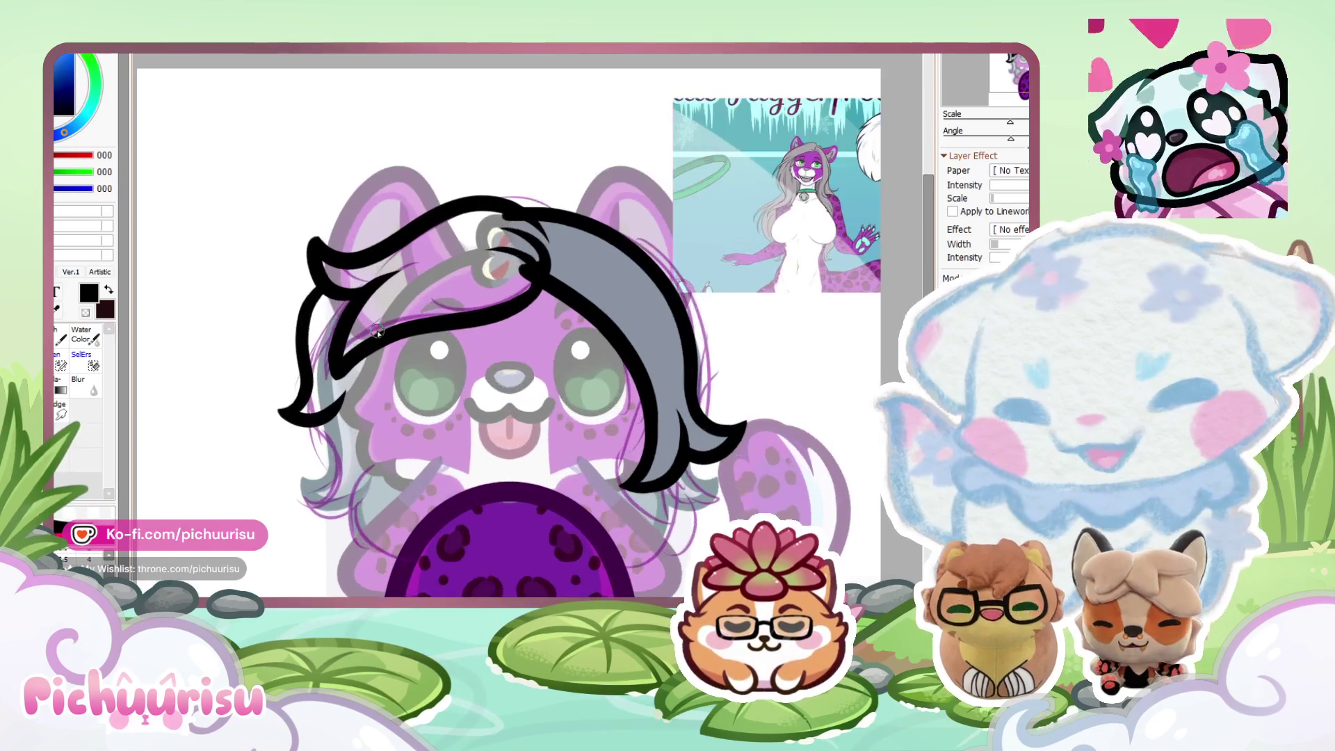
left_click(522, 353, "alt")
mouse_move(554, 249)
left_mouse_down()
mouse_move(544, 272)
mouse_move(506, 219)
left_mouse_up()
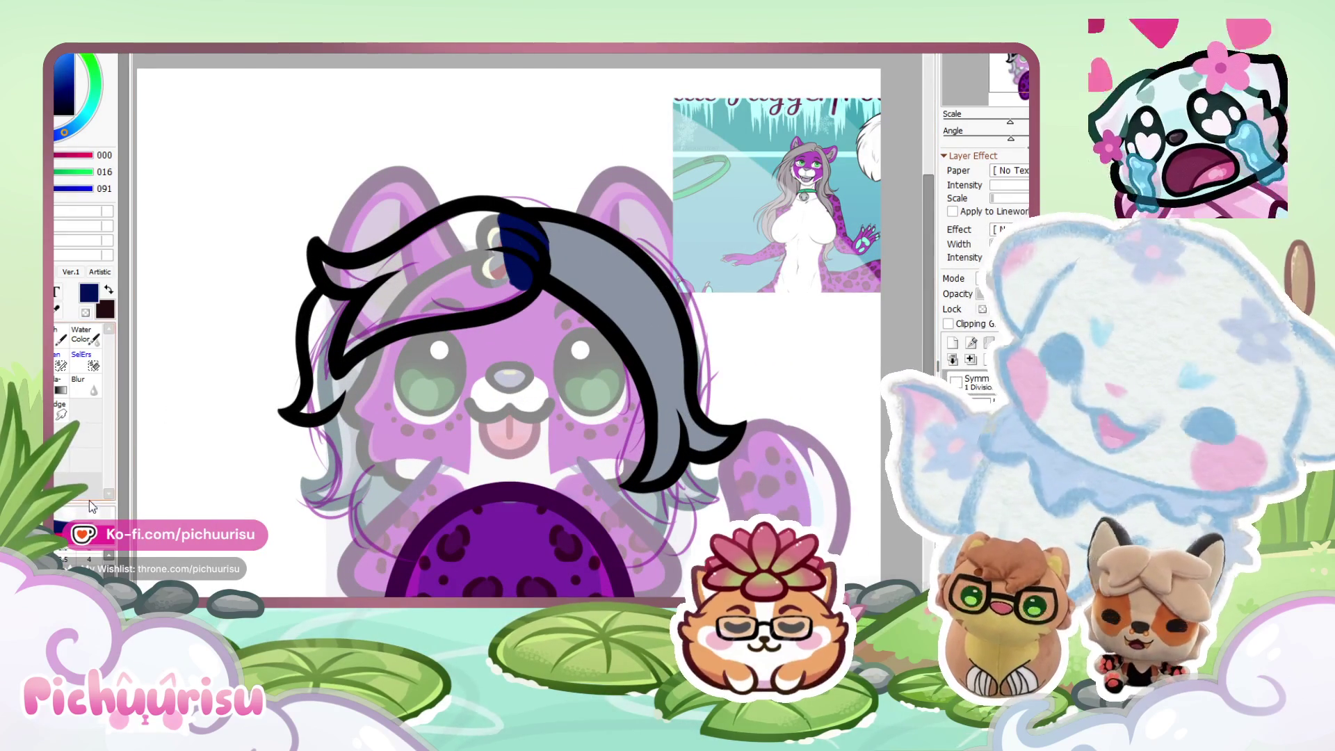
mouse_move(384, 293)
left_mouse_down()
mouse_move(313, 406)
mouse_move(327, 265)
mouse_move(498, 209)
mouse_move(387, 326)
mouse_move(514, 278)
mouse_move(486, 238)
mouse_move(511, 287)
left_mouse_up()
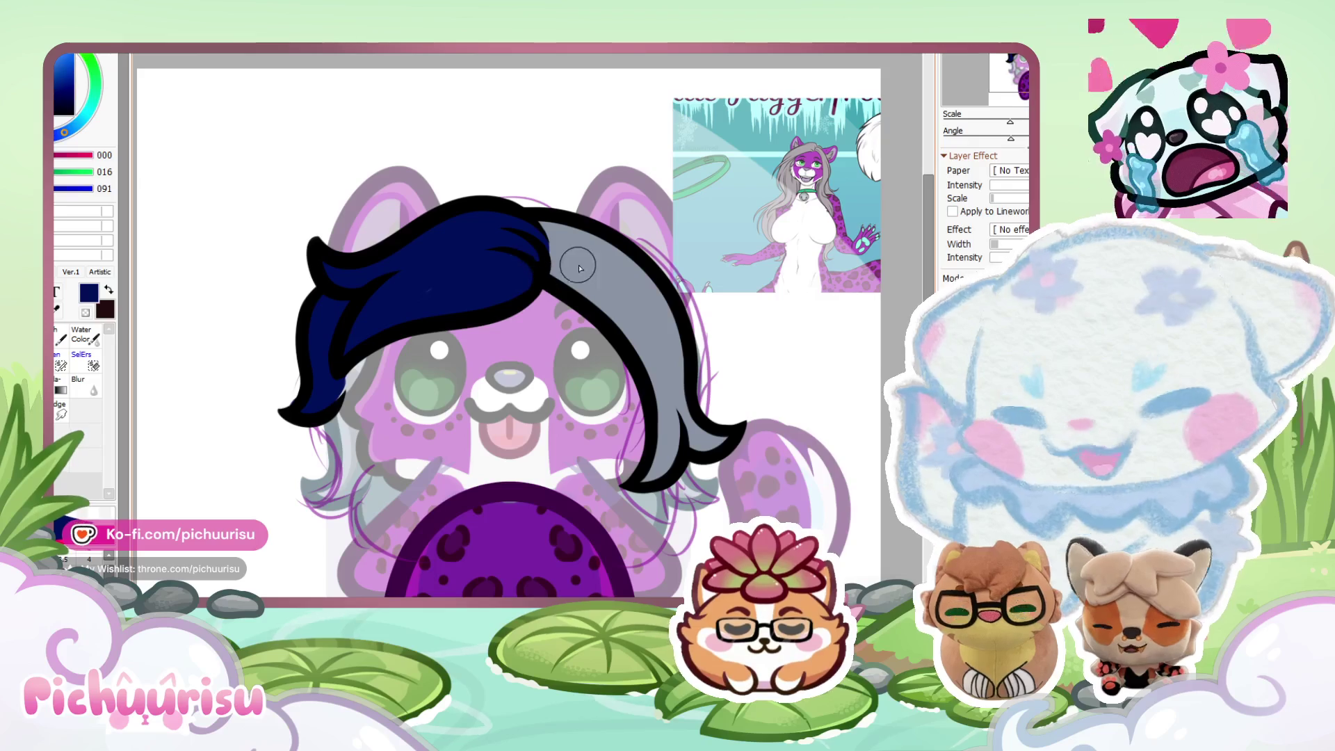
left_click(580, 257, "alt")
left_click_drag(527, 351, 612, 351)
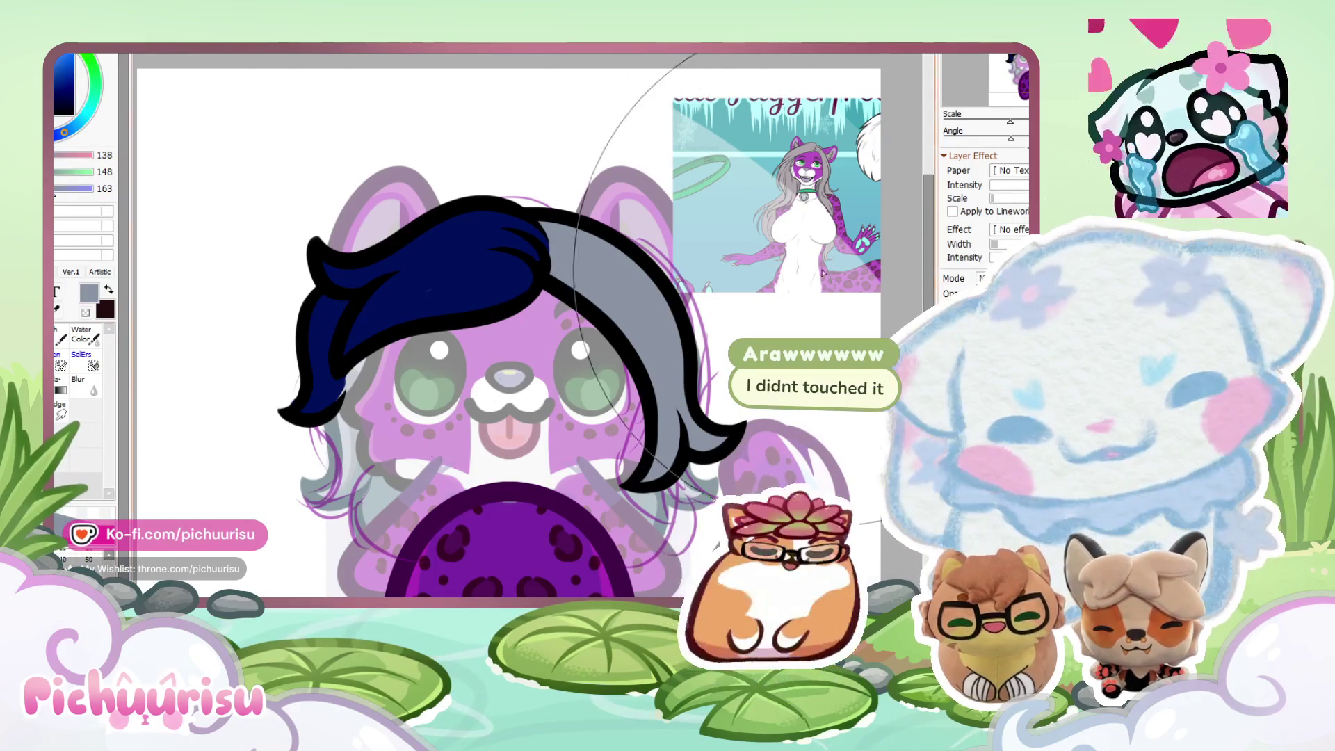
left_click_drag(626, 229, 390, 236)
scroll(395, 232, "up", 1)
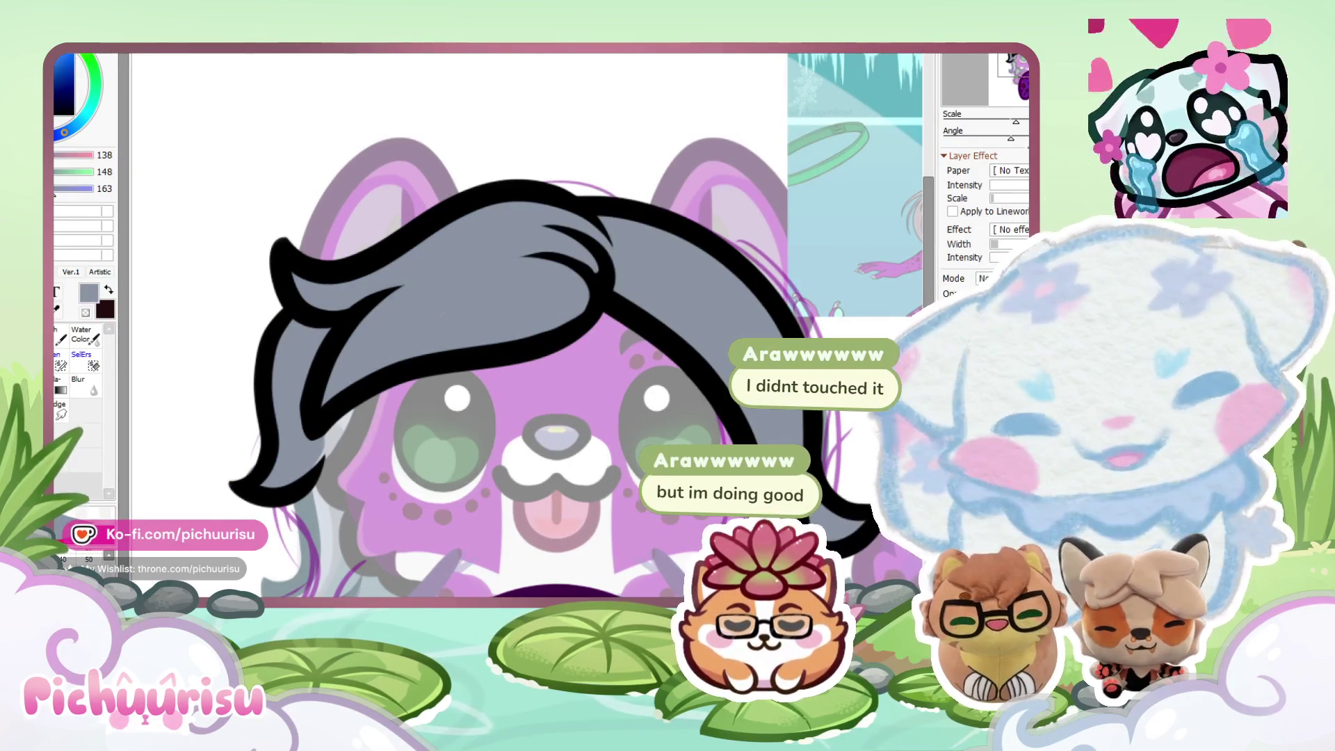
scroll(437, 303, "down", 3)
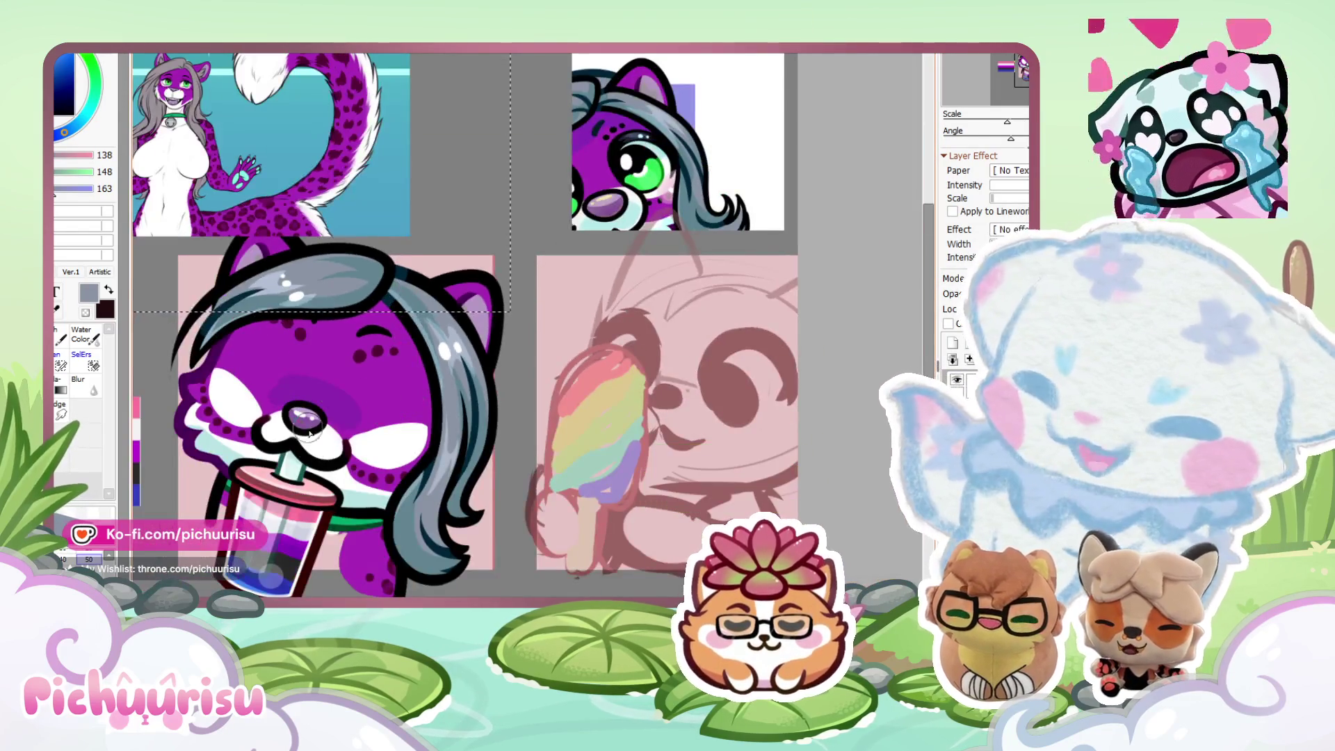
Sample a pale cyan from the sticker sheet as the hair shading colour.
left_click(349, 496, "alt")
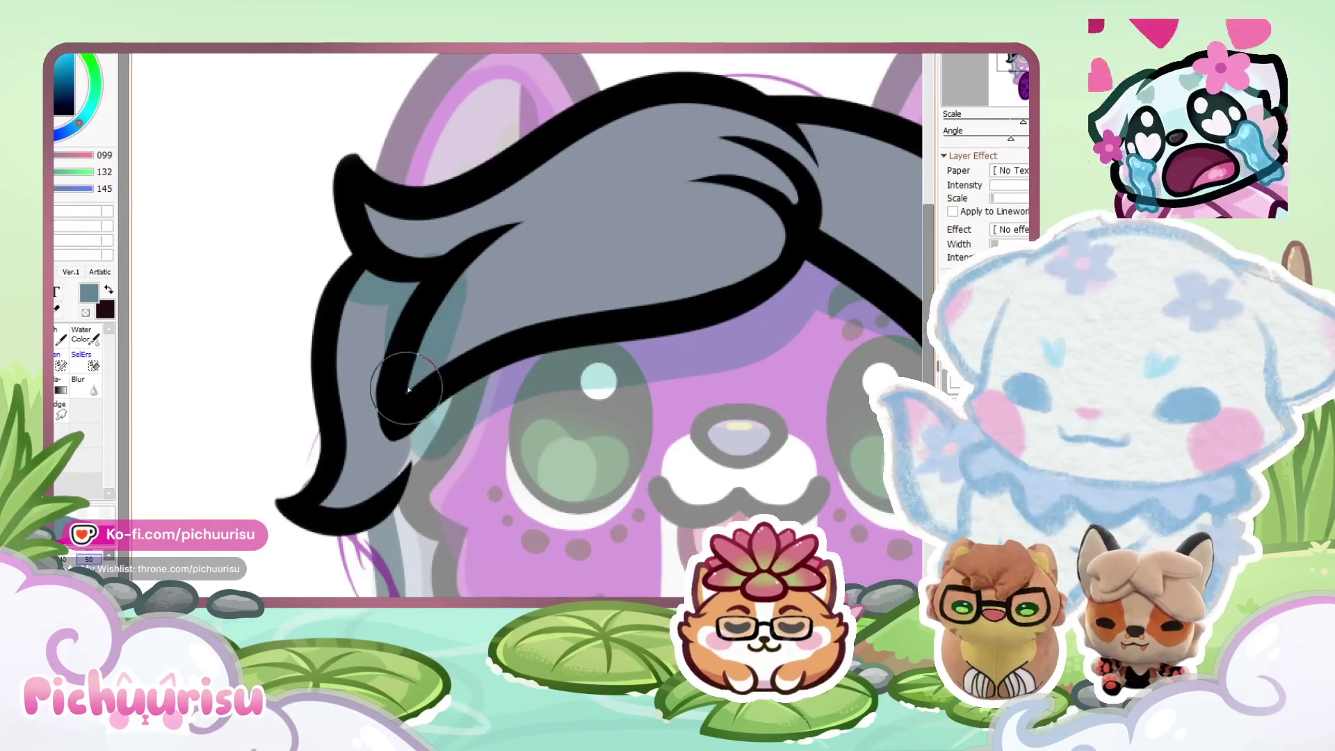
Brush a teal shading stroke along the hair's underside and sample the grey hair colour.
mouse_move(431, 333)
left_mouse_down()
mouse_move(785, 167)
mouse_move(742, 280)
left_mouse_up()
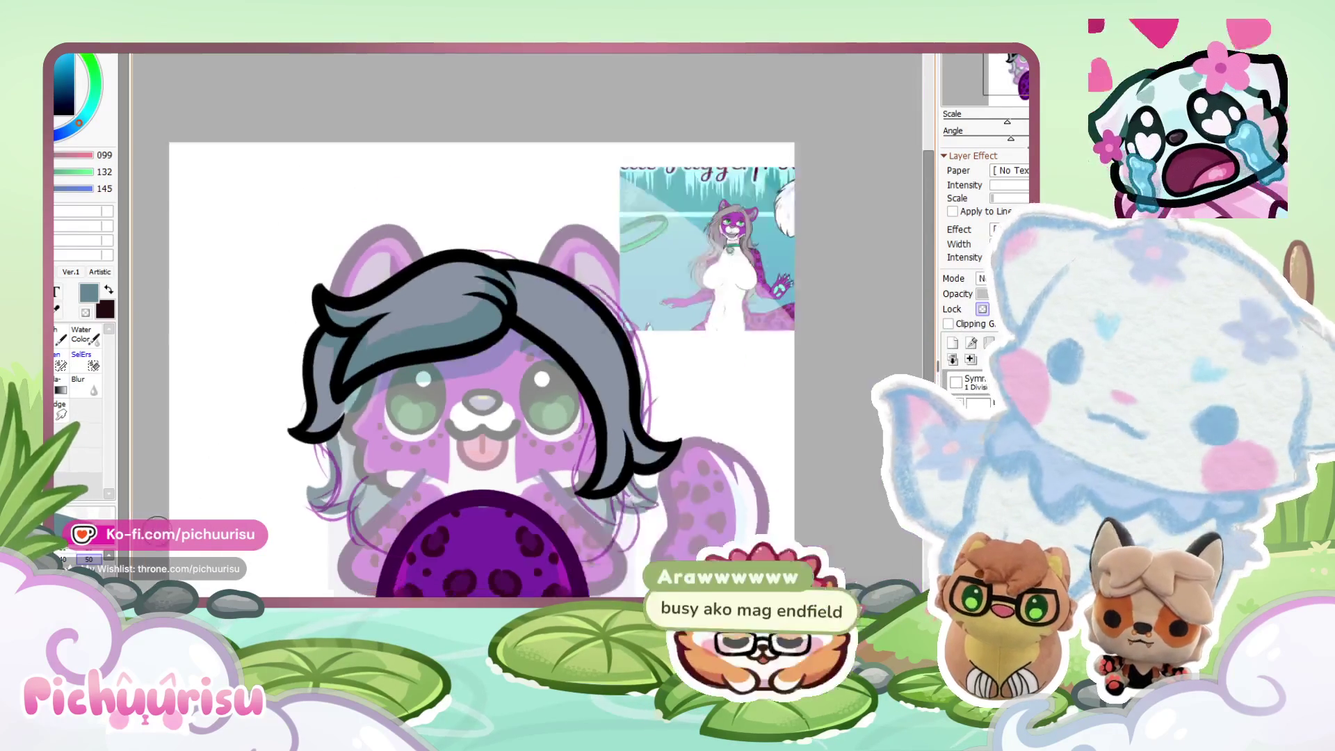
scroll(361, 334, "up", 5)
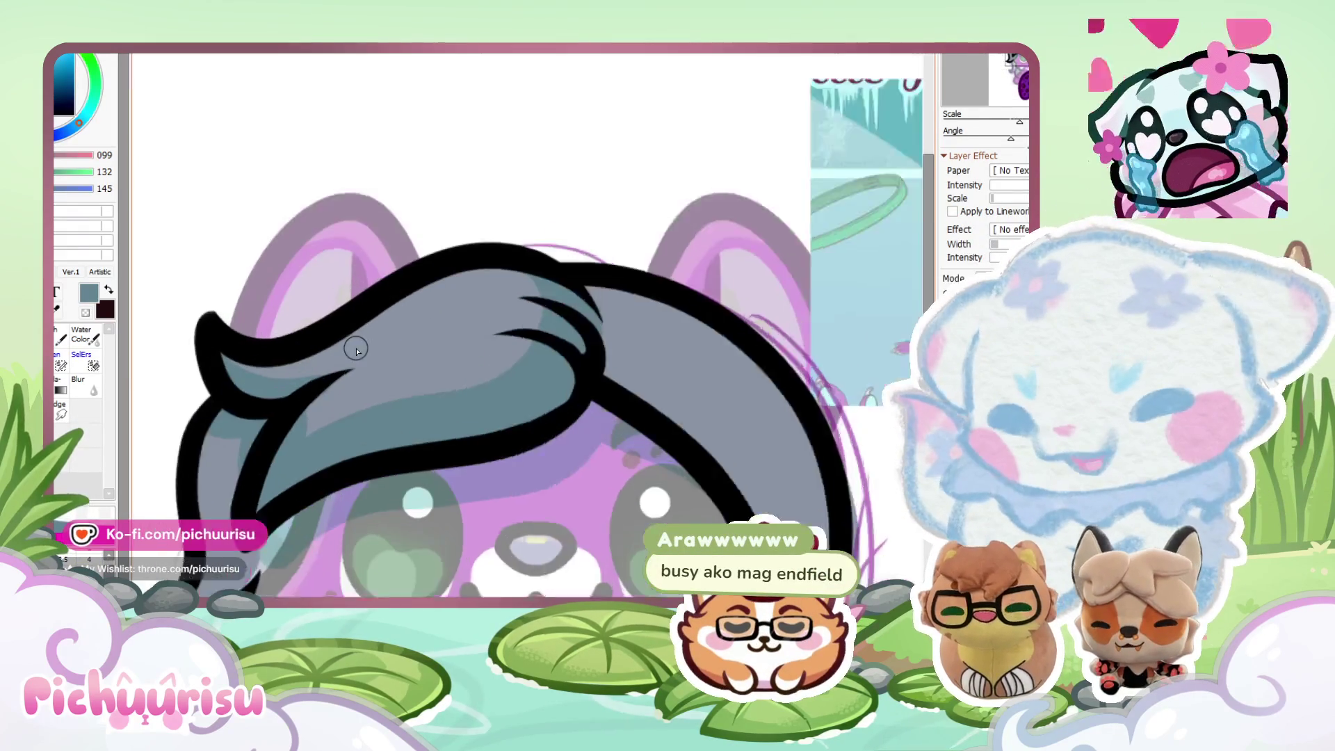
left_click(348, 341, "alt")
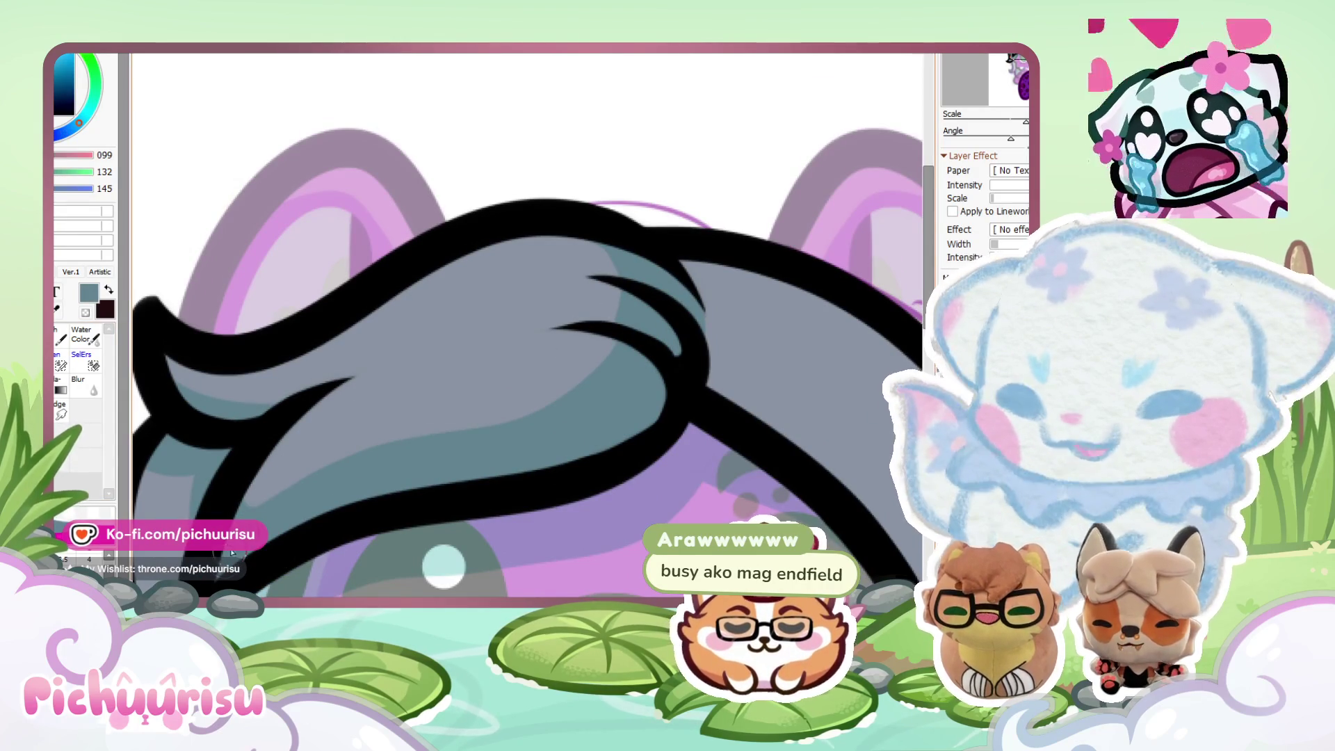
scroll(605, 341, "up", 3)
scroll(603, 348, "down", 3)
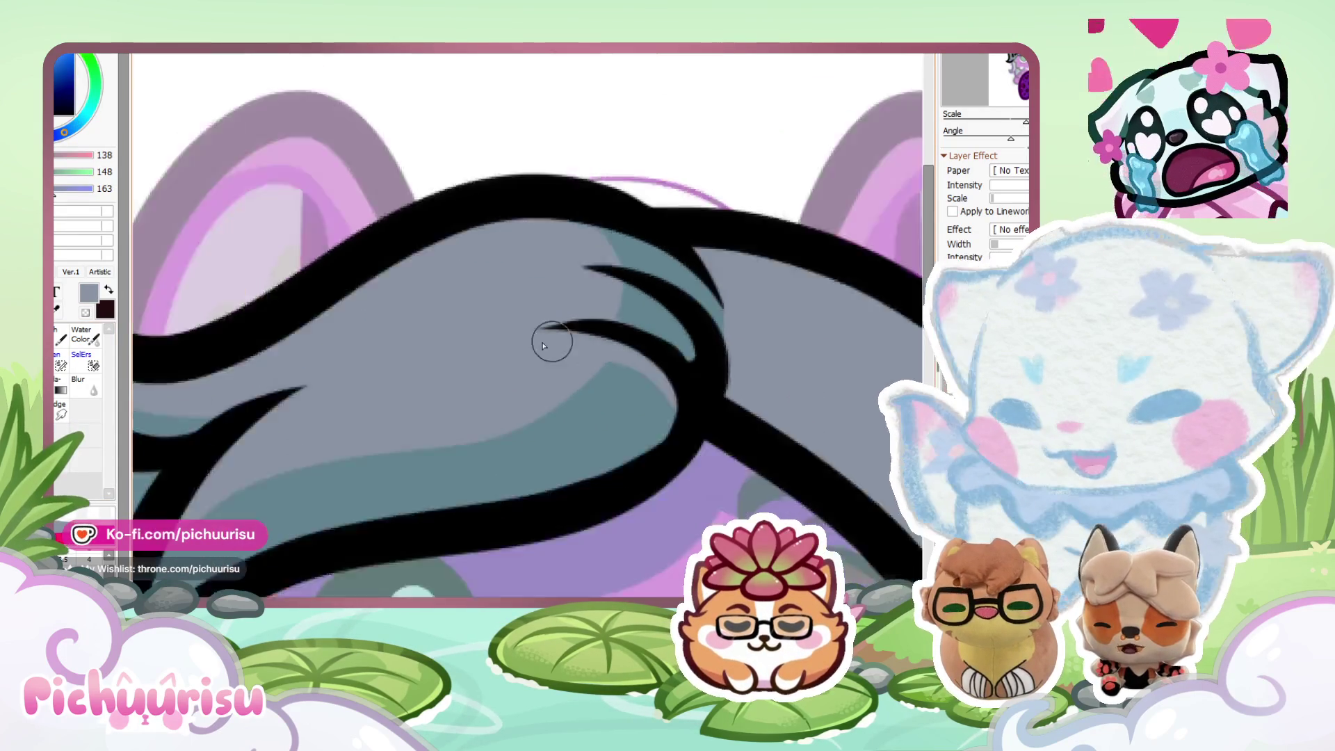
scroll(298, 403, "down", 5)
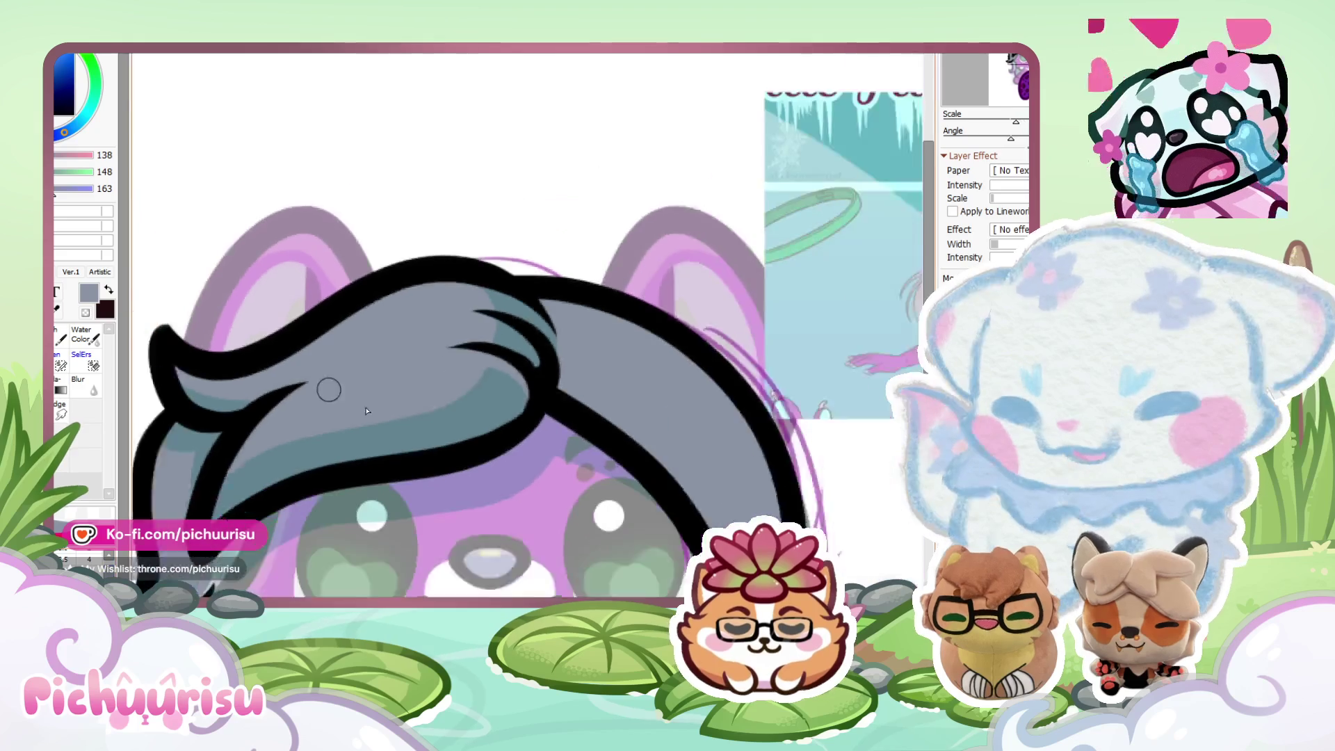
Try darker blue-grey strokes along the hair's left edge with a larger brush, then undo them.
left_click(298, 403, "alt")
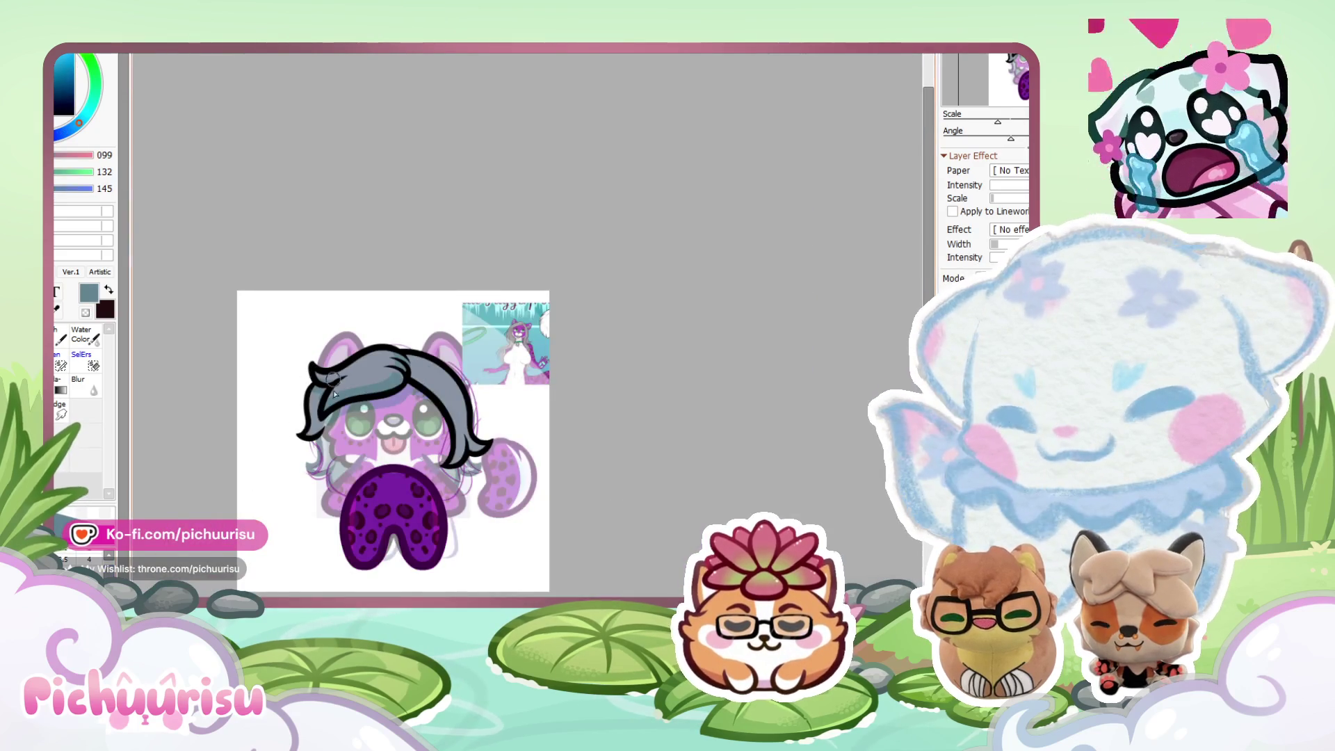
scroll(299, 410, "up", 5)
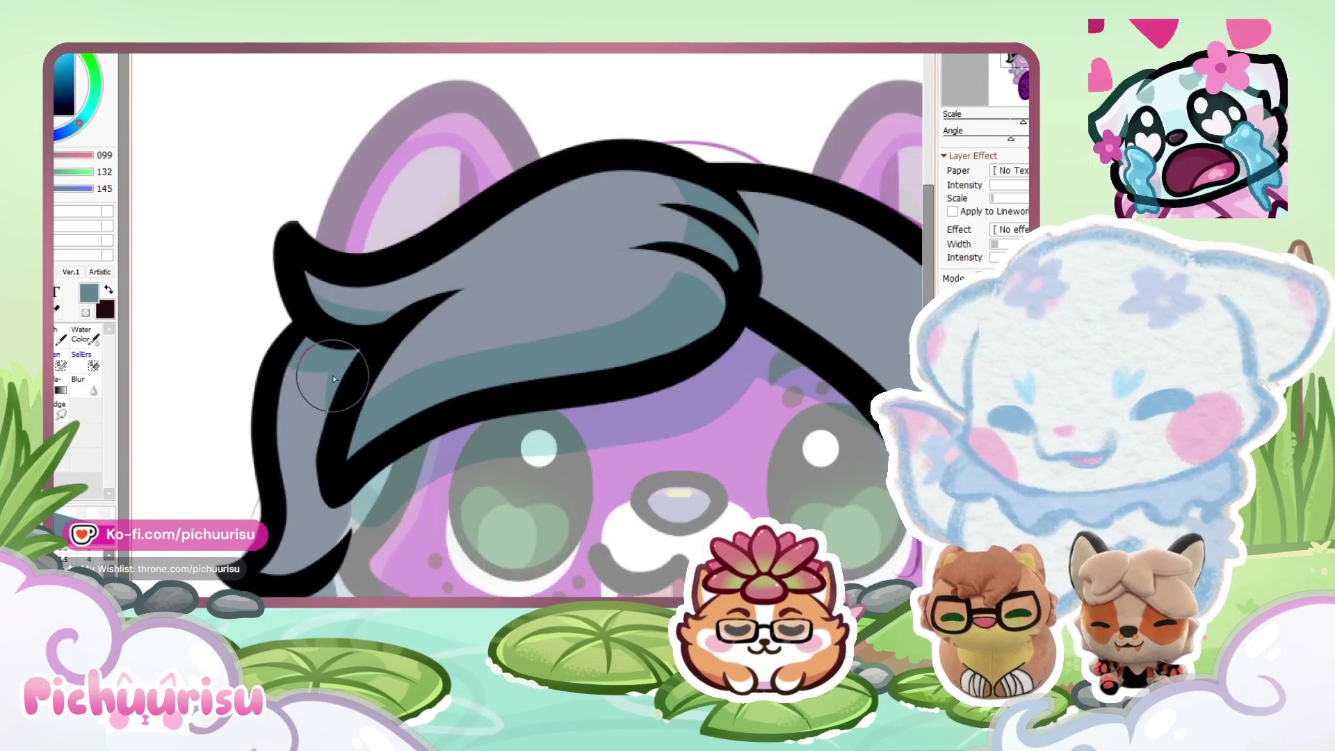
left_click(299, 449, "alt")
left_click_drag(331, 379, 296, 511)
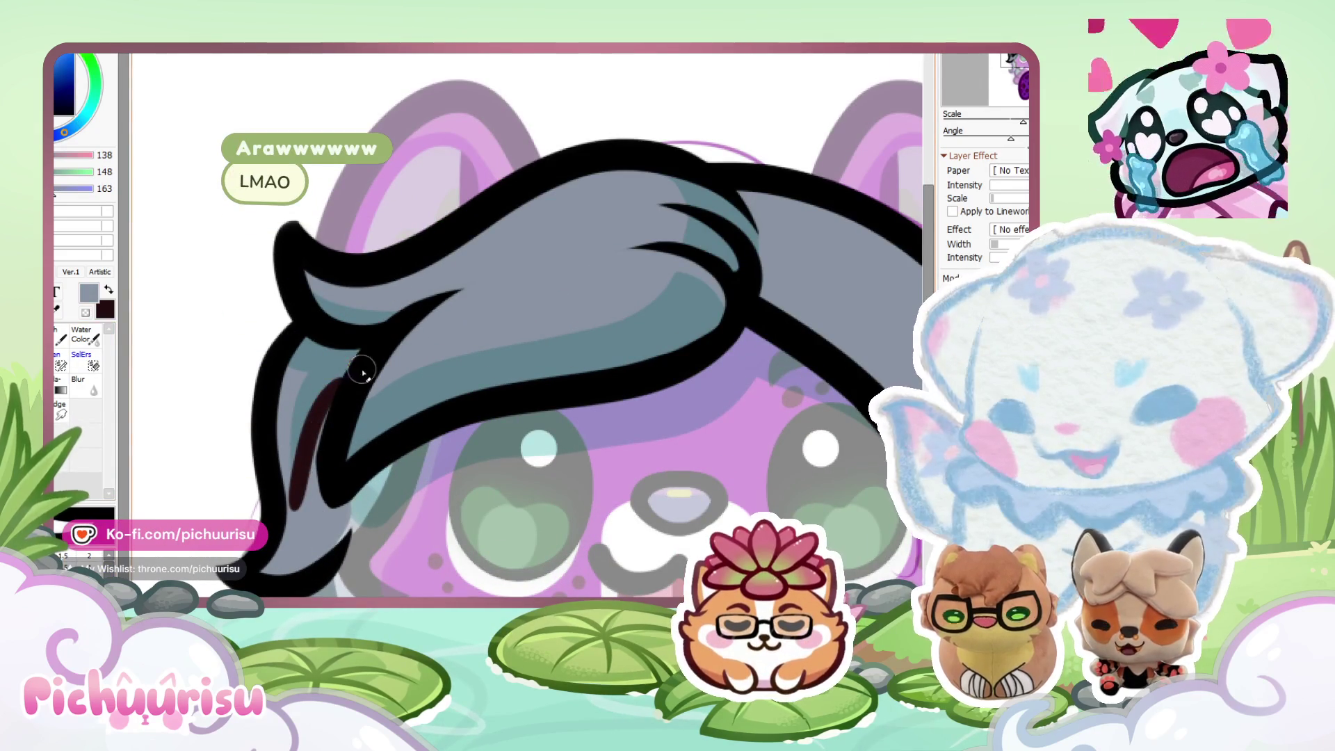
left_click_drag(326, 410, 295, 535)
left_click_drag(350, 386, 297, 535)
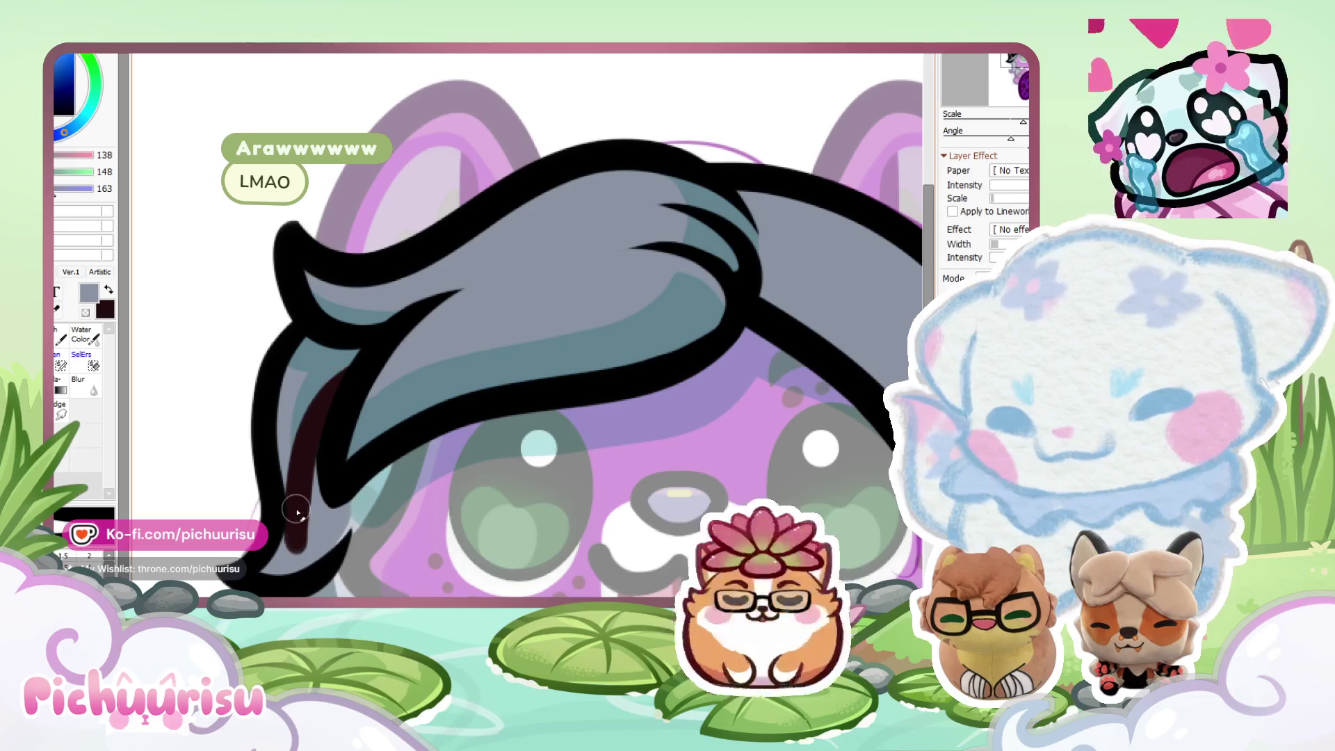
key("bracketright")
key("bracketright")
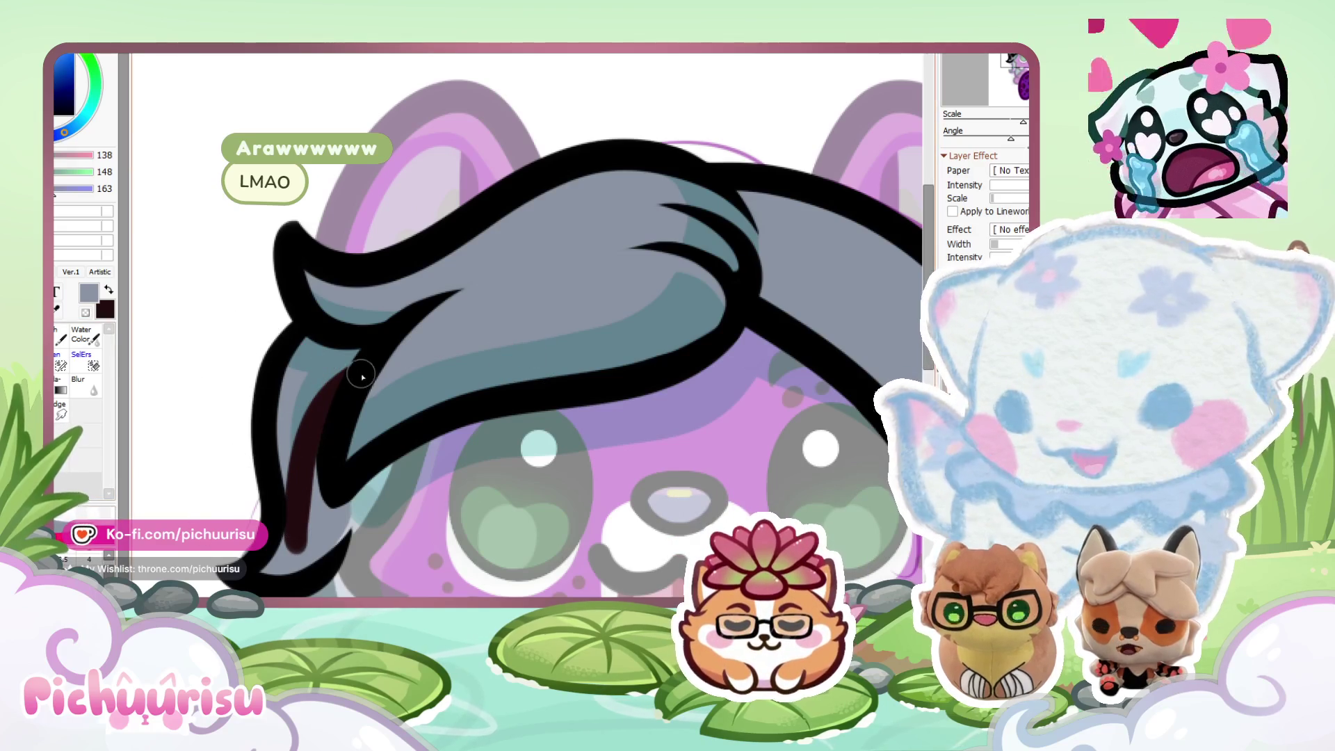
key("ctrl+z")
key("ctrl+z")
key("ctrl+z")
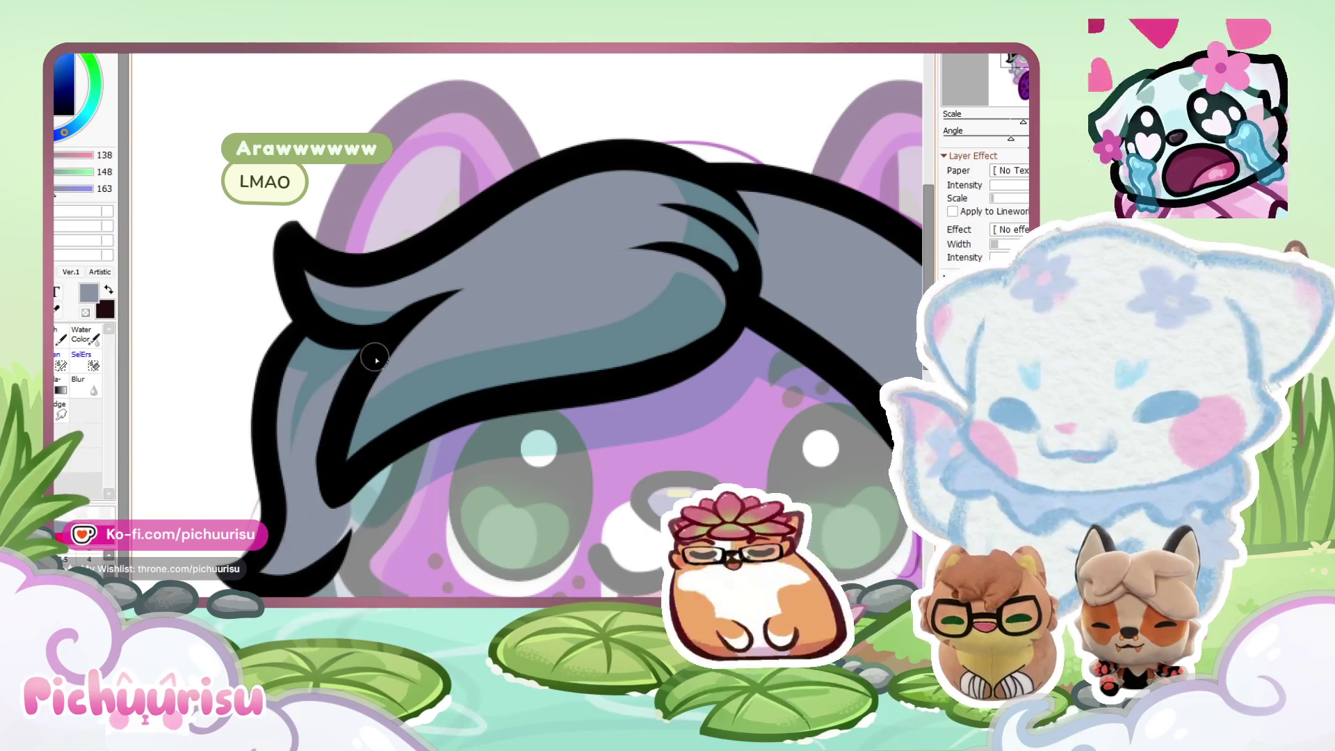
Paint darker teal streaks along the hair's left edge, alternating with the lighter grey.
left_click(322, 358, "alt")
left_click_drag(299, 372, 307, 500)
left_click(282, 427, "alt")
left_click(328, 475, "alt")
scroll(331, 423, "down", 5)
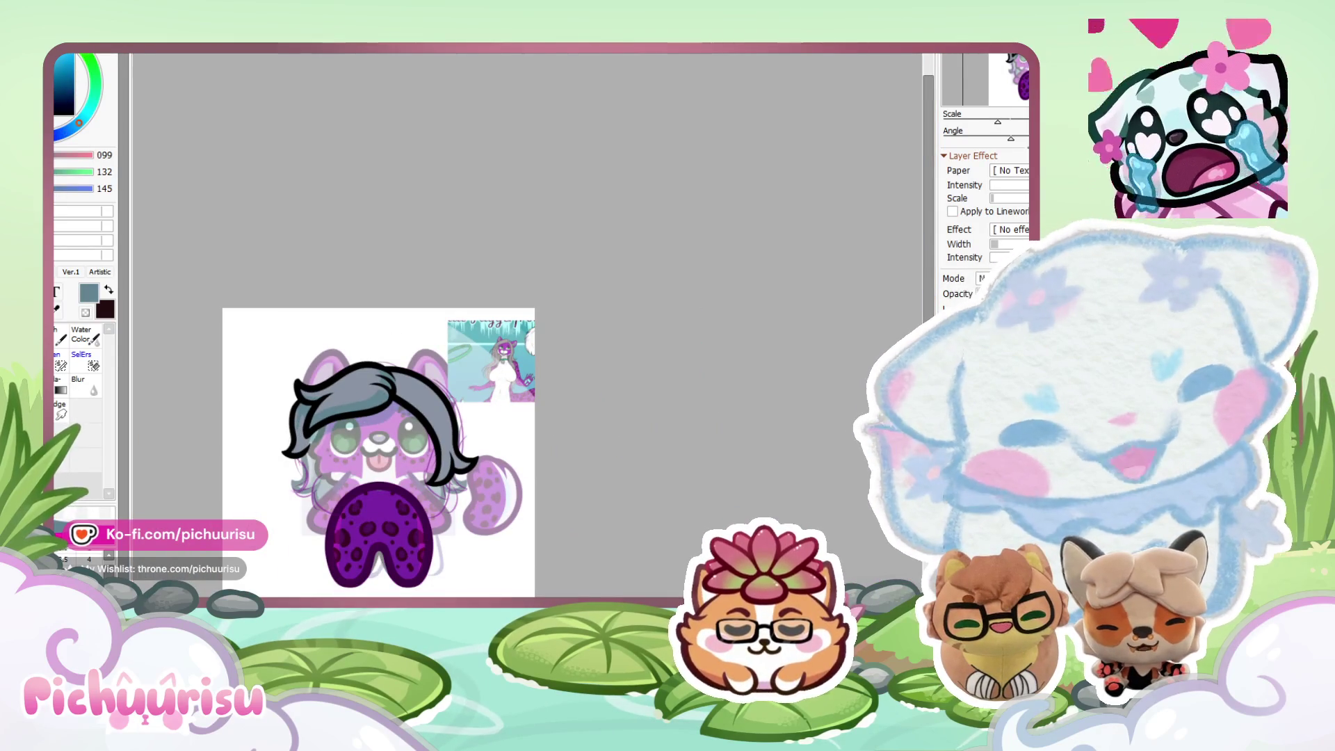
scroll(382, 335, "up", 2)
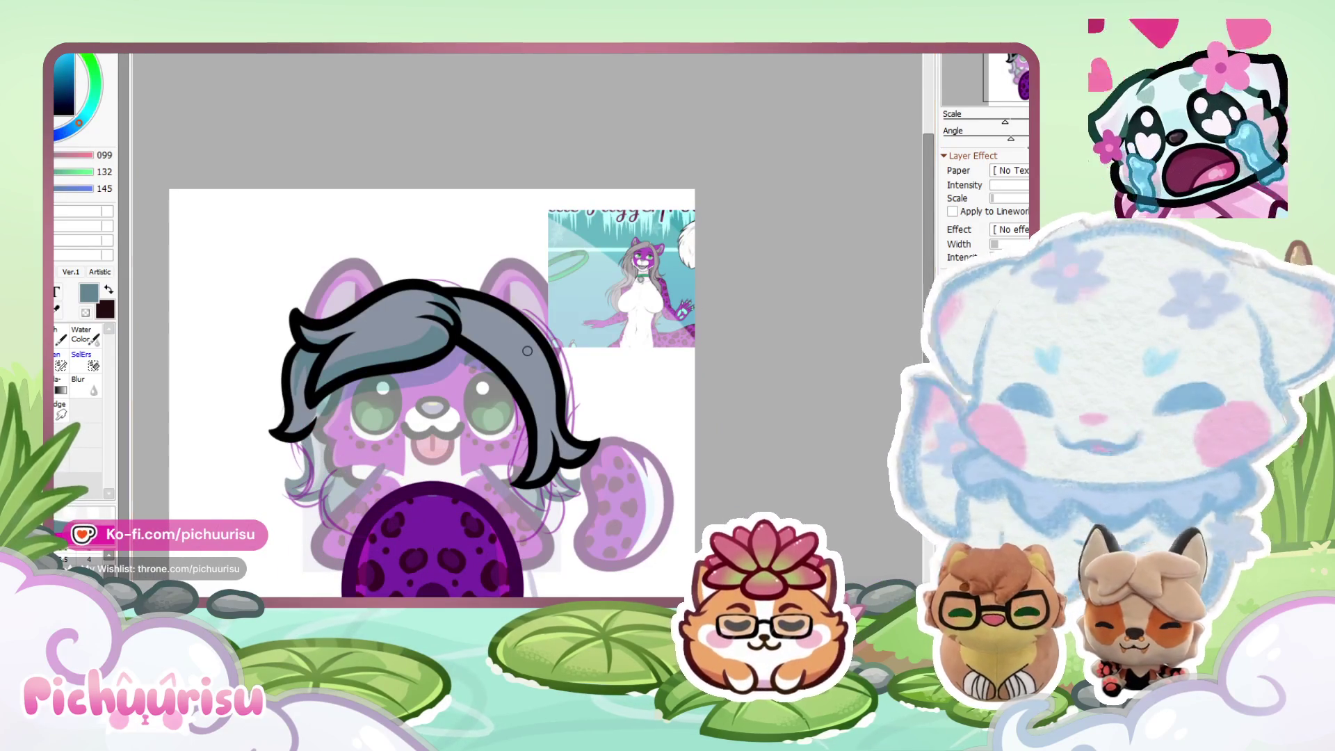
scroll(381, 335, "up", 2)
scroll(381, 334, "up", 2)
scroll(361, 327, "down", 3)
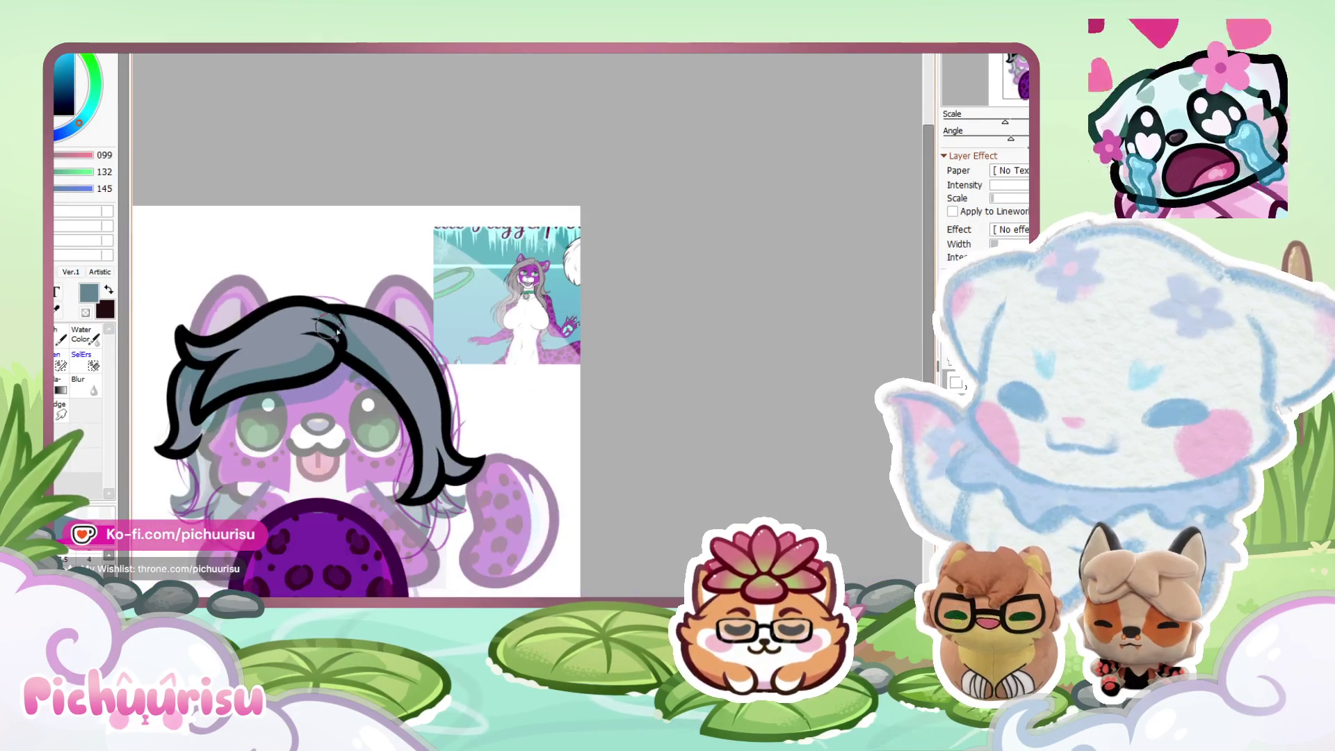
scroll(338, 316, "up", 1)
scroll(339, 317, "down", 4)
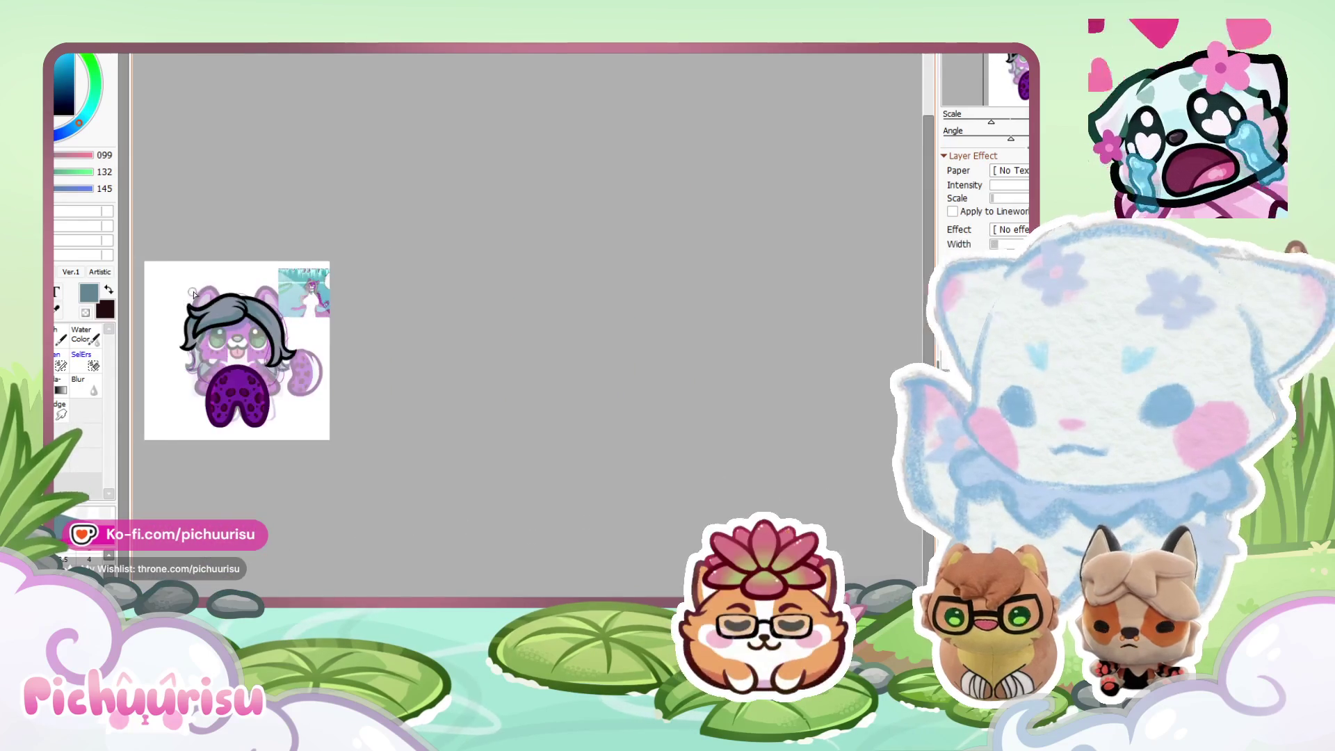
scroll(295, 356, "up", 3)
scroll(295, 356, "up", 2)
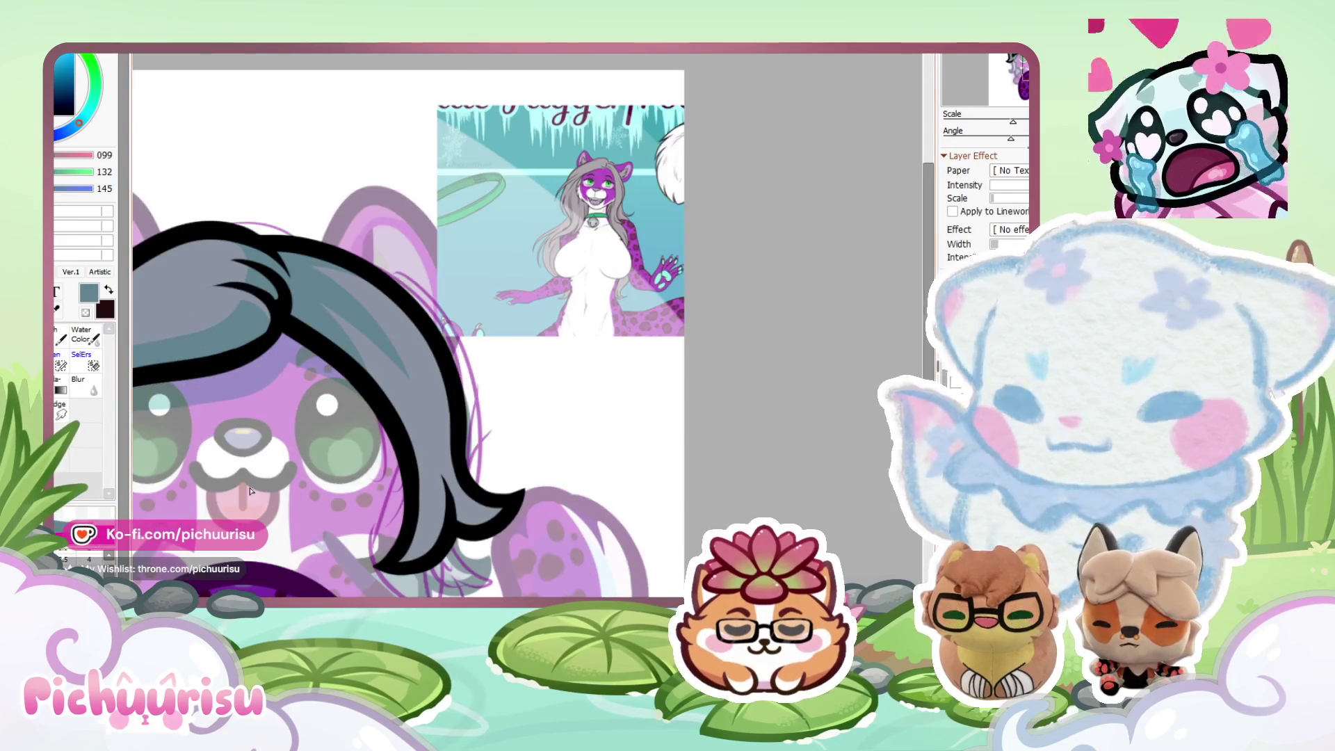
scroll(295, 356, "up", 3)
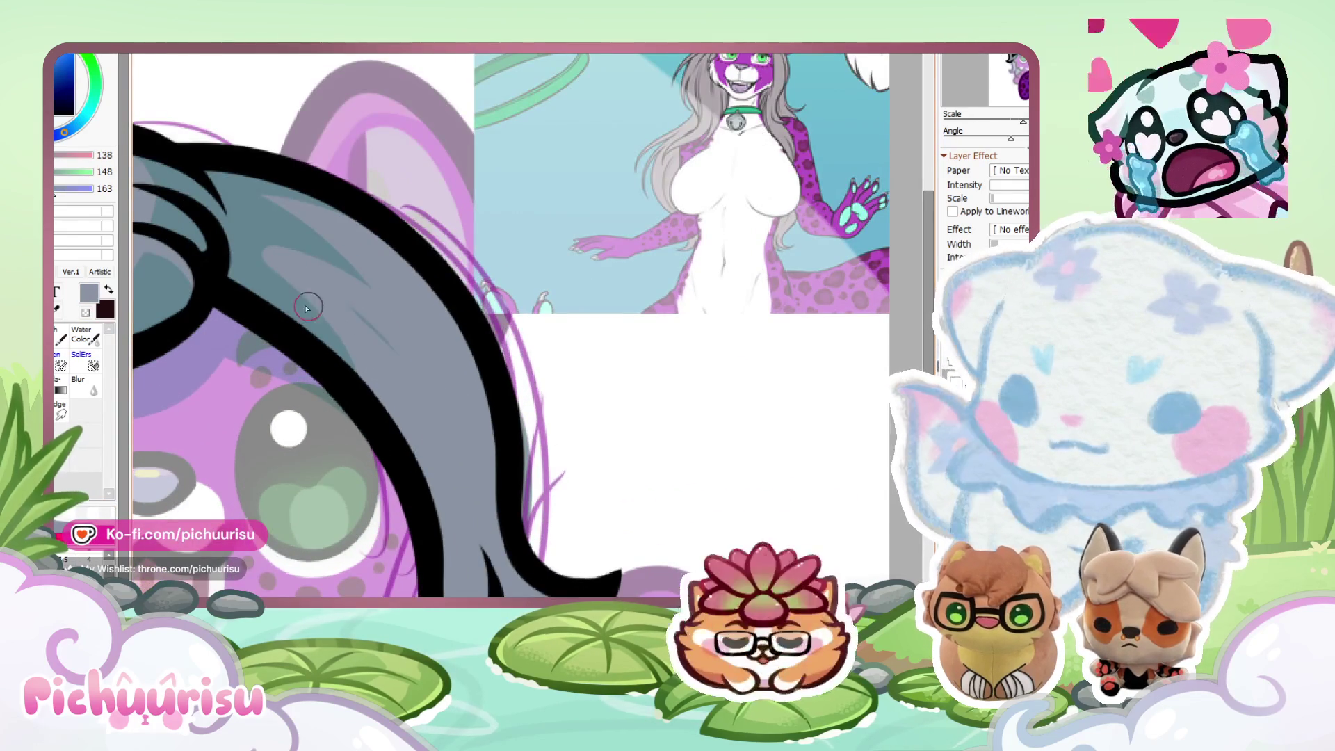
scroll(257, 278, "down", 1)
Sample the darker and lighter blue-greys from the hair and rotate the view clockwise.
left_click(260, 268, "alt")
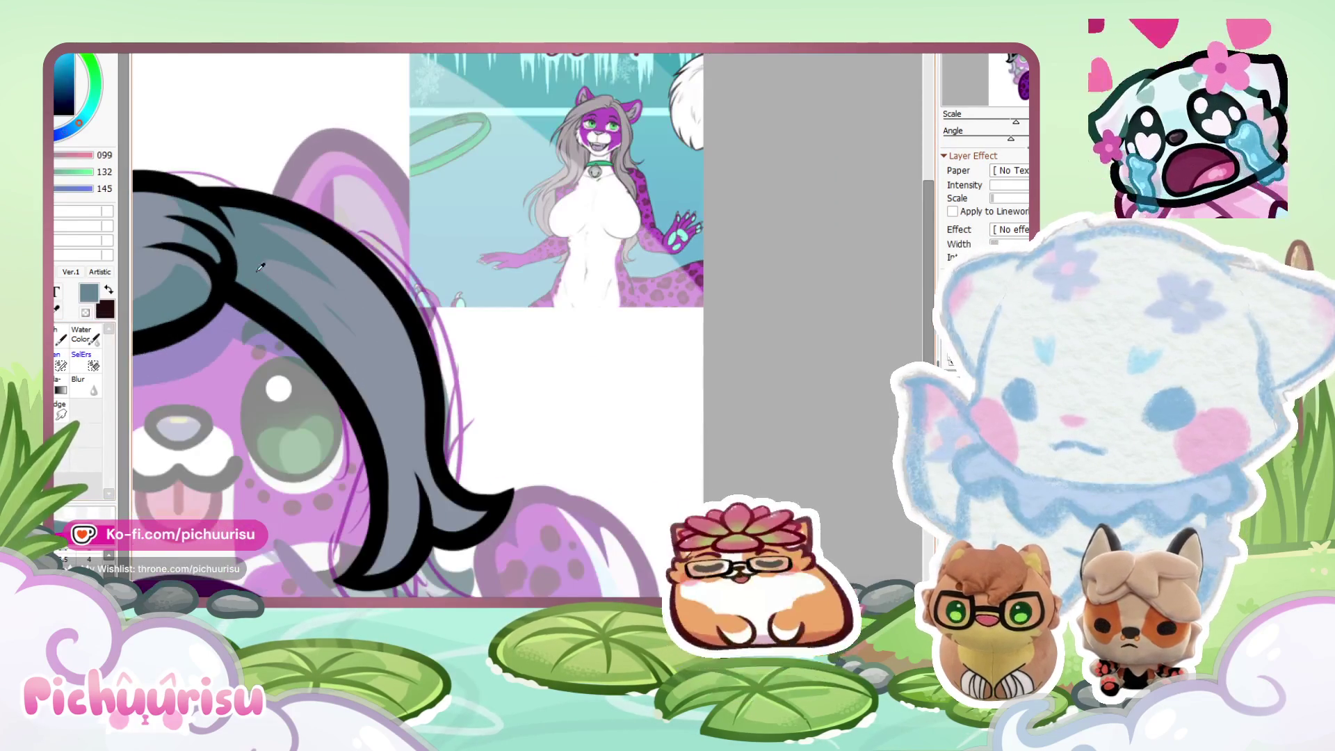
left_click(301, 286, "alt")
left_click(236, 277, "alt")
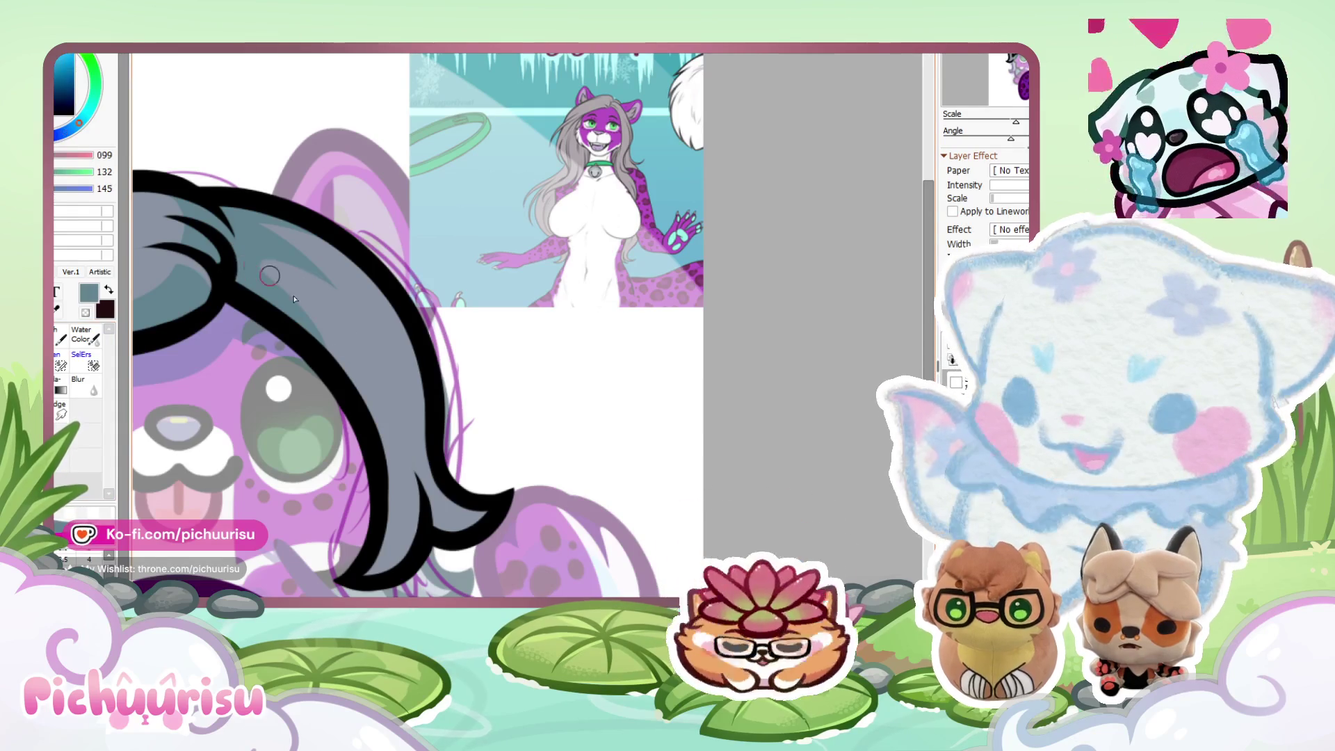
scroll(309, 355, "down", 3)
scroll(367, 425, "up", 2)
scroll(367, 426, "up", 1)
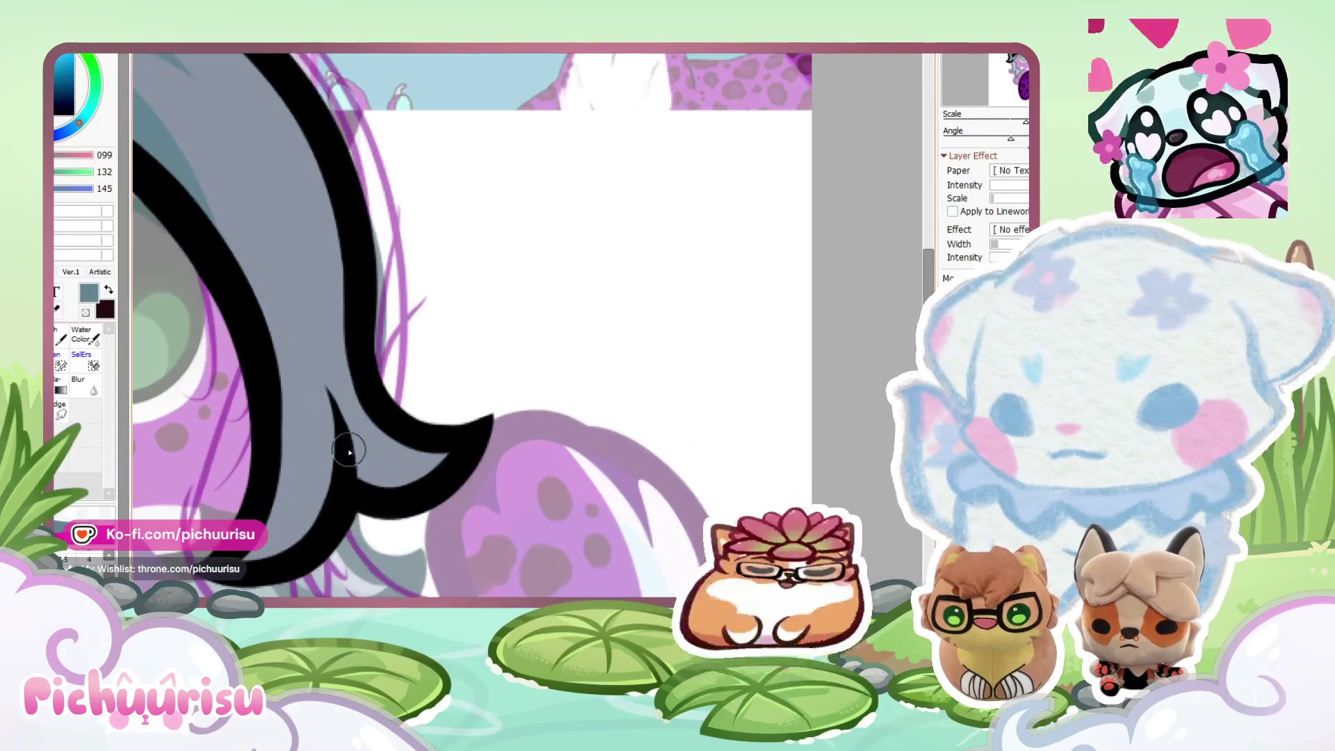
scroll(312, 403, "down", 3)
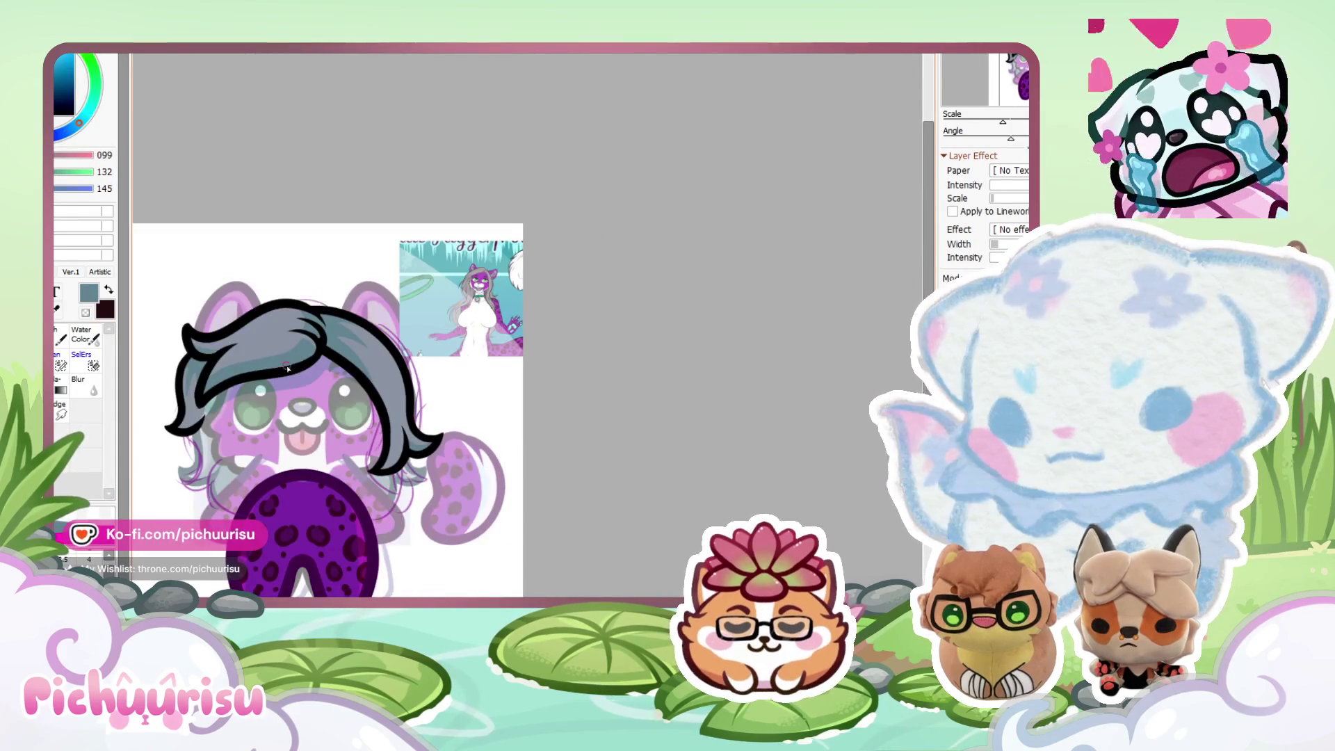
scroll(287, 368, "down", 1)
scroll(299, 382, "up", 5)
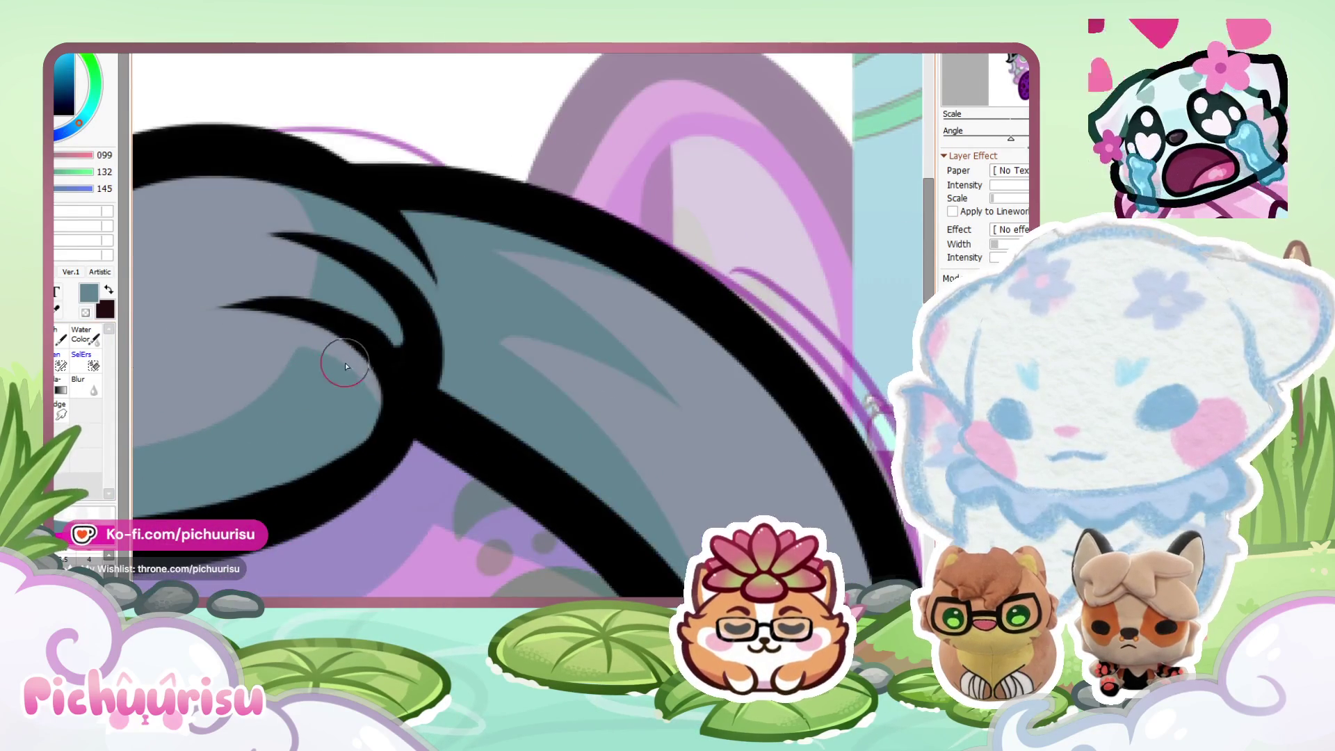
scroll(344, 366, "down", 2)
scroll(656, 420, "down", 3)
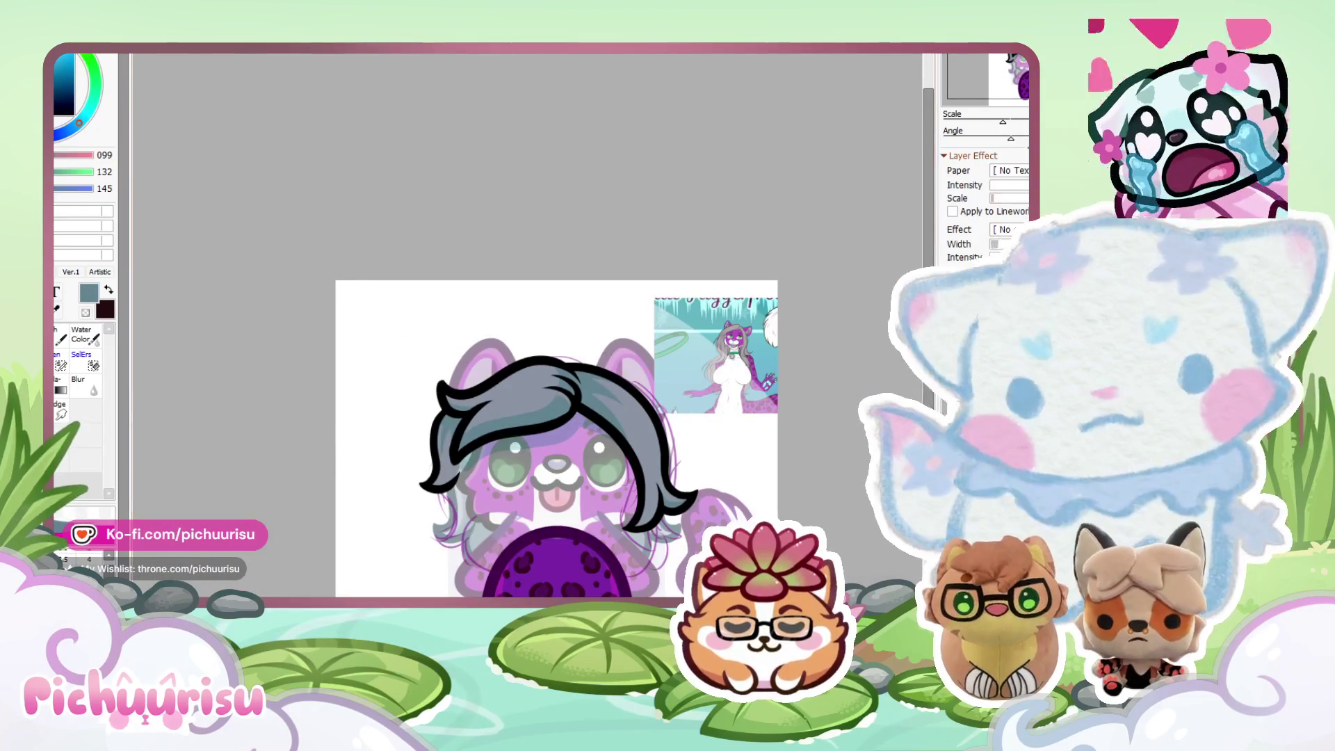
mouse_move(373, 278)
left_mouse_down()
mouse_move(452, 183)
mouse_move(587, 176)
mouse_move(614, 190)
left_mouse_up()
scroll(456, 358, "up", 3)
scroll(432, 378, "up", 1)
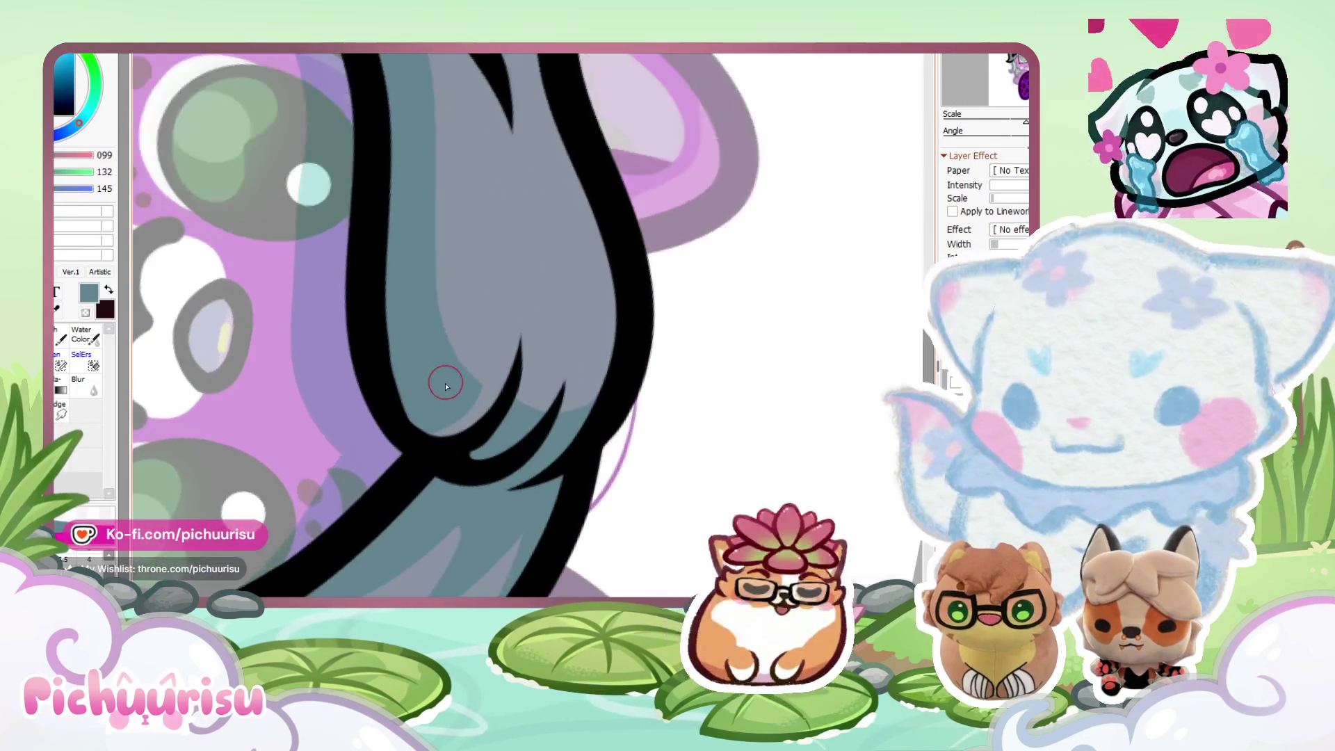
scroll(447, 366, "down", 1)
Shade the hair tail with a darker grey-teal stroke, then switch back to the lighter grey.
left_click(502, 390, "alt")
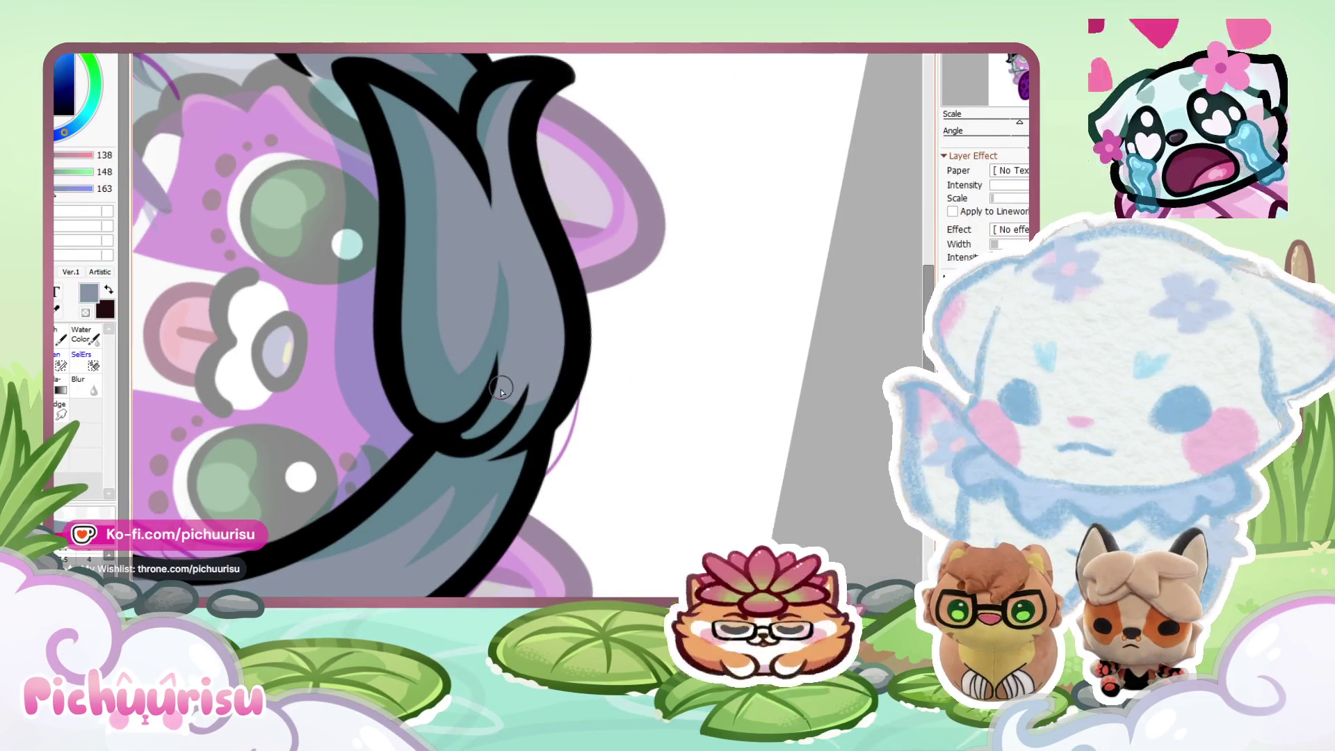
scroll(482, 399, "up", 1)
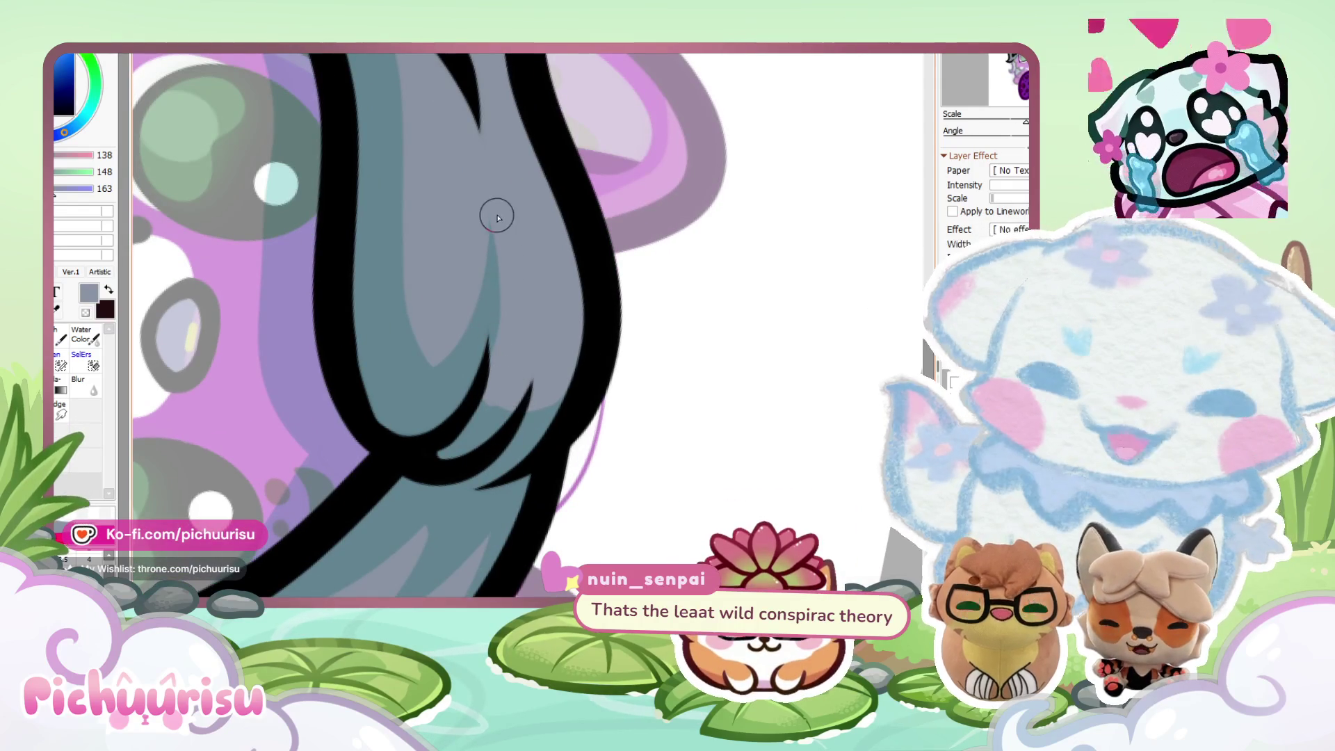
left_click(476, 415, "alt")
mouse_move(477, 415)
left_mouse_down()
mouse_move(536, 286)
mouse_move(489, 424)
left_mouse_up()
left_click(568, 333, "alt")
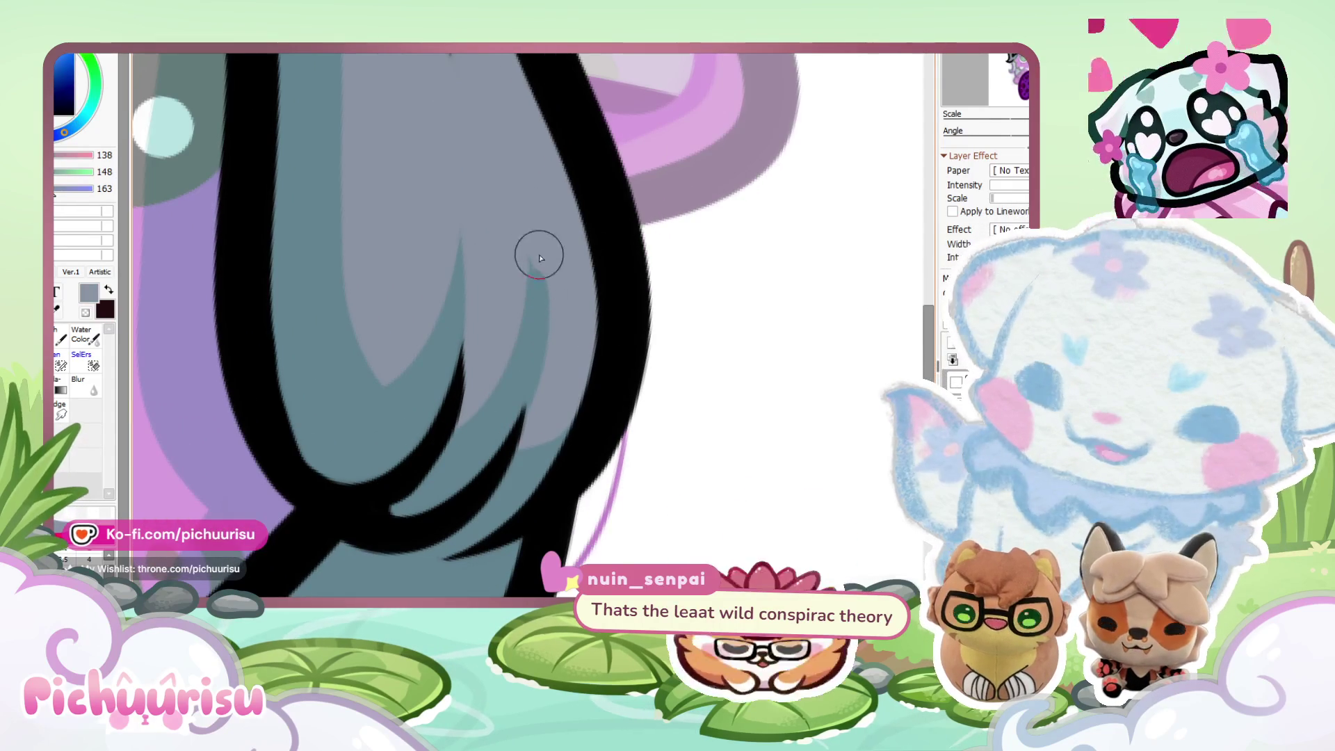
scroll(550, 334, "down", 2)
scroll(551, 336, "up", 3)
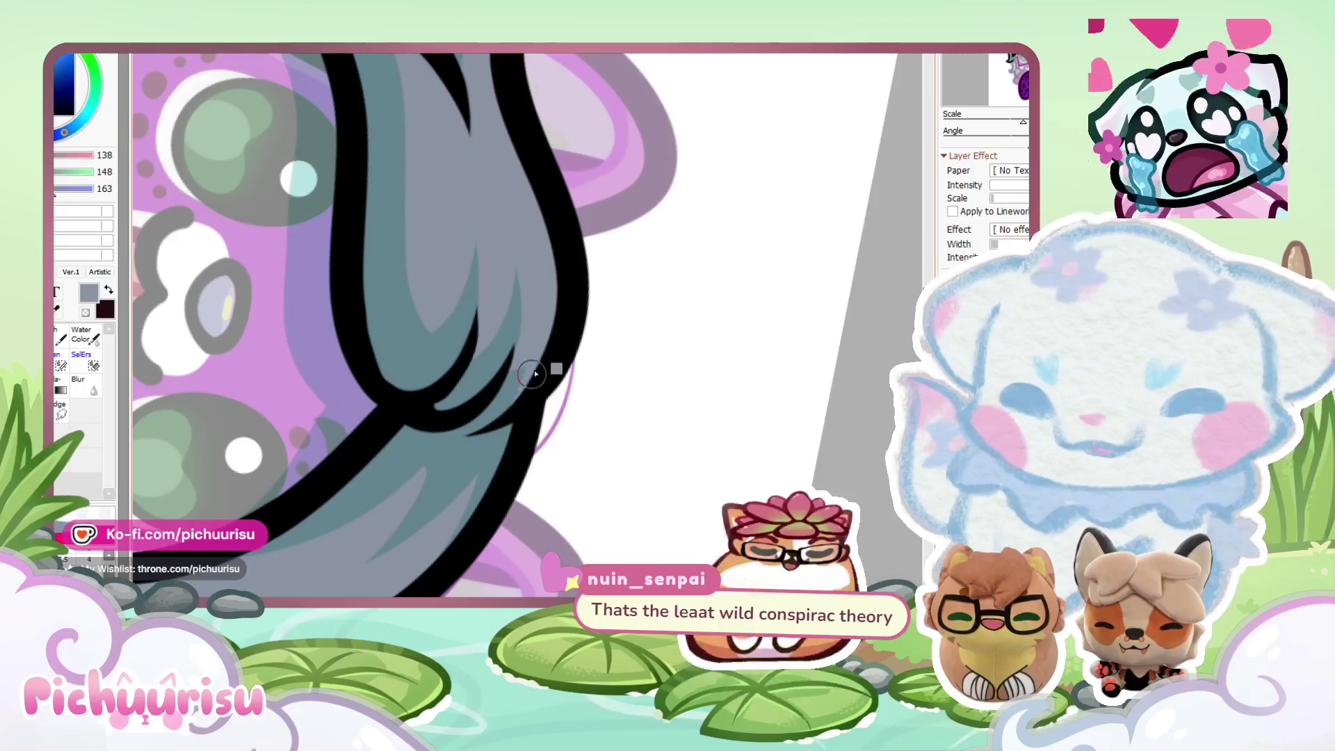
scroll(551, 373, "down", 4)
scroll(501, 374, "up", 2)
scroll(501, 374, "down", 4)
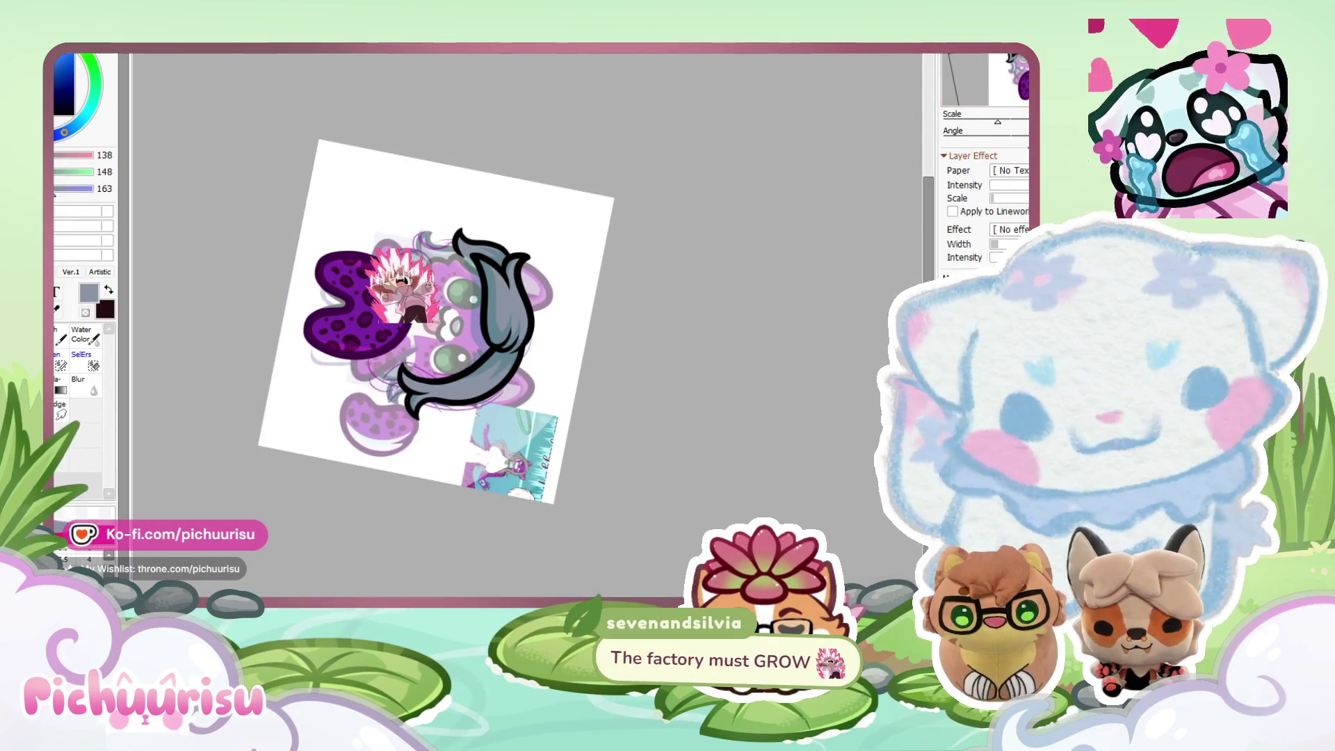
key("Home")
scroll(615, 321, "up", 2)
scroll(616, 321, "down", 5)
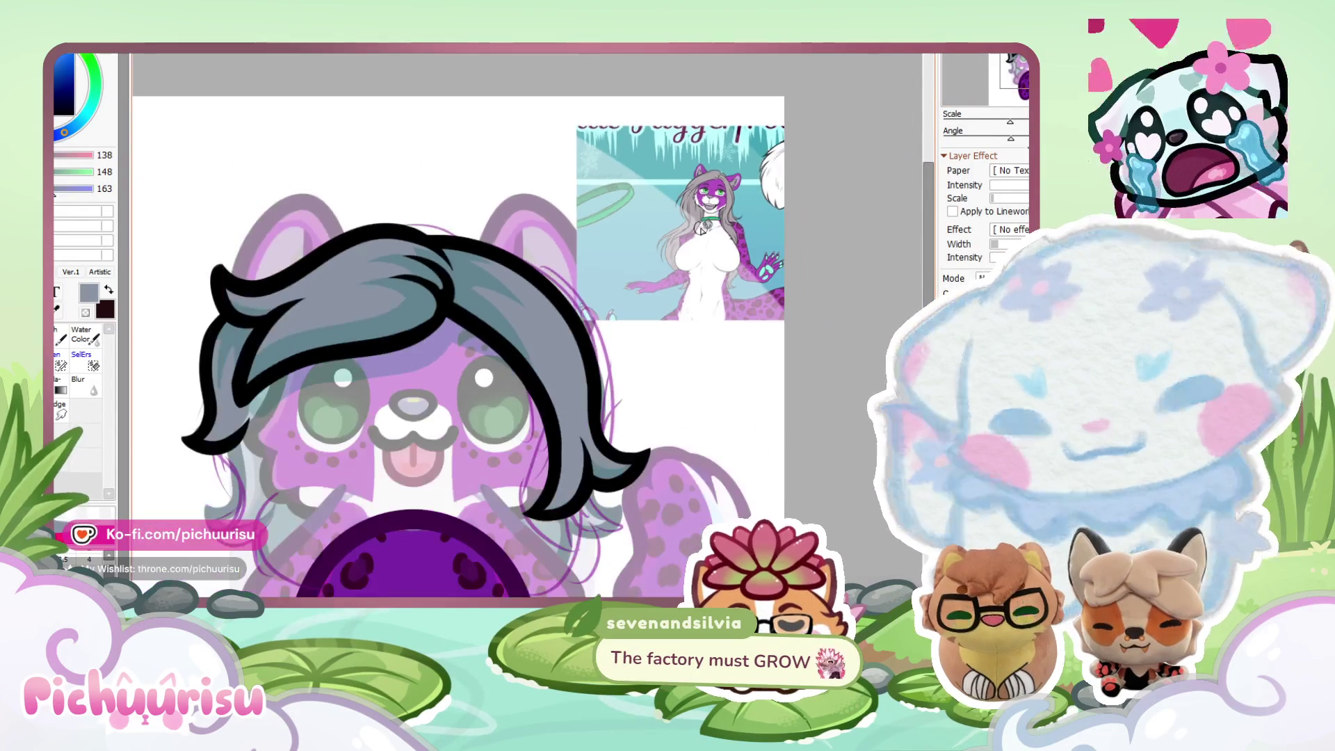
key("ctrl+Tab")
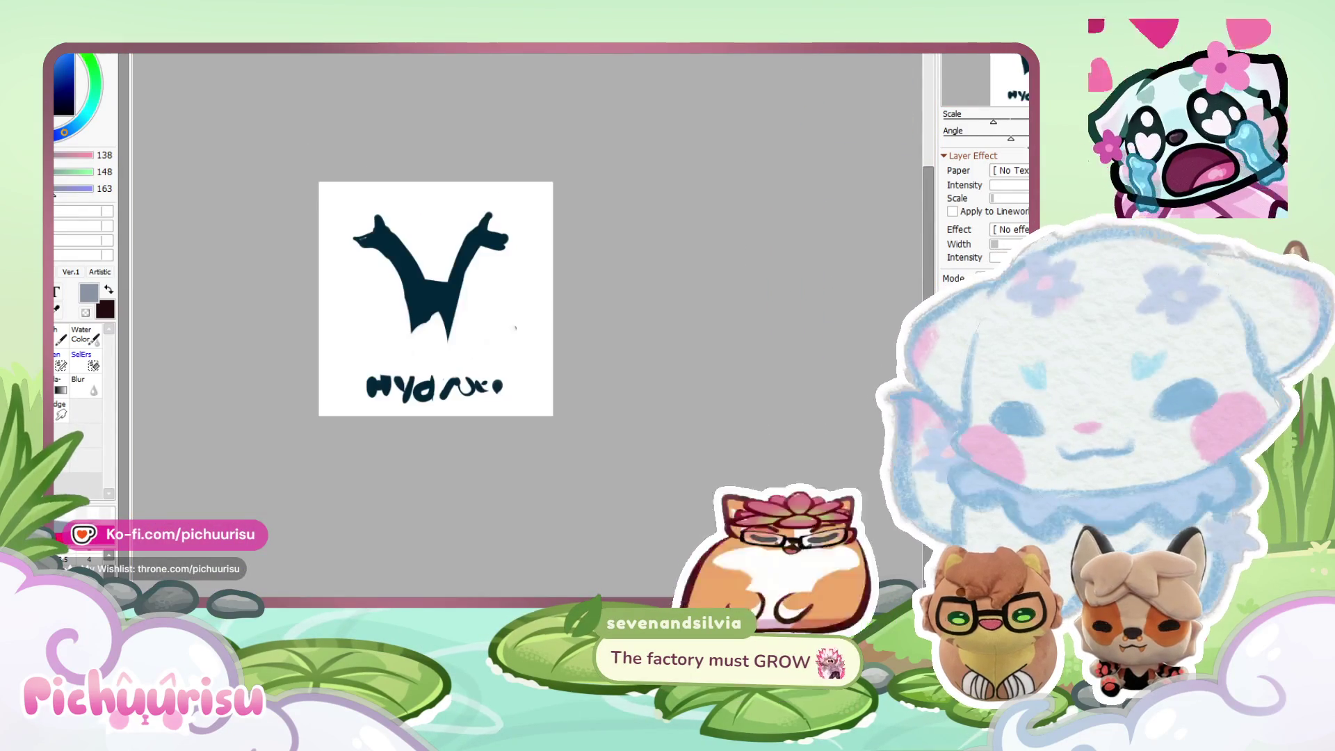
key("ctrl+Tab")
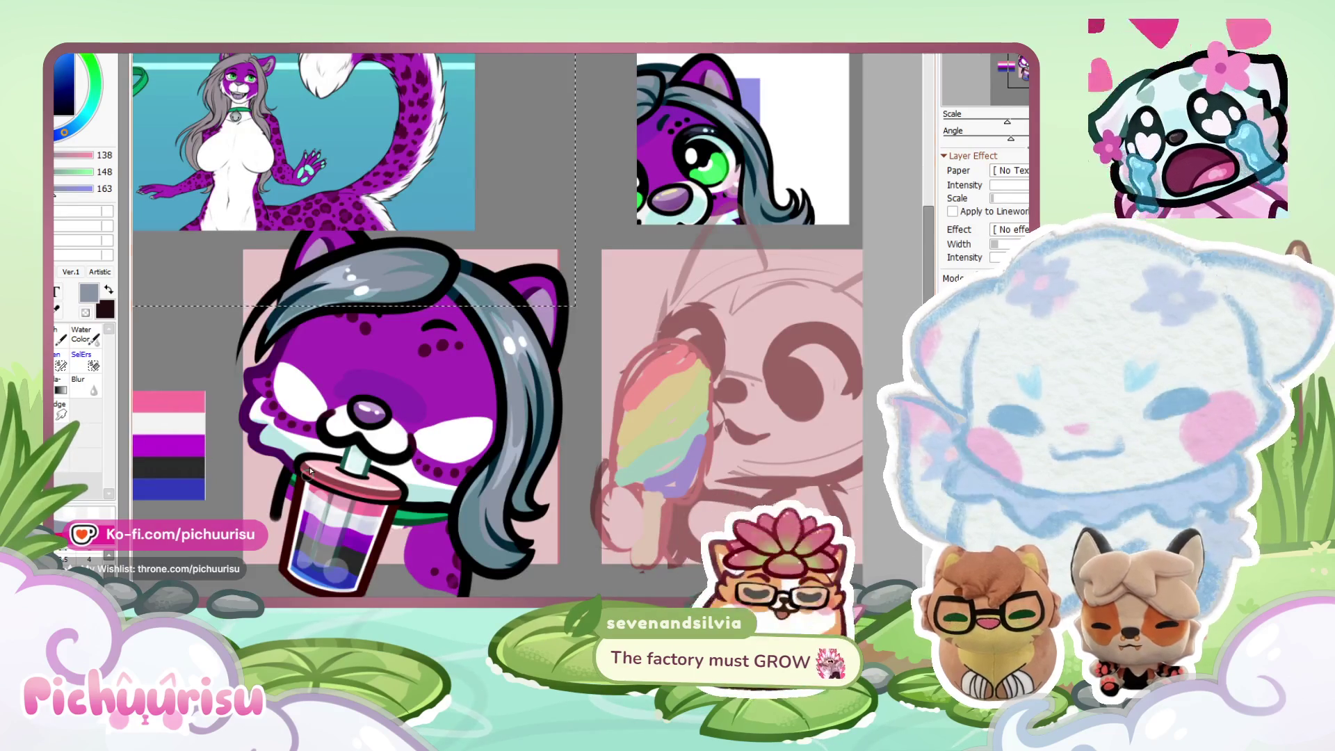
scroll(324, 294, "up", 2)
scroll(324, 294, "up", 2)
key("ctrl+Tab")
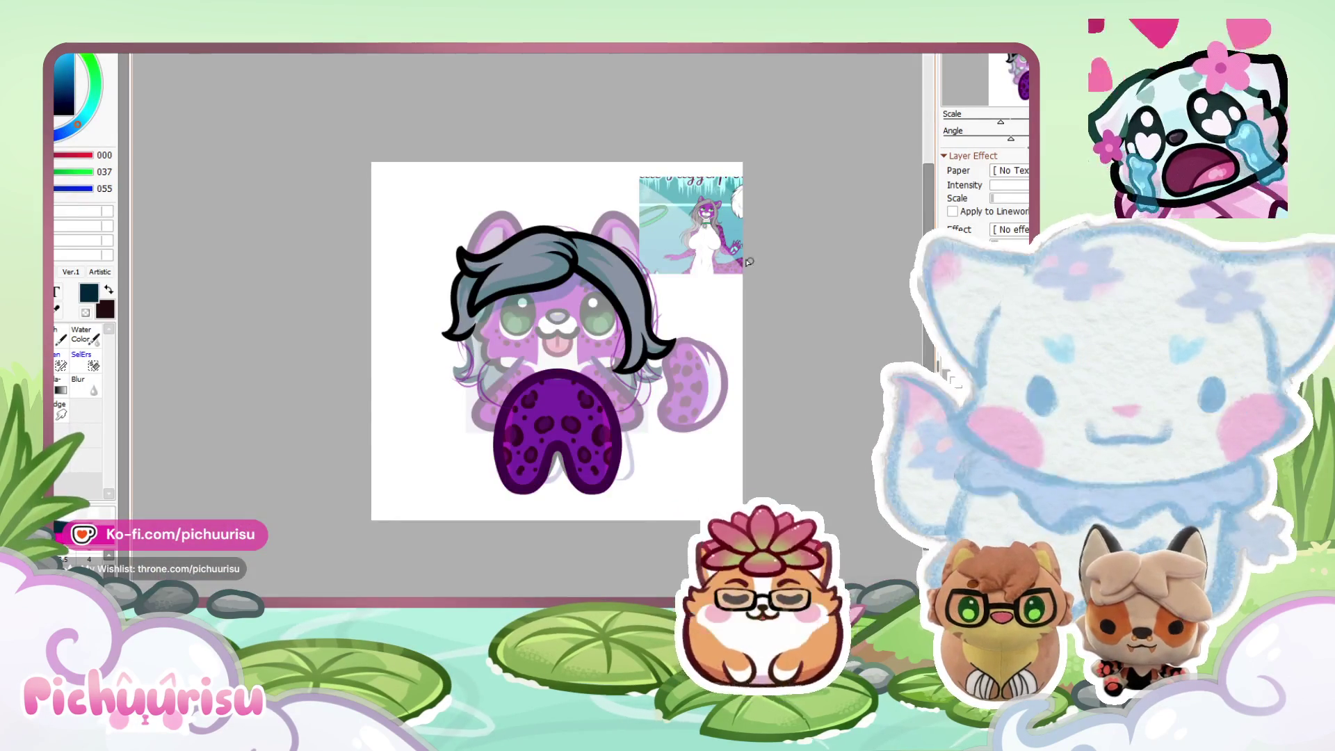
Try a dark teal stroke on the hair and undo it.
scroll(734, 259, "up", 2)
scroll(459, 292, "up", 5)
mouse_move(463, 253)
left_mouse_down()
mouse_move(452, 375)
mouse_move(469, 322)
mouse_move(431, 364)
mouse_move(447, 387)
mouse_move(425, 297)
mouse_move(402, 269)
mouse_move(447, 223)
mouse_move(511, 250)
mouse_move(545, 347)
mouse_move(438, 405)
mouse_move(507, 352)
mouse_move(486, 341)
left_mouse_up()
key("ctrl+z")
Paint dark teal shading along the hair's lower edge, then pick the light grey hair colour.
scroll(375, 271, "down", 5)
scroll(312, 310, "up", 4)
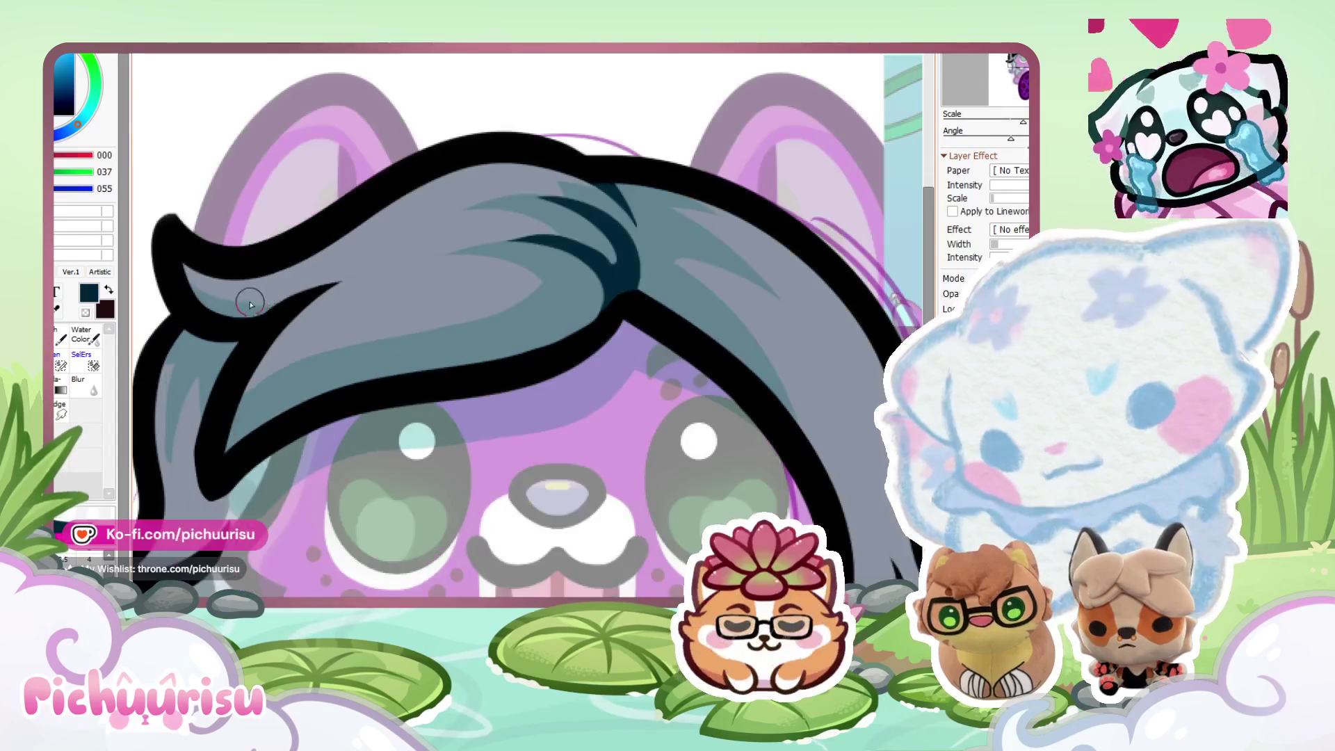
mouse_move(304, 285)
left_mouse_down()
mouse_move(236, 324)
mouse_move(287, 303)
left_mouse_up()
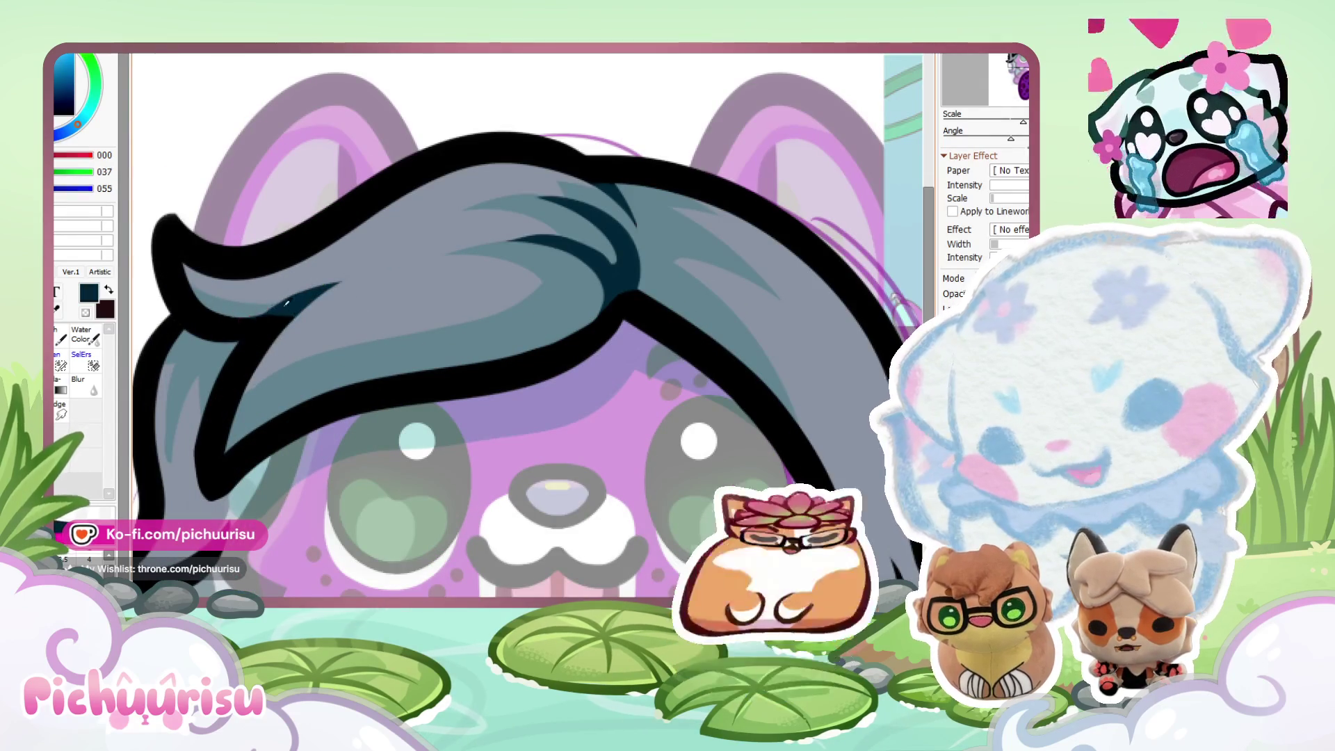
scroll(325, 301, "down", 5)
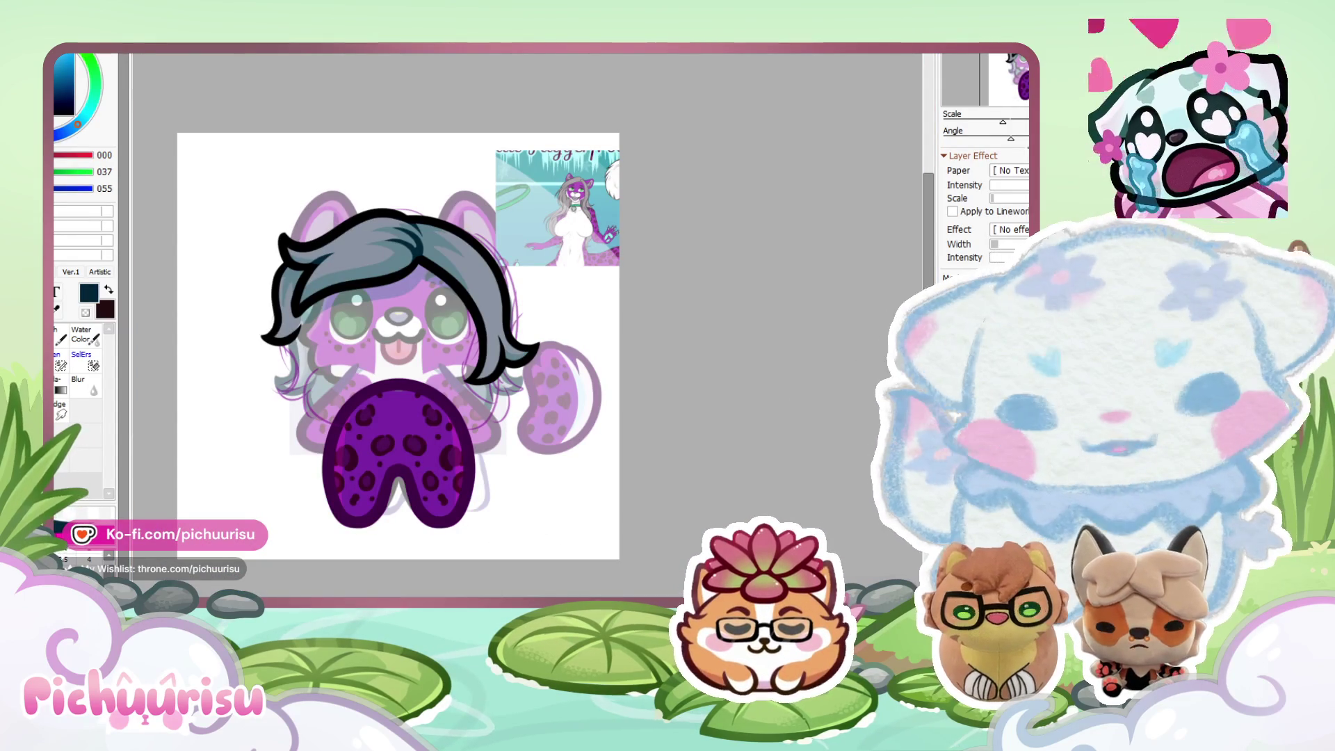
scroll(498, 334, "up", 5)
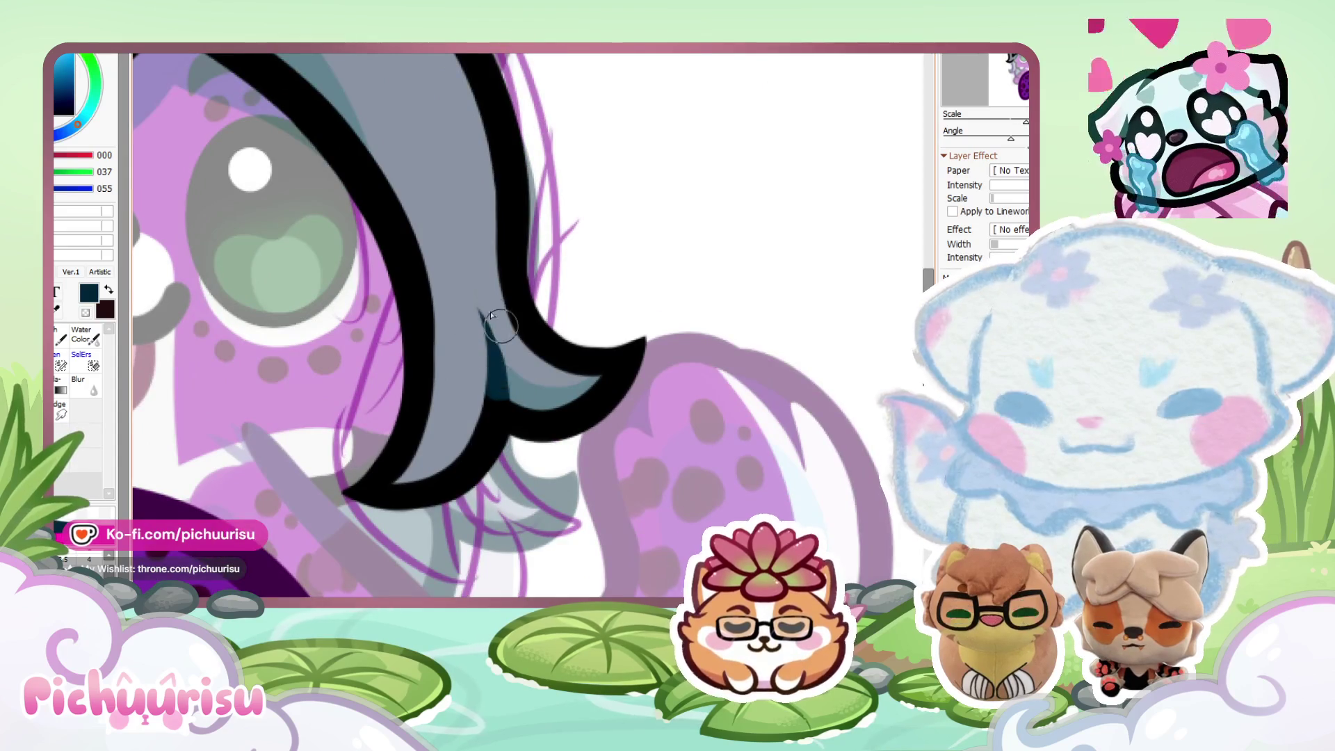
scroll(490, 315, "down", 5)
scroll(338, 226, "up", 5)
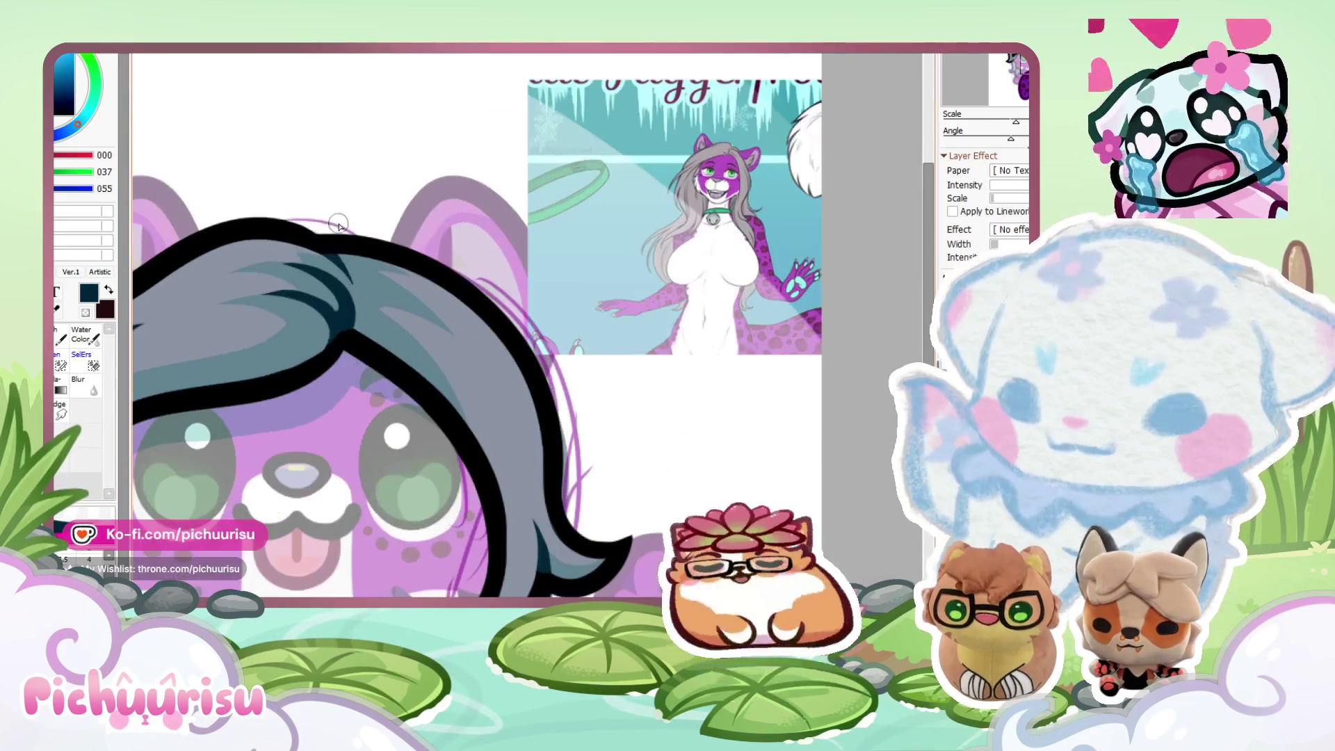
scroll(348, 374, "down", 5)
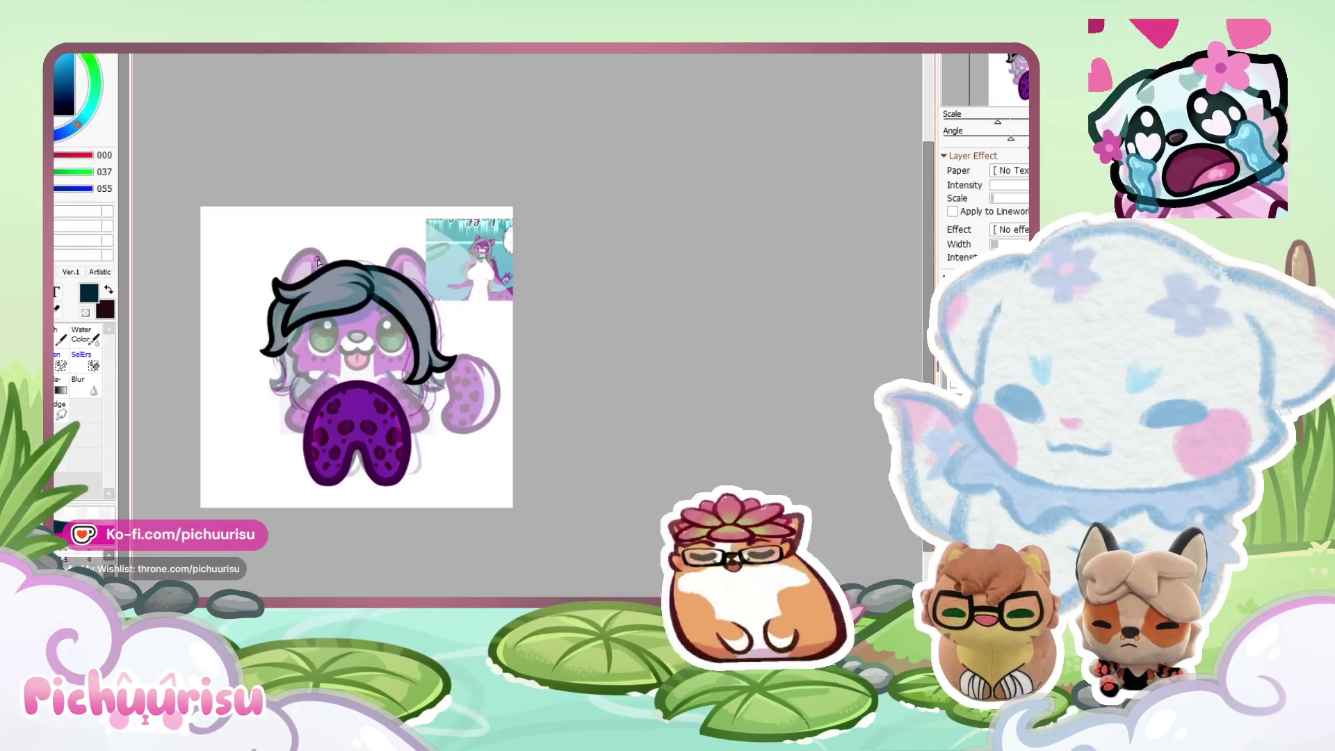
scroll(276, 294, "up", 3)
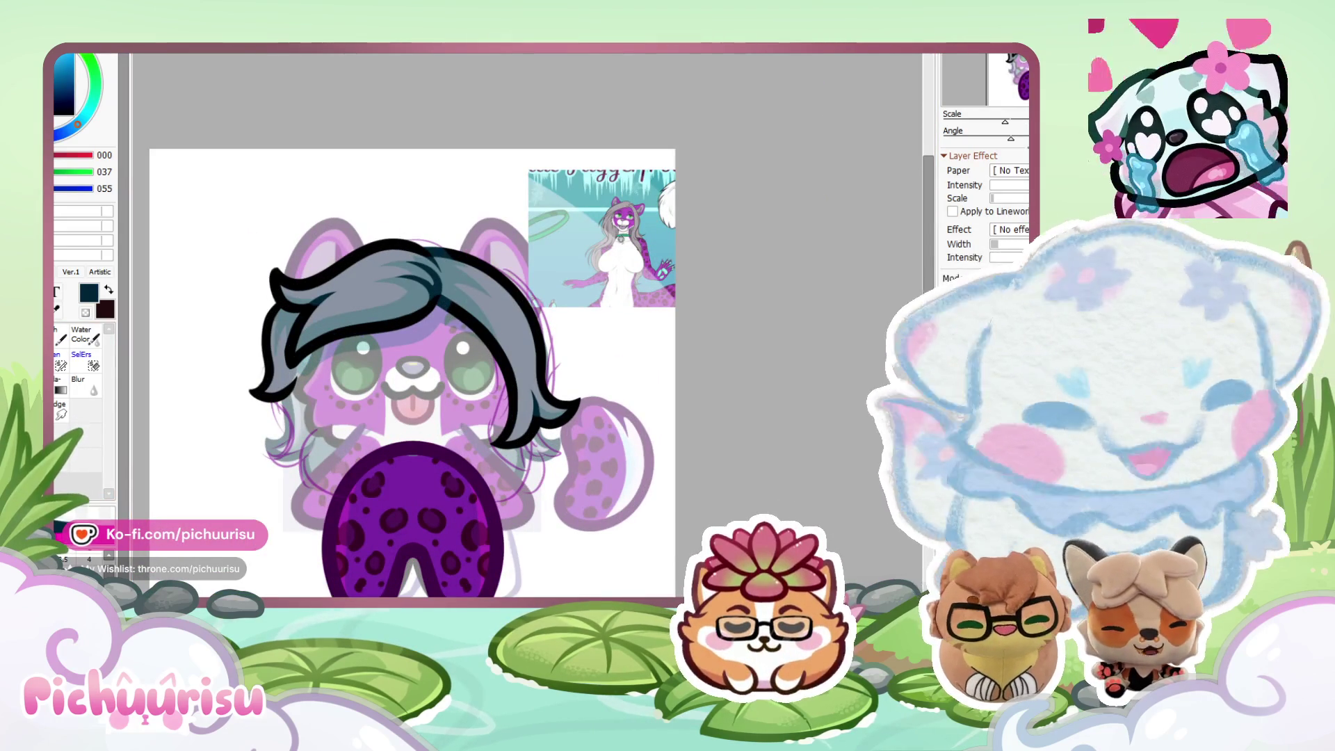
scroll(266, 345, "up", 5)
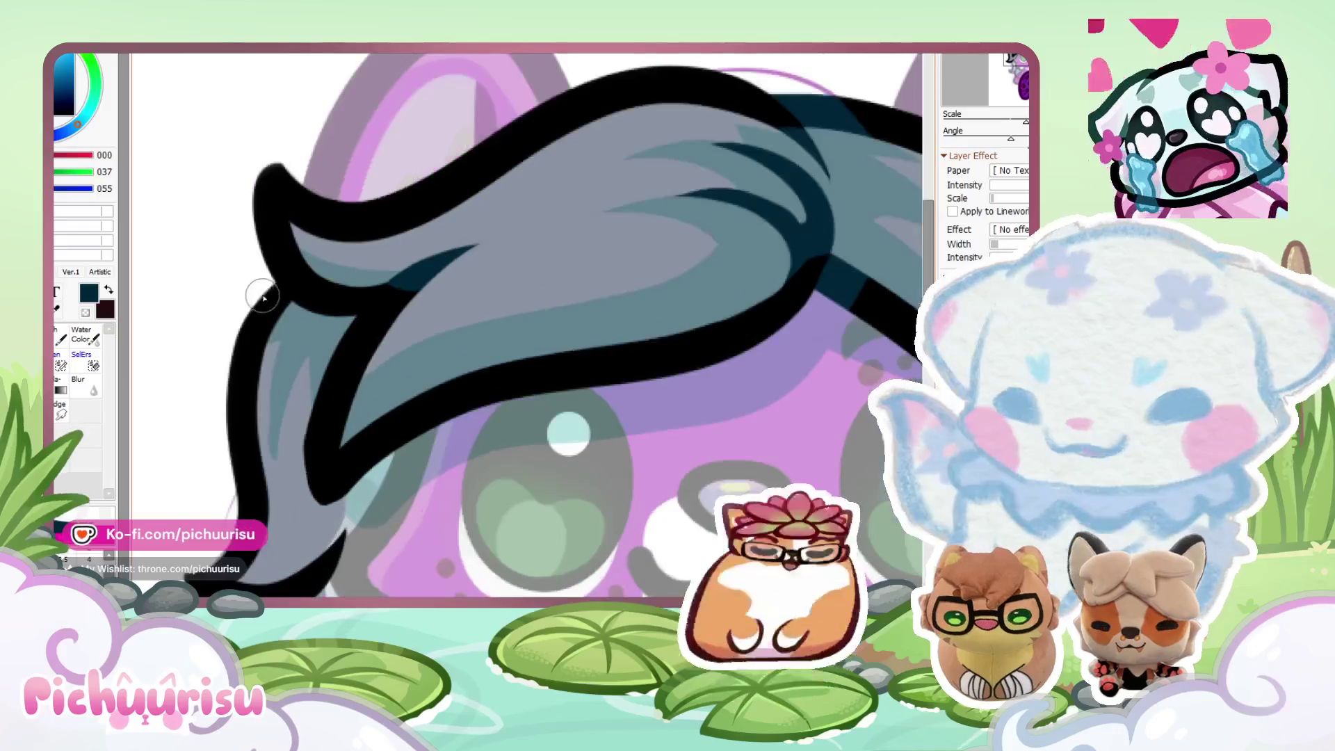
scroll(304, 288, "down", 3)
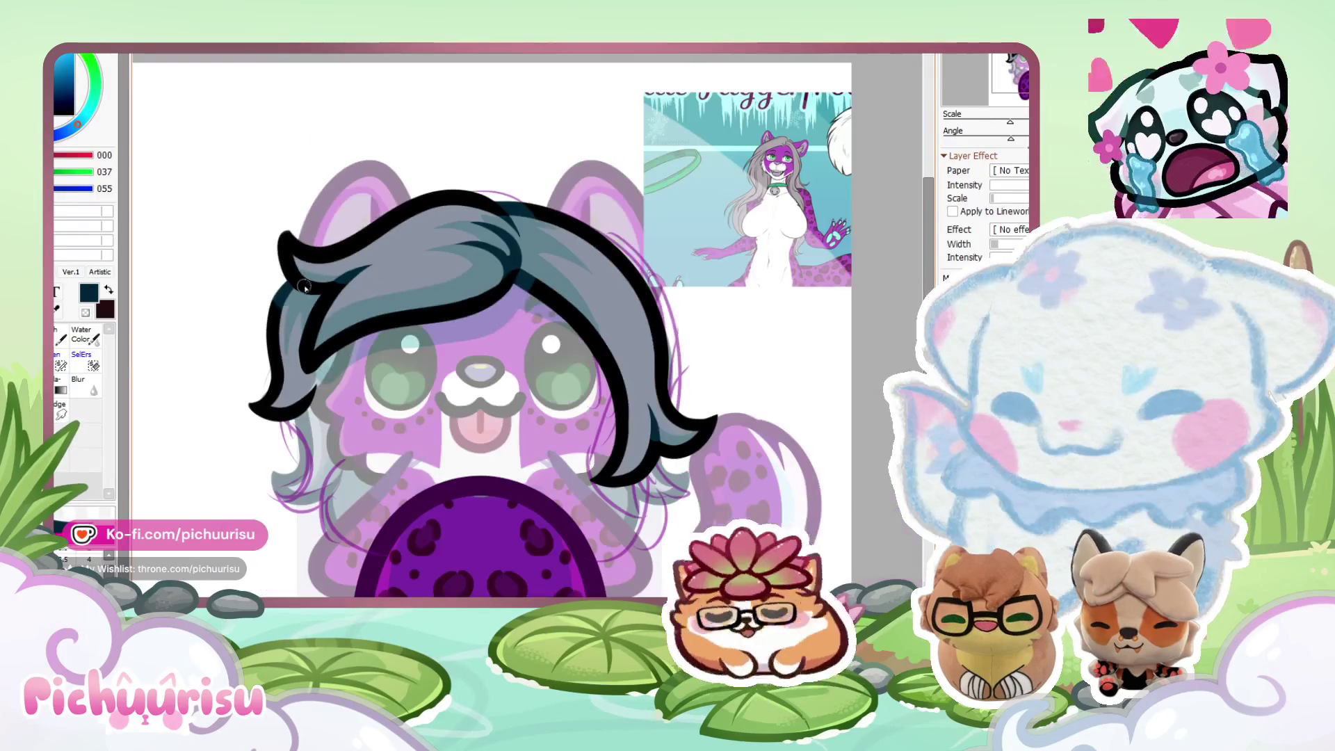
scroll(277, 316, "down", 3)
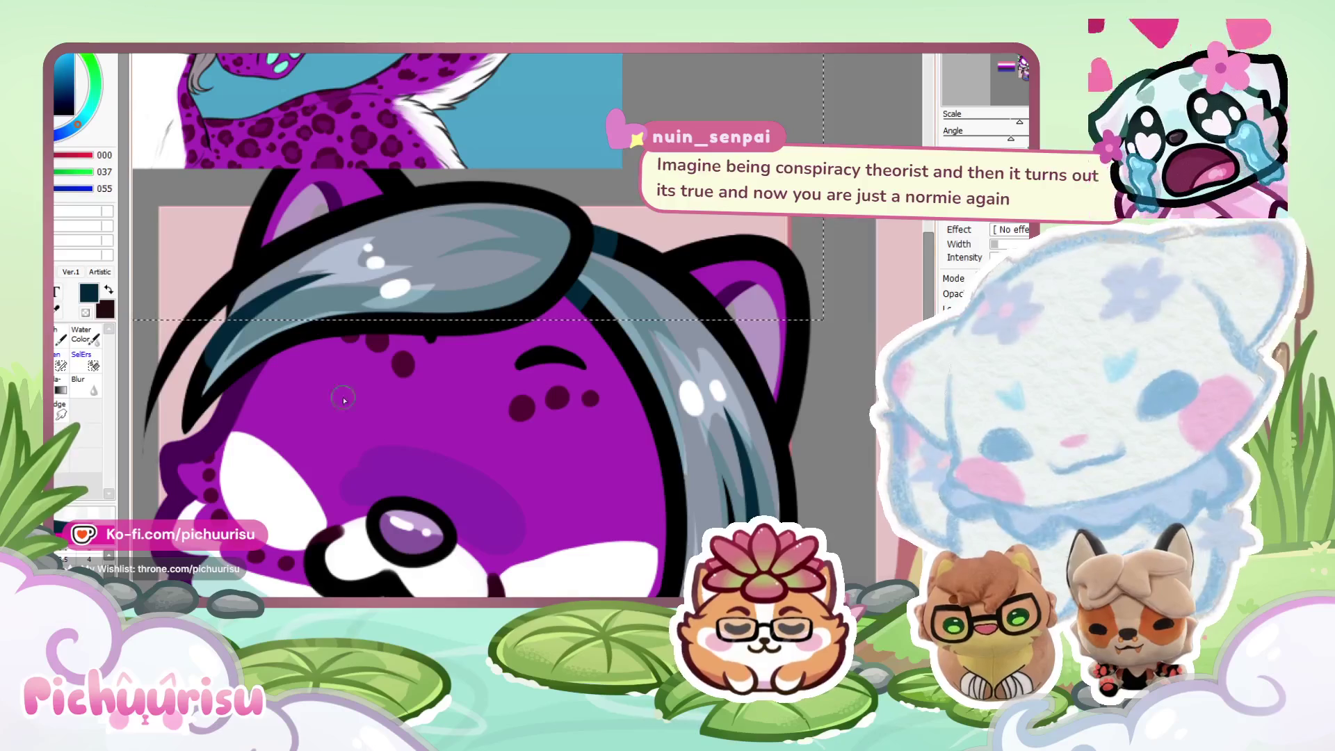
left_click(353, 257, "alt")
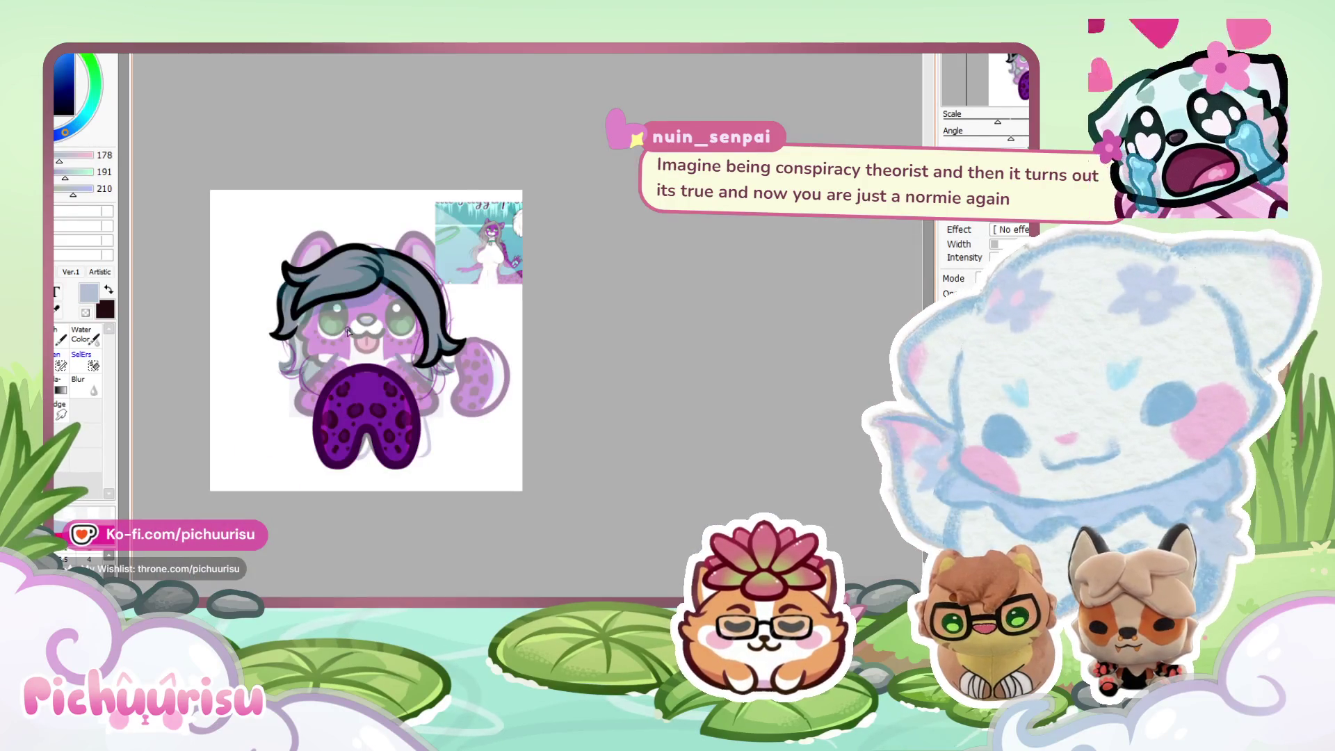
Paint a zigzag light blue-grey highlight across the hair up to the black outline, redoing earlier strokes.
scroll(347, 332, "up", 3)
scroll(320, 274, "up", 2)
mouse_move(340, 291)
left_mouse_down()
mouse_move(274, 324)
mouse_move(348, 284)
mouse_move(343, 335)
mouse_move(276, 326)
left_mouse_up()
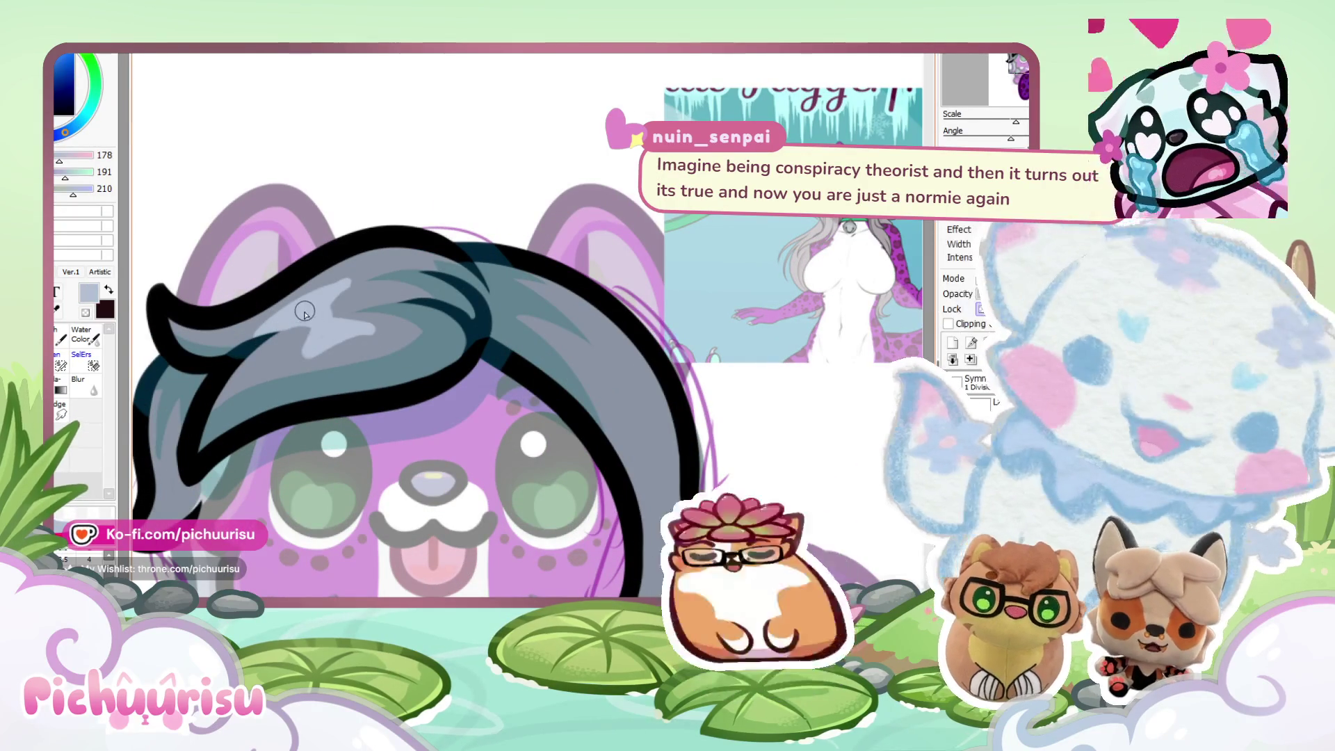
scroll(306, 309, "up", 2)
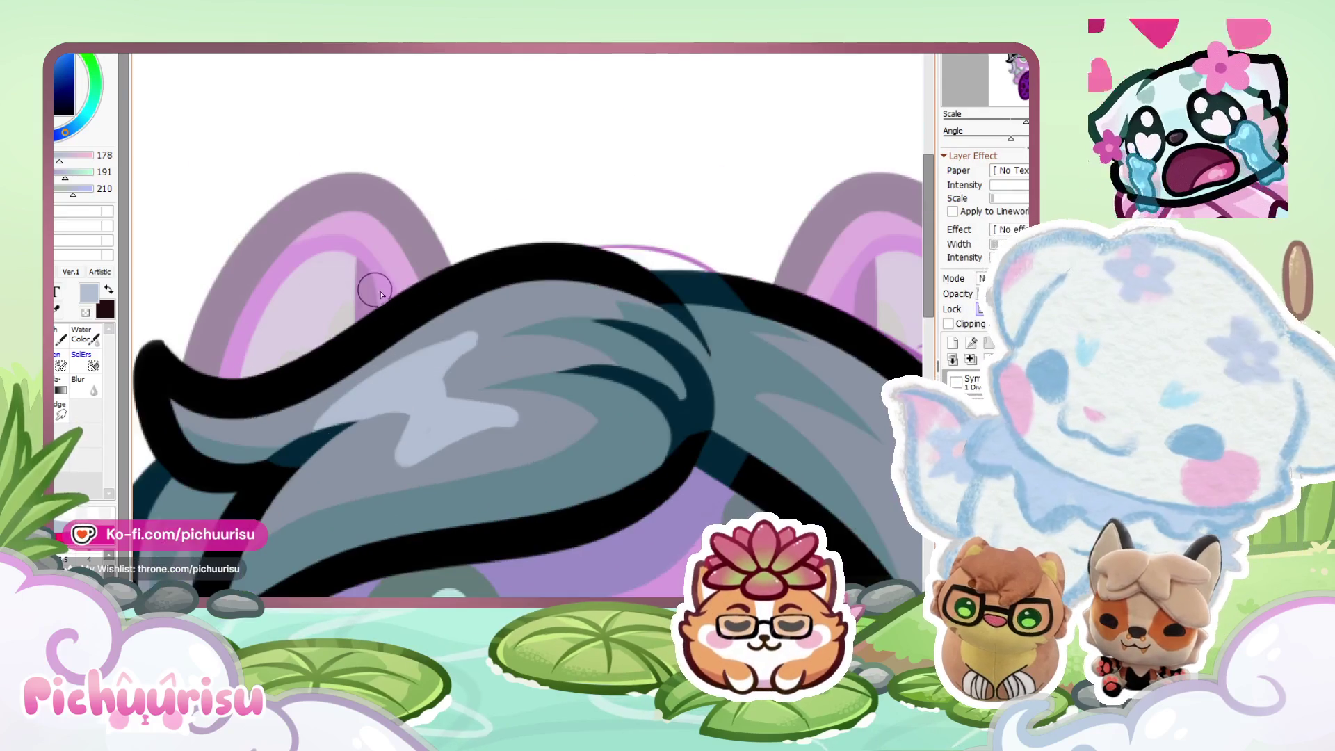
mouse_move(460, 357)
left_mouse_down()
mouse_move(344, 392)
mouse_move(306, 376)
left_mouse_up()
scroll(301, 363, "down", 1)
scroll(292, 368, "up", 1)
key("ctrl+z")
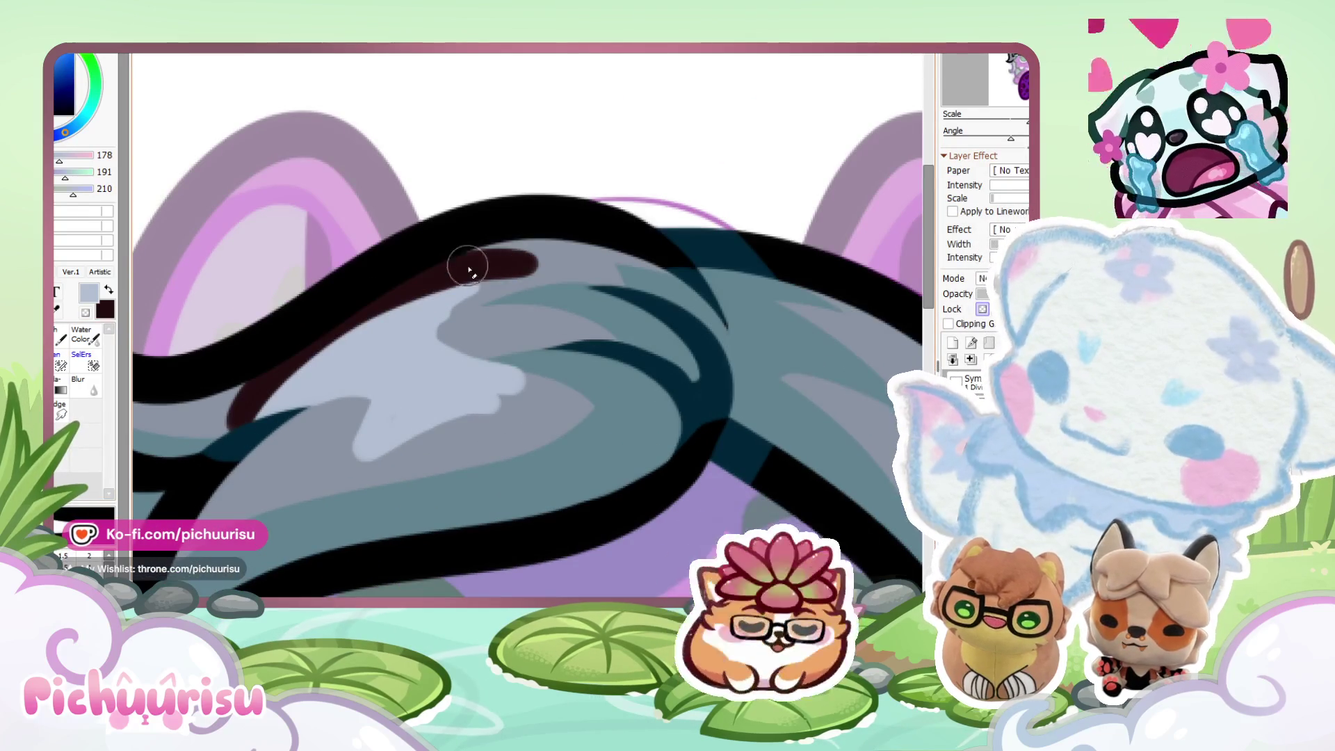
left_click_drag(361, 418, 487, 306)
key("ctrl+z")
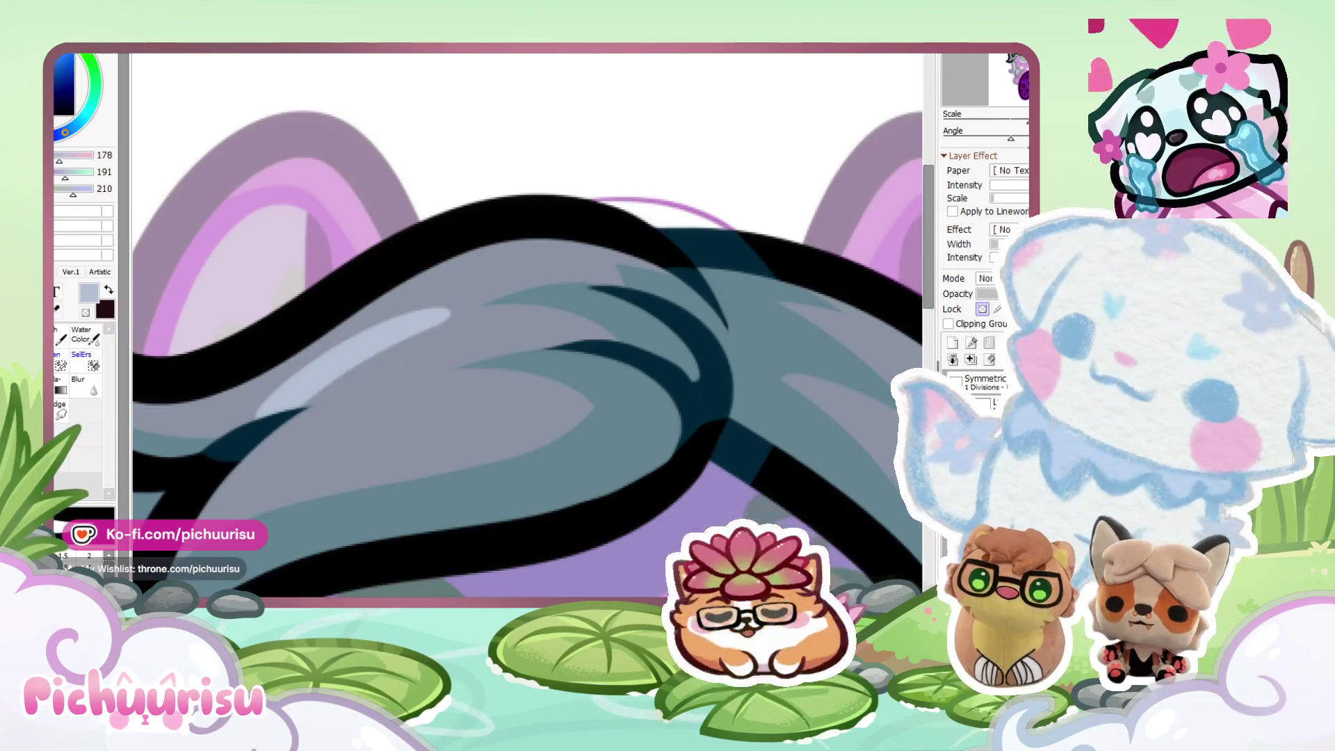
key("ctrl+z")
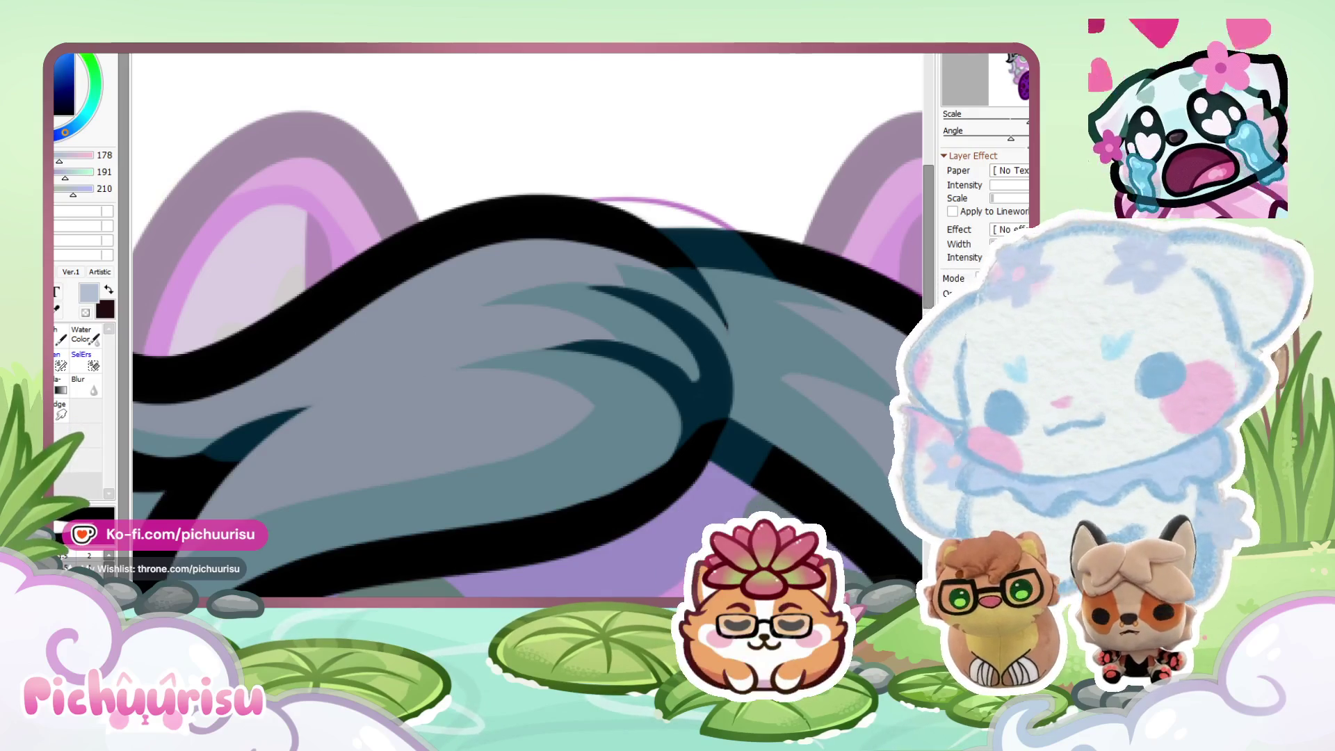
mouse_move(240, 420)
left_mouse_down()
mouse_move(462, 332)
mouse_move(468, 373)
mouse_move(361, 424)
mouse_move(358, 378)
mouse_move(382, 385)
mouse_move(441, 331)
mouse_move(261, 429)
mouse_move(402, 334)
left_mouse_up()
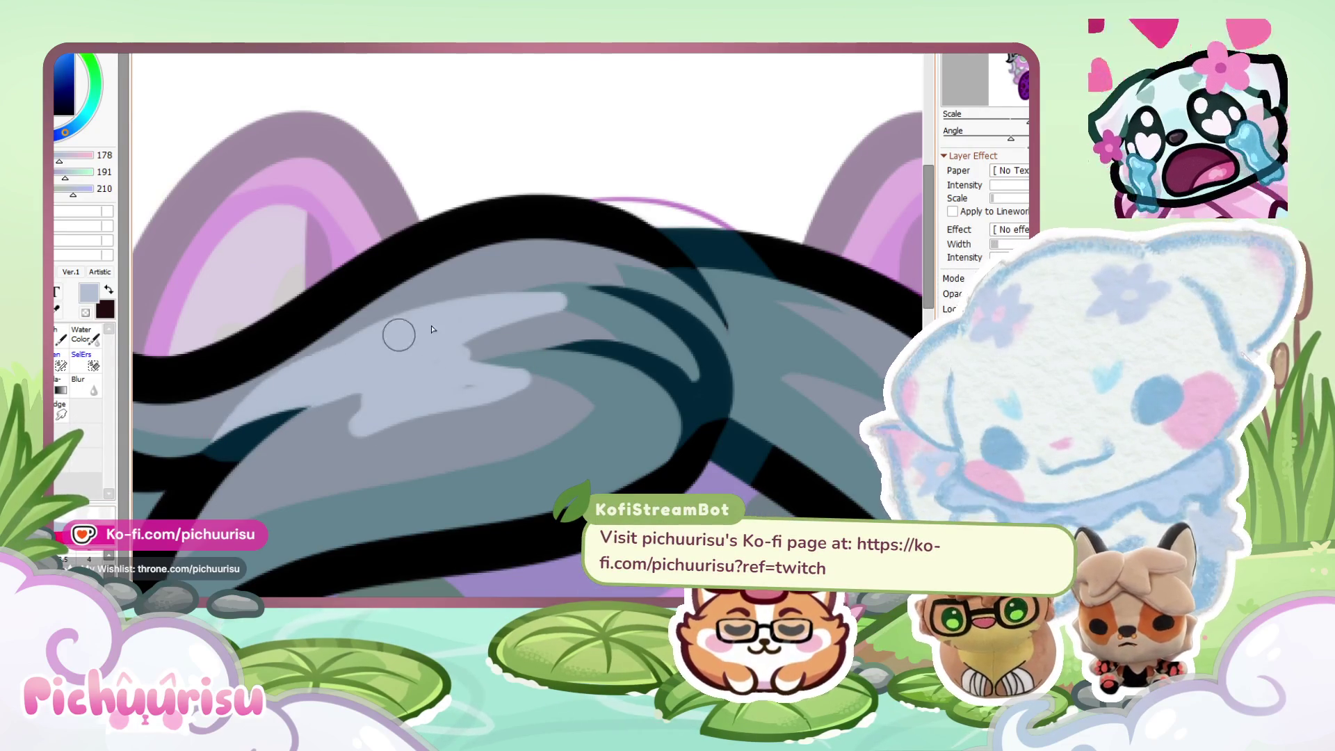
mouse_move(223, 418)
left_mouse_down()
mouse_move(351, 338)
mouse_move(527, 311)
mouse_move(456, 343)
mouse_move(501, 337)
mouse_move(544, 382)
left_mouse_up()
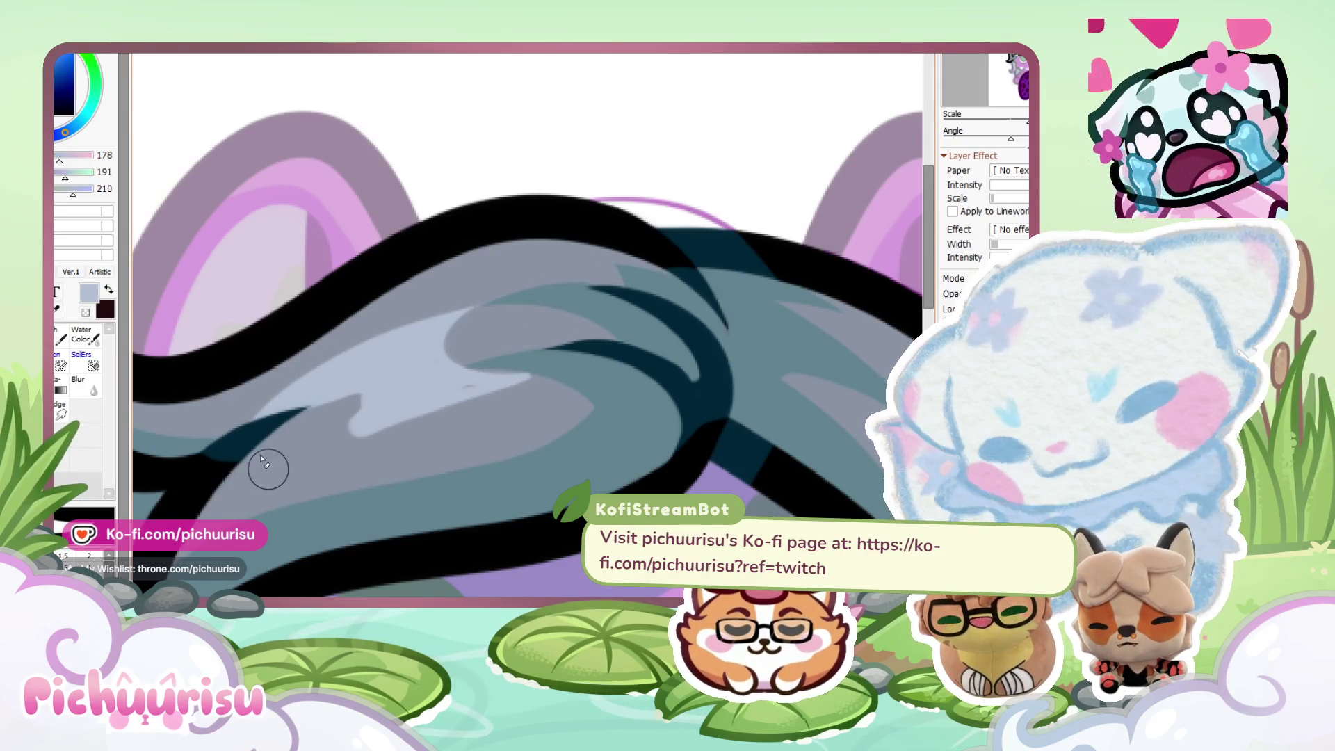
Add another short light blue-grey highlight stroke lower on the hair.
key("minus")
key("minus")
key("plus")
key("plus")
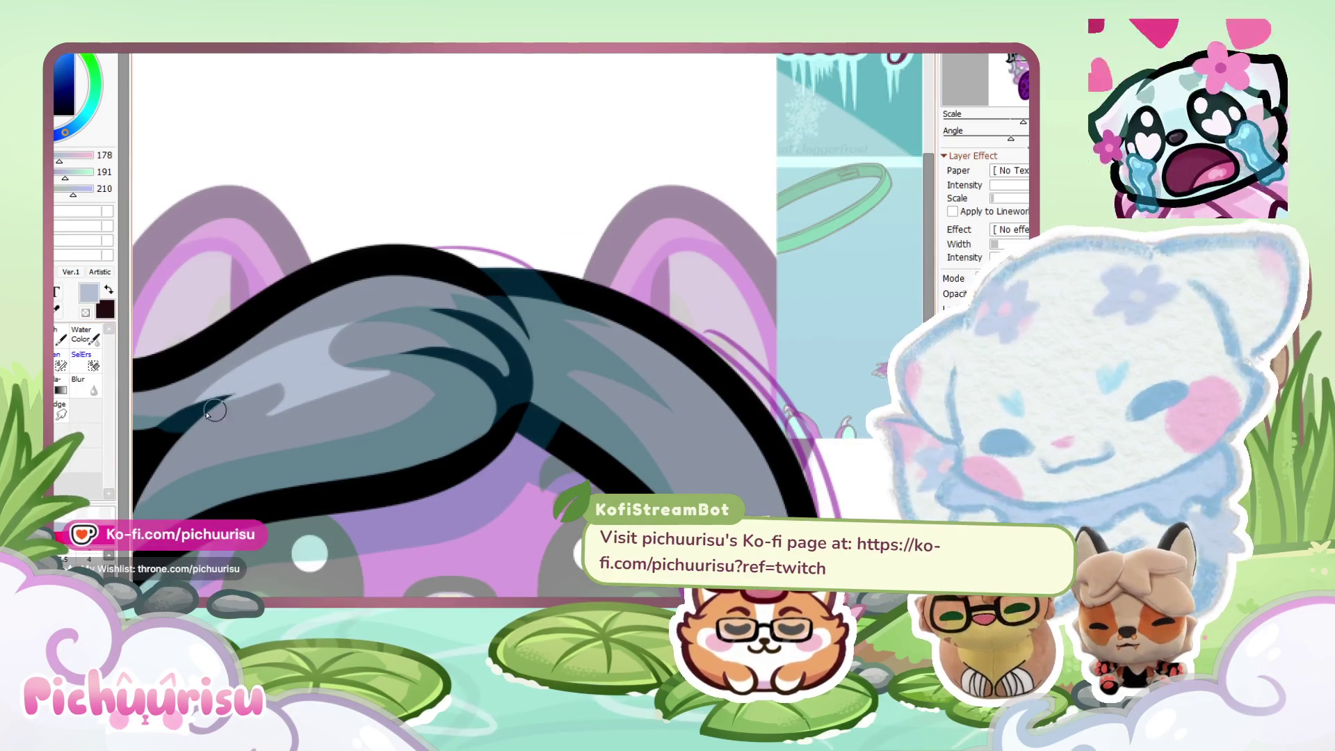
key("plus")
key("plus")
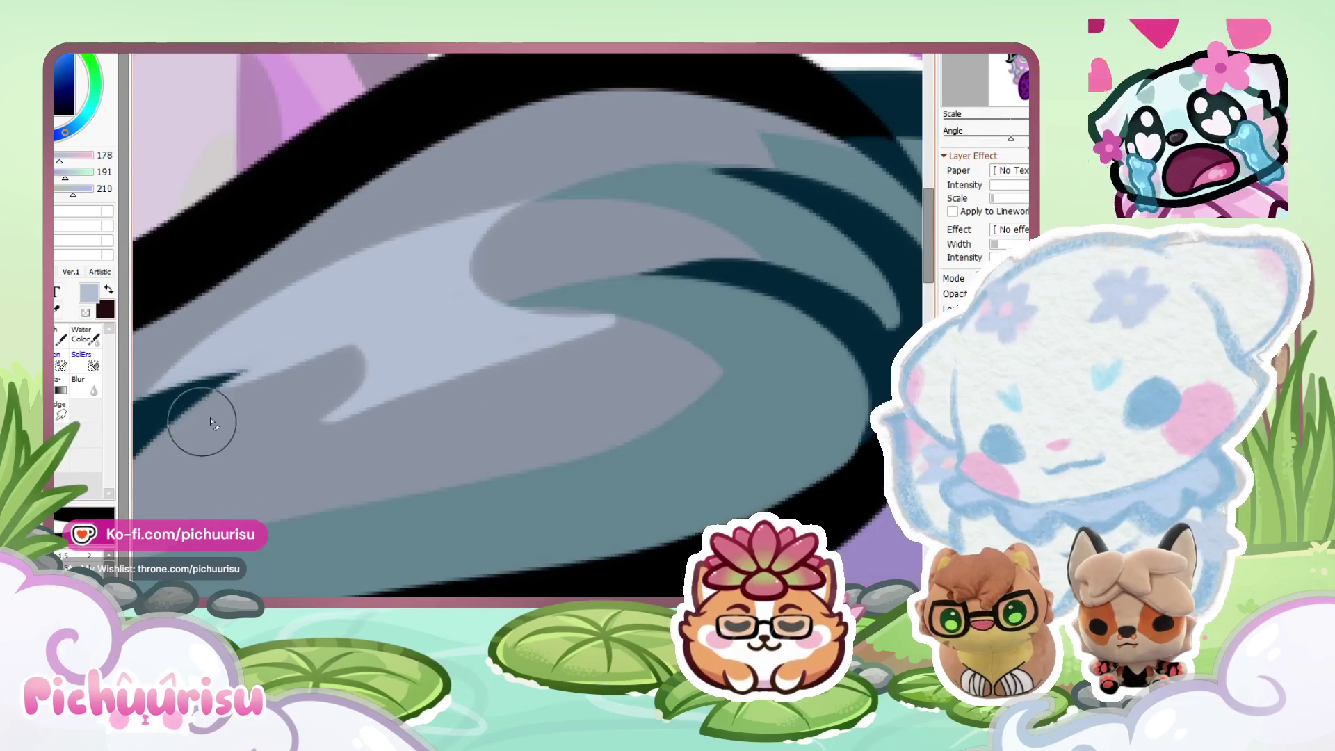
key("minus")
key("minus")
key("minus")
key("plus")
key("plus")
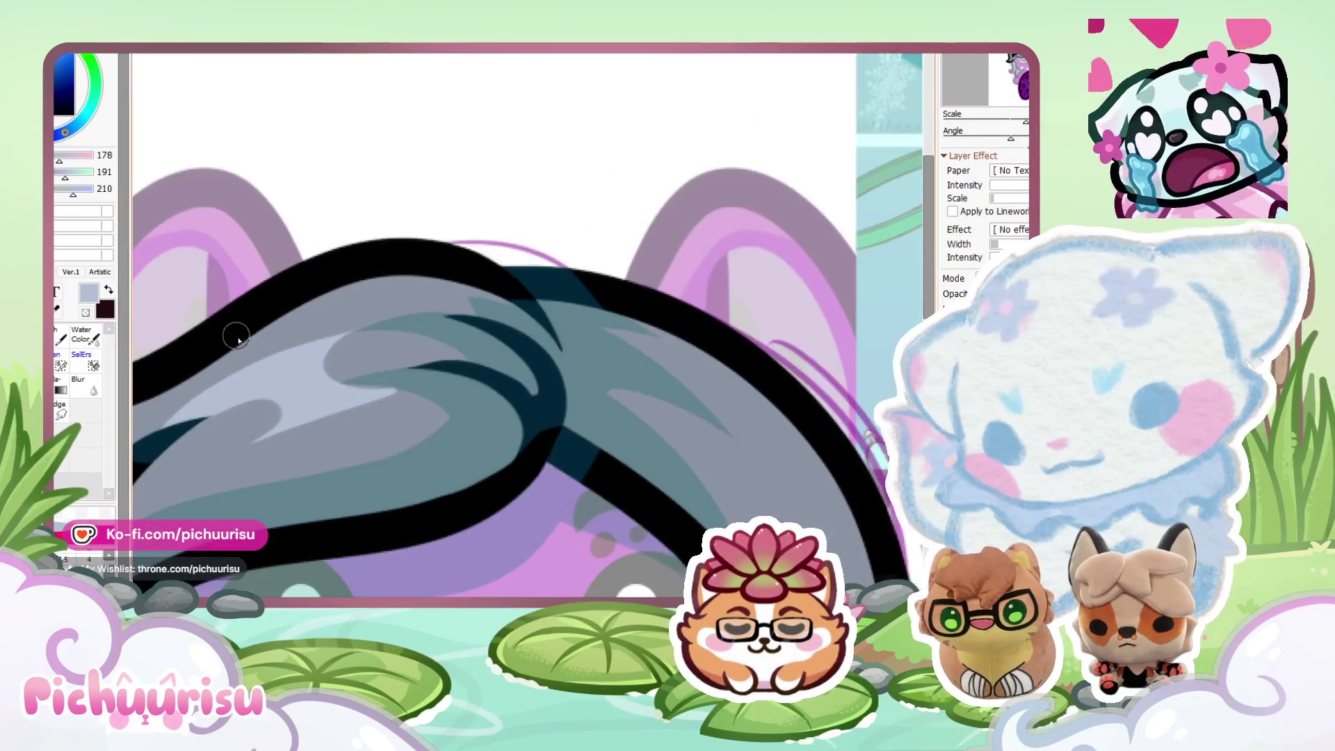
left_click_drag(381, 434, 333, 469)
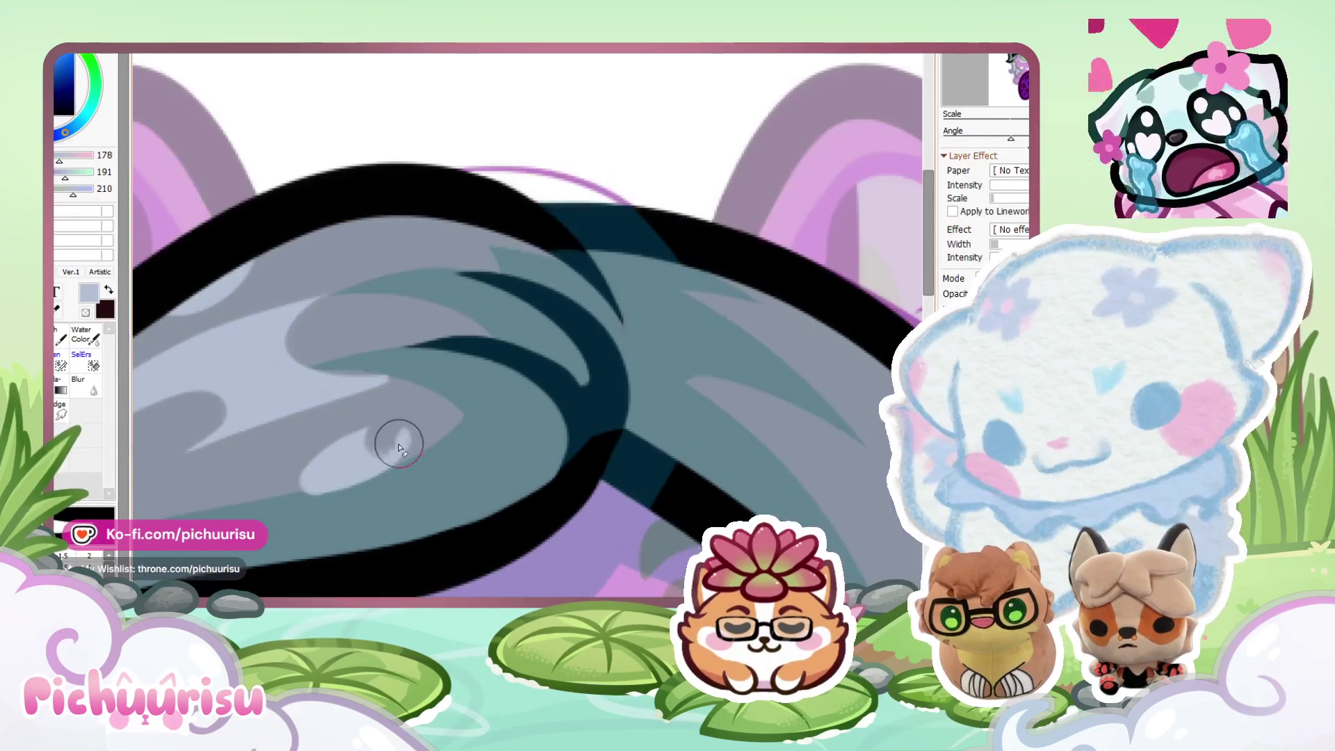
Paint one more light highlight stroke across the upper part of the grey hair.
key("minus")
key("minus")
key("minus")
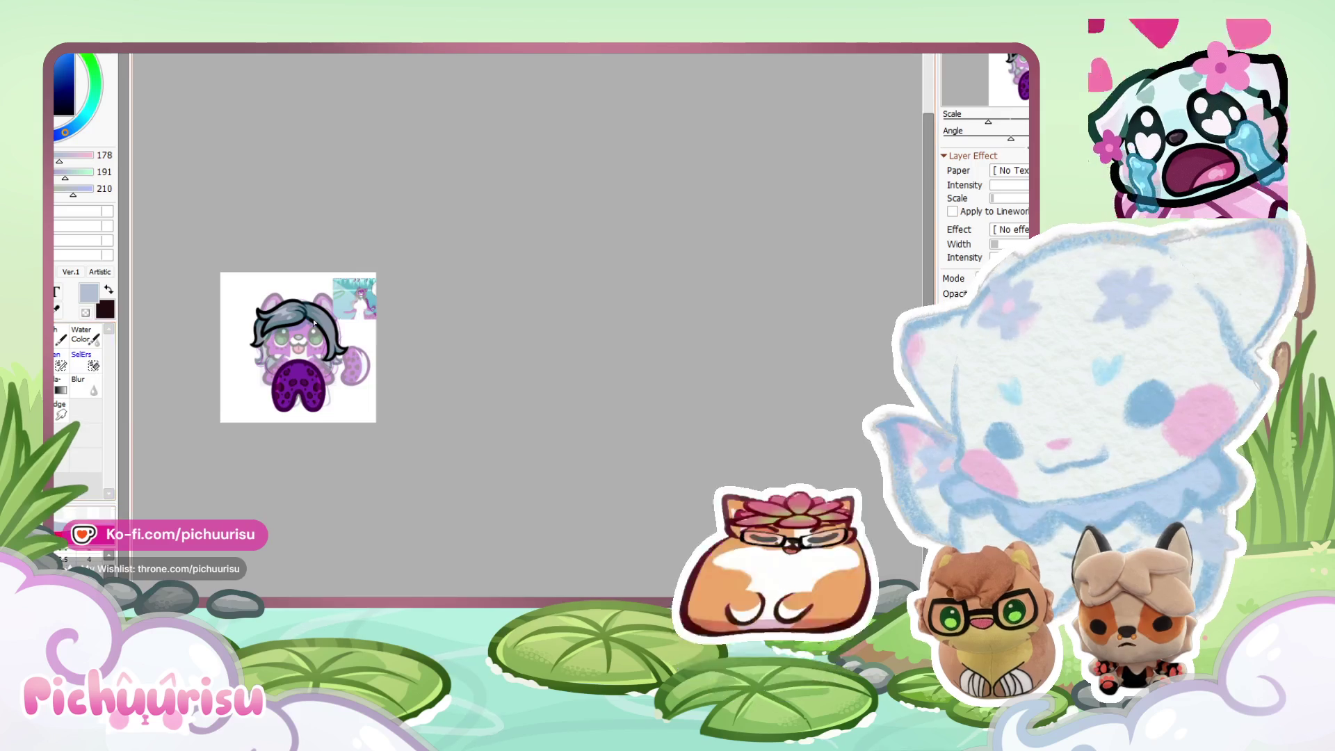
scroll(308, 313, "up", 2)
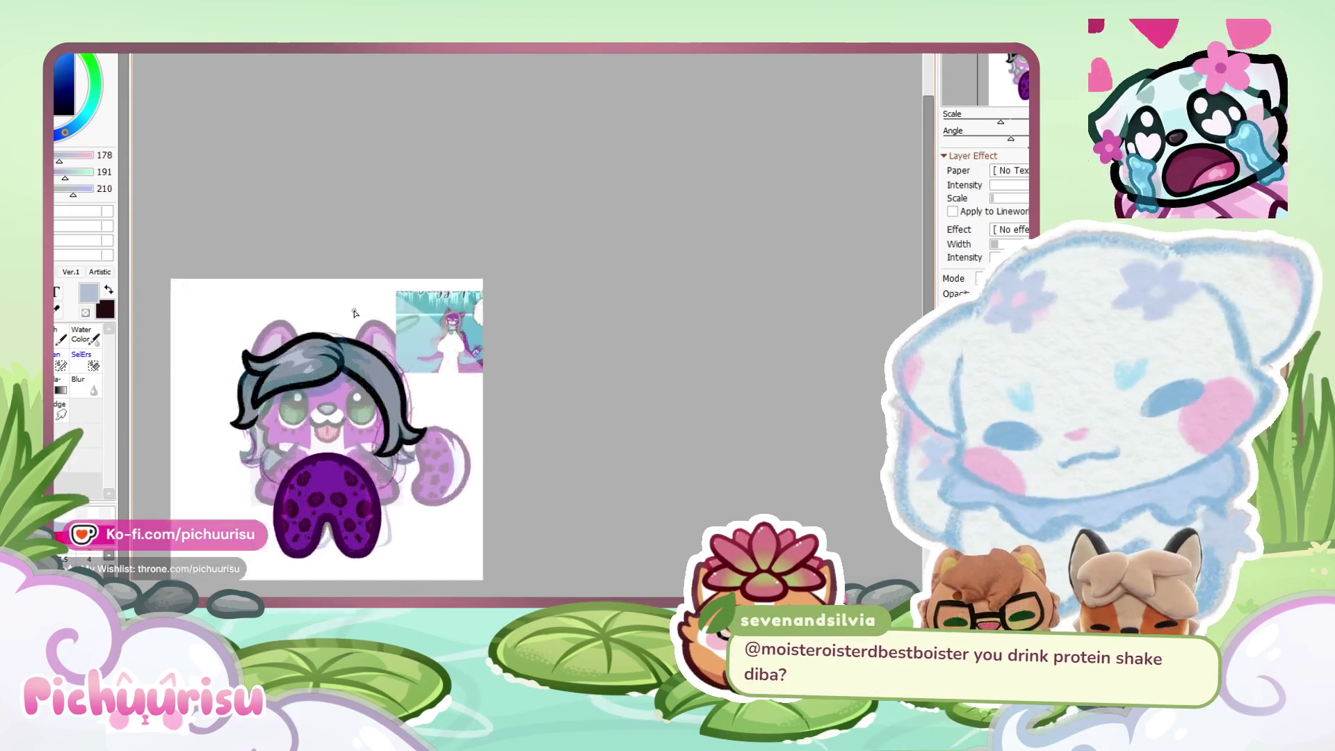
scroll(354, 311, "up", 3)
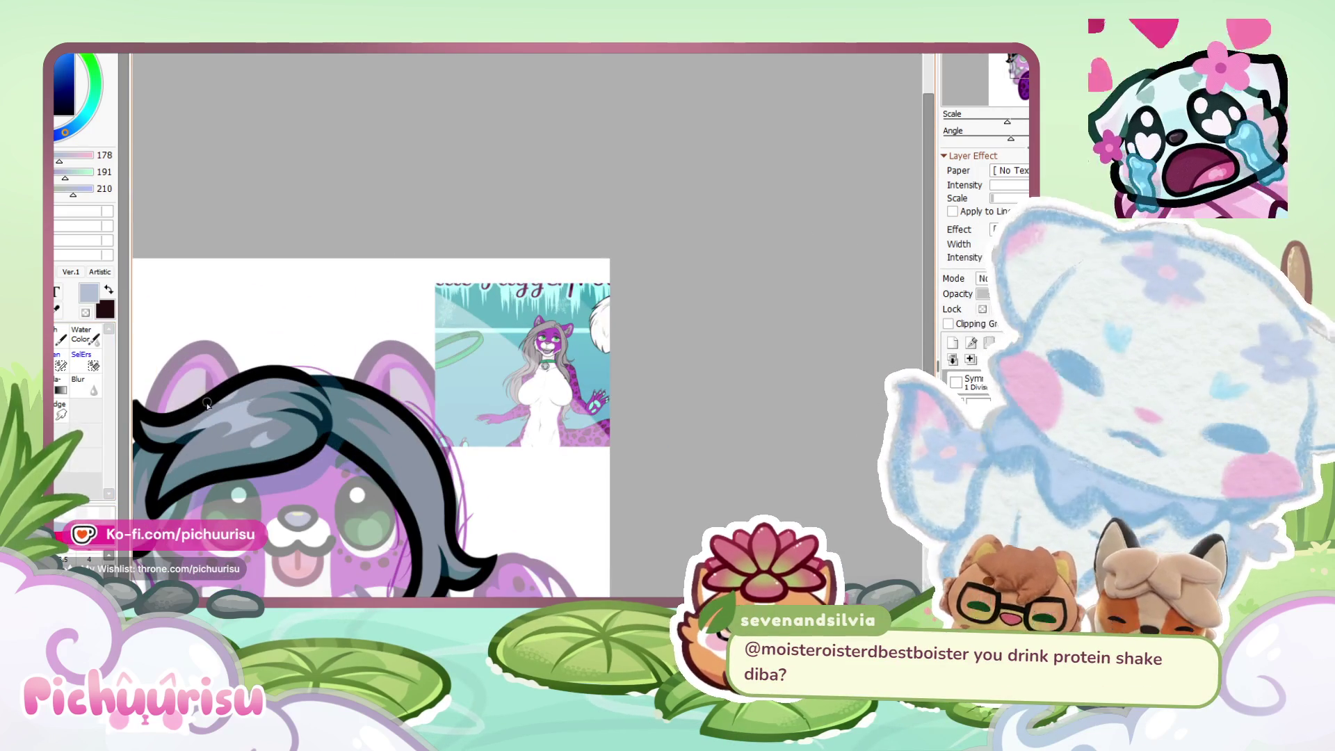
scroll(224, 402, "up", 5)
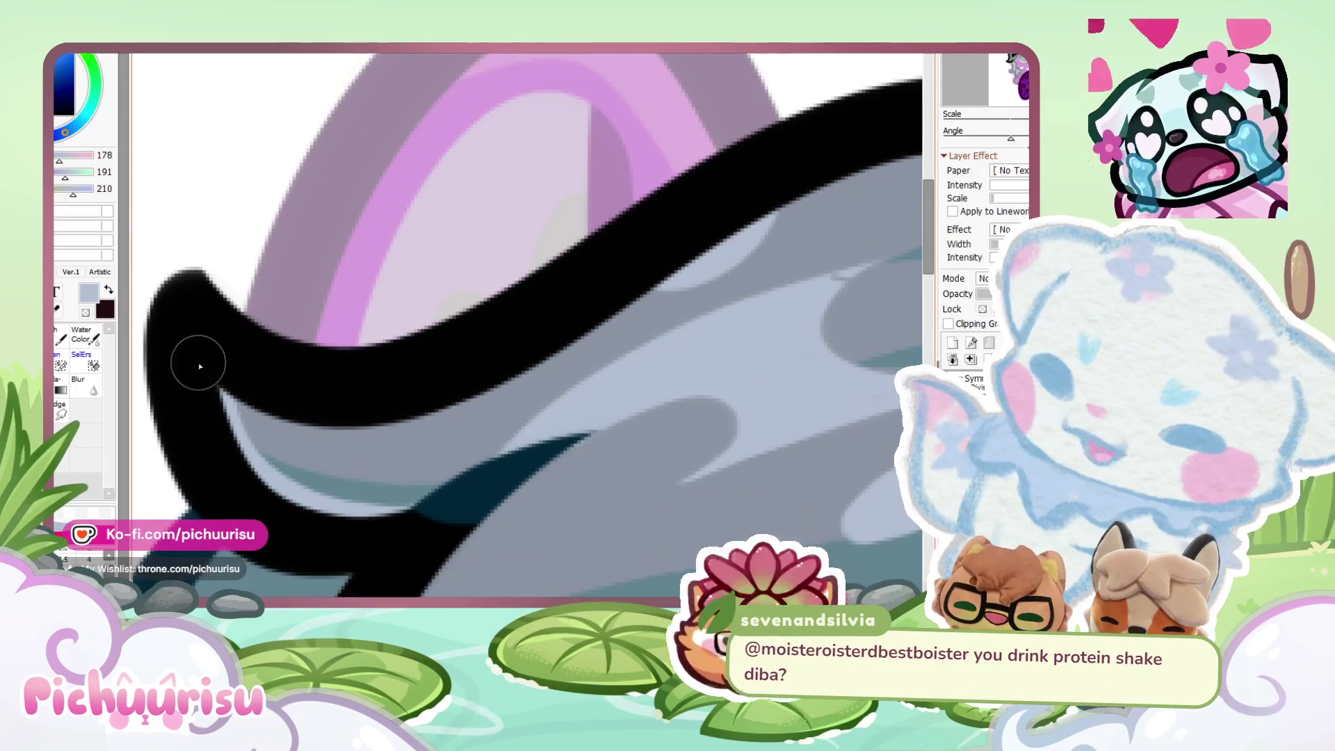
scroll(438, 292, "down", 4)
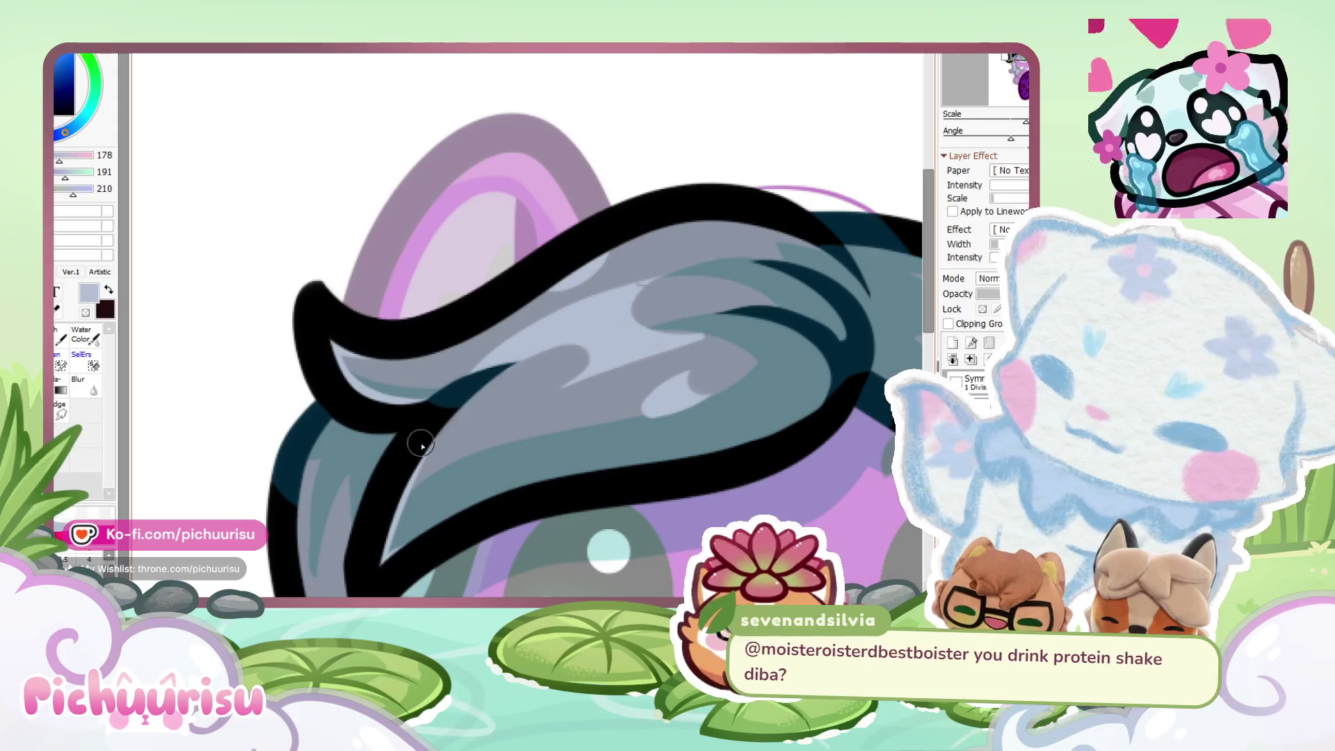
scroll(543, 501, "down", 2)
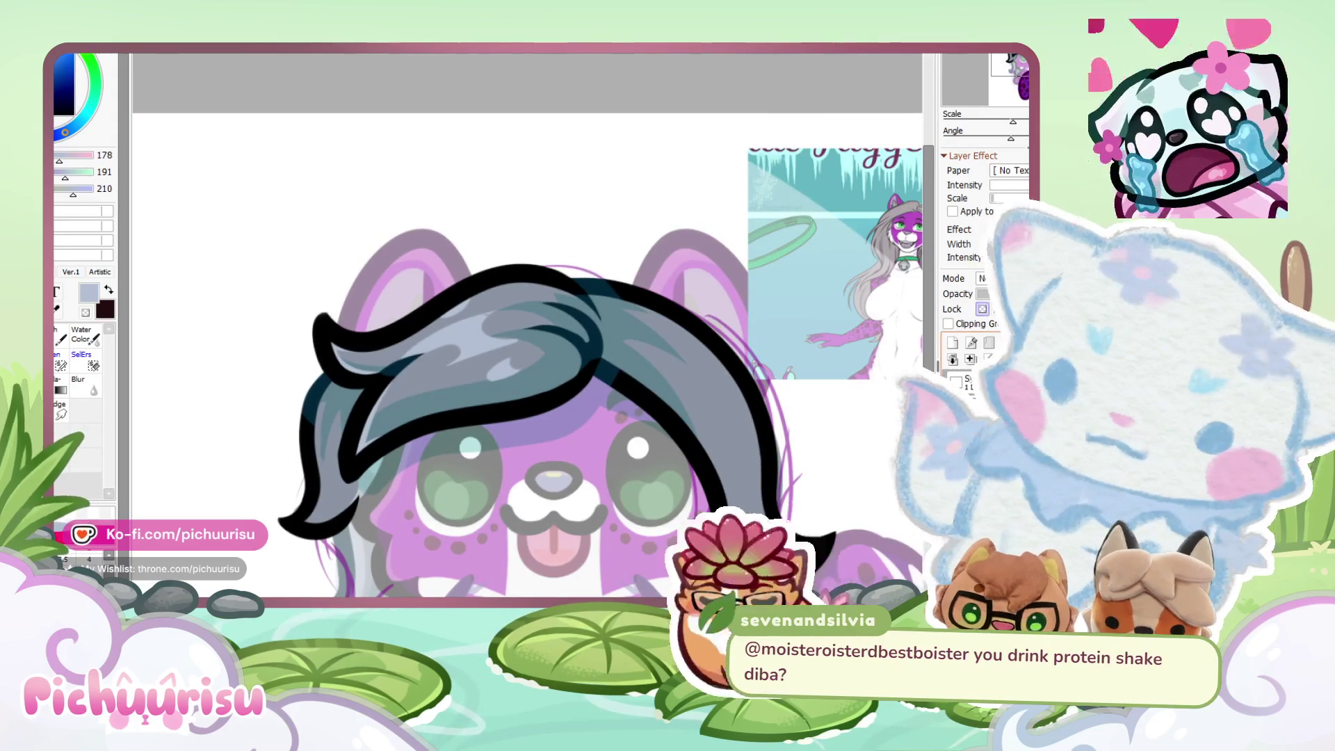
scroll(334, 573, "up", 3)
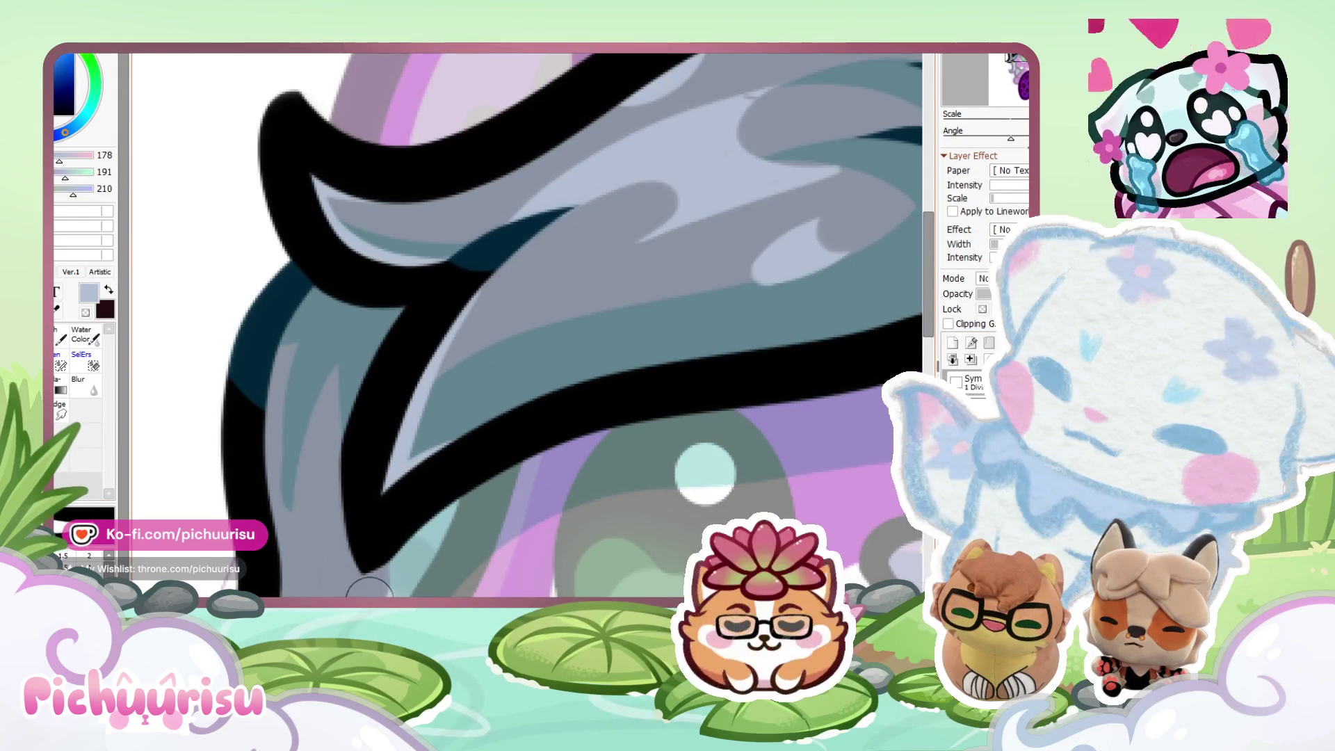
scroll(349, 578, "up", 1)
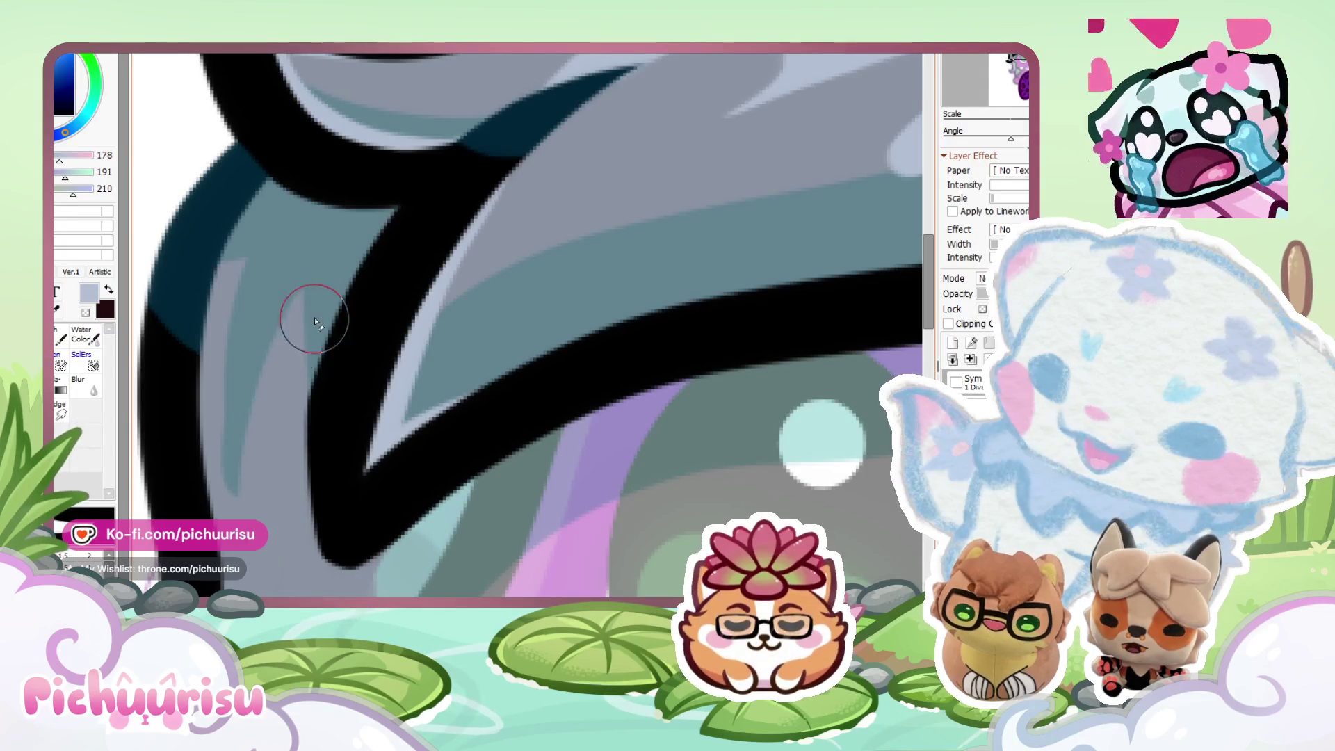
scroll(227, 455, "down", 3)
scroll(227, 455, "down", 3)
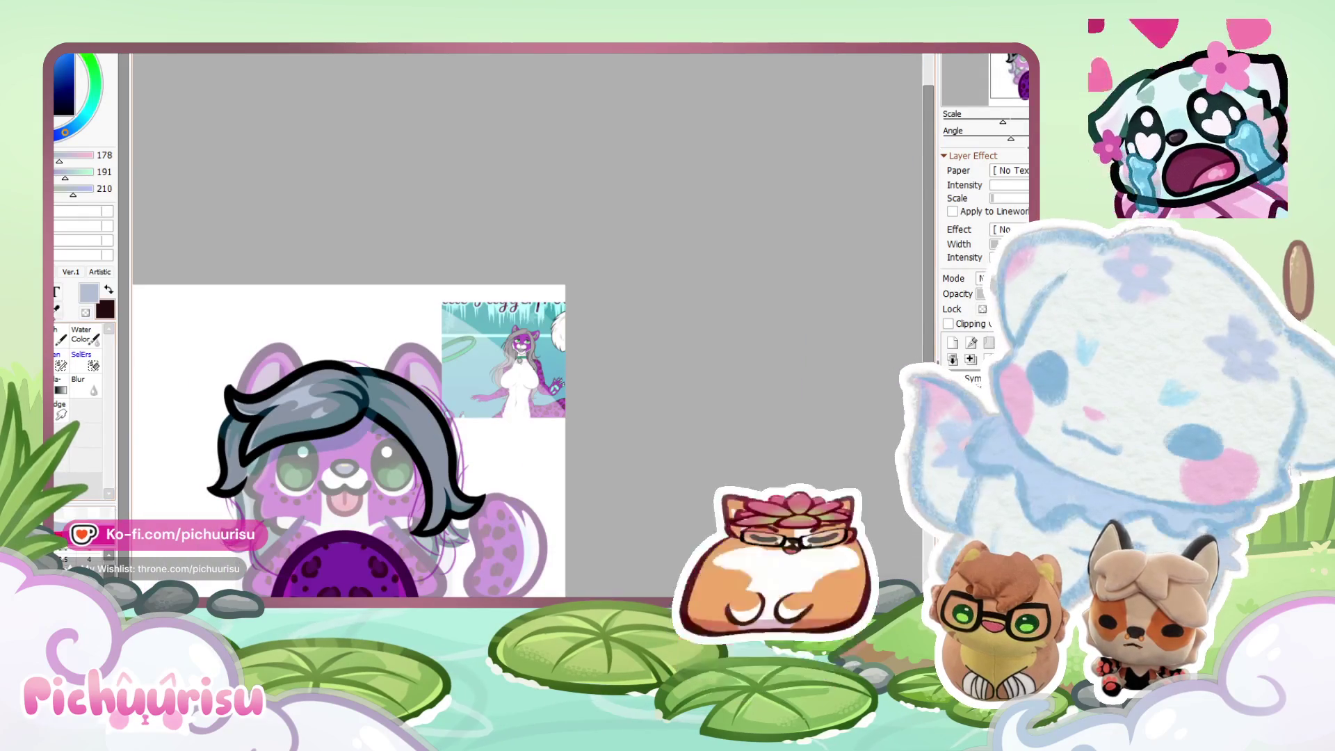
scroll(549, 420, "down", 2)
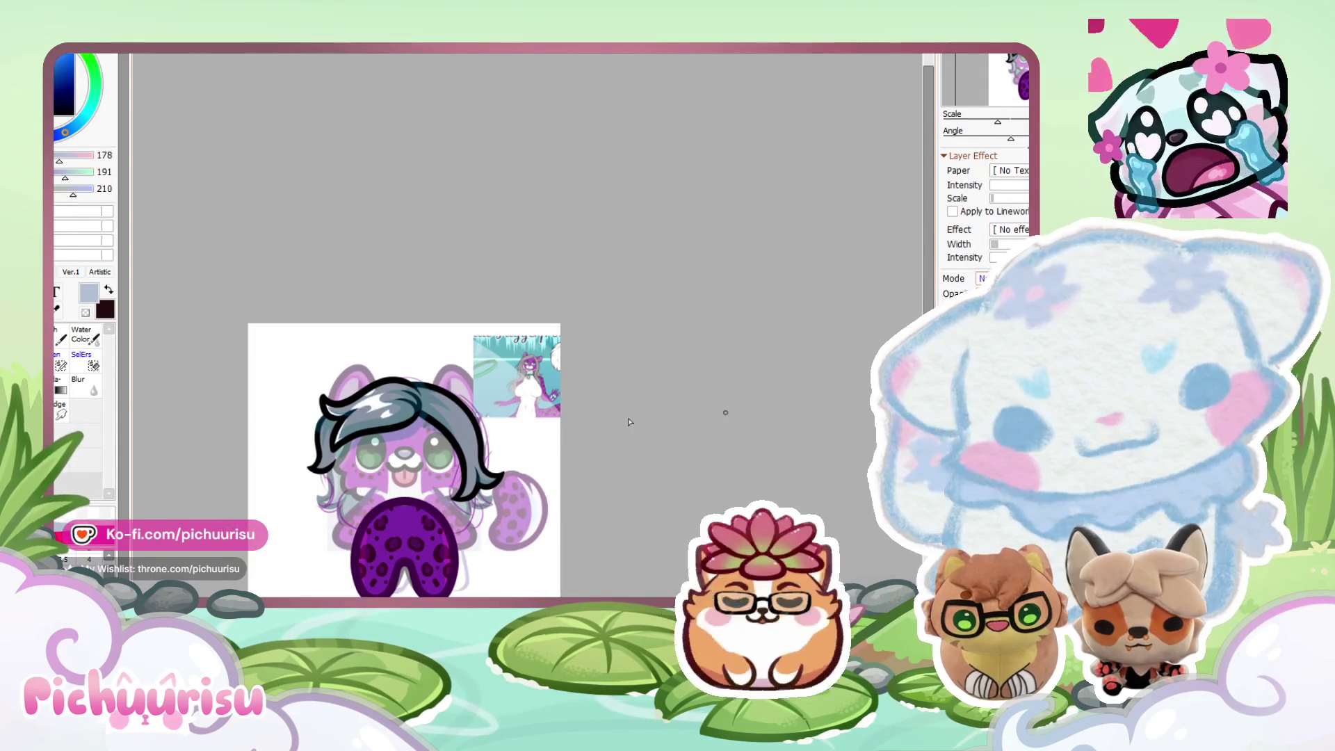
scroll(407, 390, "up", 1)
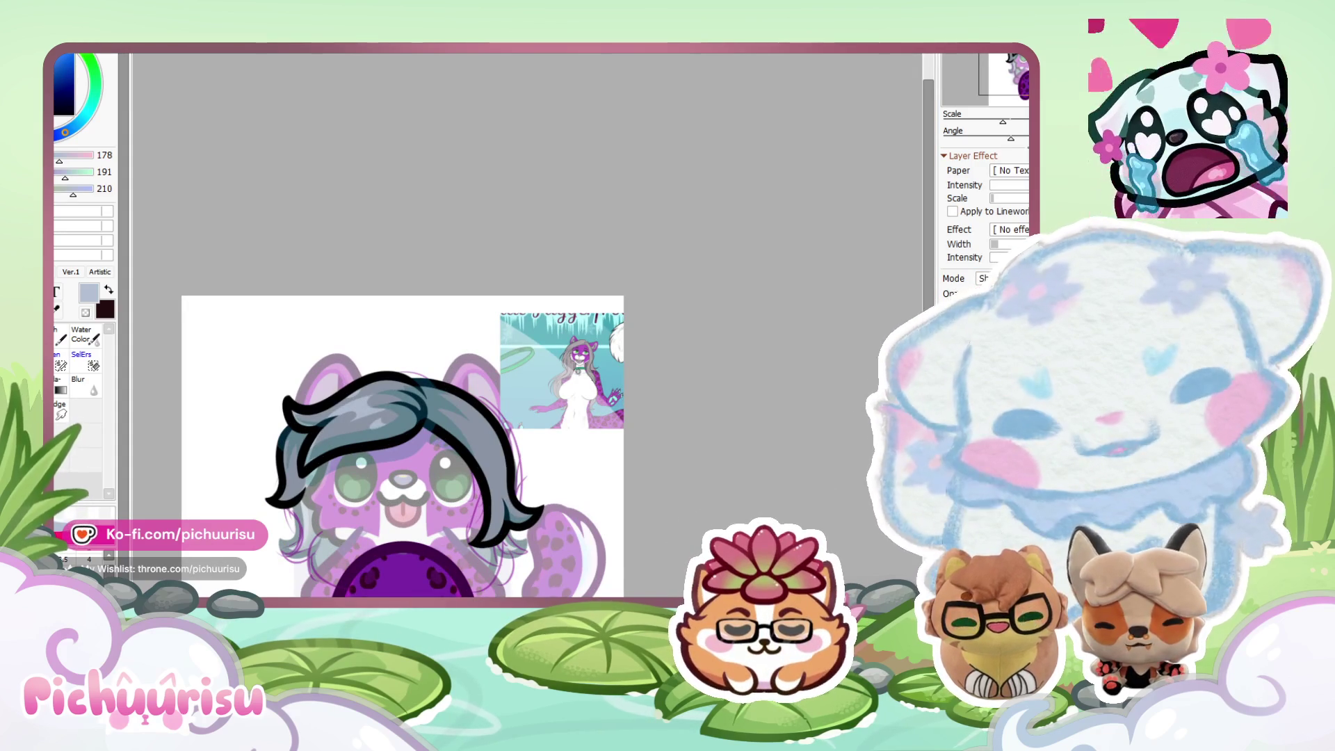
scroll(535, 404, "down", 2)
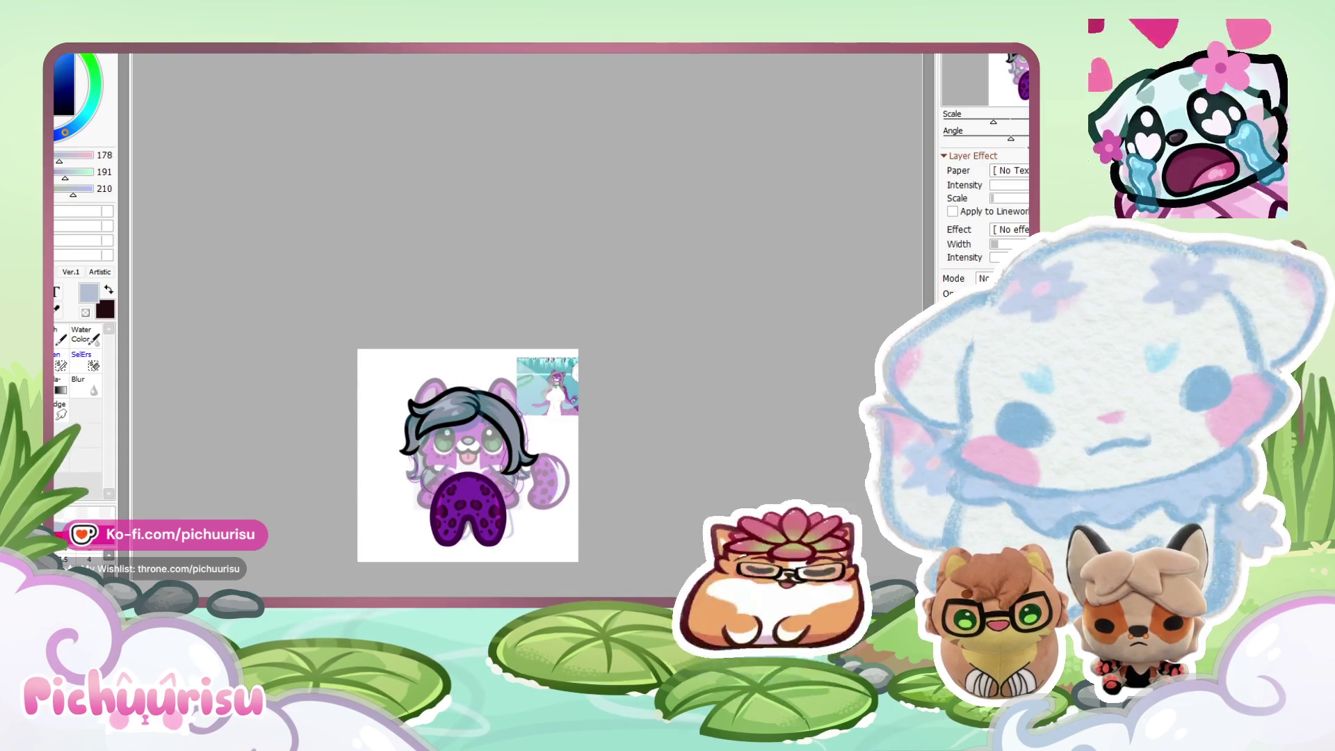
scroll(673, 467, "up", 2)
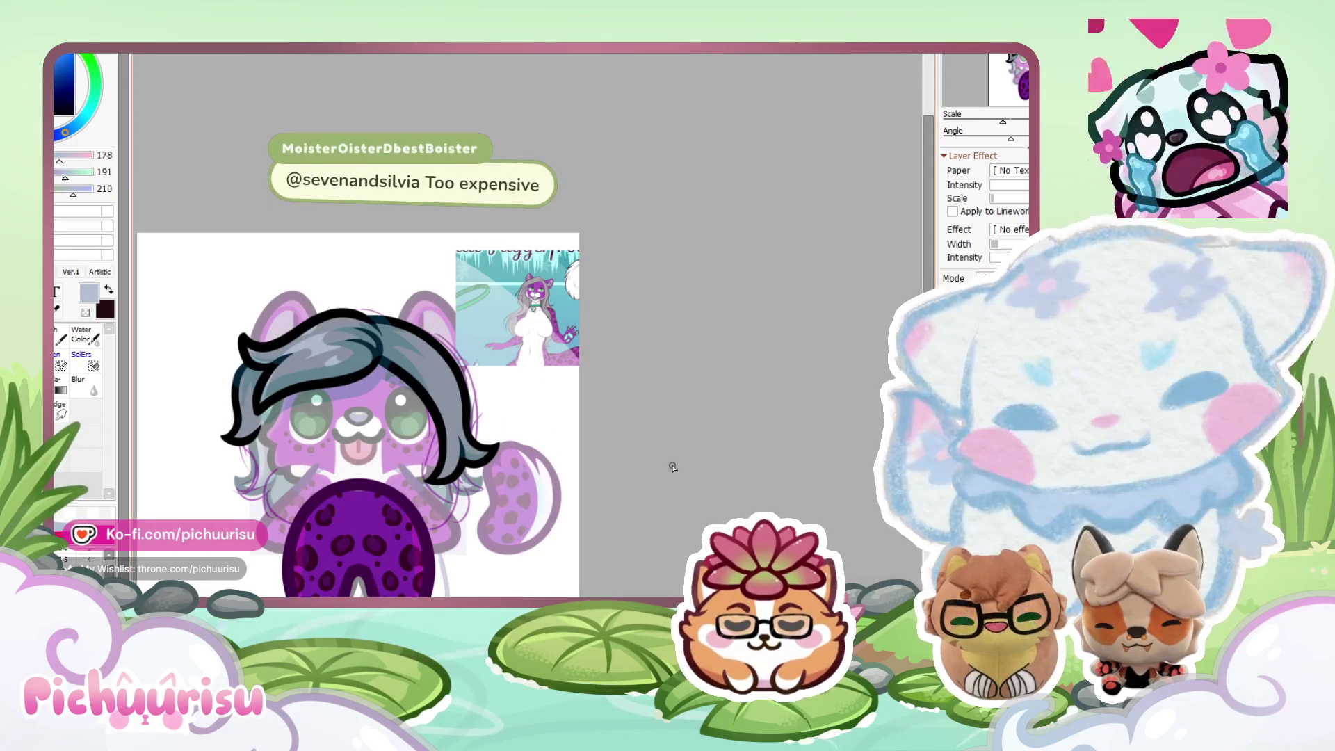
scroll(393, 372, "up", 2)
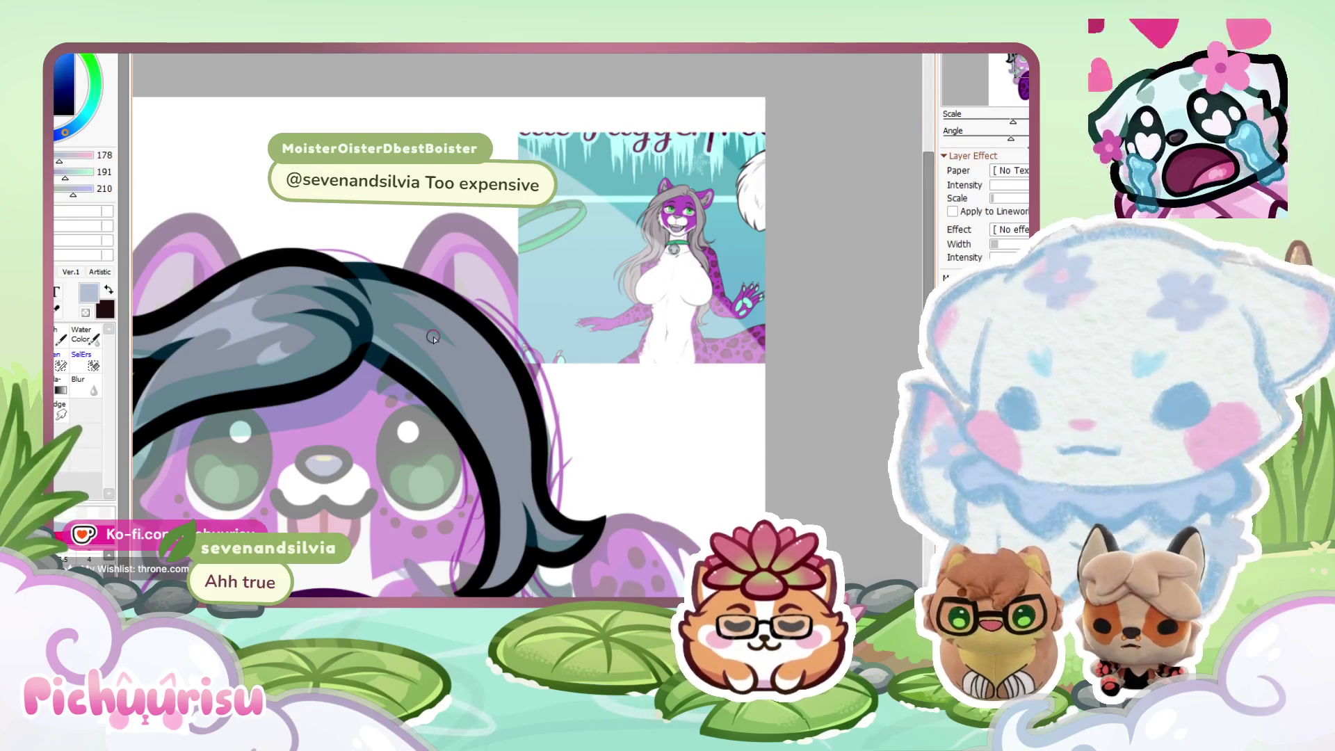
scroll(394, 331, "up", 2)
mouse_move(394, 331)
left_mouse_down()
mouse_move(492, 373)
mouse_move(462, 334)
mouse_move(479, 361)
mouse_move(491, 299)
mouse_move(535, 324)
left_mouse_up()
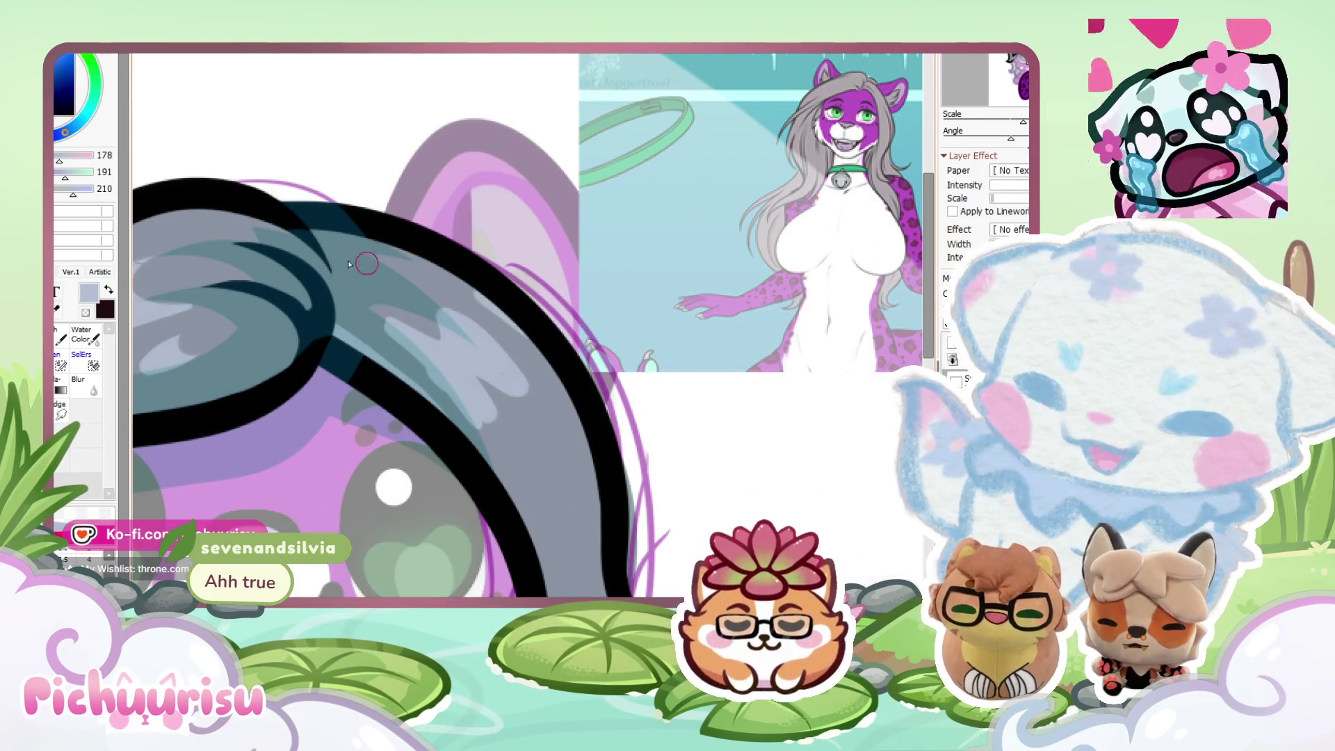
scroll(431, 322, "up", 2)
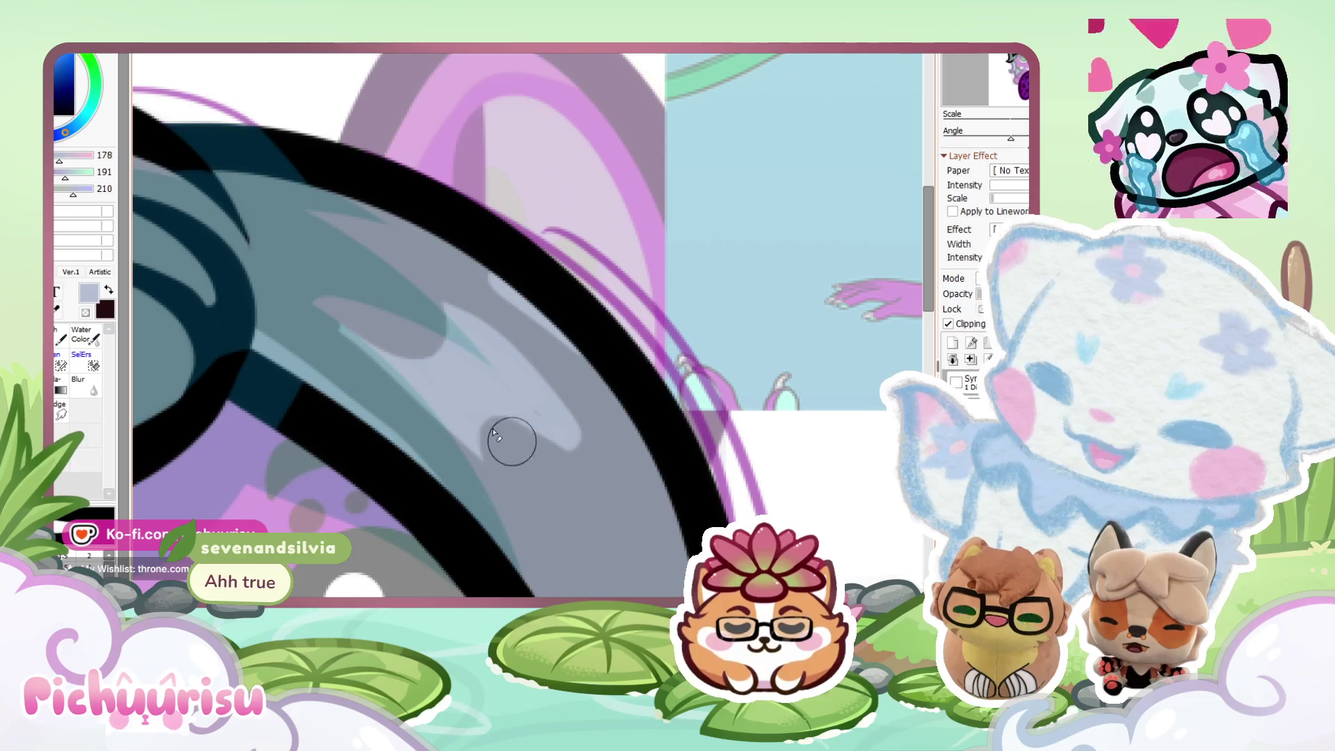
scroll(477, 420, "down", 5)
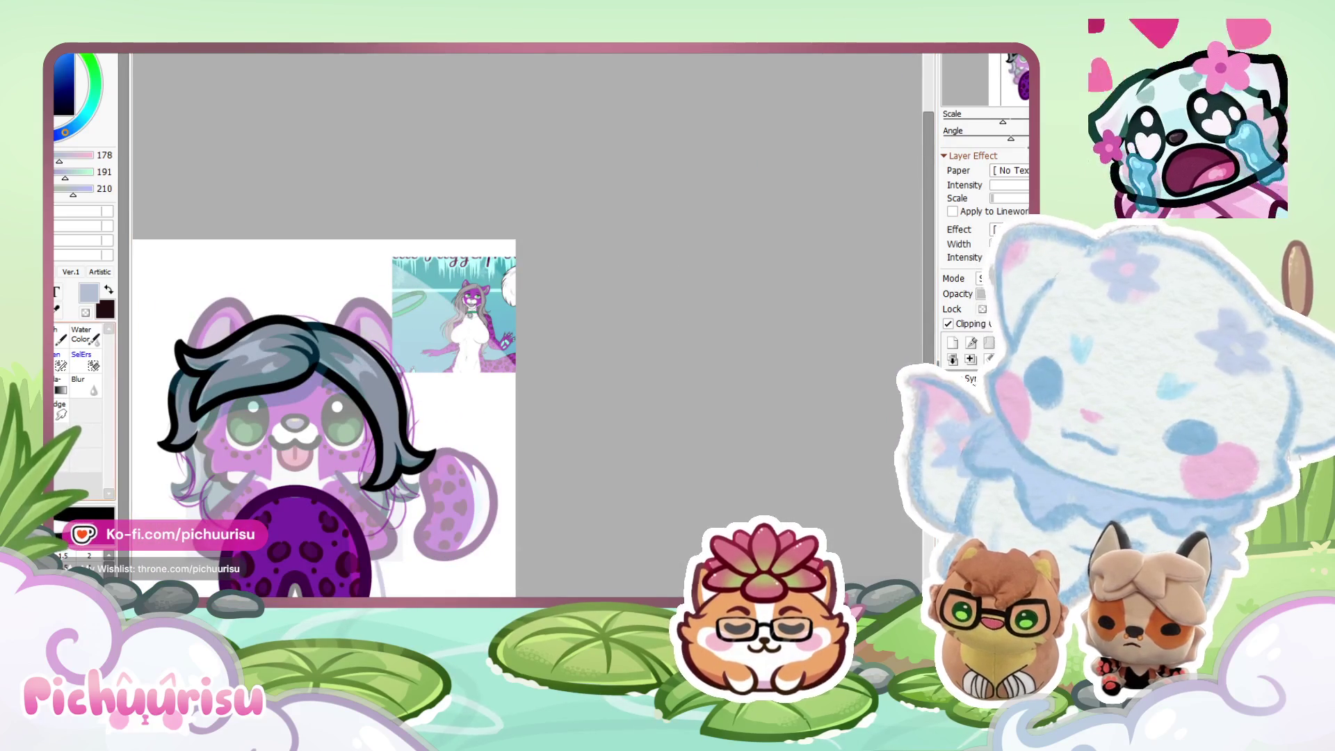
scroll(575, 357, "down", 1)
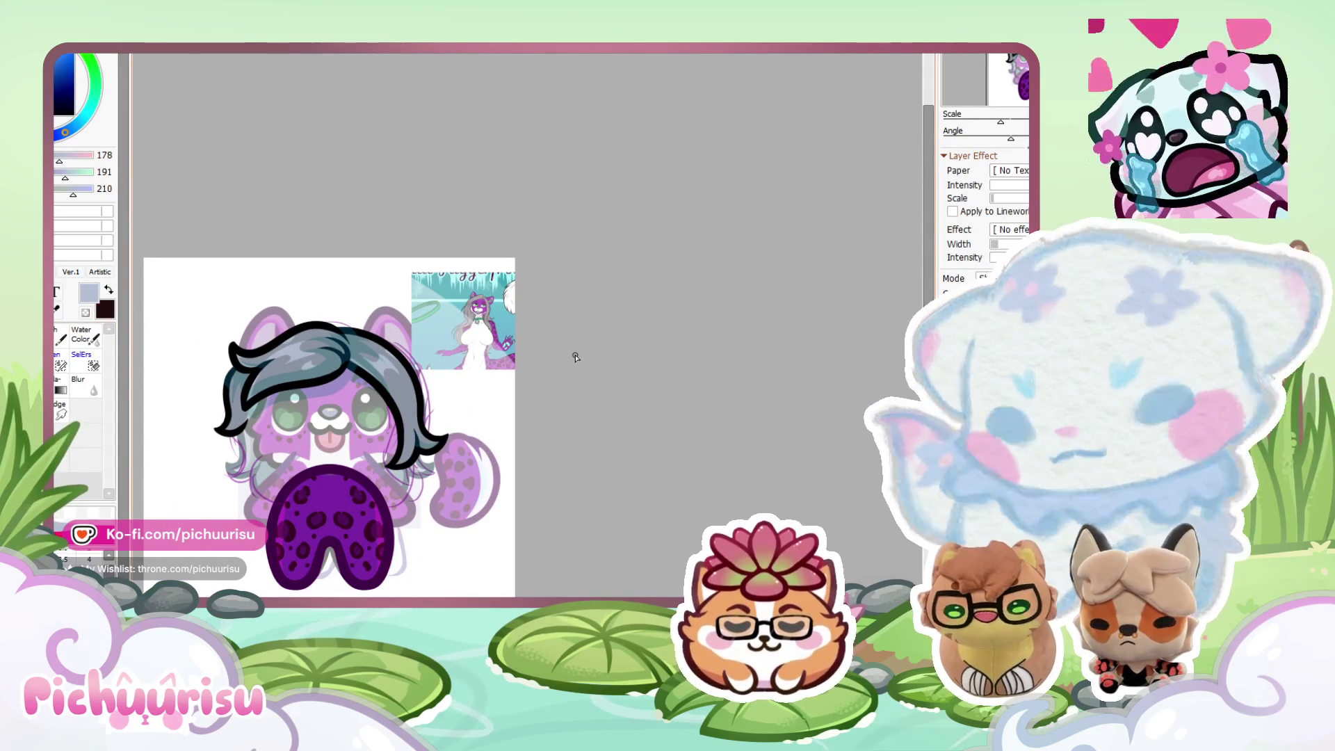
scroll(306, 372, "up", 5)
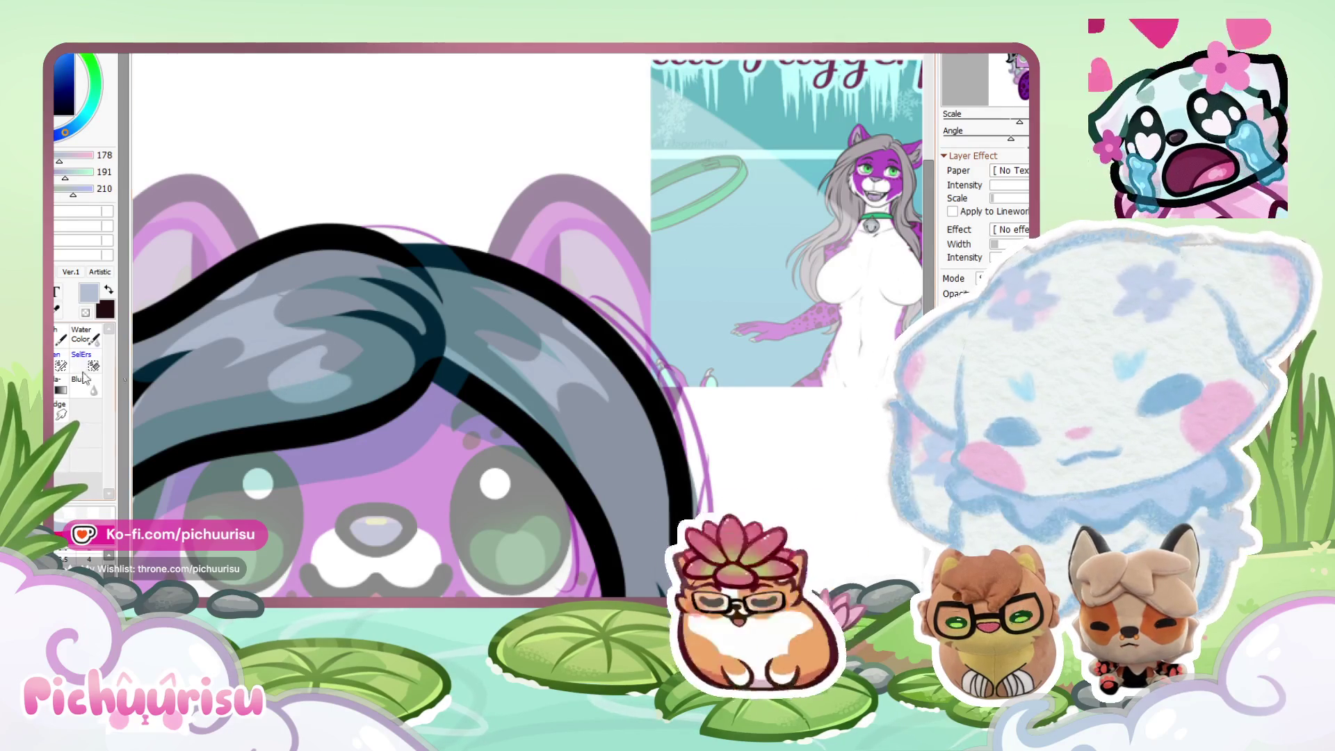
scroll(278, 373, "up", 2)
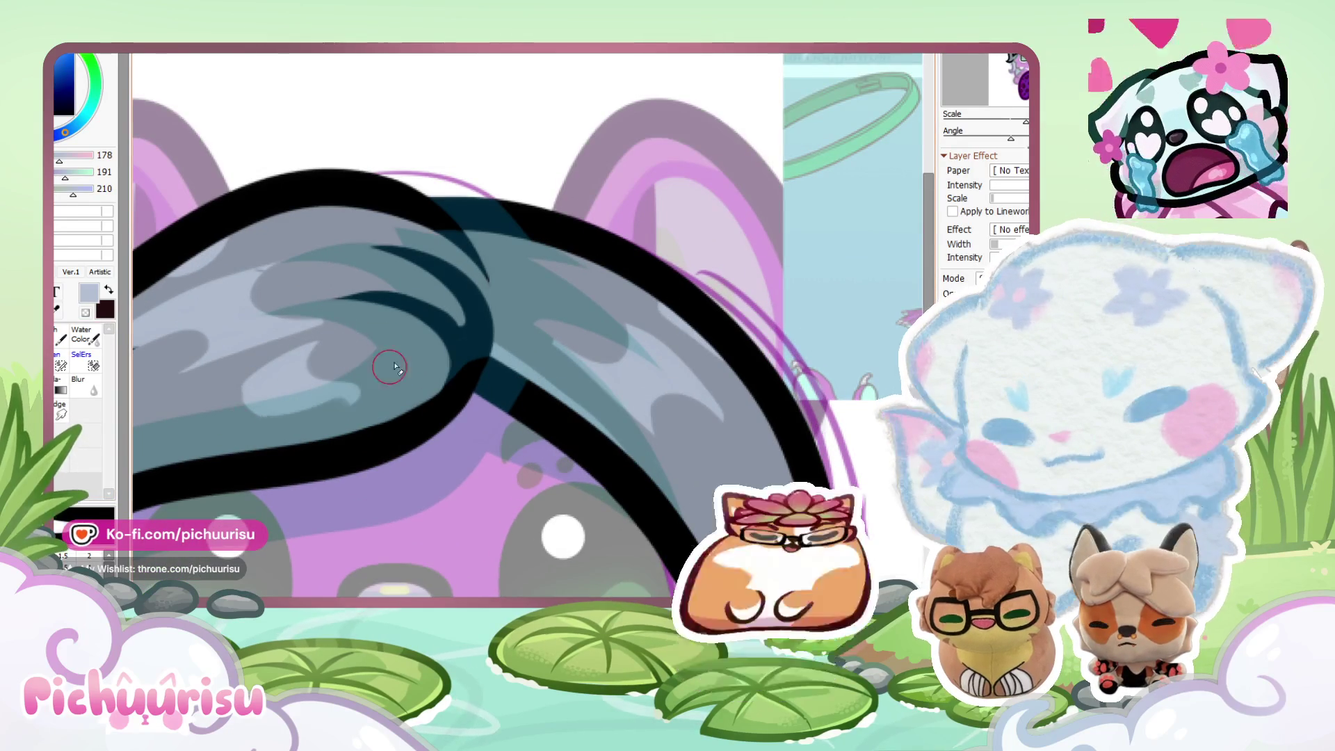
scroll(232, 387, "down", 5)
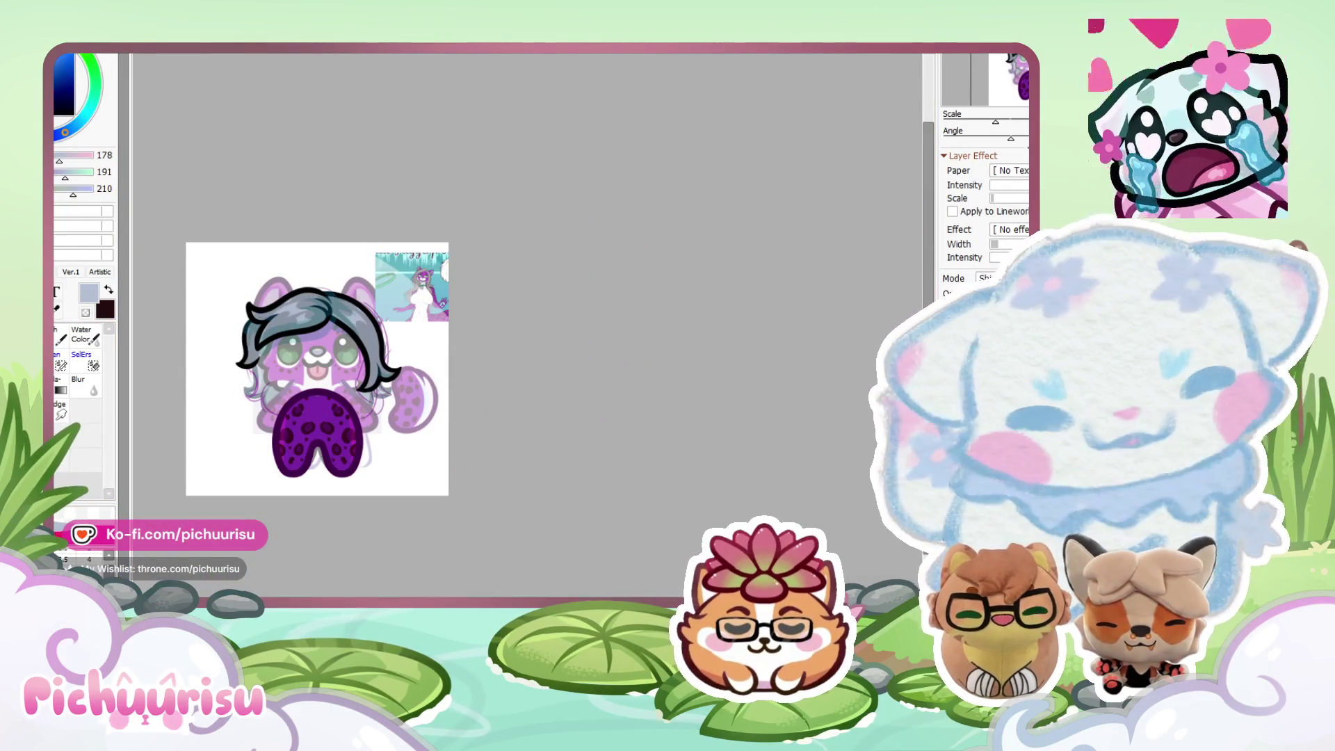
scroll(273, 299, "up", 6)
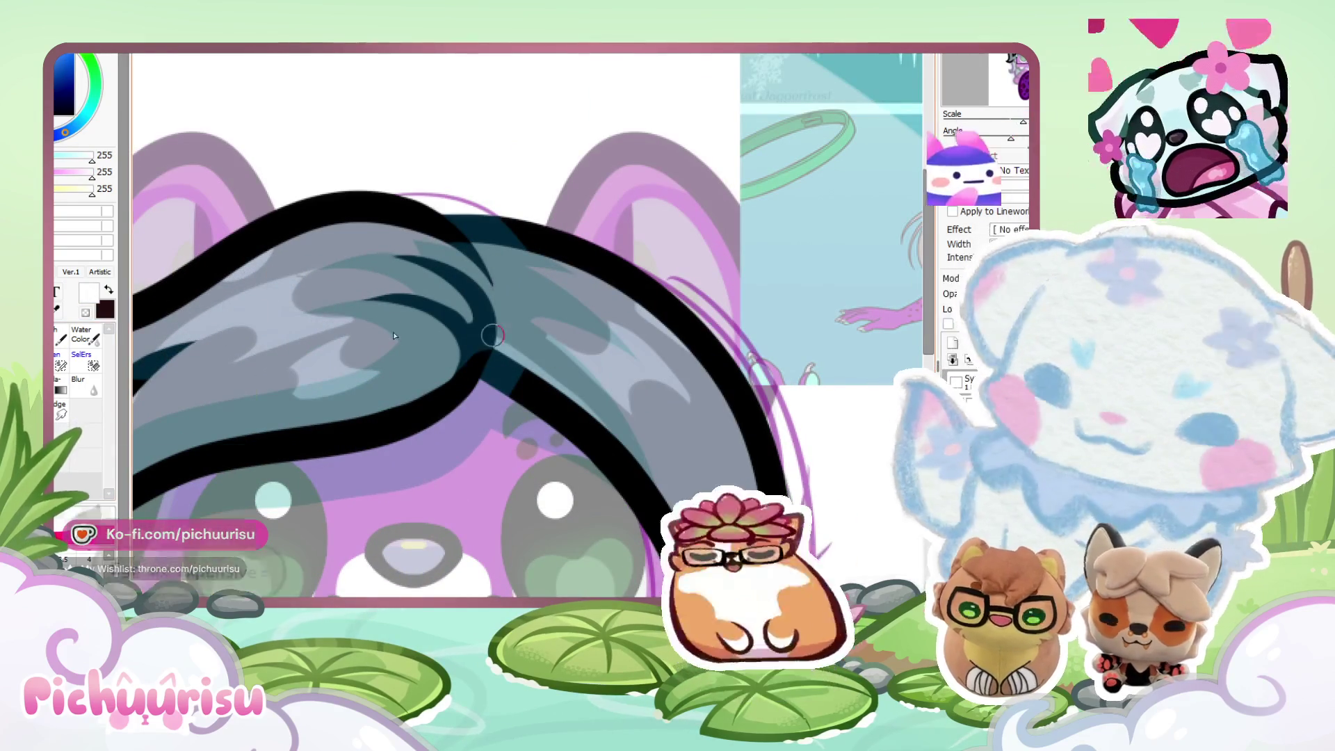
Dab five white shine dots on the left and right hair strands, then shift them slightly down-left.
scroll(417, 327, "down", 4)
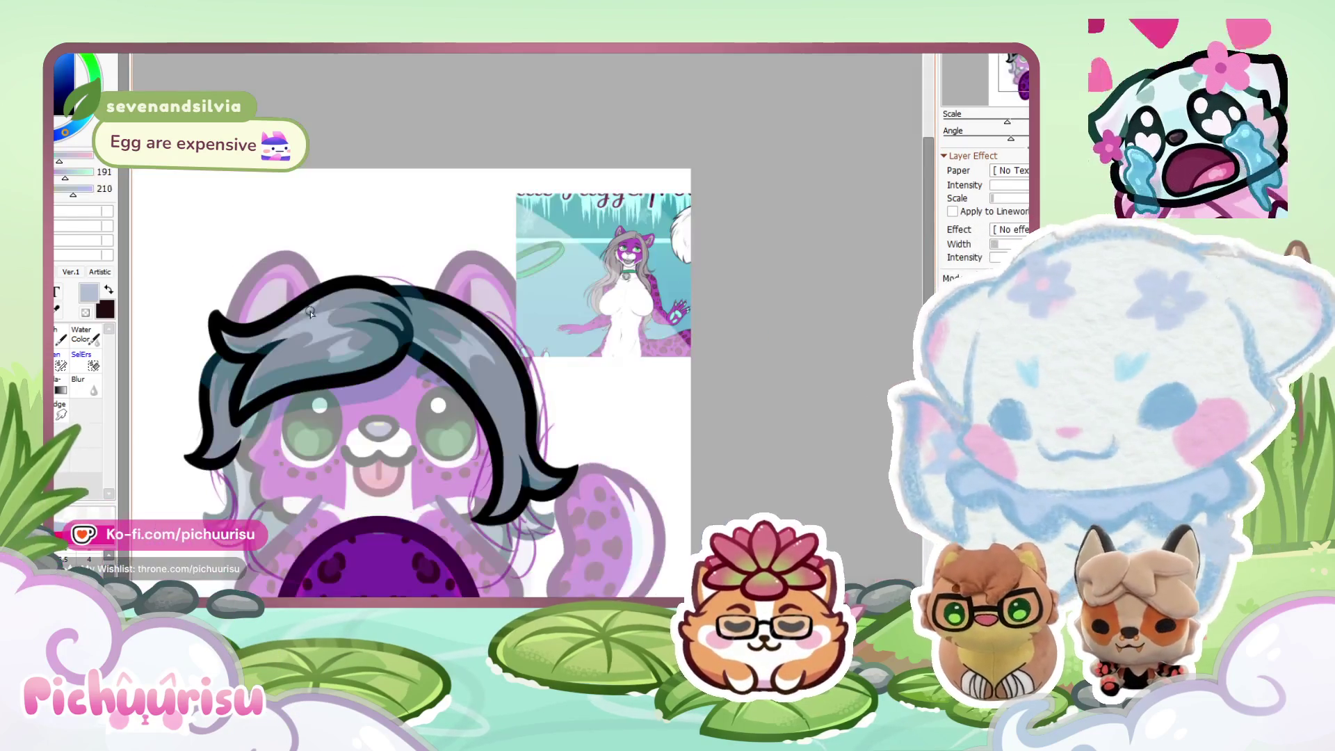
scroll(357, 283, "up", 5)
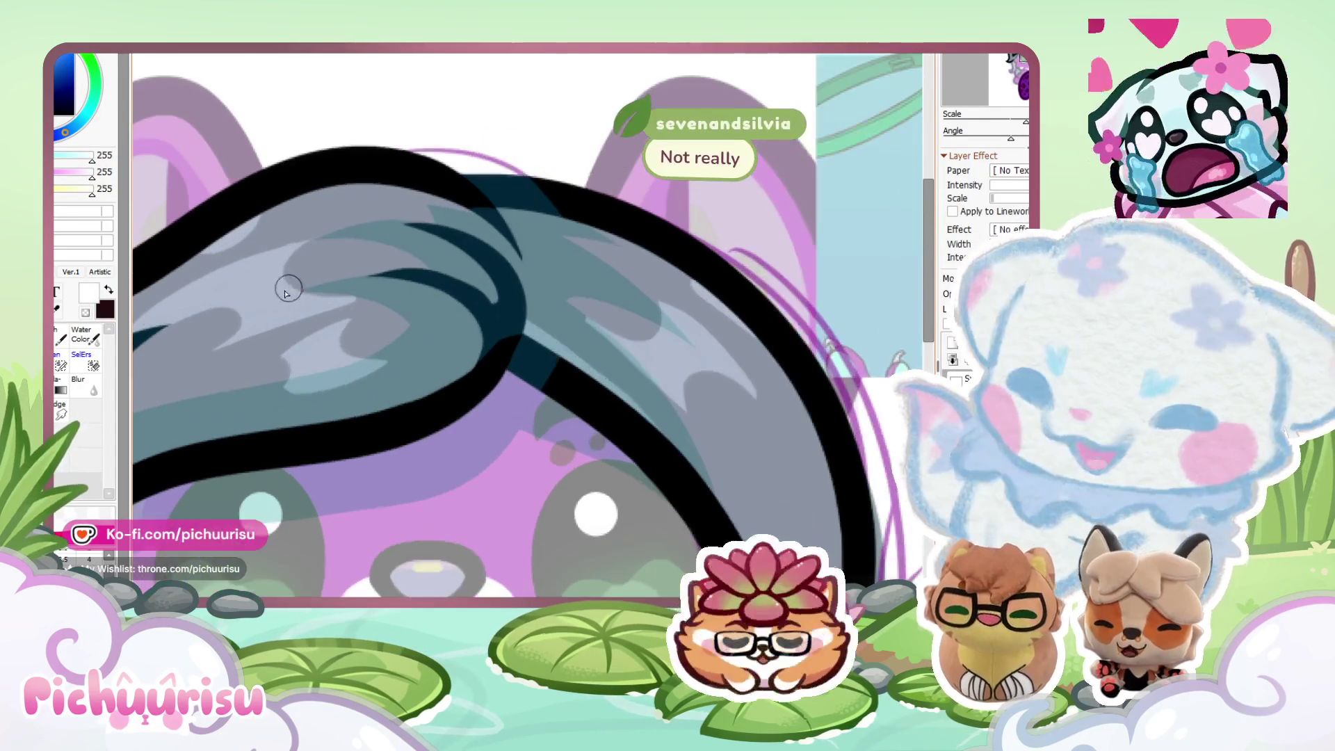
left_click(286, 295)
left_click(264, 262)
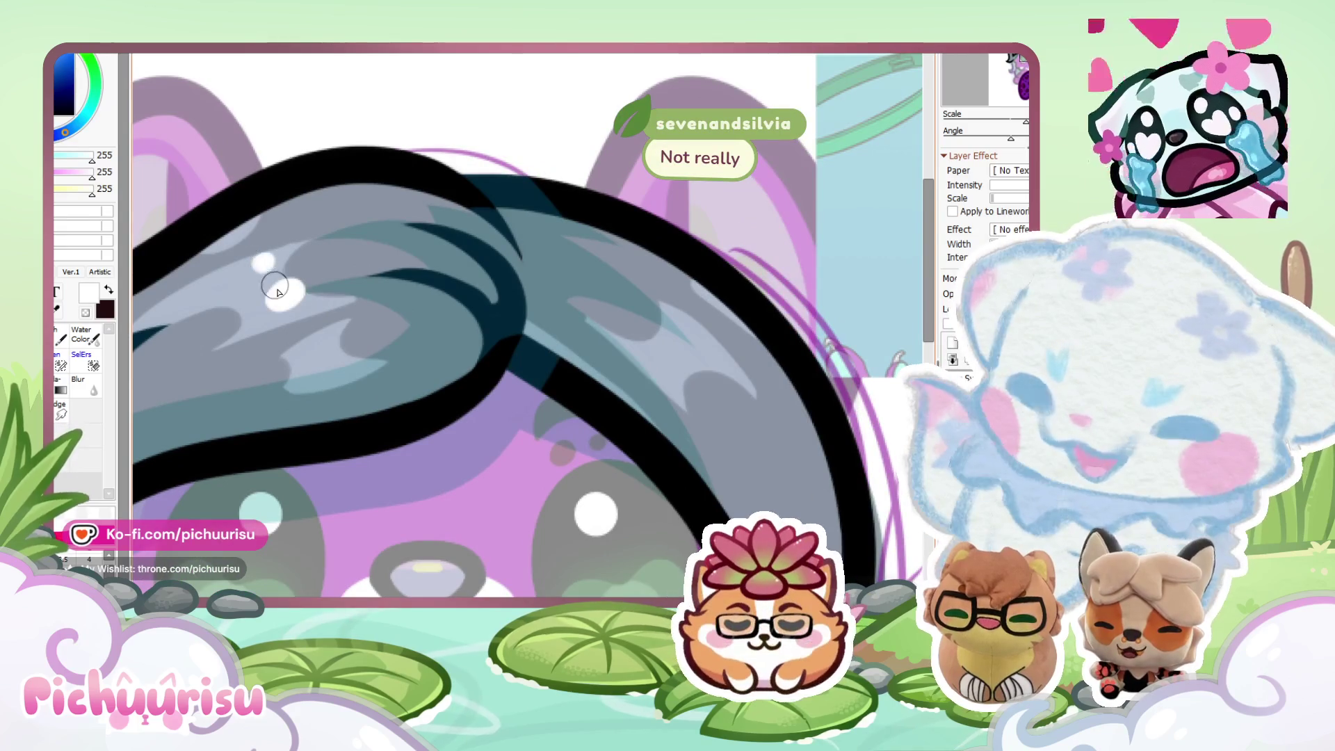
left_click(320, 333)
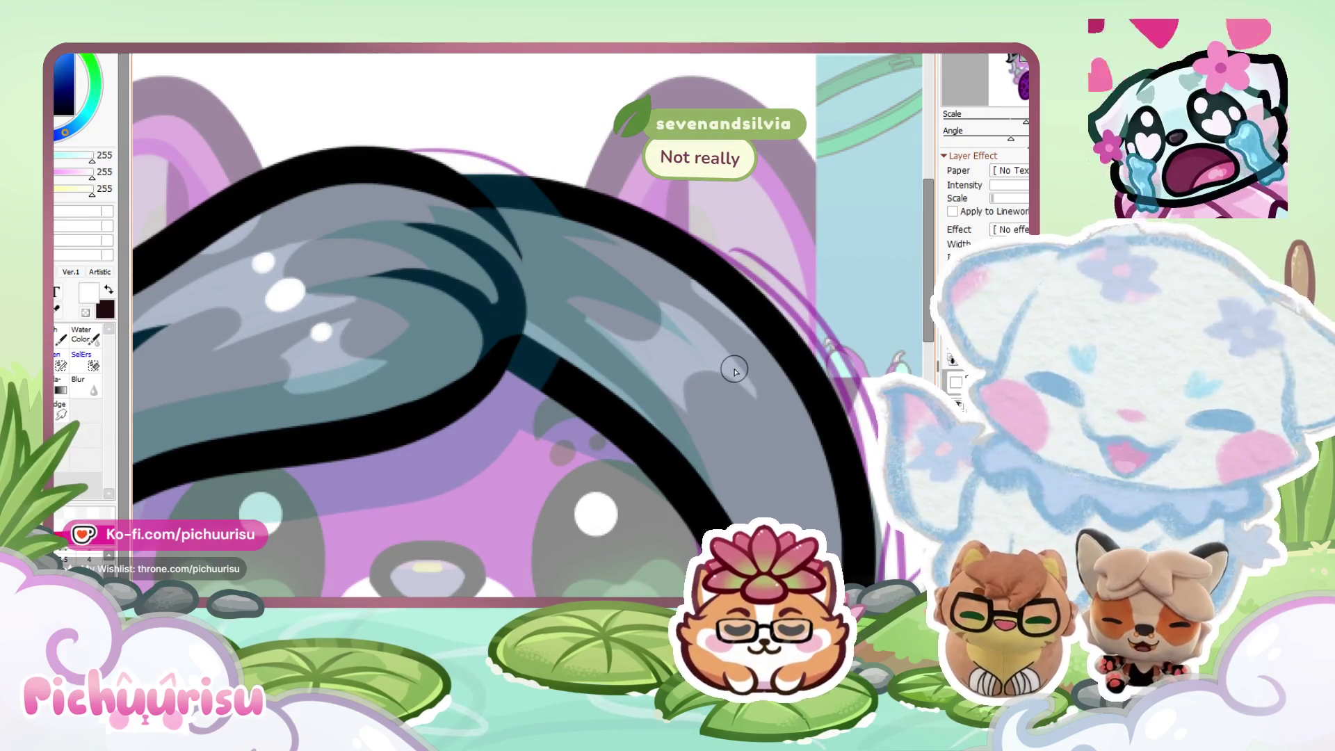
left_click(673, 332)
left_click(694, 307)
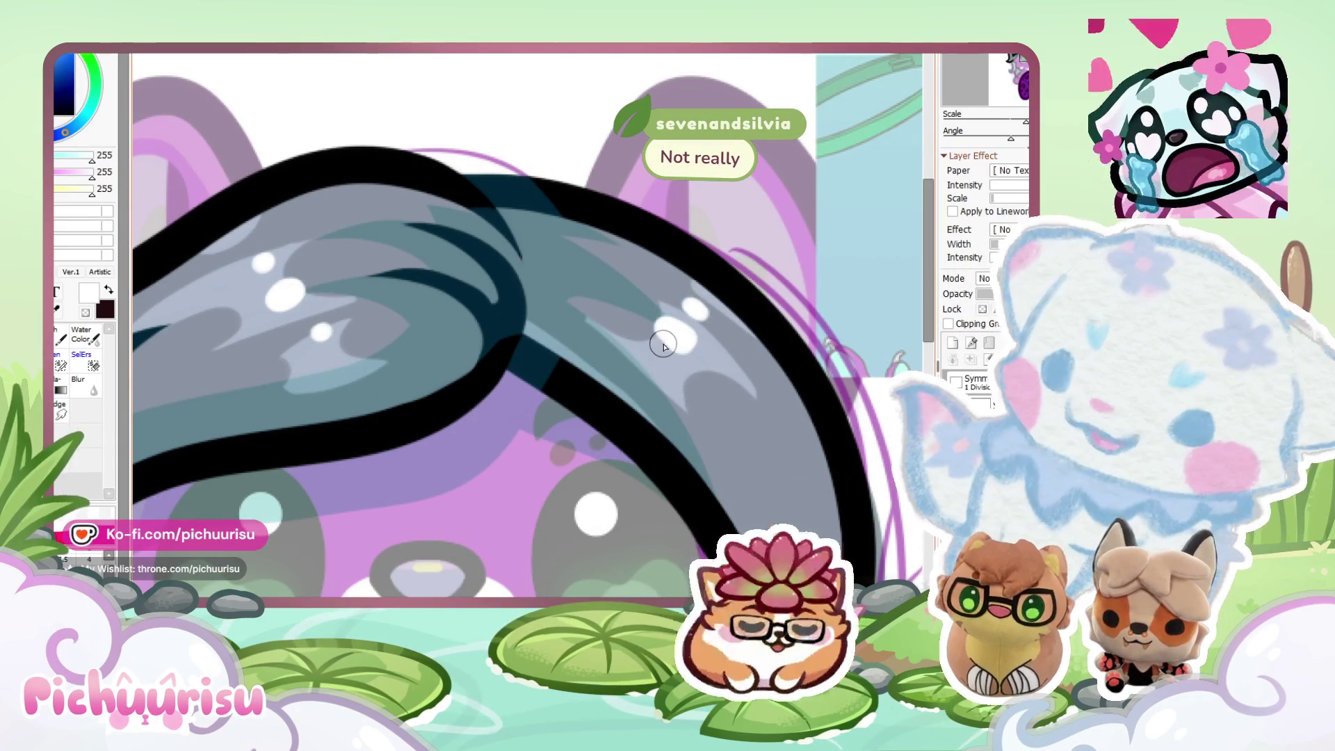
left_click_drag(659, 346, 654, 363)
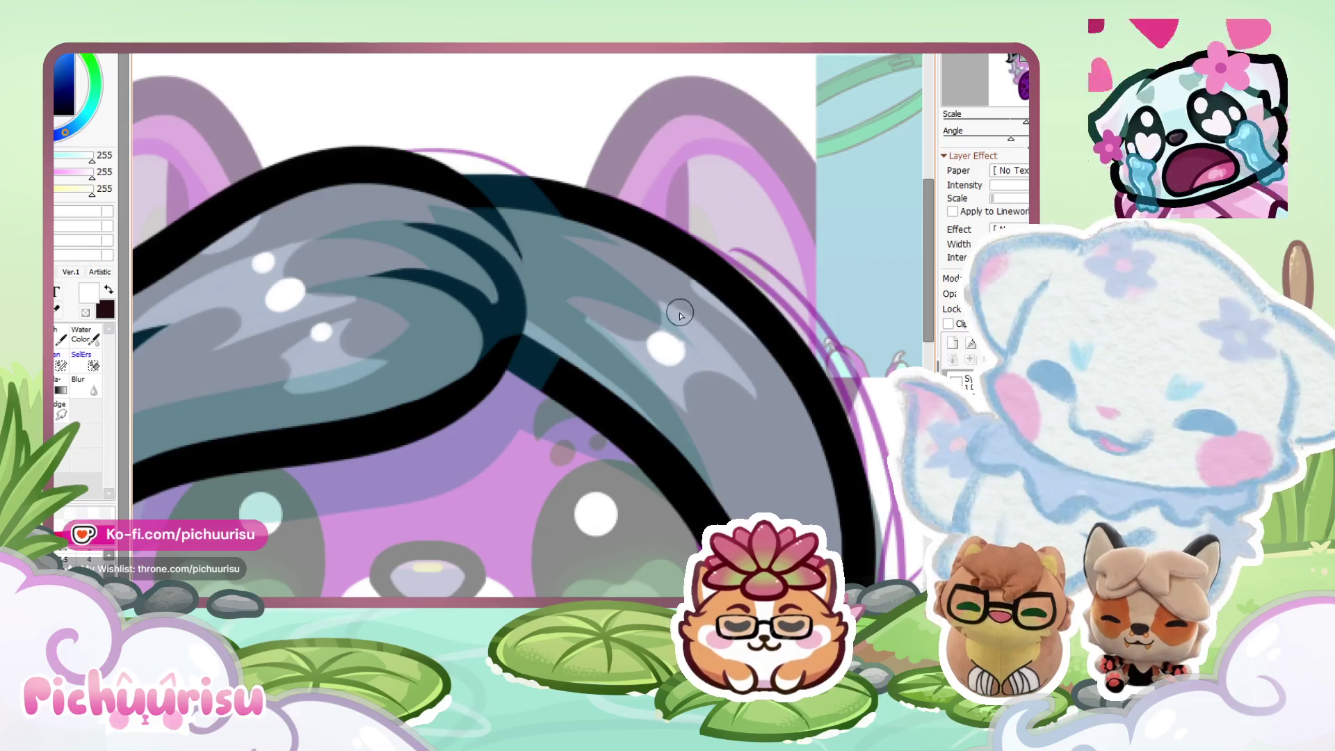
scroll(636, 275, "down", 6)
scroll(703, 286, "up", 3)
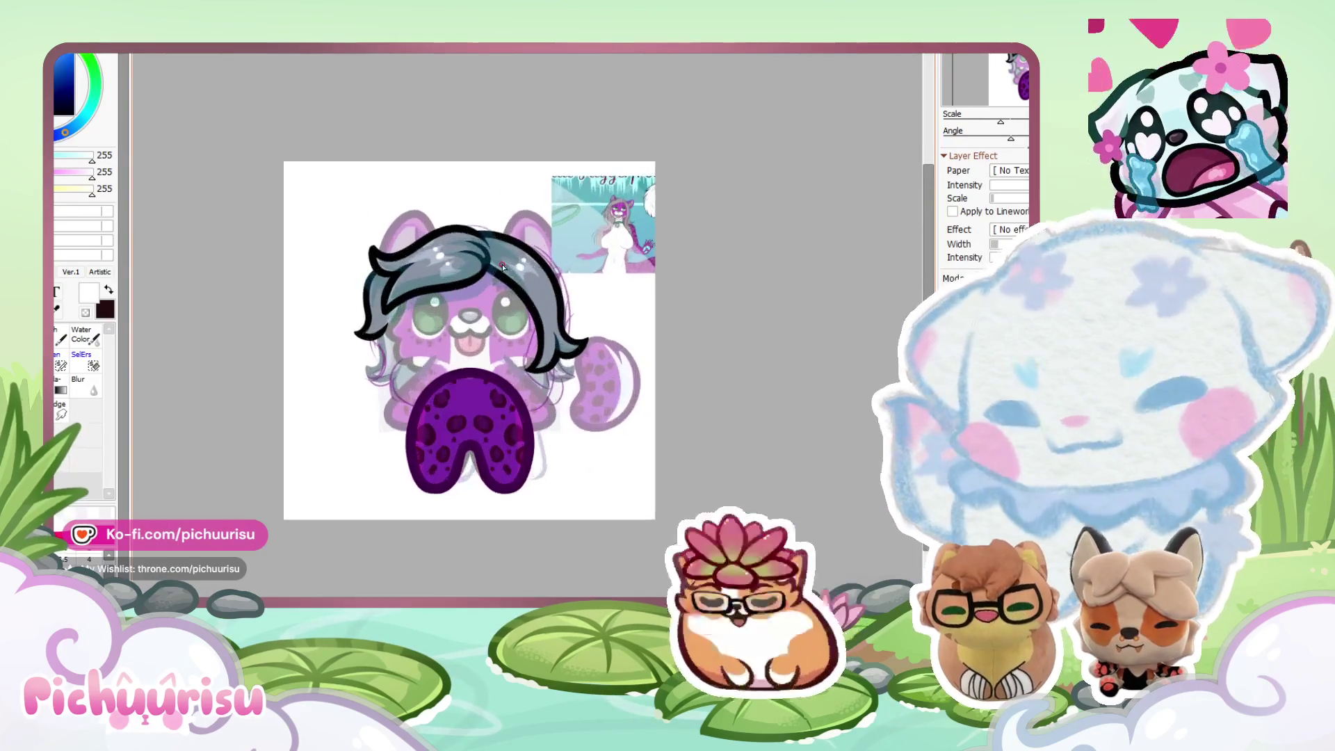
Review the finished leopard, then switch to the other open artwork, the grey rainbow-striped chibi.
scroll(370, 244, "down", 1)
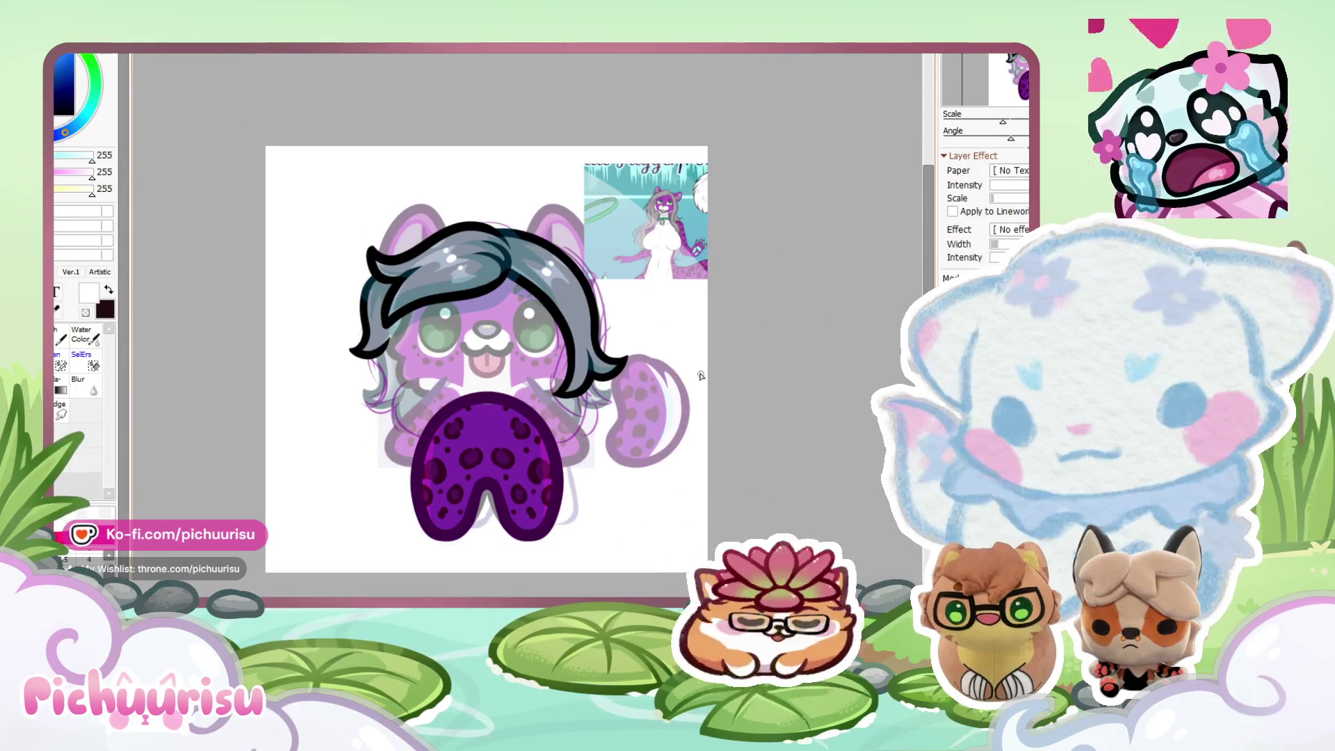
scroll(697, 371, "up", 2)
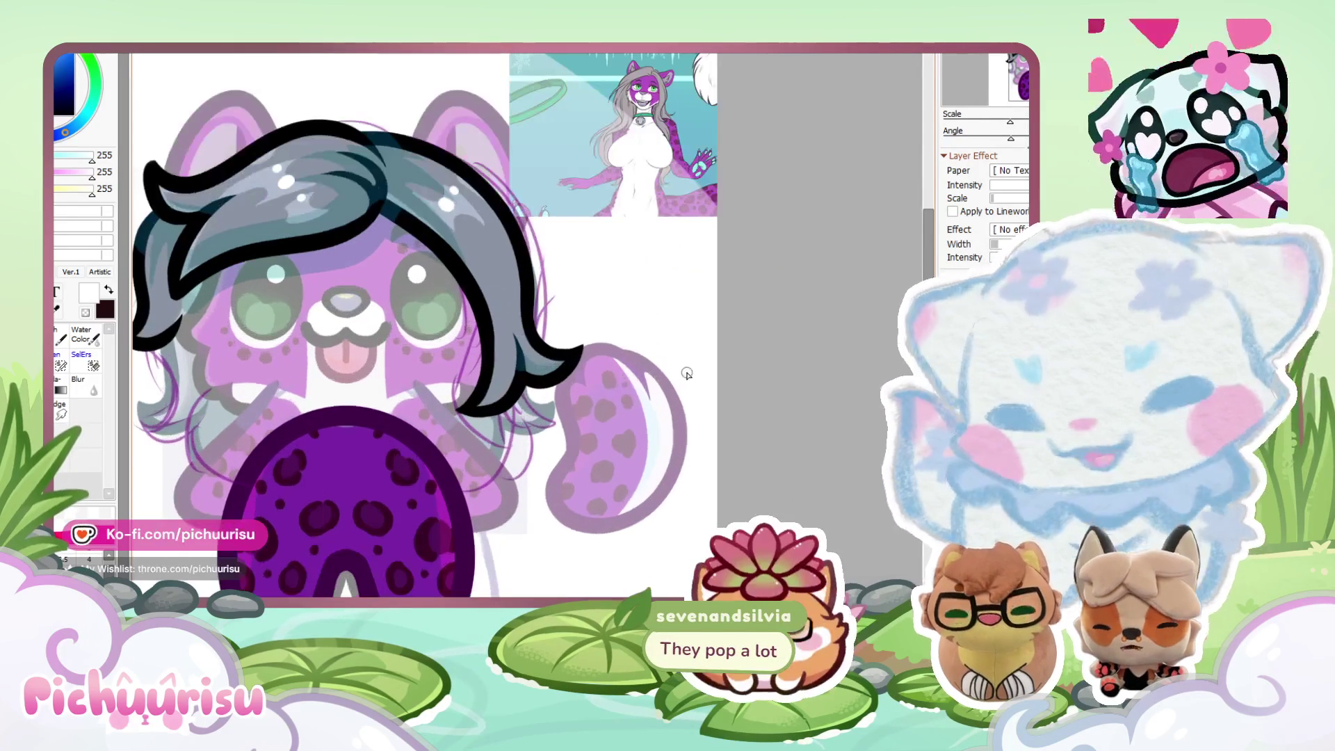
scroll(684, 373, "down", 2)
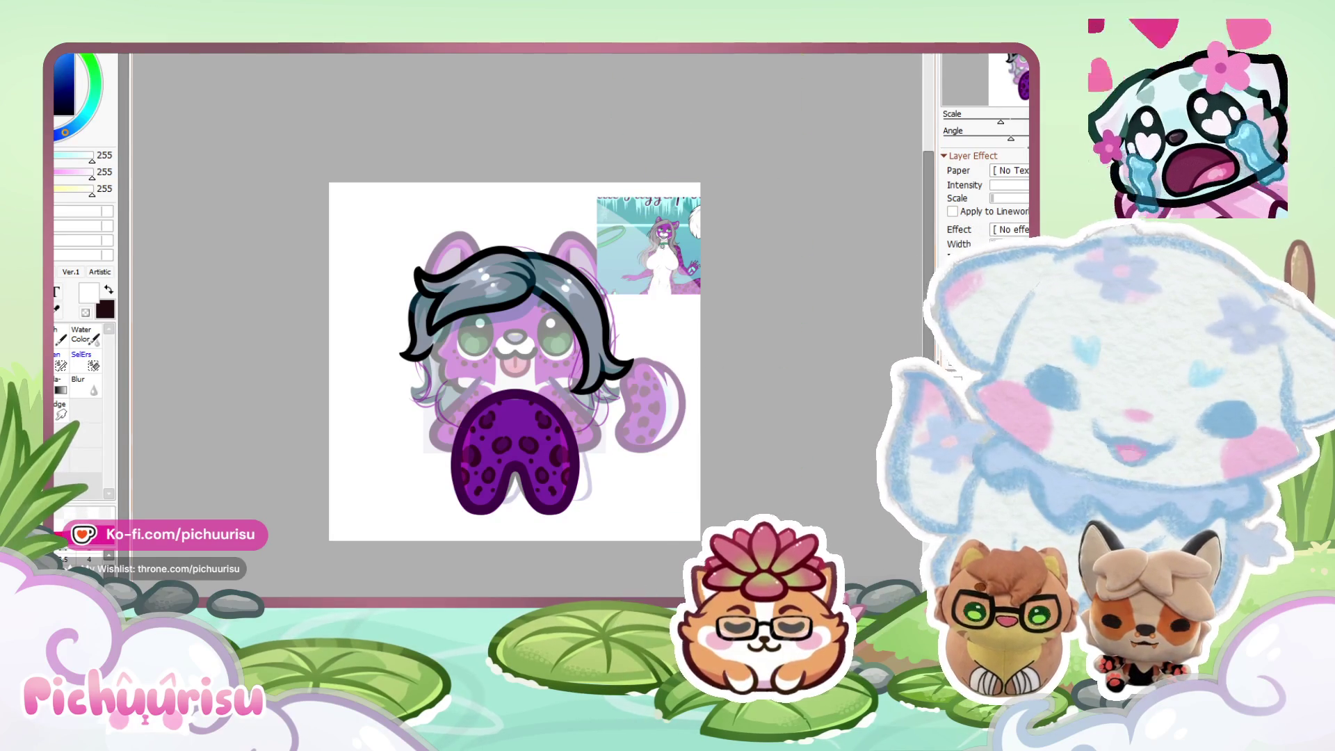
scroll(616, 314, "up", 2)
scroll(616, 314, "down", 3)
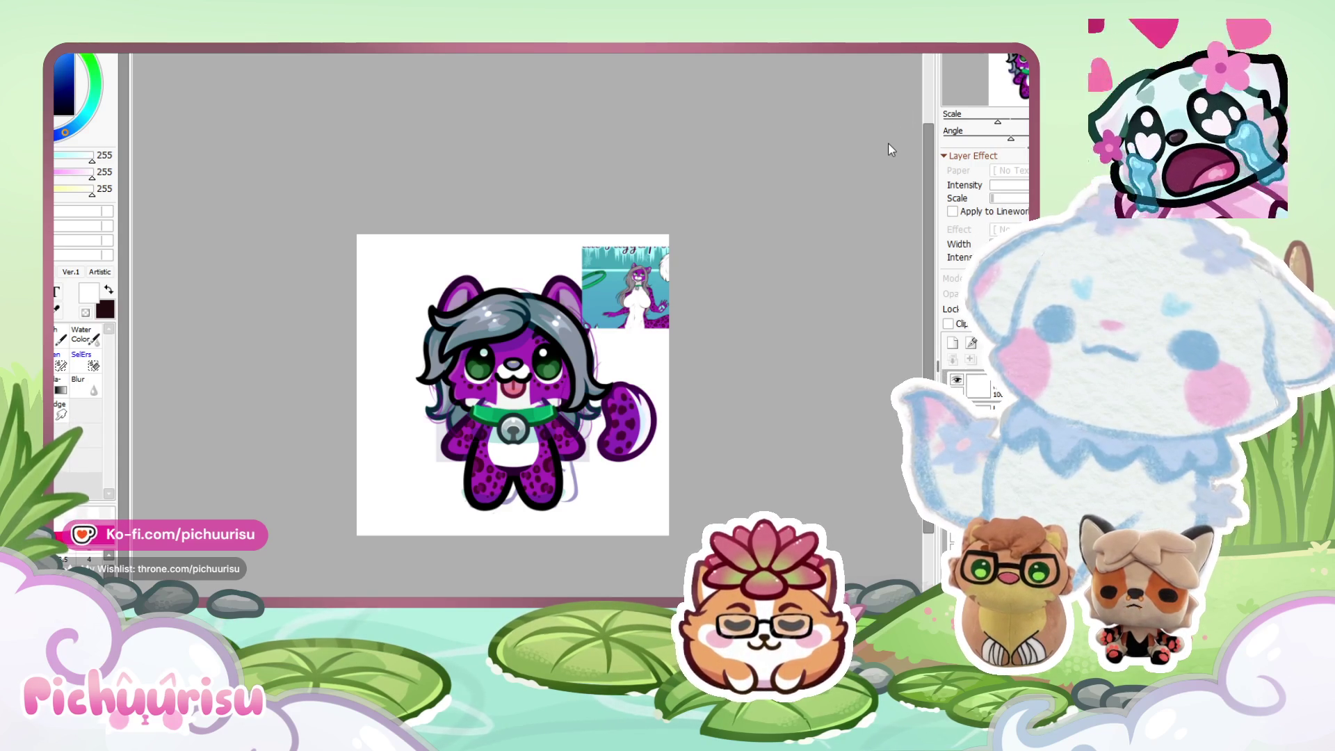
key("ctrl+Tab")
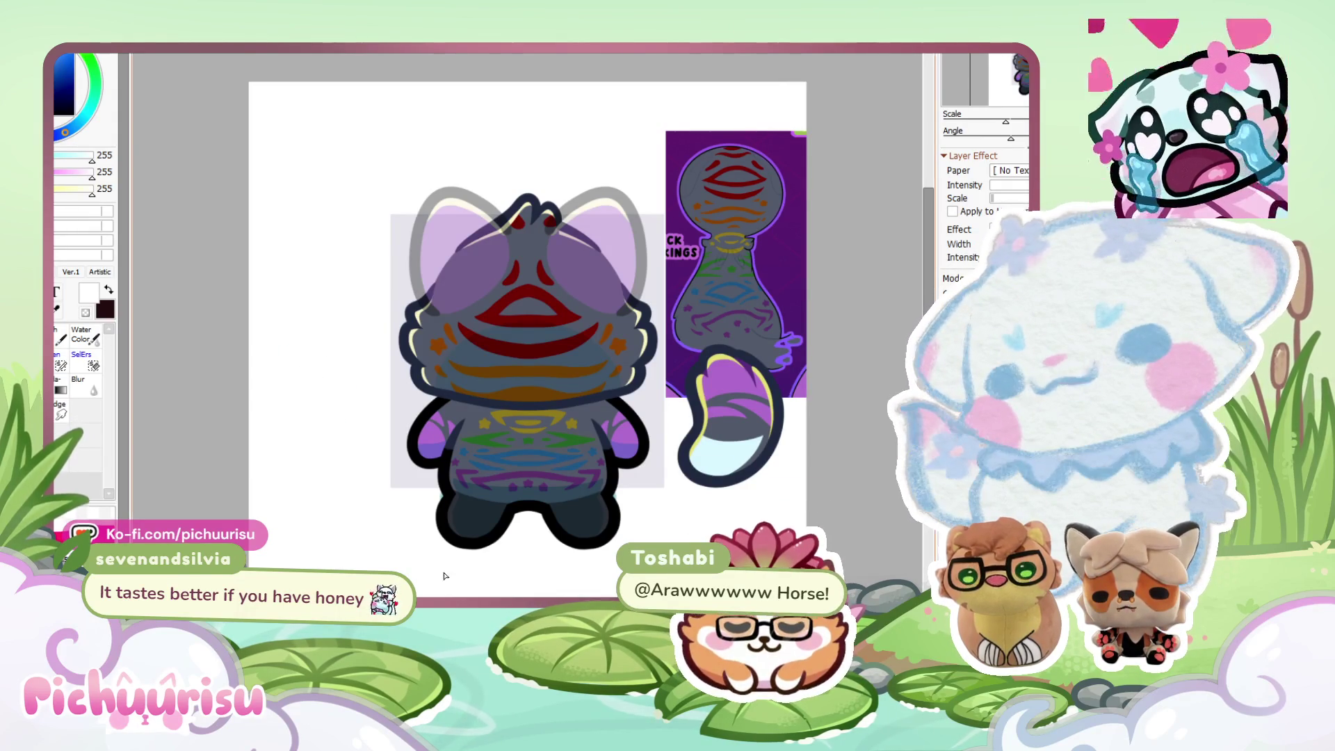
Paste the pancake, bacon and egg breakfast sandwich photo onto the canvas and zoom in.
key("ctrl+minus")
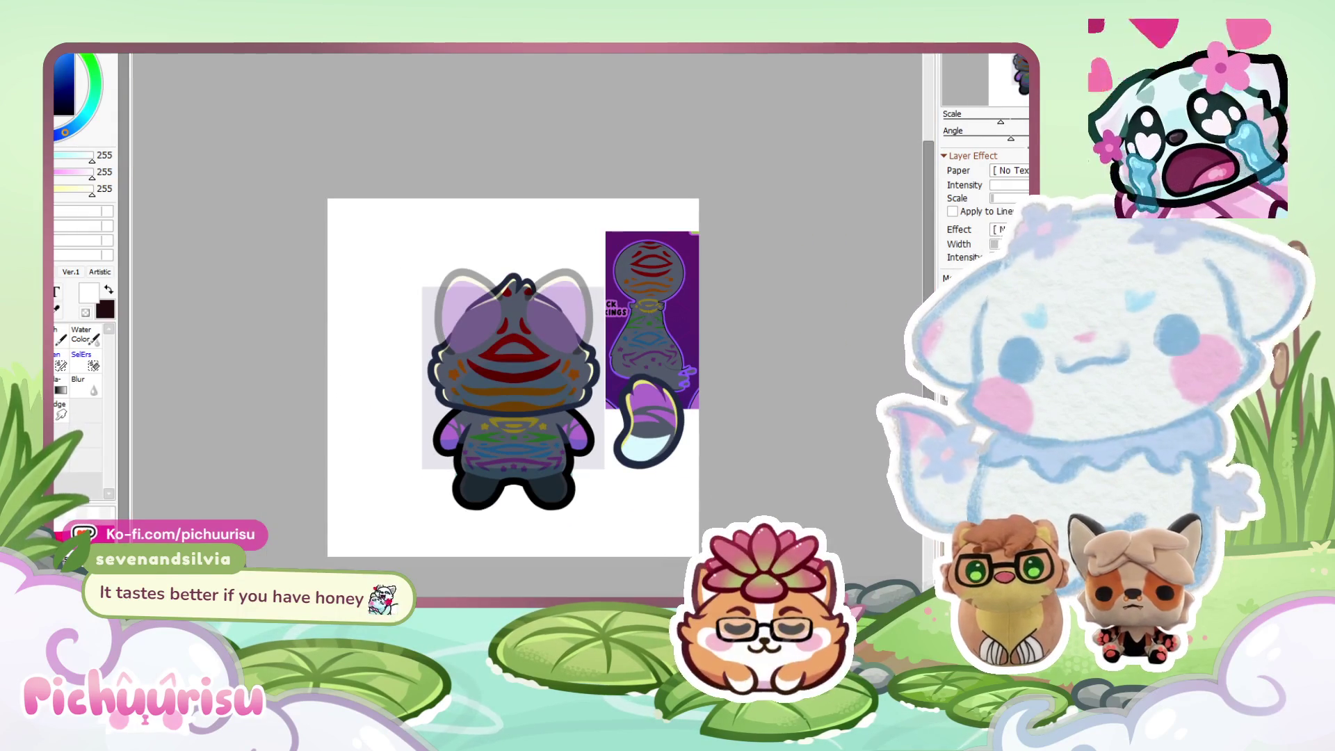
key("ctrl+v")
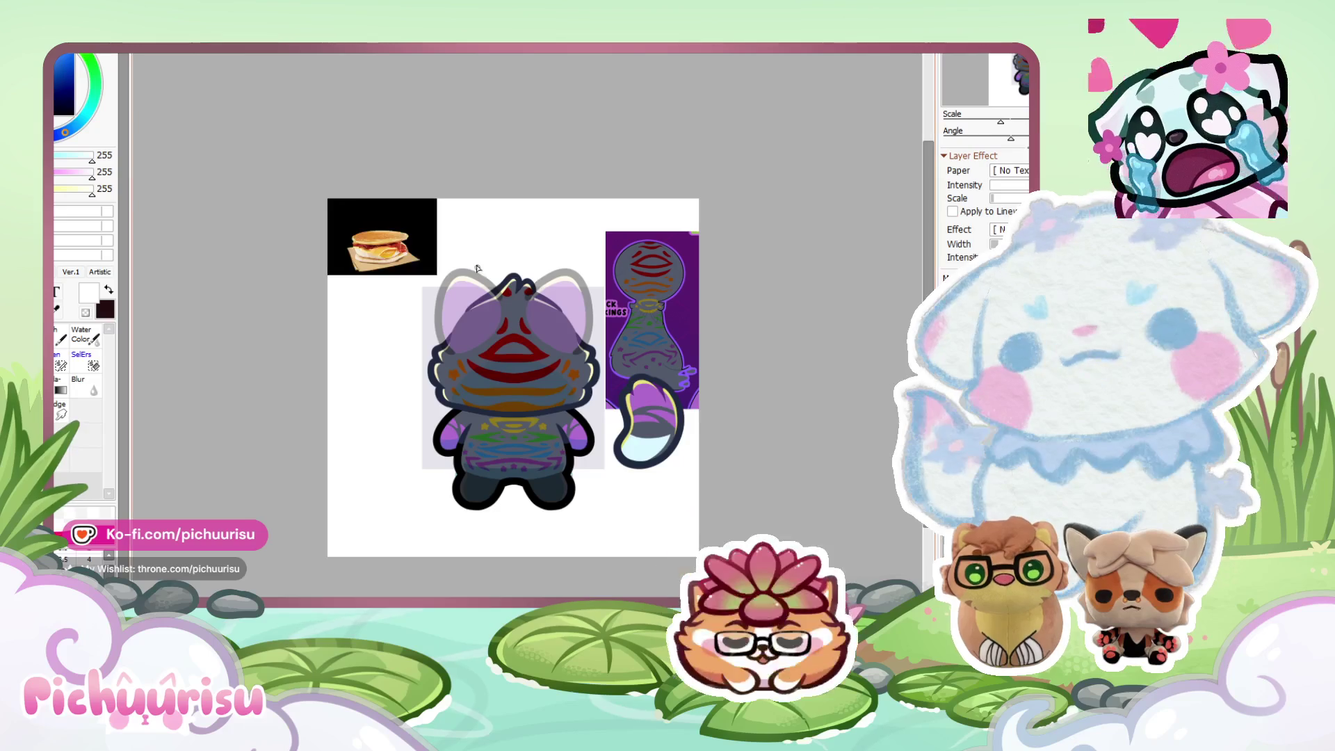
key("ctrl+plus")
key("ctrl+plus")
key("ctrl+plus")
scroll(466, 341, "down", 1)
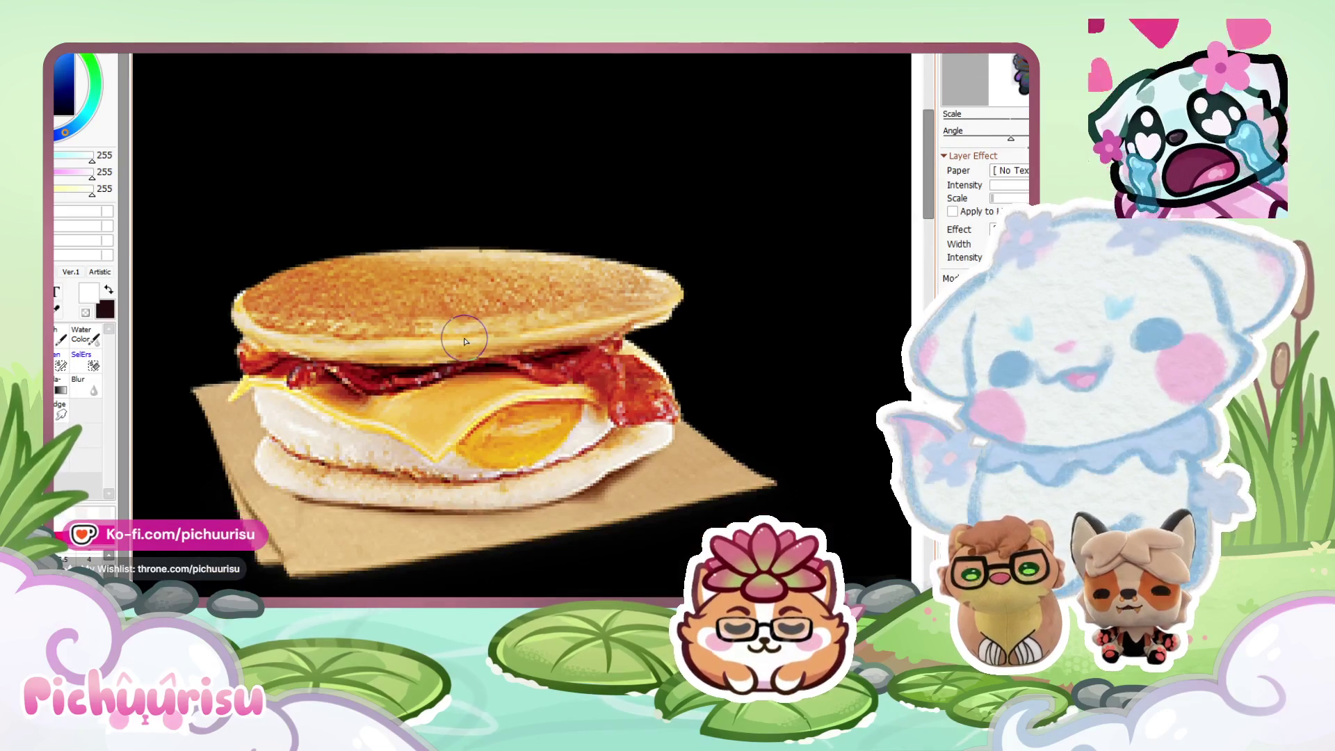